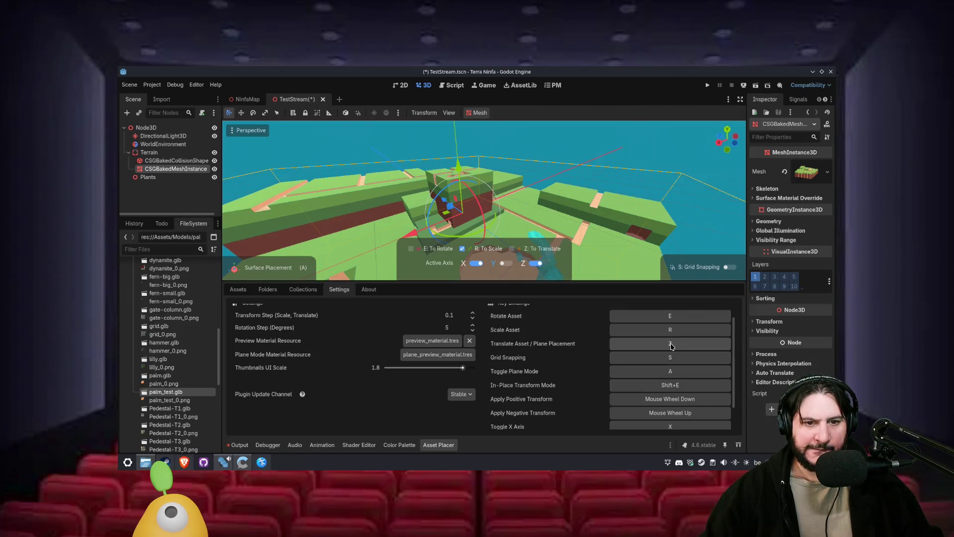
- Bind Rotate to R, Scale to S, Translate to T and Grid Snapping to G in Asset Placer Settings
{"action": "scroll", "coordinate": [680, 362], "scroll_direction": "down", "scroll_amount": 2}
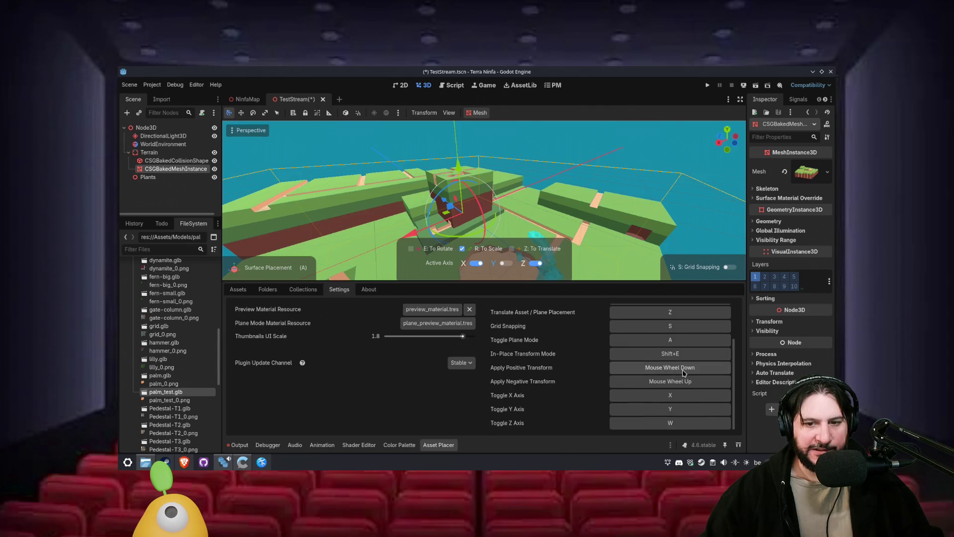
{"action": "scroll", "coordinate": [685, 417], "scroll_direction": "up", "scroll_amount": 2}
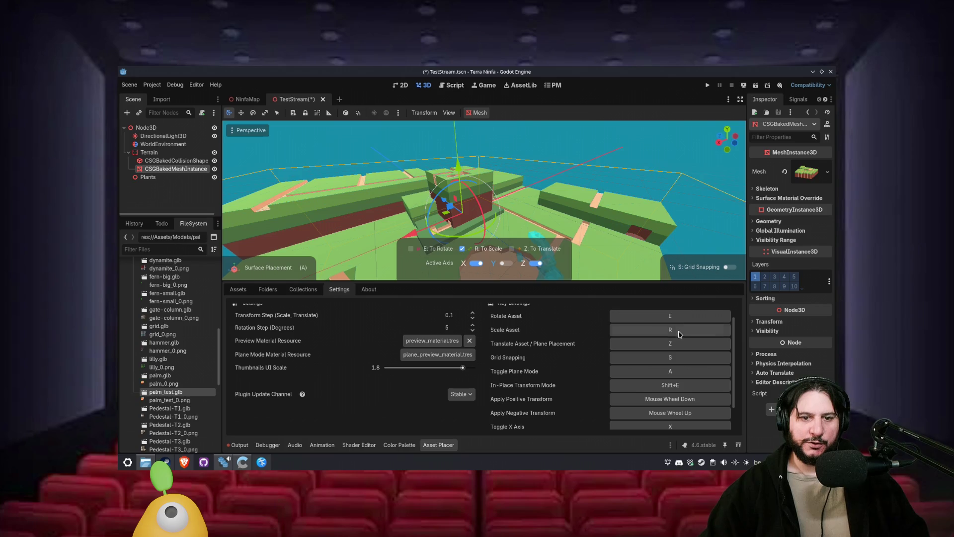
{"action": "scroll", "coordinate": [684, 348], "scroll_direction": "up", "scroll_amount": 2}
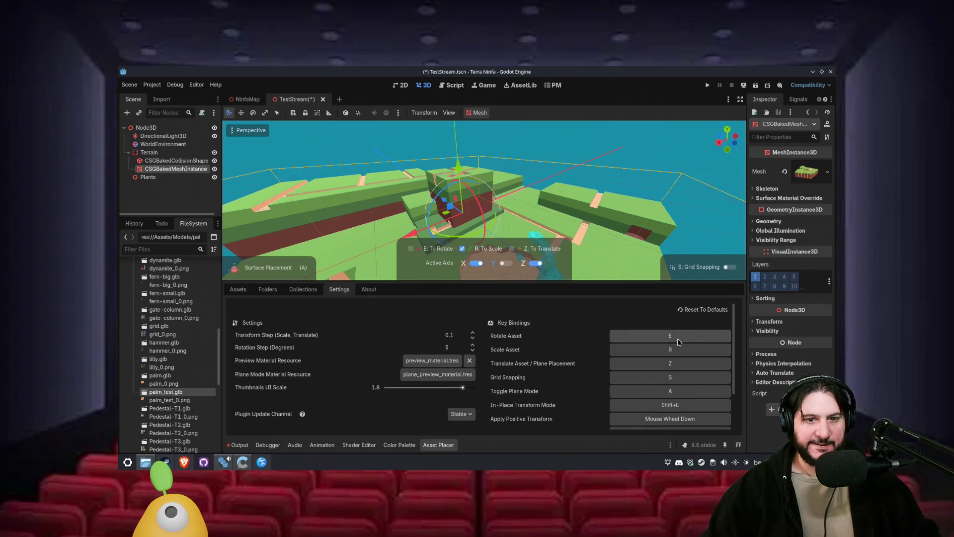
{"action": "left_click", "coordinate": [678, 338]}
{"action": "key", "text": "r"}
{"action": "key", "text": "s"}
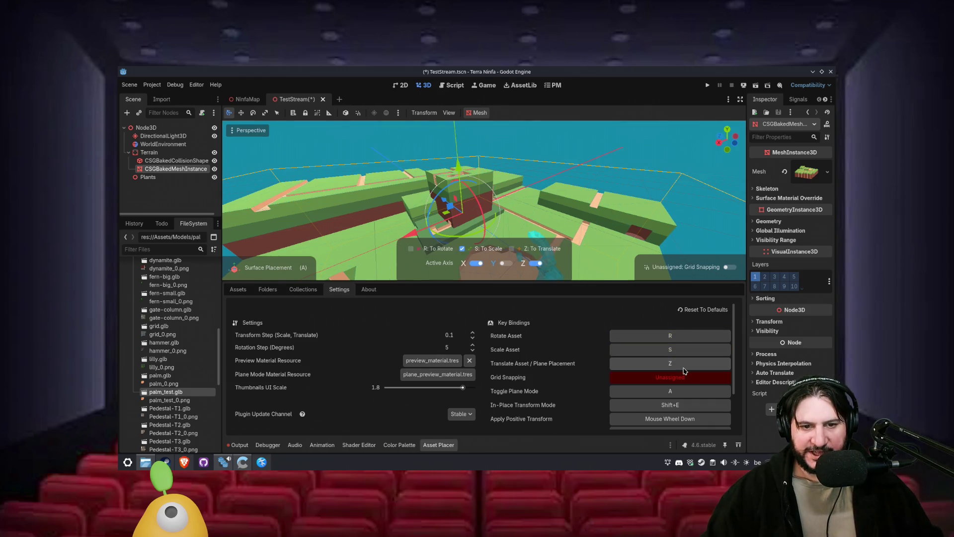
{"action": "left_click", "coordinate": [687, 367]}
{"action": "key", "text": "t"}
{"action": "left_click", "coordinate": [686, 381]}
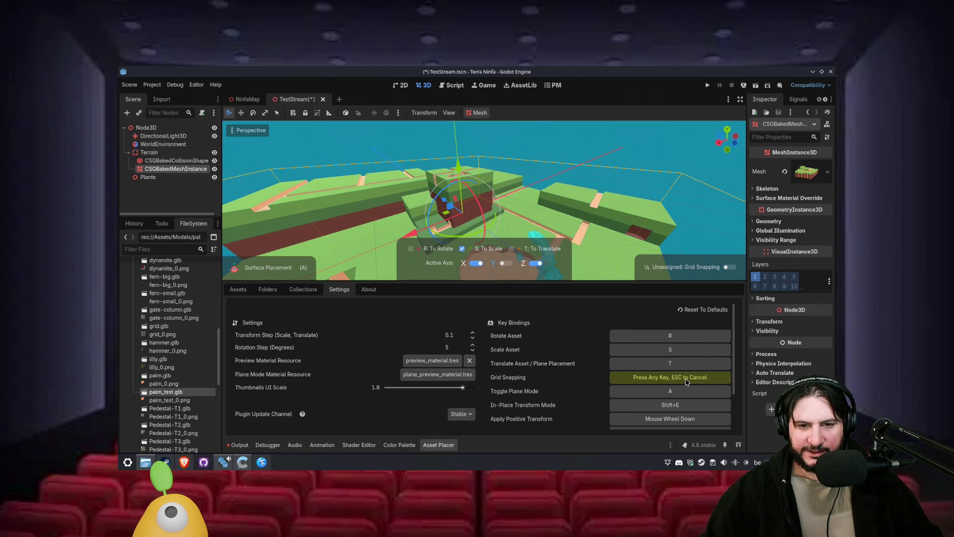
{"action": "key", "text": "g"}
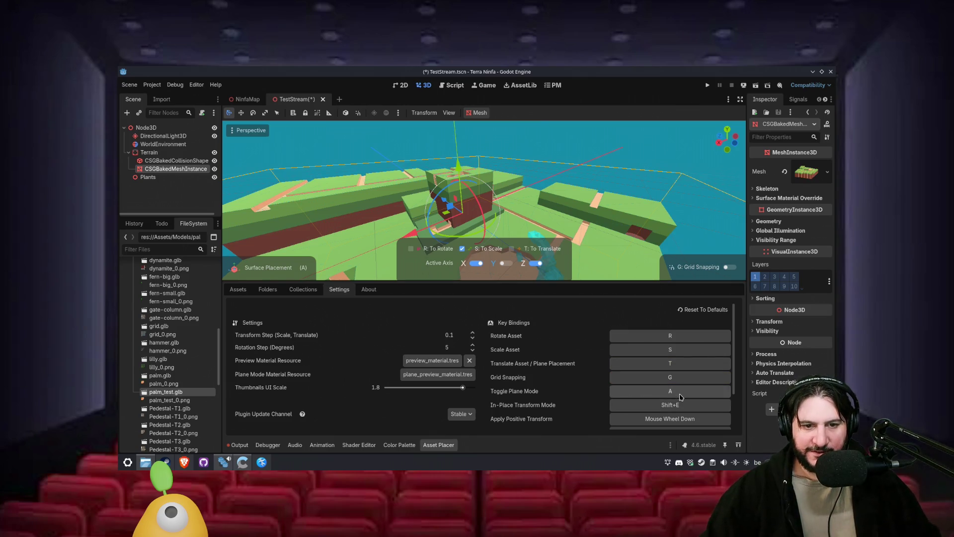
{"action": "scroll", "coordinate": [683, 407], "scroll_direction": "down", "scroll_amount": 3}
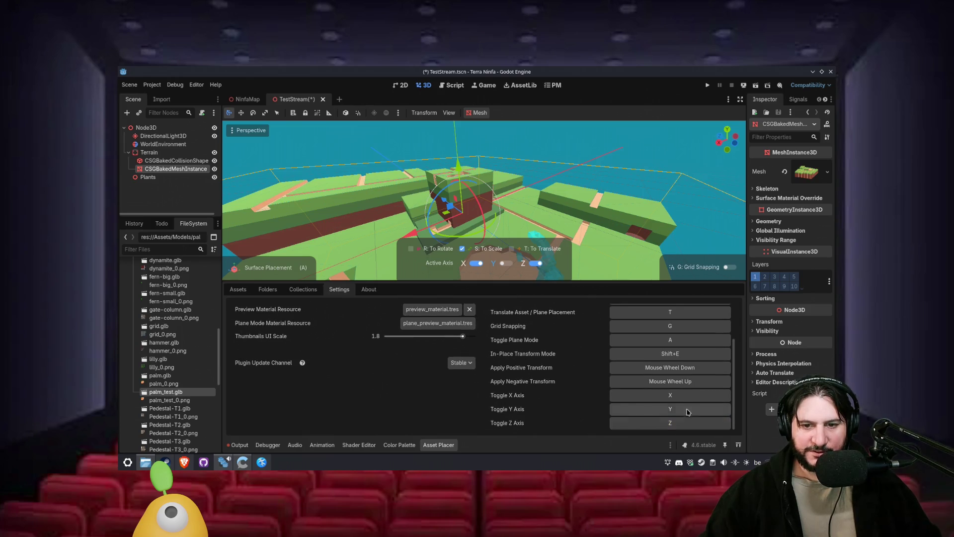
{"action": "scroll", "coordinate": [673, 378], "scroll_direction": "up", "scroll_amount": 3}
{"action": "left_click_drag", "start_coordinate": [598, 255], "coordinate": [590, 132]}
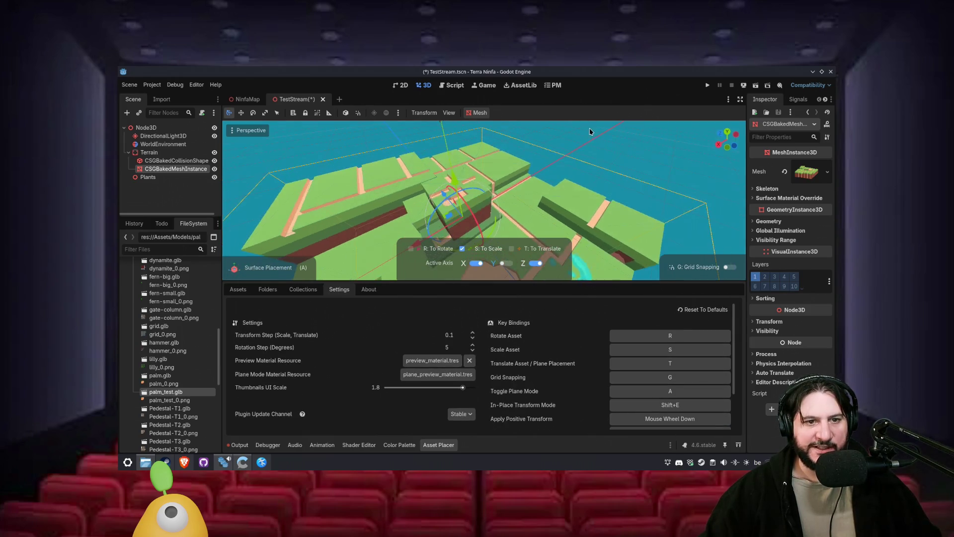
- Try rotate (R), translate with plane placement (T, A), gizmo rotation (E) and scale (S) on the preview
{"action": "key", "text": "r"}
{"action": "key", "text": "t"}
{"action": "key", "text": "a"}
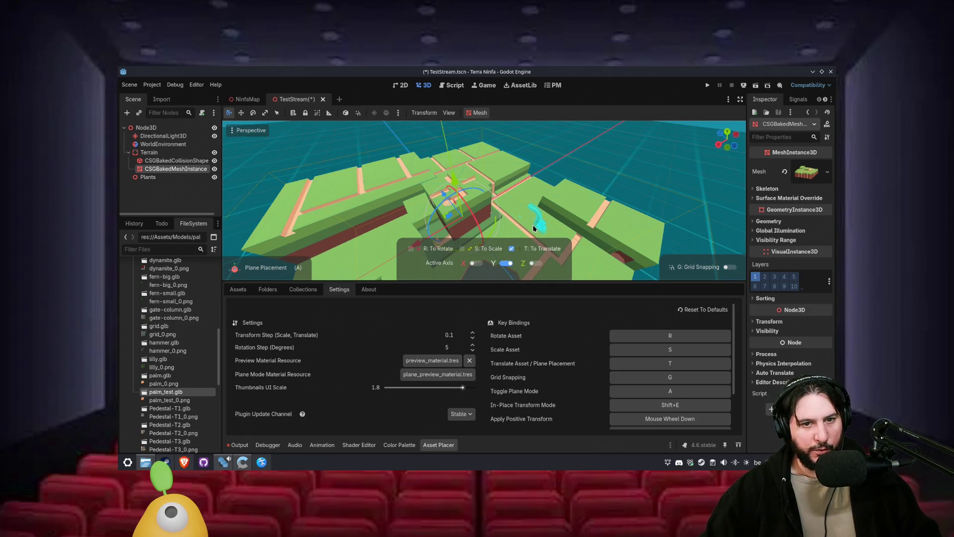
{"action": "key", "text": "e"}
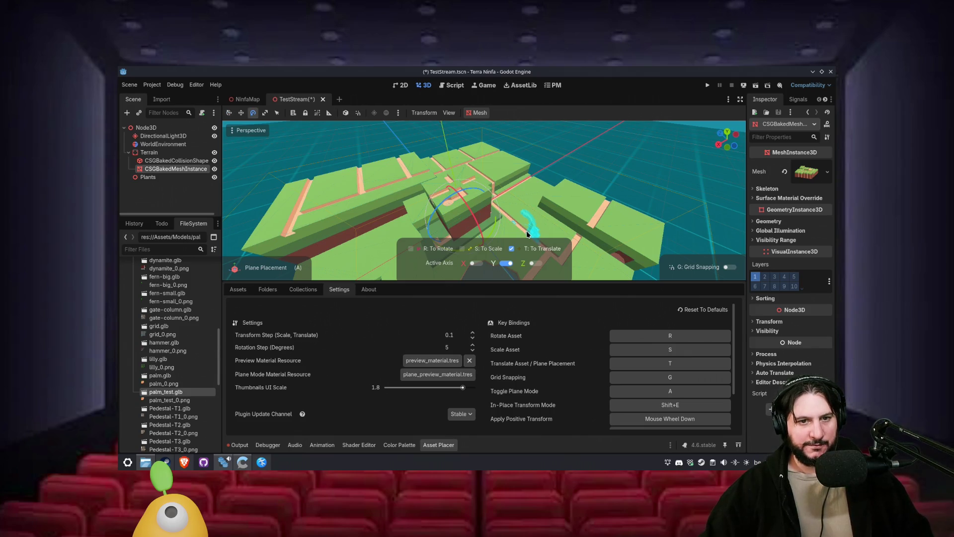
{"action": "key", "text": "s"}
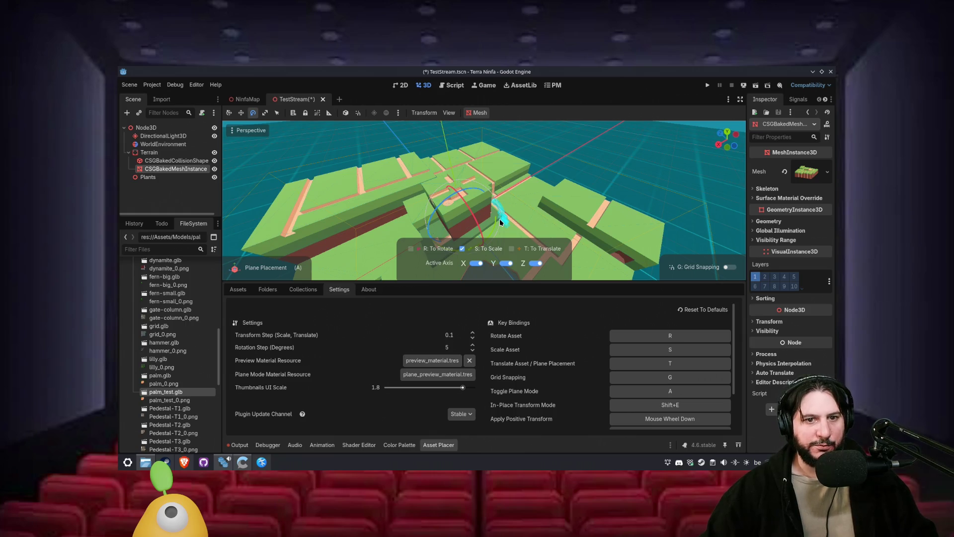
- Turn off the Z axis, return to surface placement with A, and show the asset thumbnails
{"action": "key", "text": "z"}
{"action": "key", "text": "z"}
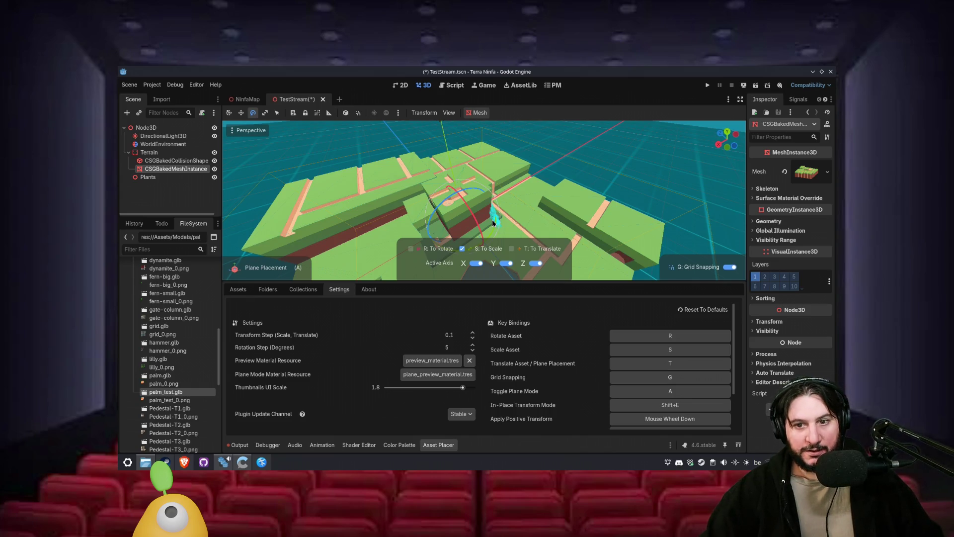
{"action": "key", "text": "a"}
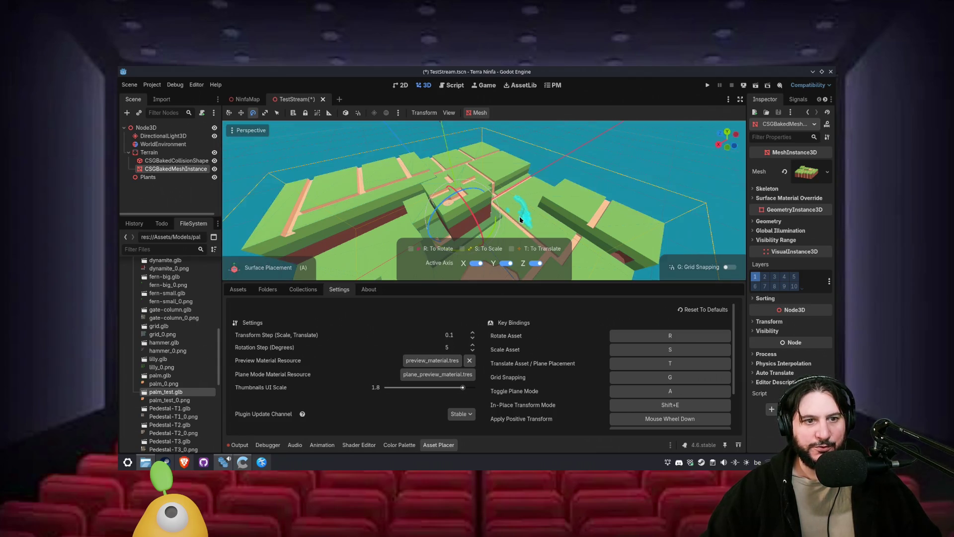
{"action": "left_click_drag", "start_coordinate": [520, 217], "coordinate": [543, 219]}
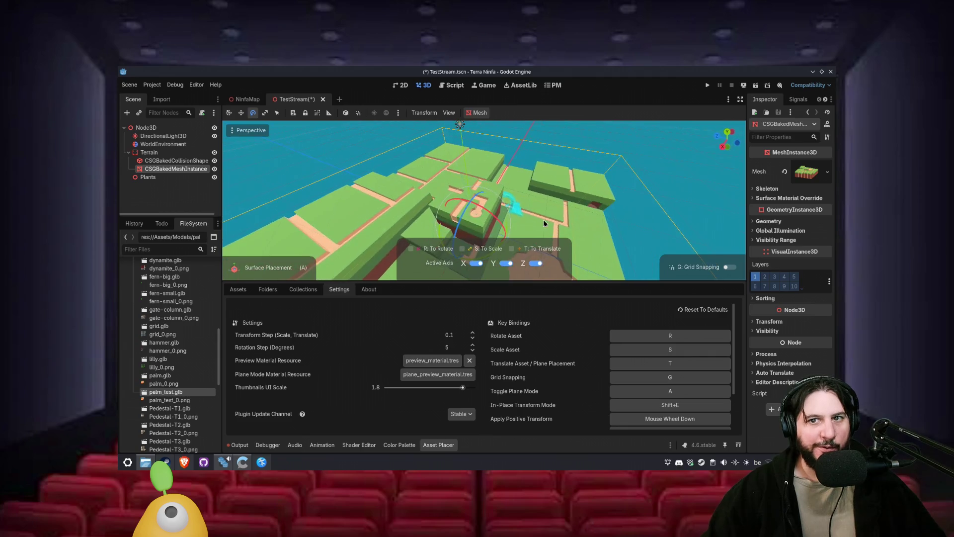
{"action": "scroll", "coordinate": [579, 307], "scroll_direction": "down", "scroll_amount": 3}
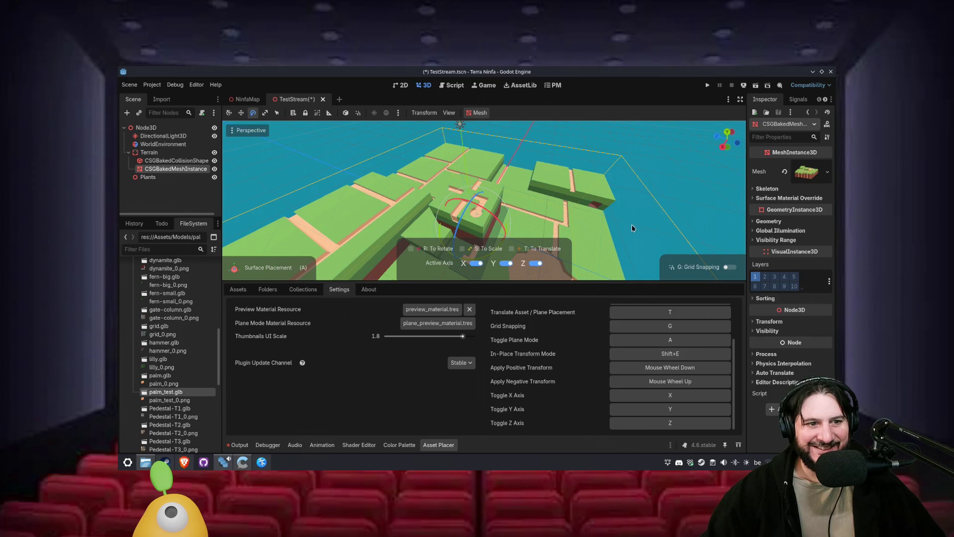
{"action": "left_click", "coordinate": [238, 289]}
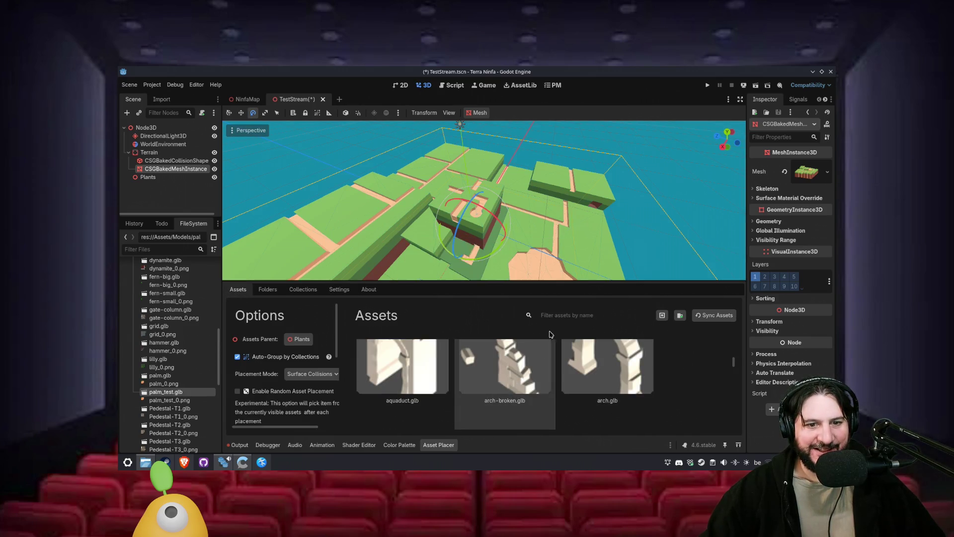
- Set Thumbnails UI Scale to 0.5, check the smaller asset grid, and save TestStream.tscn
{"action": "scroll", "coordinate": [673, 390], "scroll_direction": "down", "scroll_amount": 1}
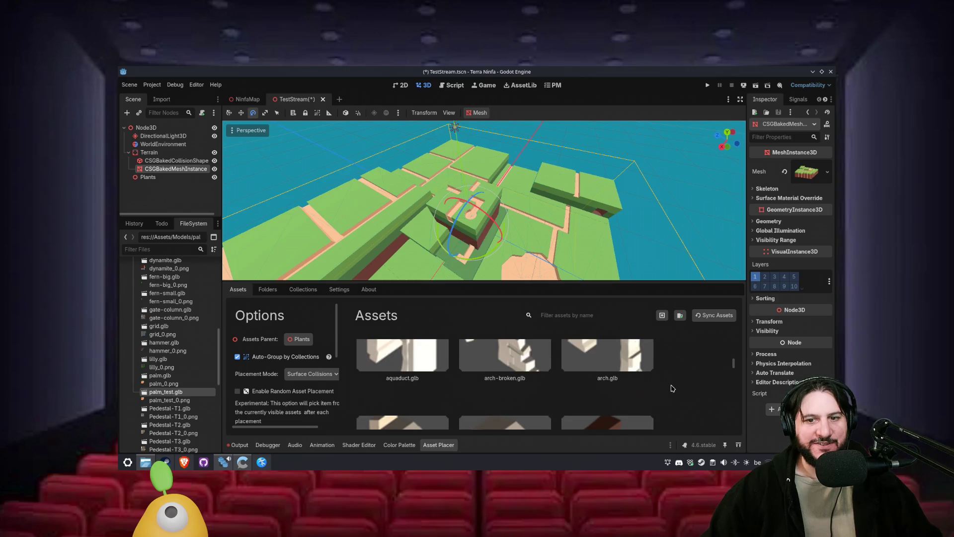
{"action": "scroll", "coordinate": [670, 373], "scroll_direction": "up", "scroll_amount": 3}
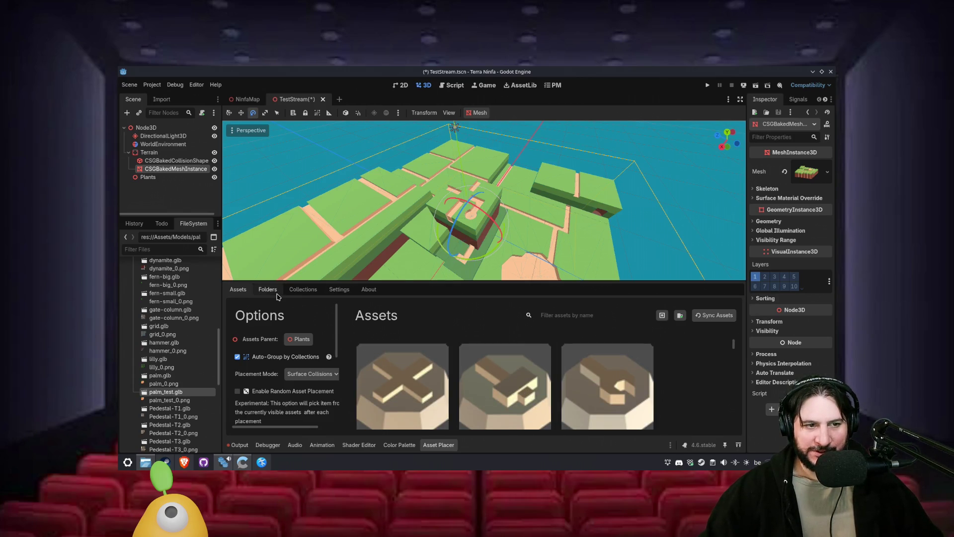
{"action": "left_click", "coordinate": [348, 289]}
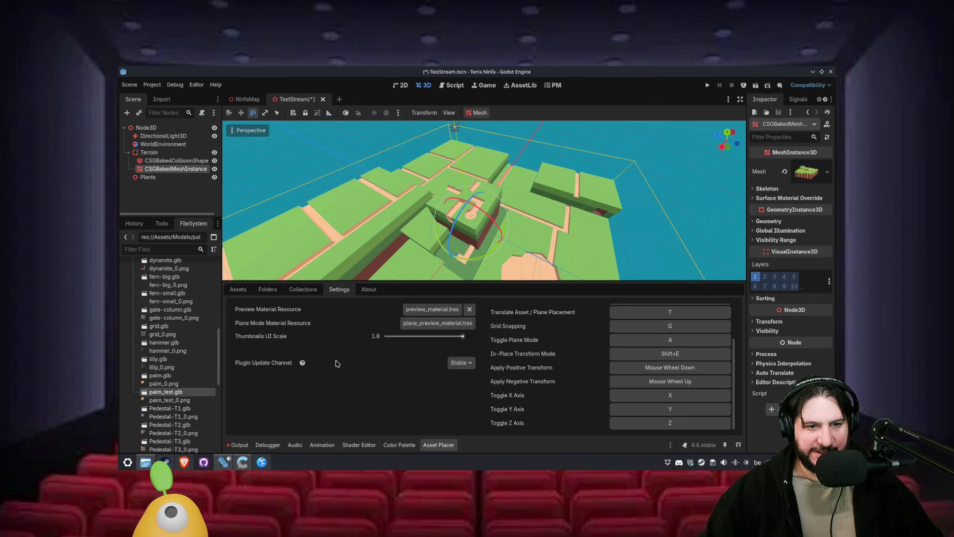
{"action": "left_click_drag", "start_coordinate": [420, 338], "coordinate": [416, 337]}
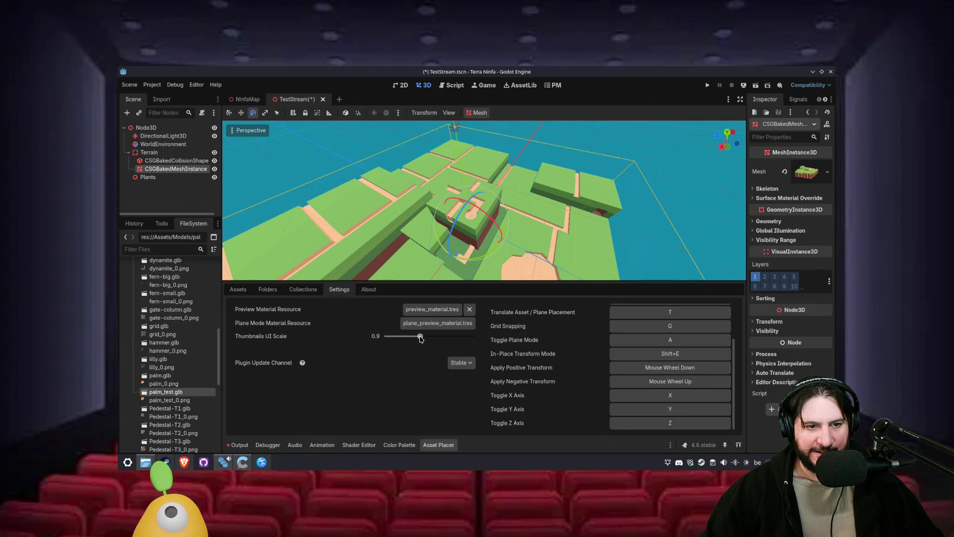
{"action": "left_click", "coordinate": [232, 293]}
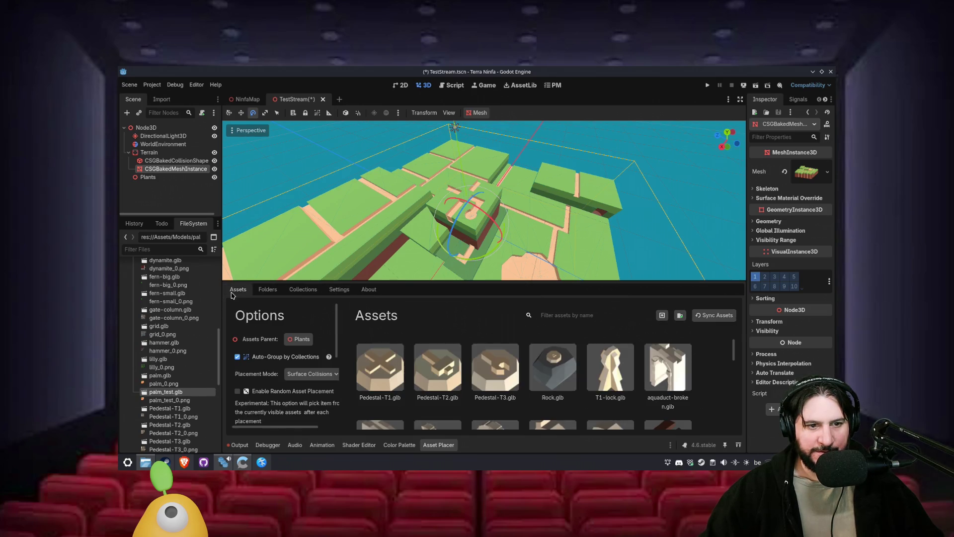
{"action": "left_click", "coordinate": [340, 289]}
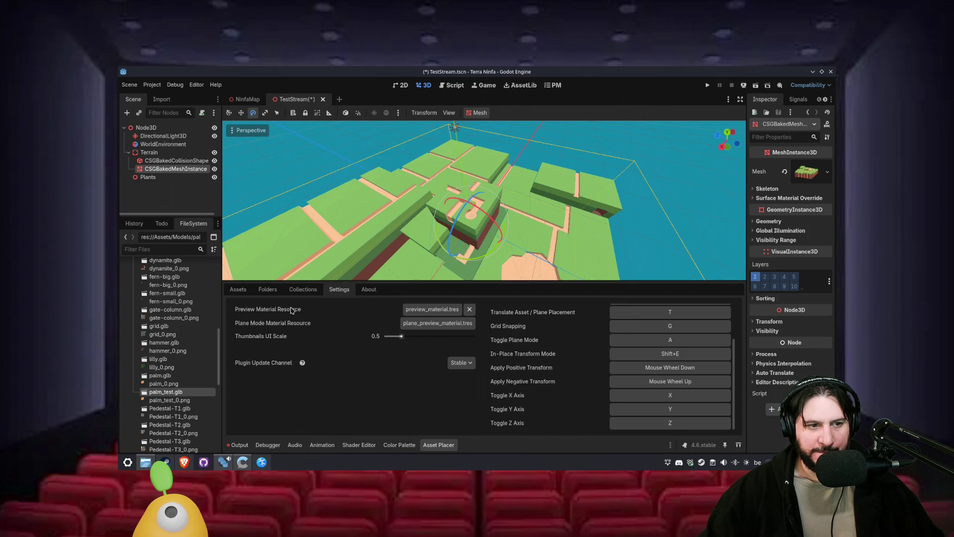
{"action": "left_click", "coordinate": [232, 293]}
{"action": "key", "text": "ctrl+s"}
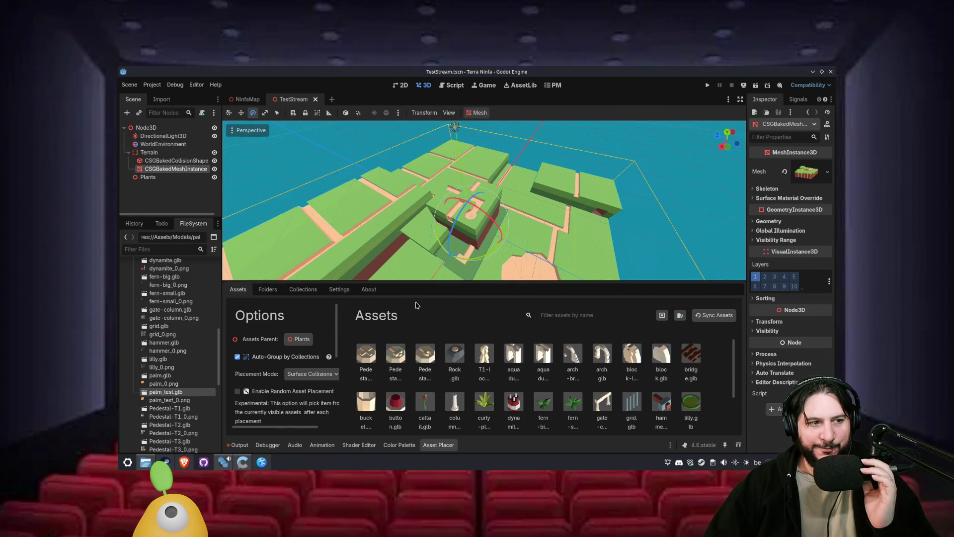
{"action": "left_click_drag", "start_coordinate": [459, 263], "coordinate": [421, 250]}
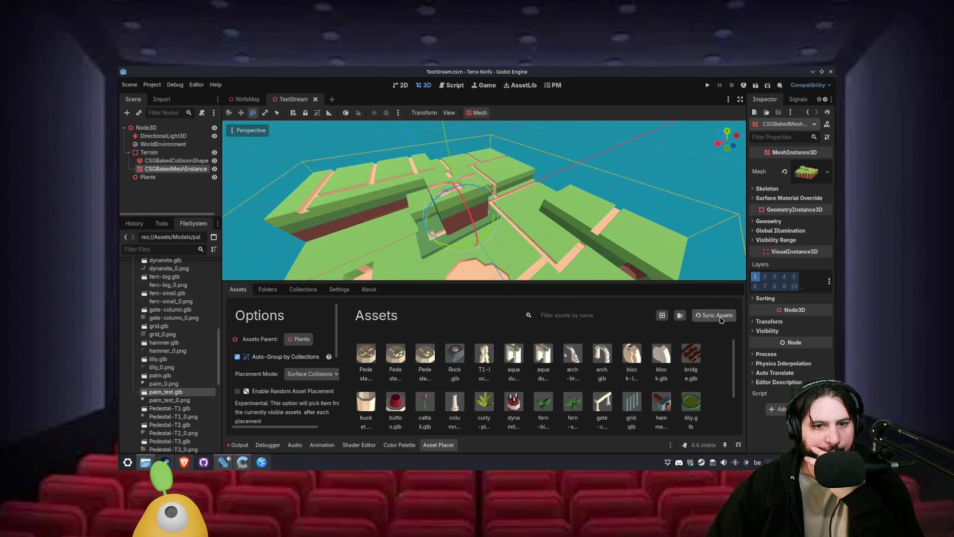
- Pick the aqueduct asset, rotate its preview, and place it on the terrain at bottom-right
{"action": "mouse_move", "coordinate": [432, 233]}
{"action": "left_mouse_down"}
{"action": "mouse_move", "coordinate": [390, 240]}
{"action": "mouse_move", "coordinate": [372, 258]}
{"action": "mouse_move", "coordinate": [557, 274]}
{"action": "left_mouse_up"}
{"action": "left_click", "coordinate": [555, 357]}
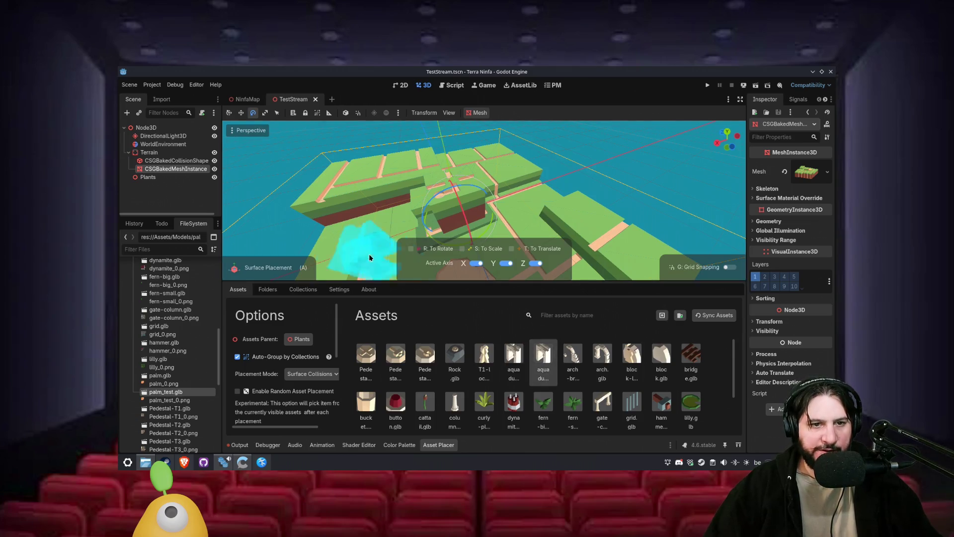
{"action": "key", "text": "r"}
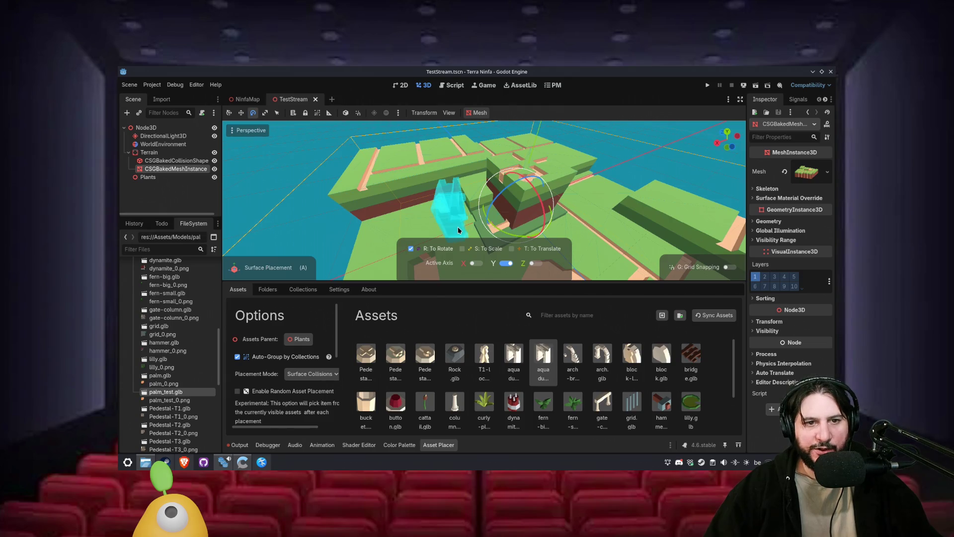
{"action": "scroll", "coordinate": [457, 230], "scroll_direction": "up", "scroll_amount": 3}
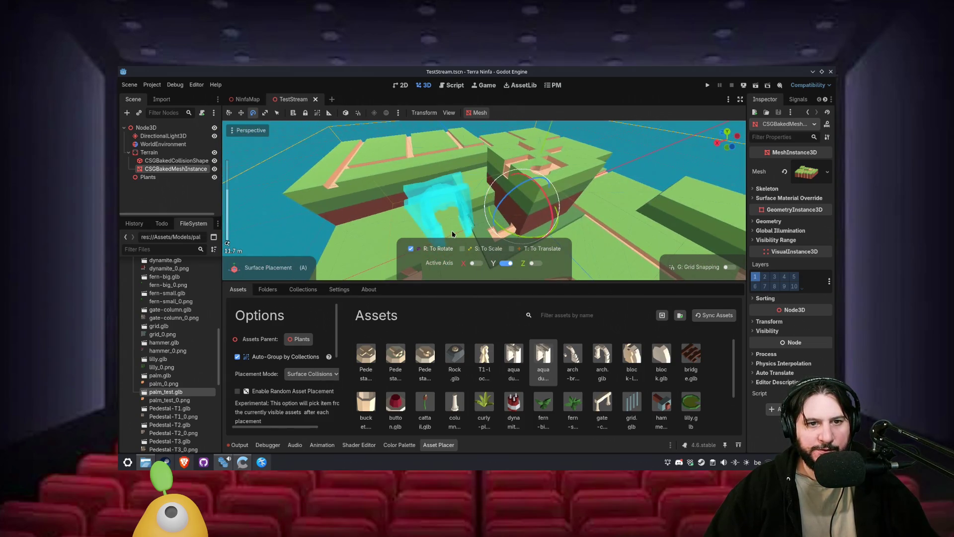
{"action": "scroll", "coordinate": [453, 232], "scroll_direction": "down", "scroll_amount": 2}
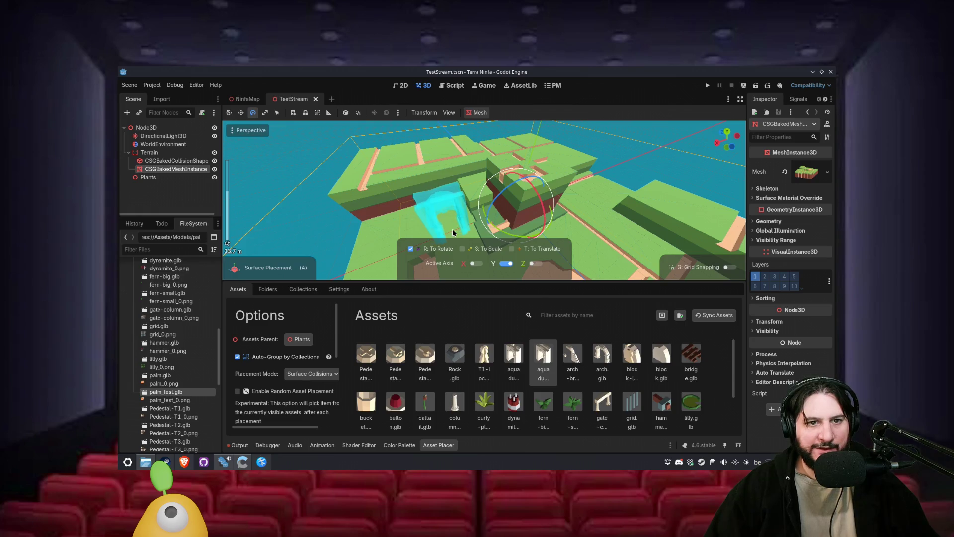
{"action": "scroll", "coordinate": [452, 231], "scroll_direction": "up", "scroll_amount": 4}
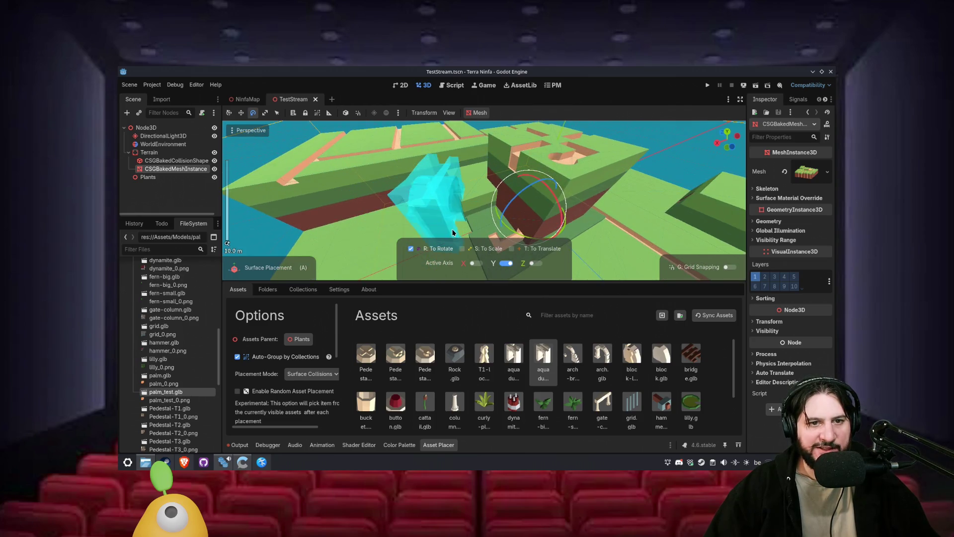
{"action": "scroll", "coordinate": [452, 231], "scroll_direction": "up", "scroll_amount": 3}
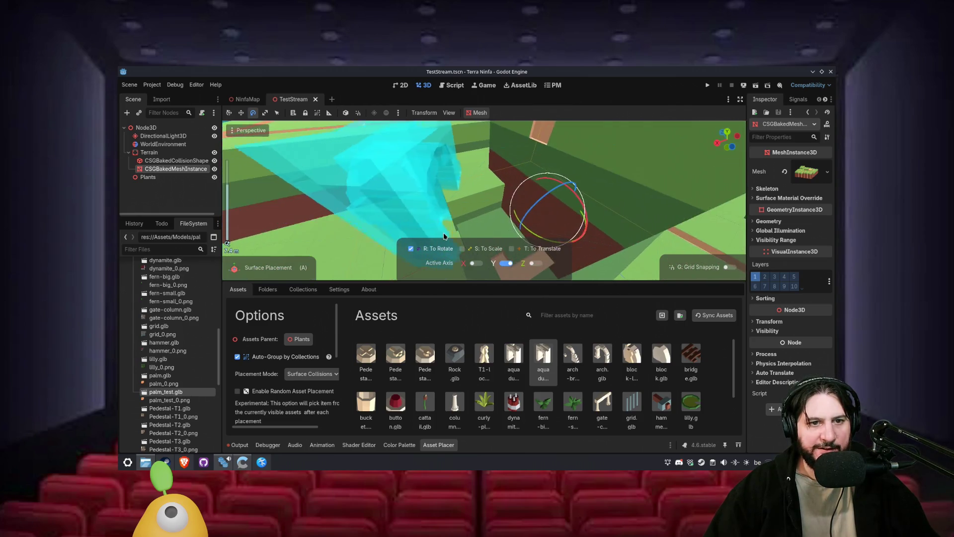
{"action": "scroll", "coordinate": [446, 240], "scroll_direction": "down", "scroll_amount": 7}
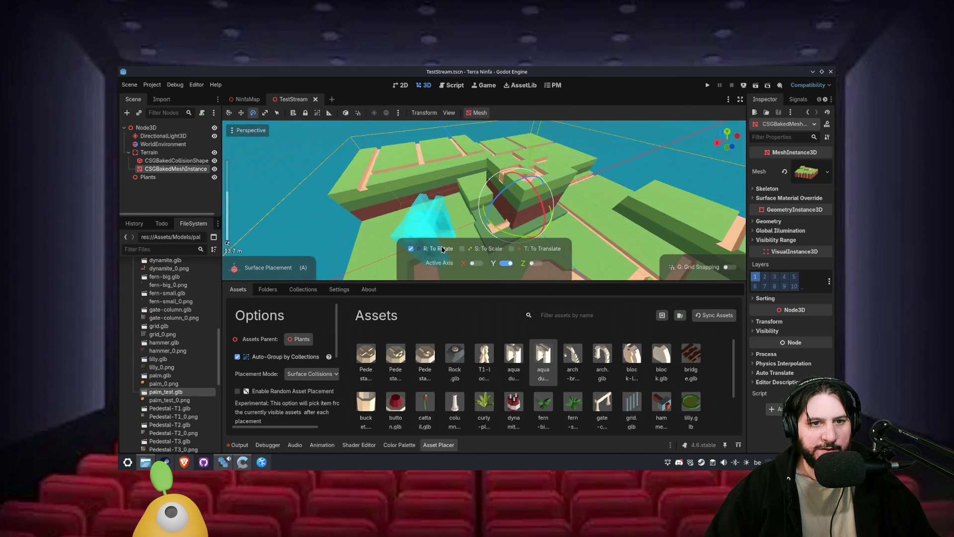
{"action": "scroll", "coordinate": [441, 246], "scroll_direction": "up", "scroll_amount": 3}
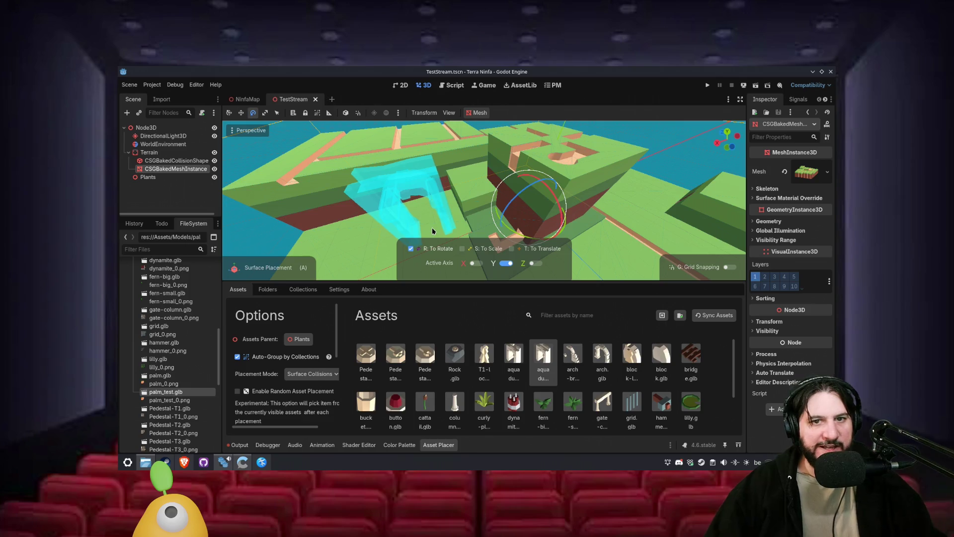
{"action": "mouse_move", "coordinate": [431, 228]}
{"action": "left_mouse_down"}
{"action": "mouse_move", "coordinate": [464, 225]}
{"action": "mouse_move", "coordinate": [467, 240]}
{"action": "left_mouse_up"}
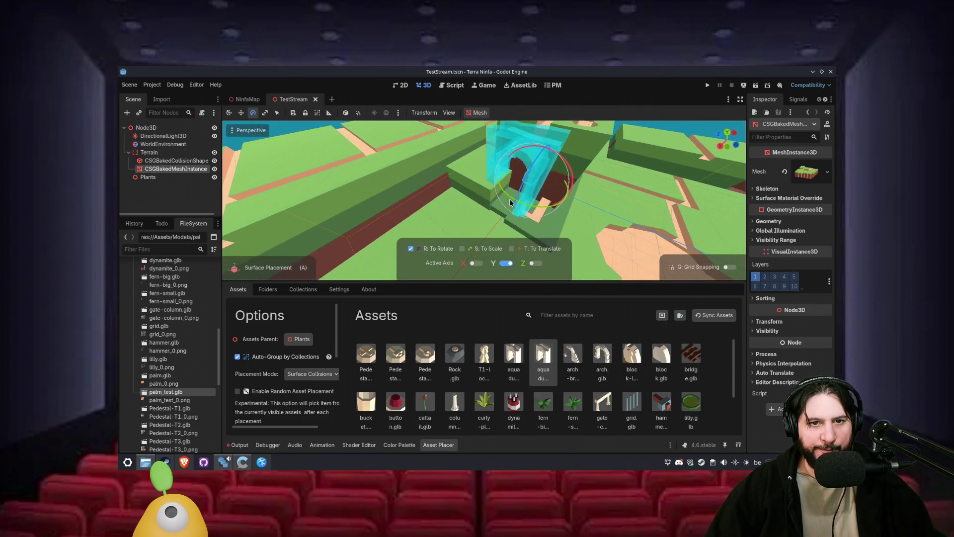
{"action": "scroll", "coordinate": [510, 203], "scroll_direction": "down", "scroll_amount": 5}
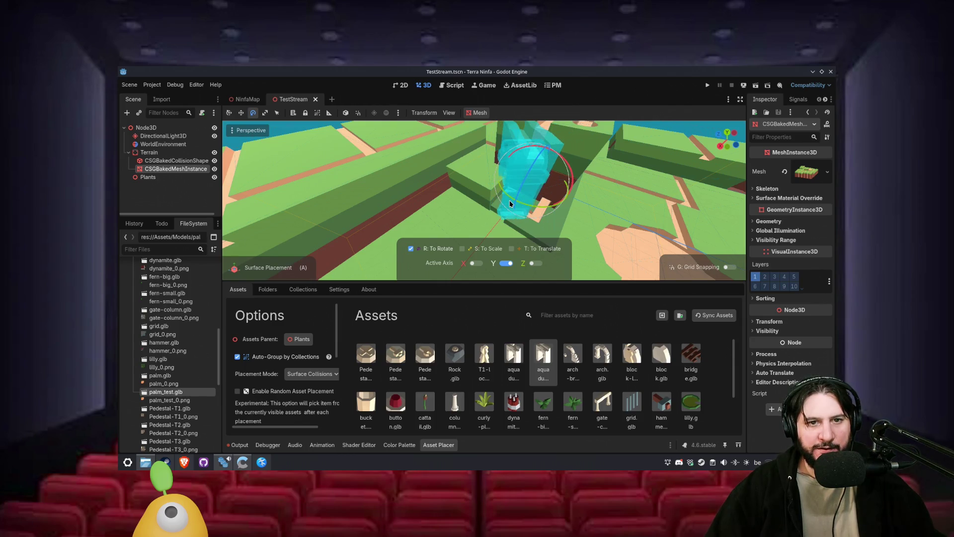
{"action": "scroll", "coordinate": [510, 198], "scroll_direction": "down", "scroll_amount": 5}
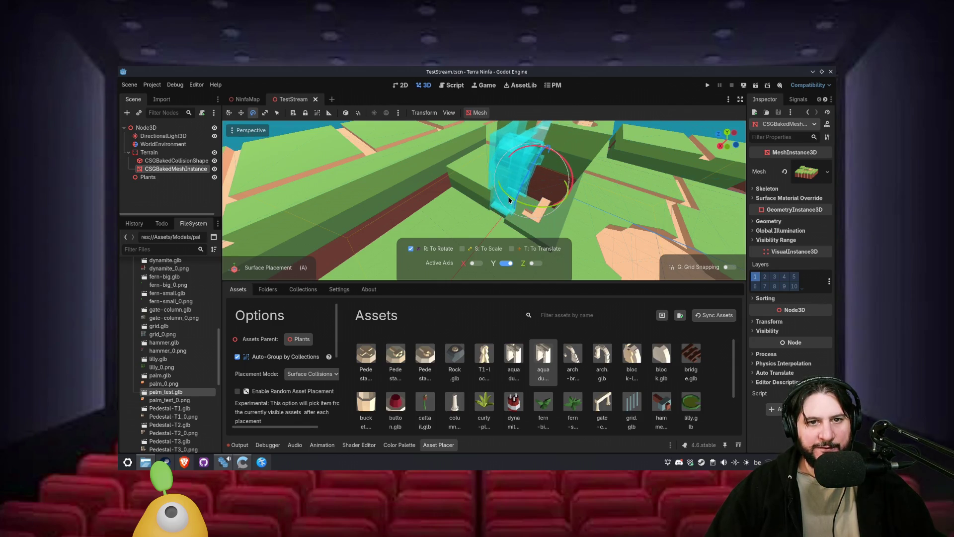
{"action": "left_click", "coordinate": [727, 265]}
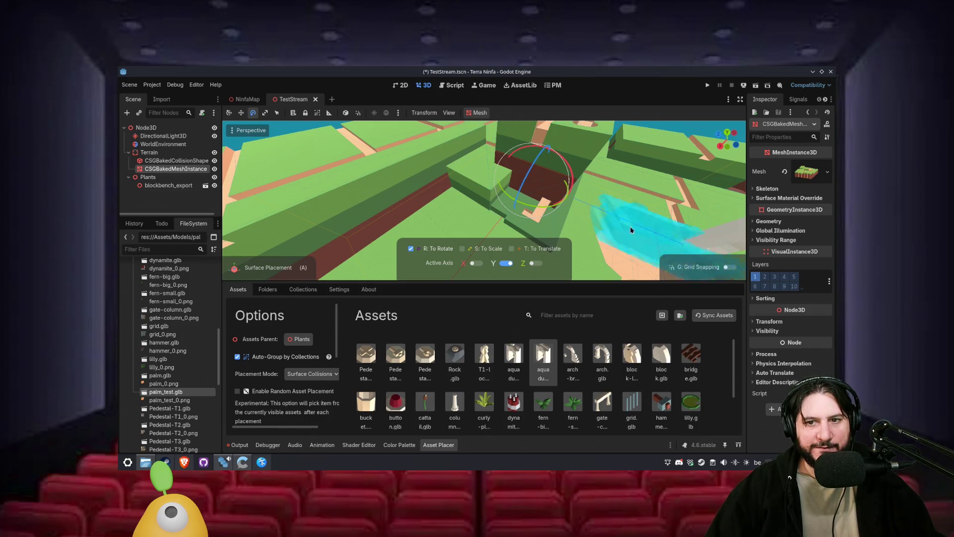
- Undo that placement and place the rotated aqueduct at another spot on the terrain
{"action": "key", "text": "ctrl+z"}
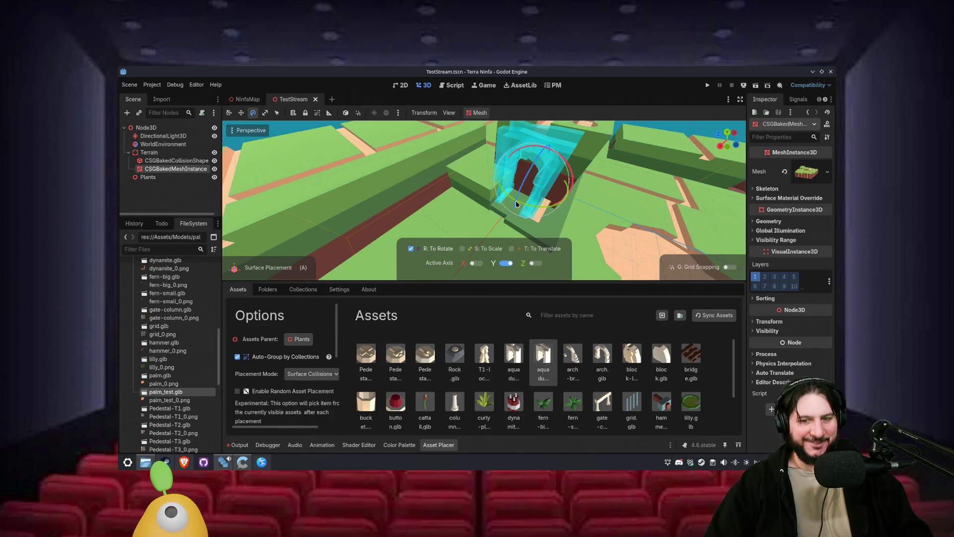
{"action": "scroll", "coordinate": [514, 201], "scroll_direction": "down", "scroll_amount": 4}
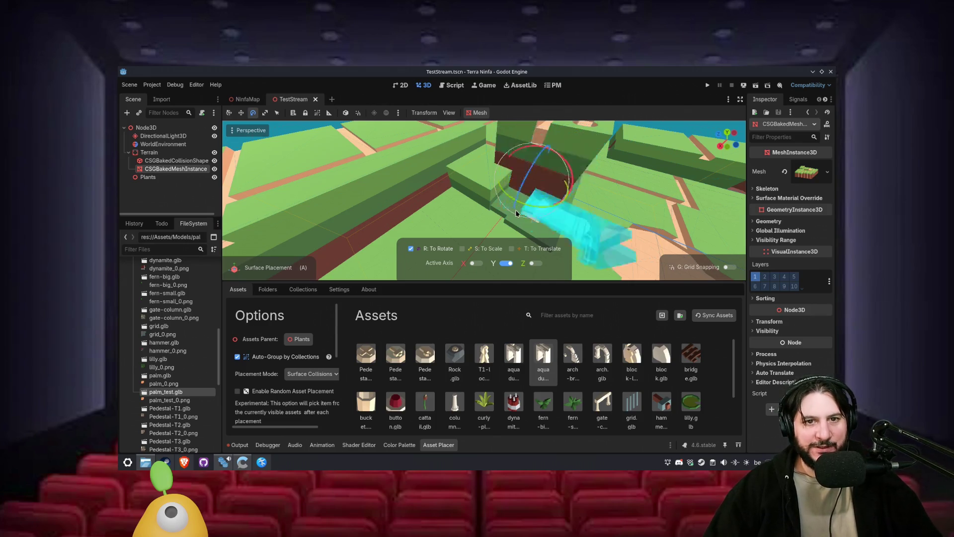
{"action": "scroll", "coordinate": [512, 200], "scroll_direction": "down", "scroll_amount": 5}
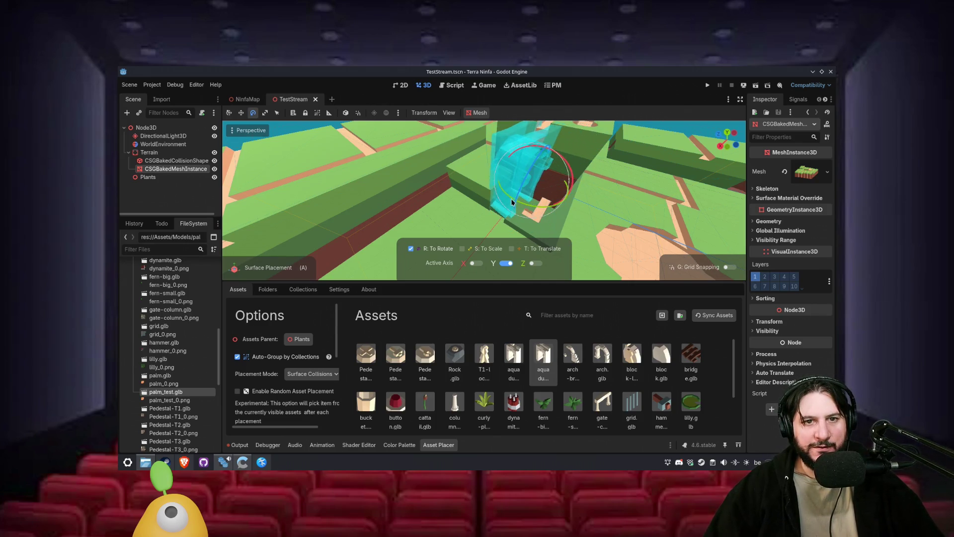
{"action": "scroll", "coordinate": [512, 201], "scroll_direction": "down", "scroll_amount": 5}
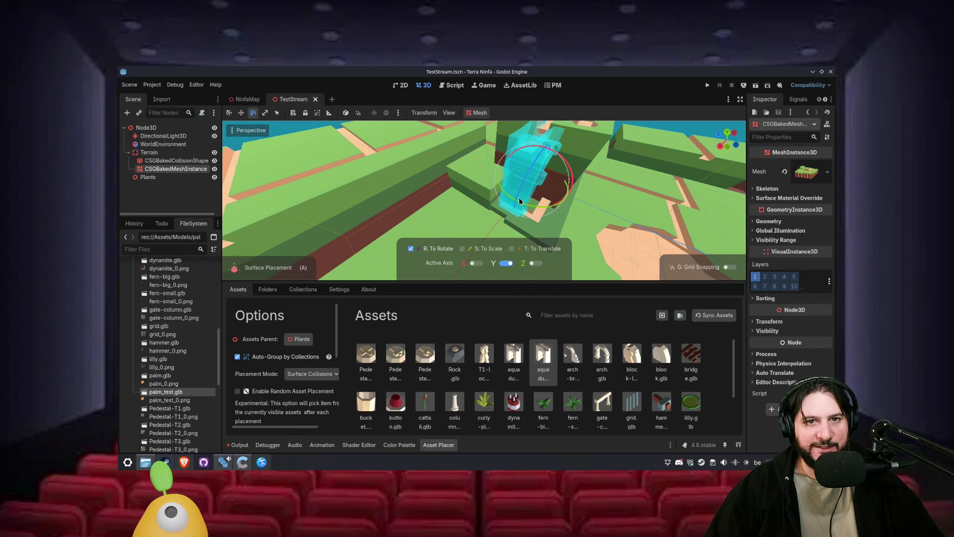
{"action": "scroll", "coordinate": [515, 206], "scroll_direction": "down", "scroll_amount": 3}
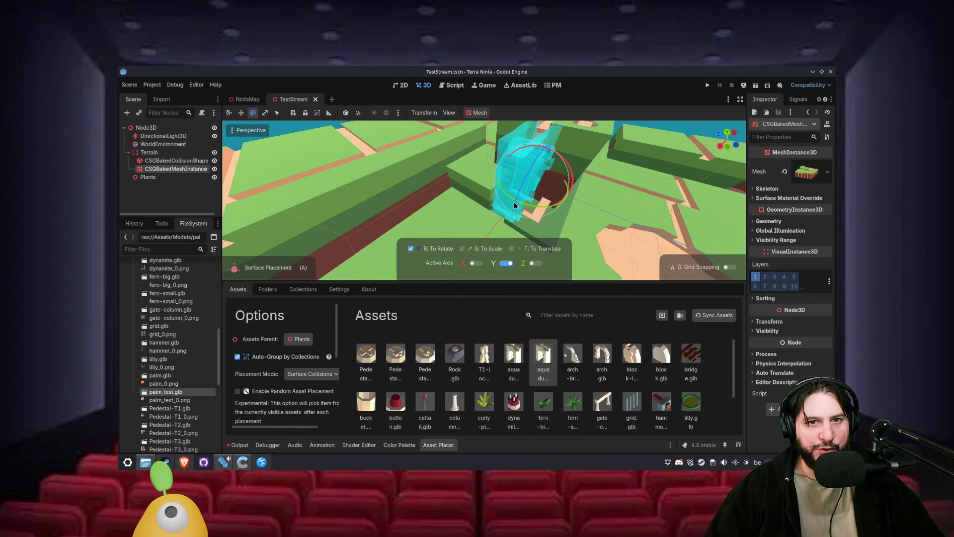
{"action": "left_click", "coordinate": [514, 199]}
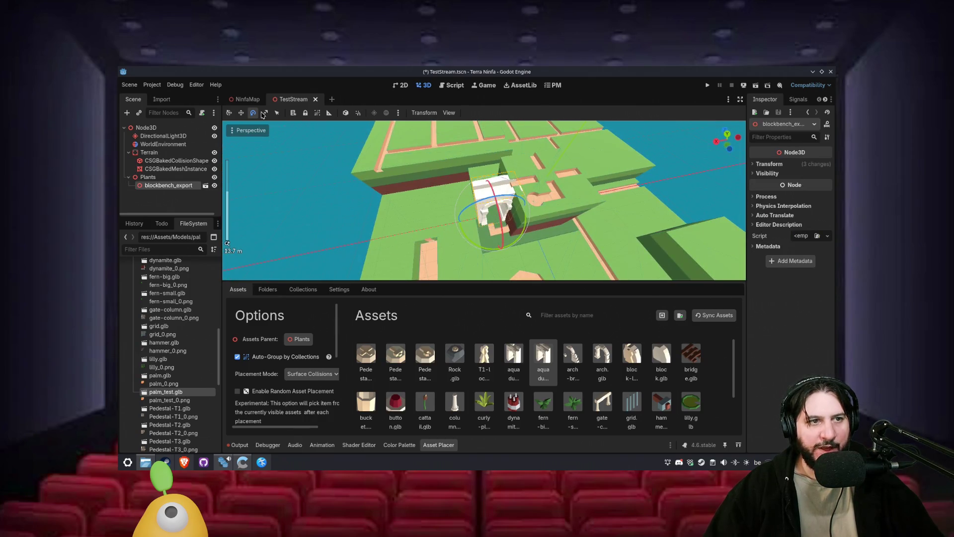
- Delete the placed blockbench_export node, re-save TestStream, and hide the Asset Placer panel
{"action": "key", "text": "Delete"}
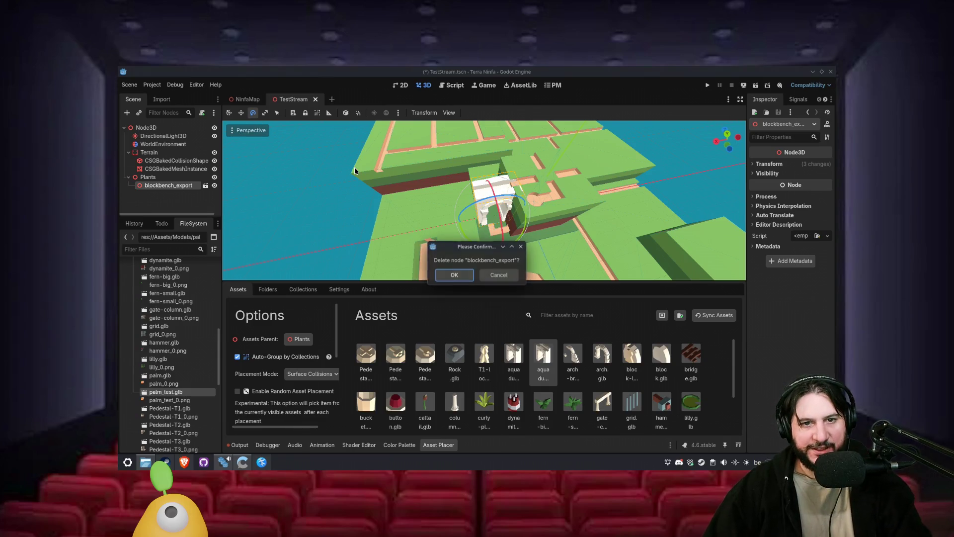
{"action": "key", "text": "Return"}
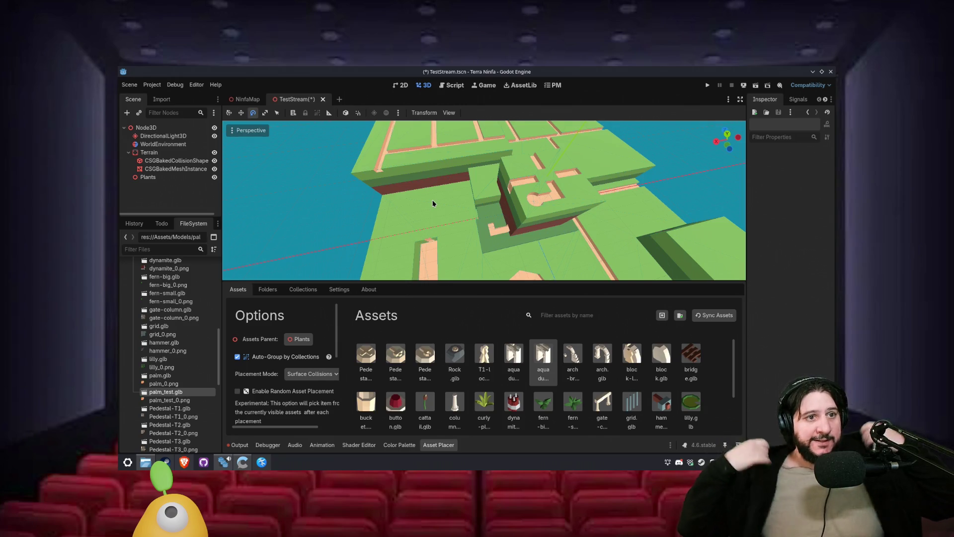
{"action": "key", "text": "ctrl+s"}
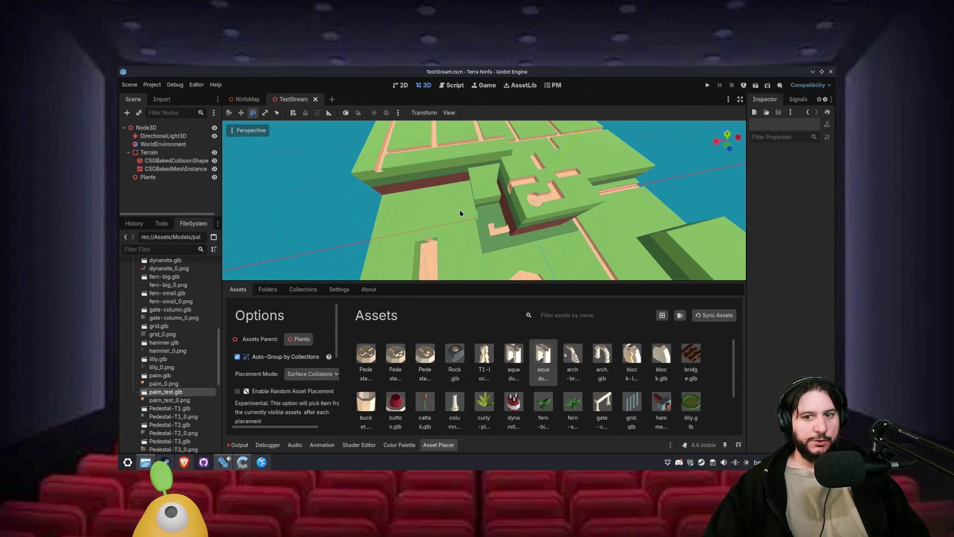
{"action": "key", "text": "ctrl+j"}
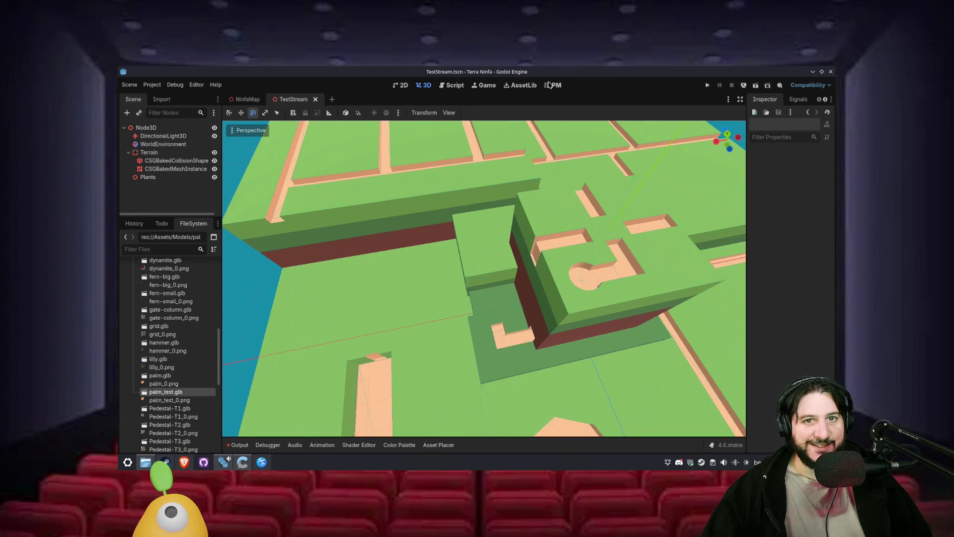
- Move the Asset Placer line from WIP to done in the Explore and learn from AssetLib task
{"action": "left_click", "coordinate": [550, 85]}
{"action": "left_click", "coordinate": [556, 194]}
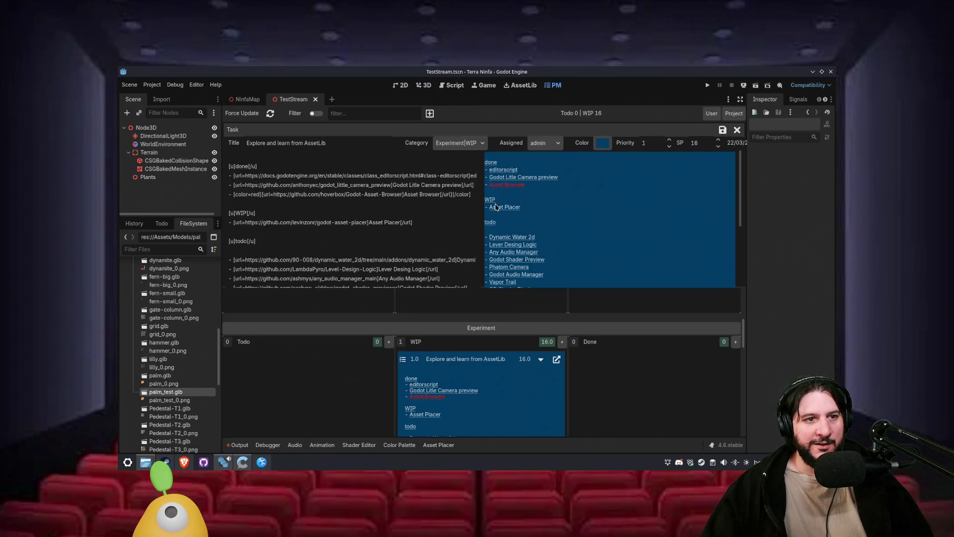
{"action": "triple_click", "coordinate": [434, 219]}
{"action": "key", "text": "ctrl+x"}
{"action": "left_click", "coordinate": [475, 194]}
{"action": "key", "text": "Return"}
{"action": "key", "text": "ctrl+v"}
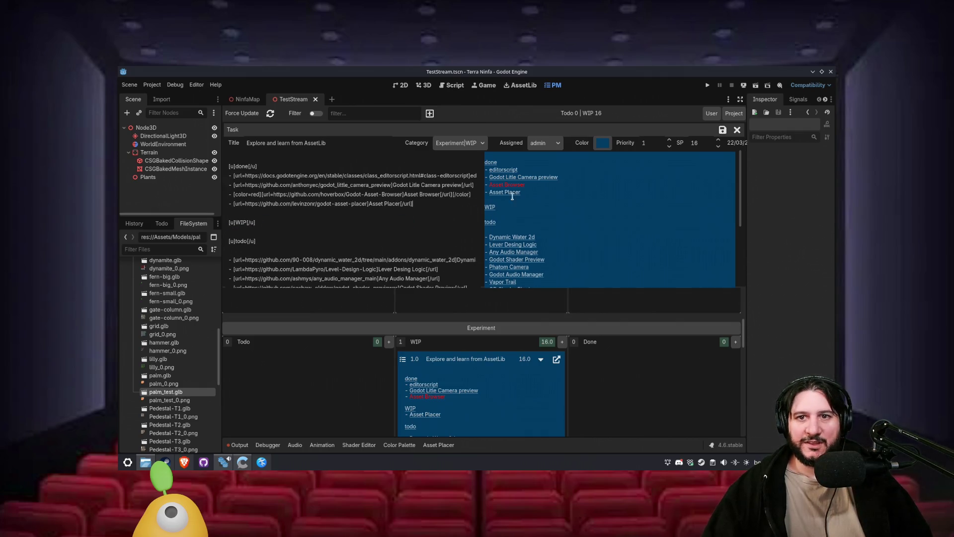
{"action": "left_click", "coordinate": [724, 131]}
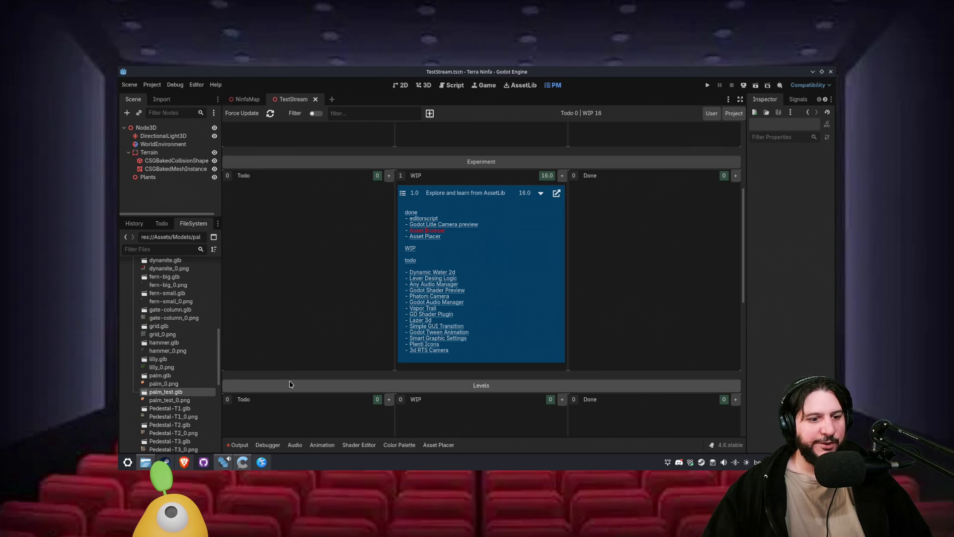
- Minimize and restore the Godot editor, then switch to GitHub Desktop
{"action": "left_click", "coordinate": [223, 462]}
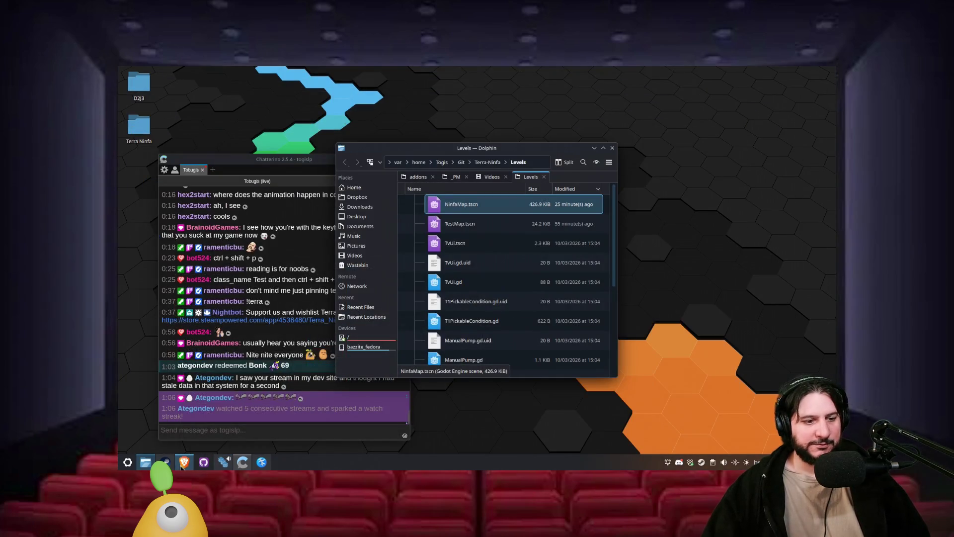
{"action": "mouse_move", "coordinate": [243, 466]}
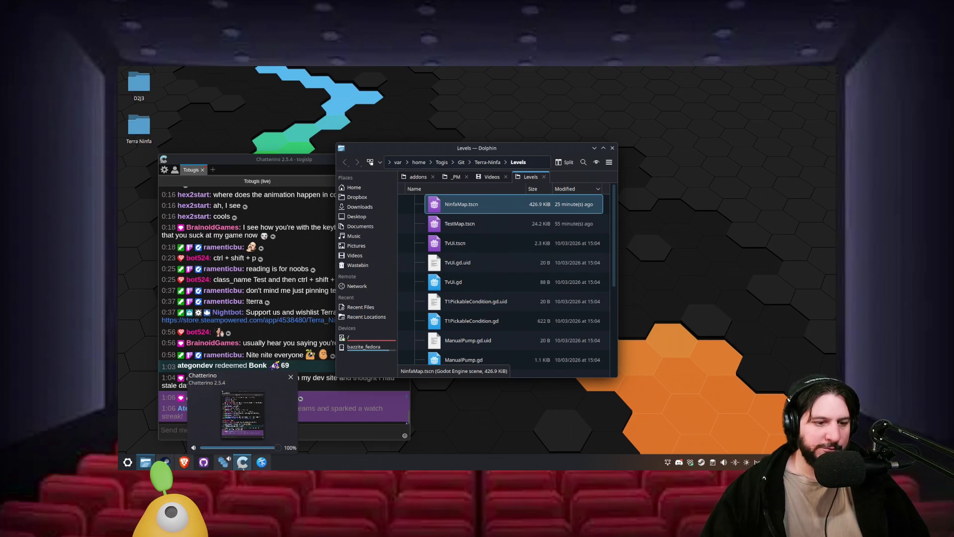
{"action": "left_click", "coordinate": [218, 466]}
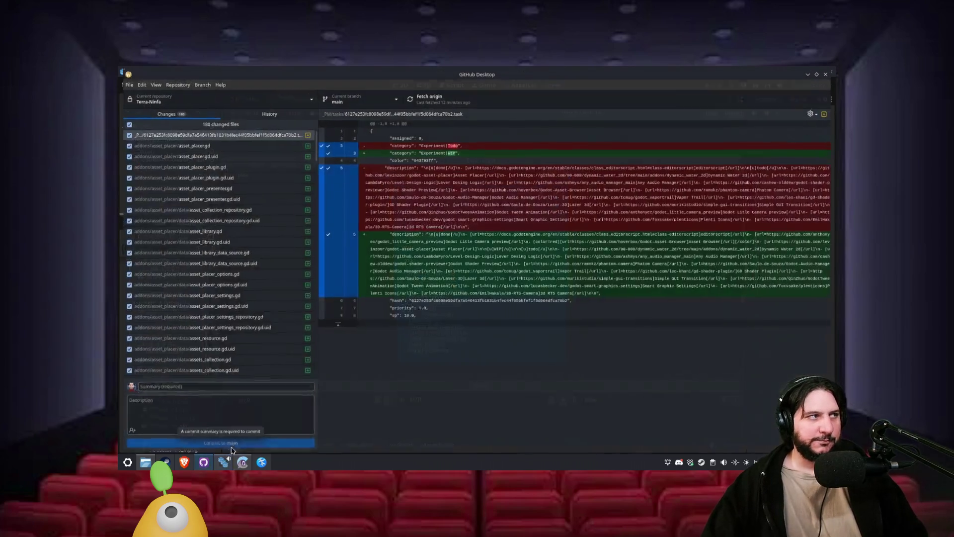
{"action": "left_click", "coordinate": [205, 465]}
- Commit the 180 changed files to main as 'Asset Placer Plugin' and push to origin
{"action": "left_click", "coordinate": [214, 388]}
{"action": "type", "text": "Asset P"}
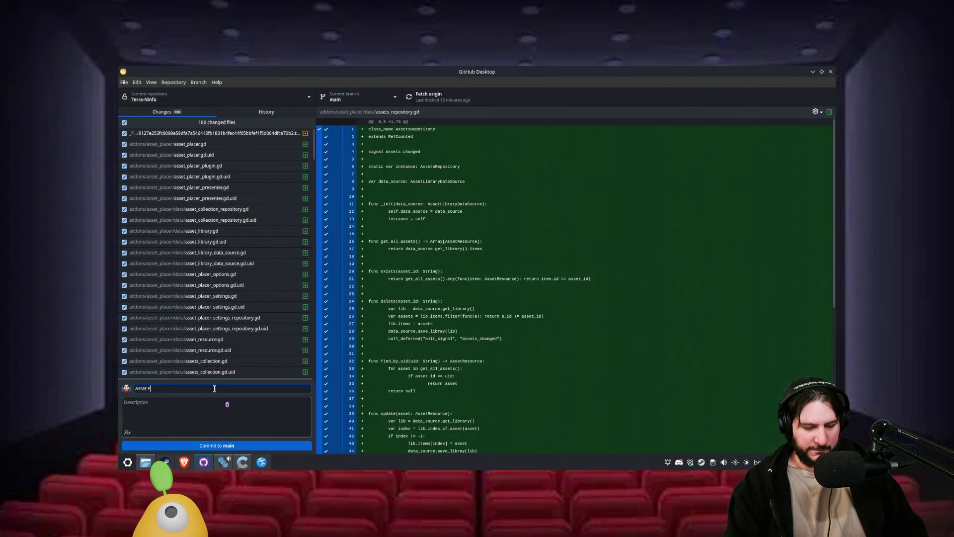
{"action": "type", "text": "in"}
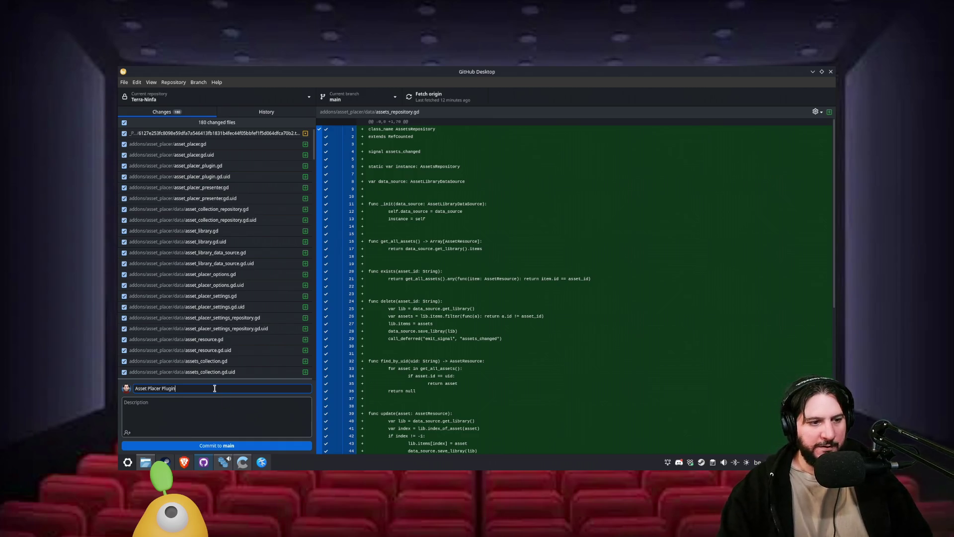
{"action": "left_click", "coordinate": [269, 444]}
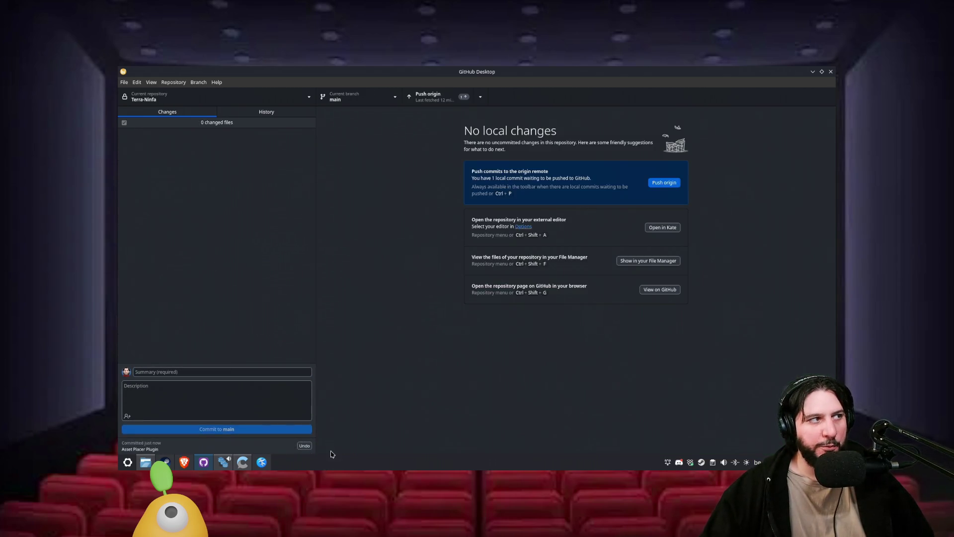
{"action": "left_click", "coordinate": [669, 183]}
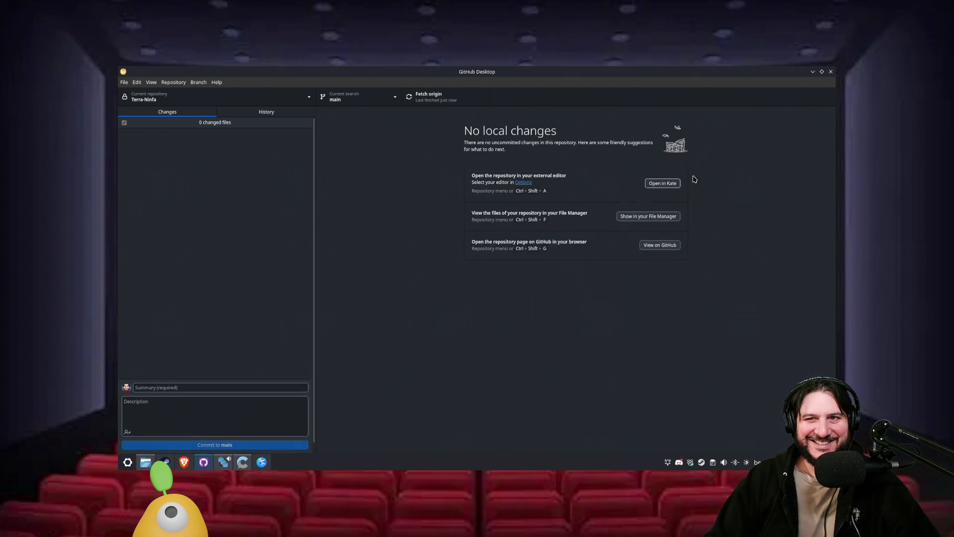
{"action": "left_click", "coordinate": [812, 71]}
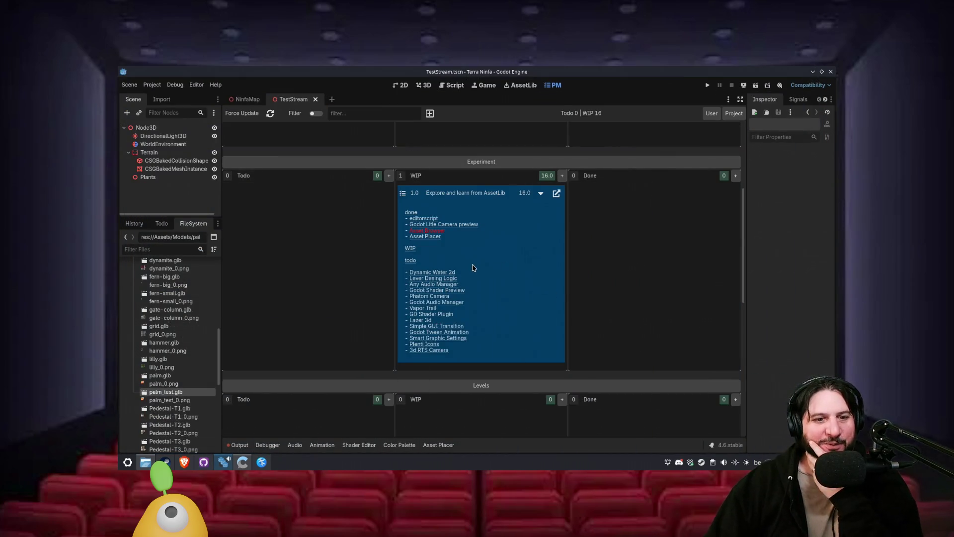
- Open the dynamic_water_2d addon folder, then read the repository's main page and README
{"action": "left_click", "coordinate": [432, 272]}
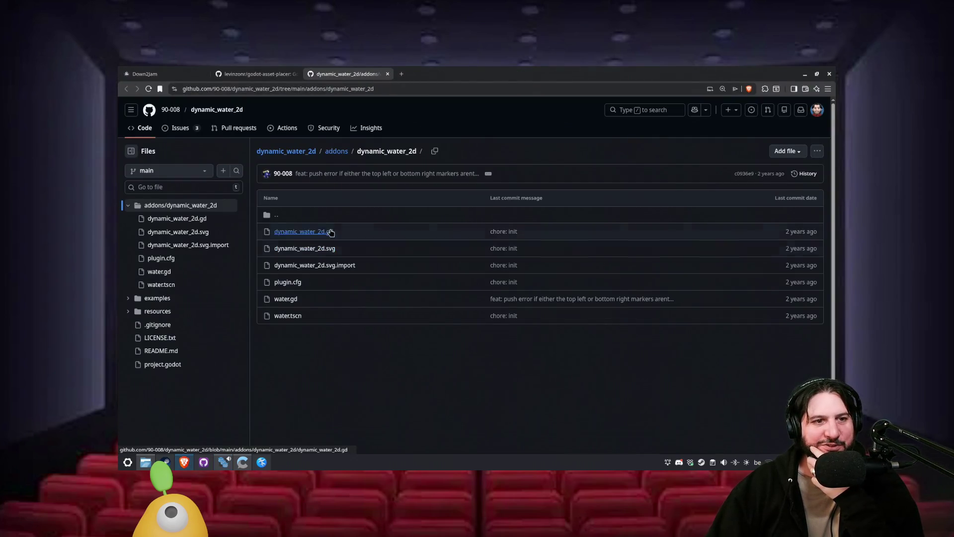
{"action": "left_click", "coordinate": [202, 107]}
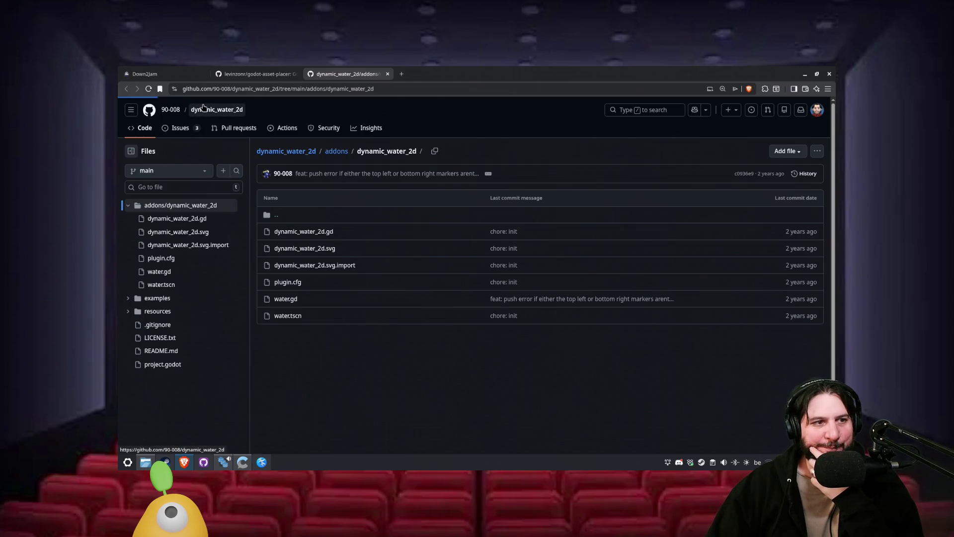
{"action": "scroll", "coordinate": [195, 197], "scroll_direction": "down", "scroll_amount": 3}
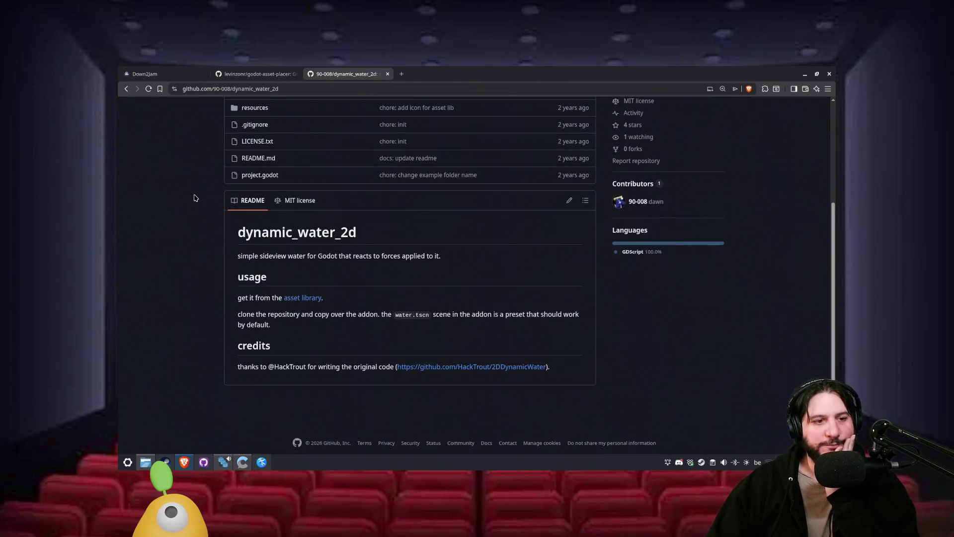
{"action": "left_click_drag", "start_coordinate": [276, 258], "coordinate": [316, 257]}
{"action": "left_click", "coordinate": [342, 263]}
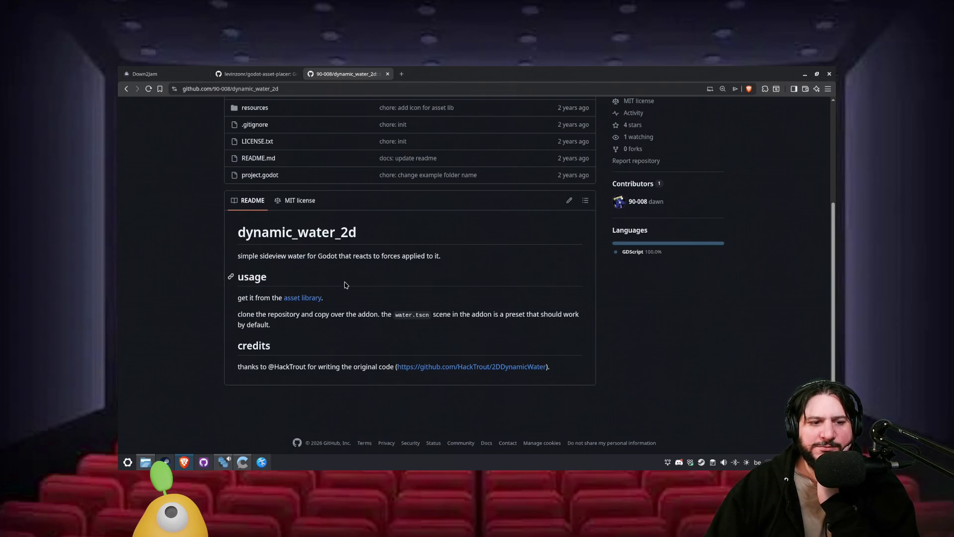
{"action": "scroll", "coordinate": [346, 284], "scroll_direction": "up", "scroll_amount": 2}
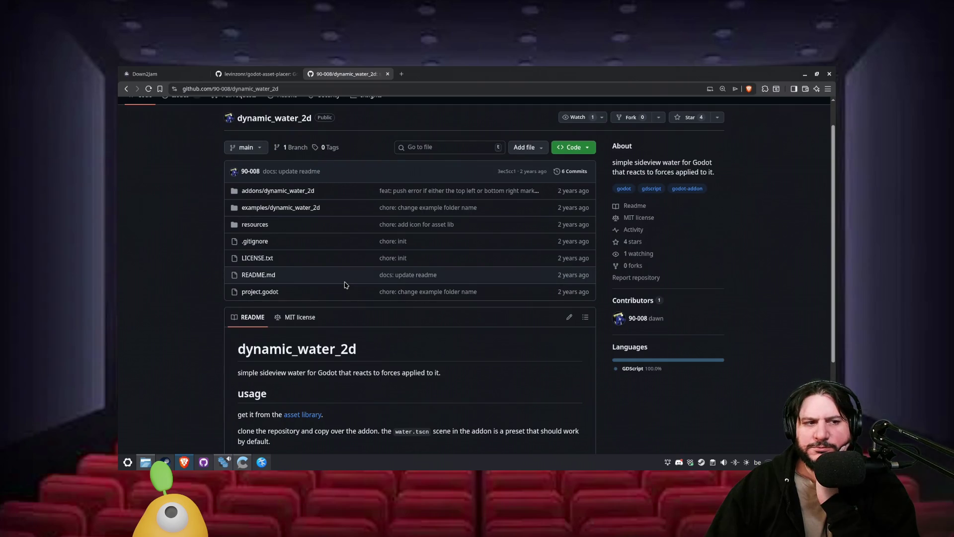
{"action": "scroll", "coordinate": [346, 284], "scroll_direction": "down", "scroll_amount": 1}
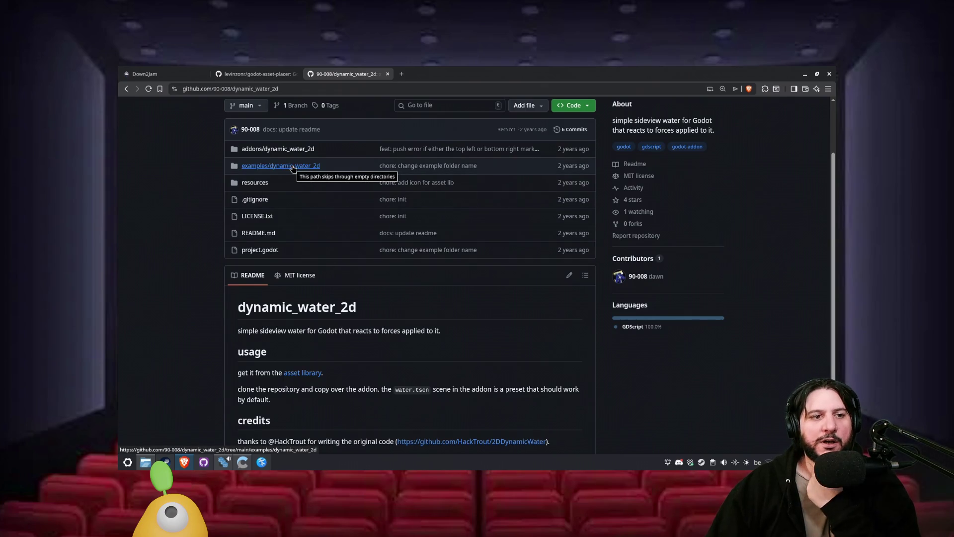
- View the examples/dynamic_water_2d folder, return to the repo root, and go back to Godot's AssetLib
{"action": "left_click", "coordinate": [293, 166]}
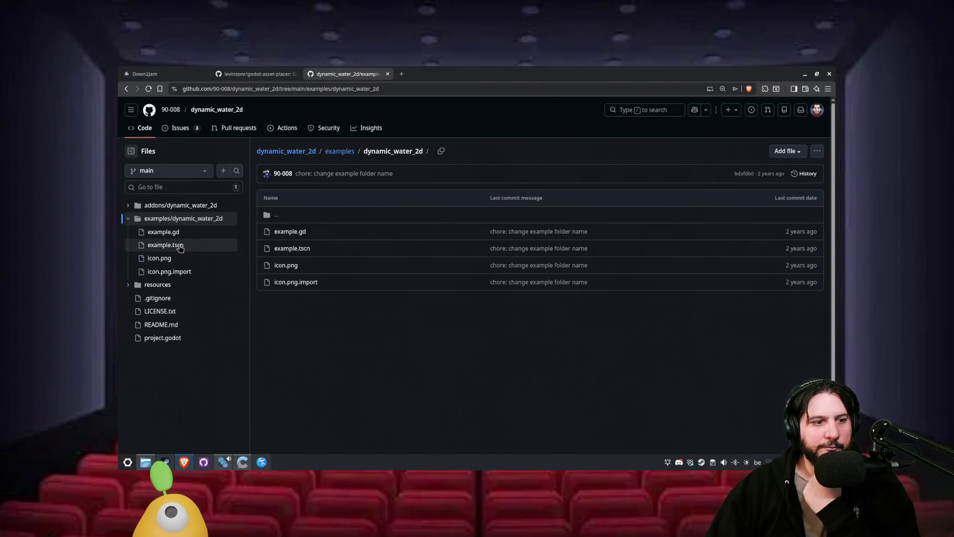
{"action": "left_click", "coordinate": [126, 89]}
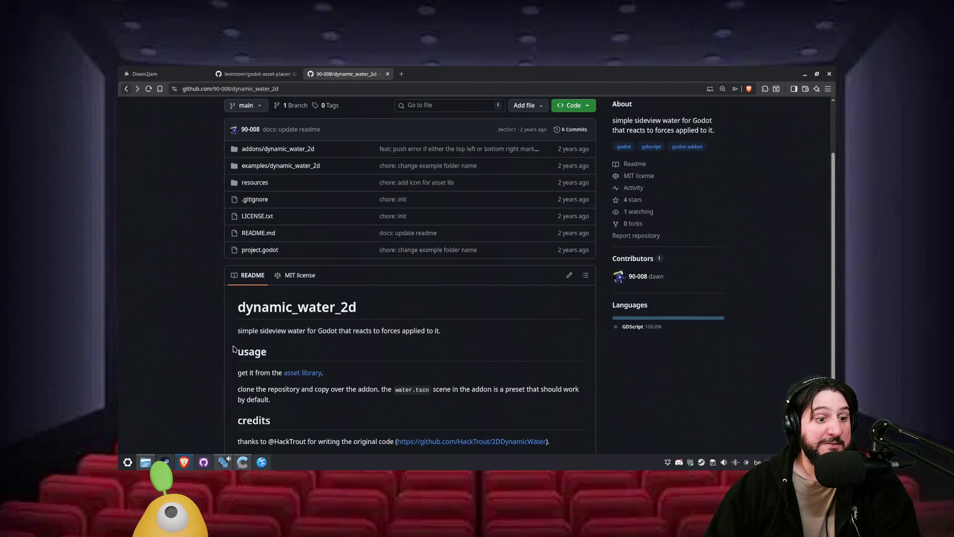
{"action": "key", "text": "alt+Tab"}
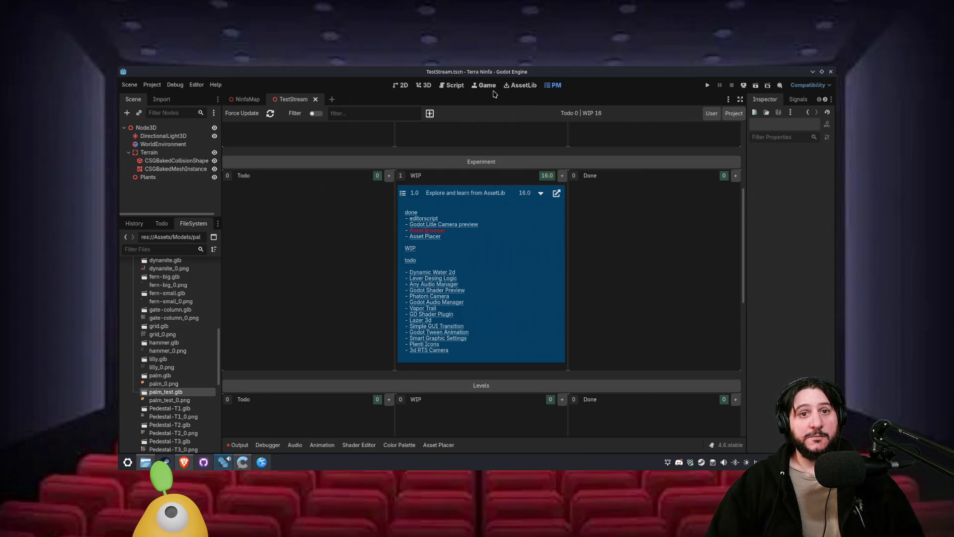
{"action": "left_click", "coordinate": [525, 86]}
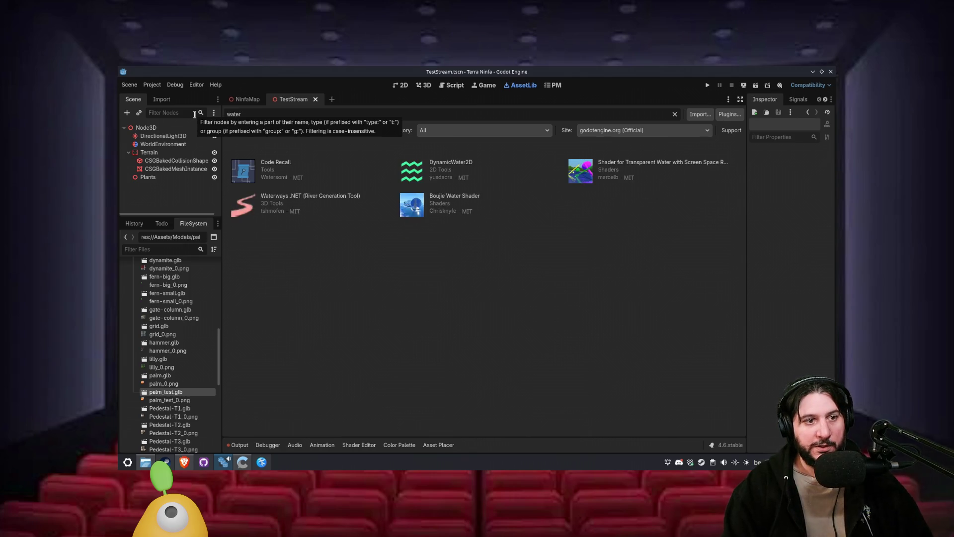
- Download DynamicWater2D from AssetLib, keeping Ignore asset root enabled in the install preview
{"action": "left_click", "coordinate": [462, 164]}
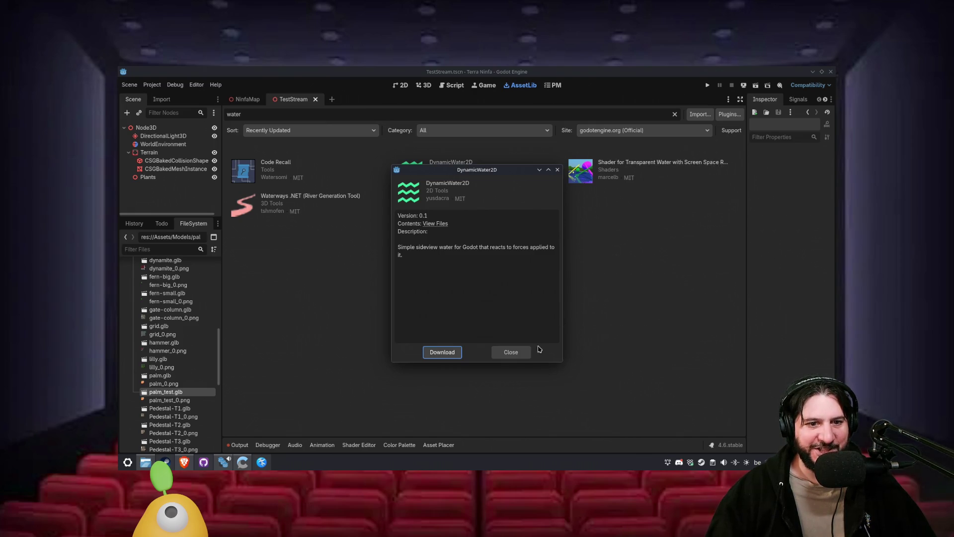
{"action": "left_click", "coordinate": [440, 353]}
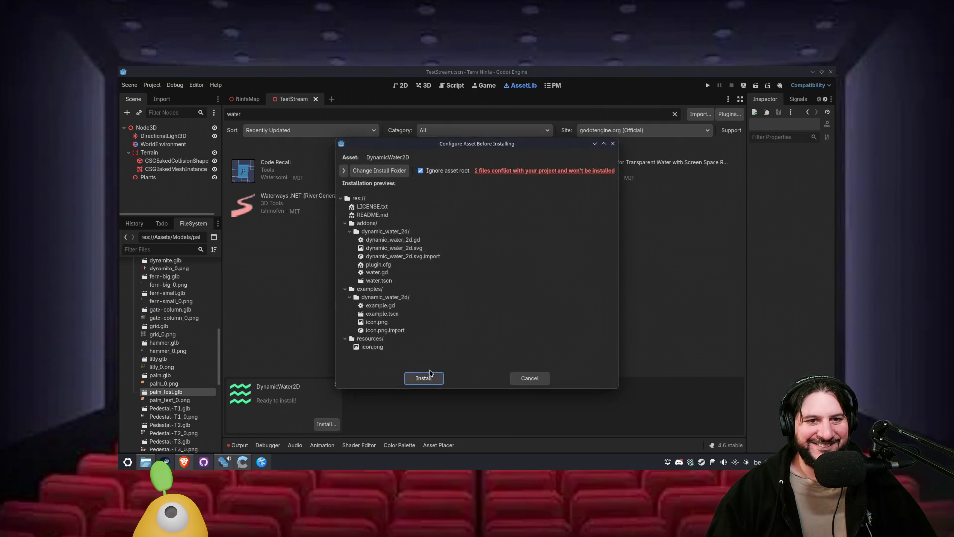
{"action": "left_click", "coordinate": [345, 223]}
{"action": "left_click", "coordinate": [345, 231]}
{"action": "left_click", "coordinate": [346, 239]}
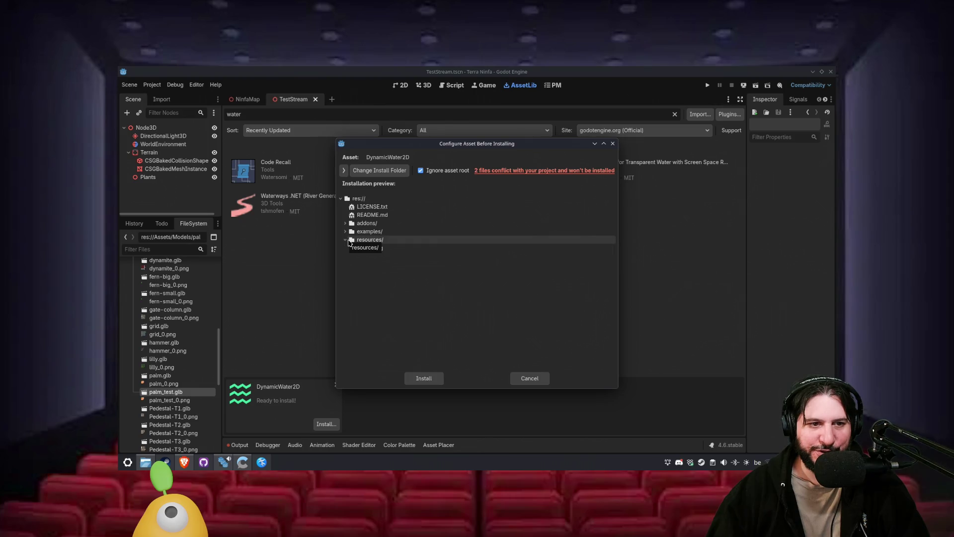
{"action": "left_click", "coordinate": [445, 171]}
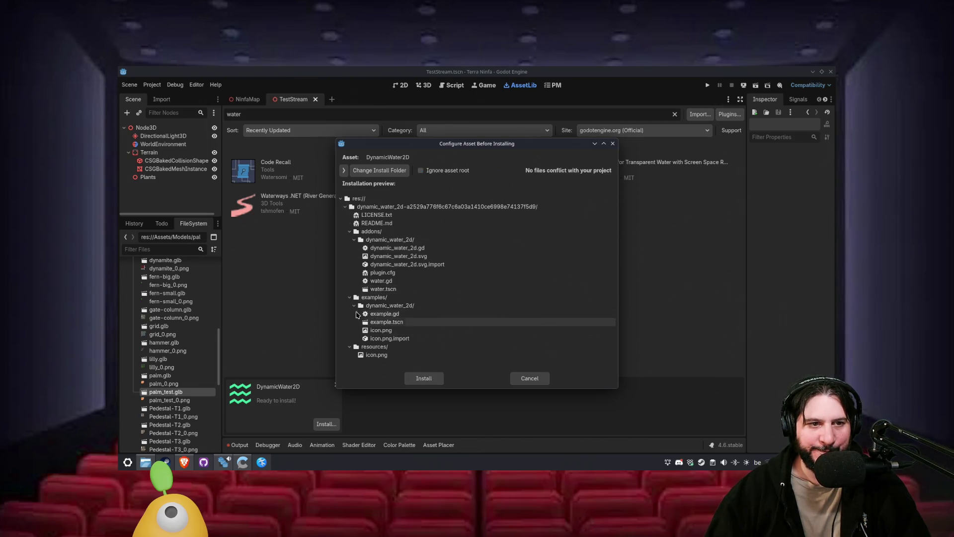
{"action": "left_click", "coordinate": [438, 171]}
- Exclude resources/, LICENSE.txt and README.md, then install the asset
{"action": "left_click", "coordinate": [343, 170]}
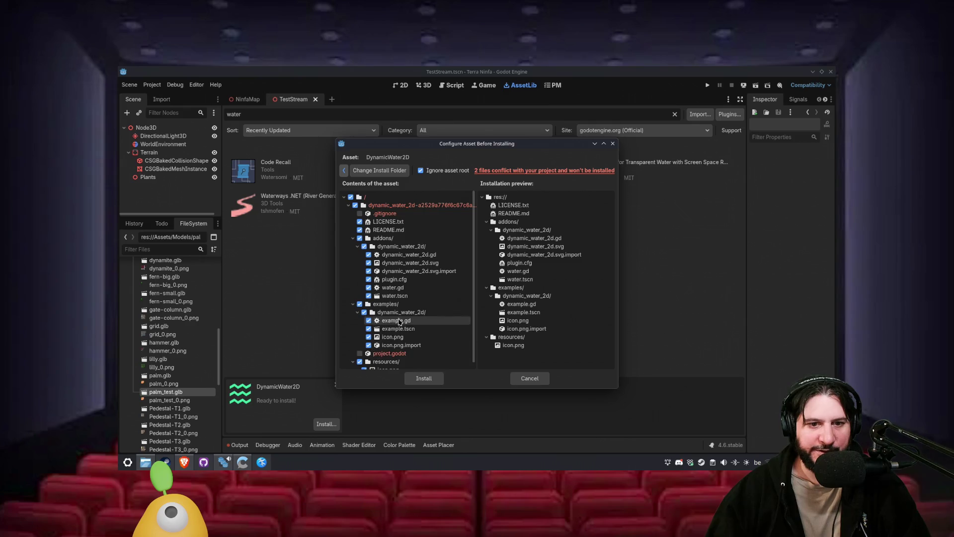
{"action": "scroll", "coordinate": [399, 321], "scroll_direction": "down", "scroll_amount": 1}
{"action": "left_click", "coordinate": [359, 354]}
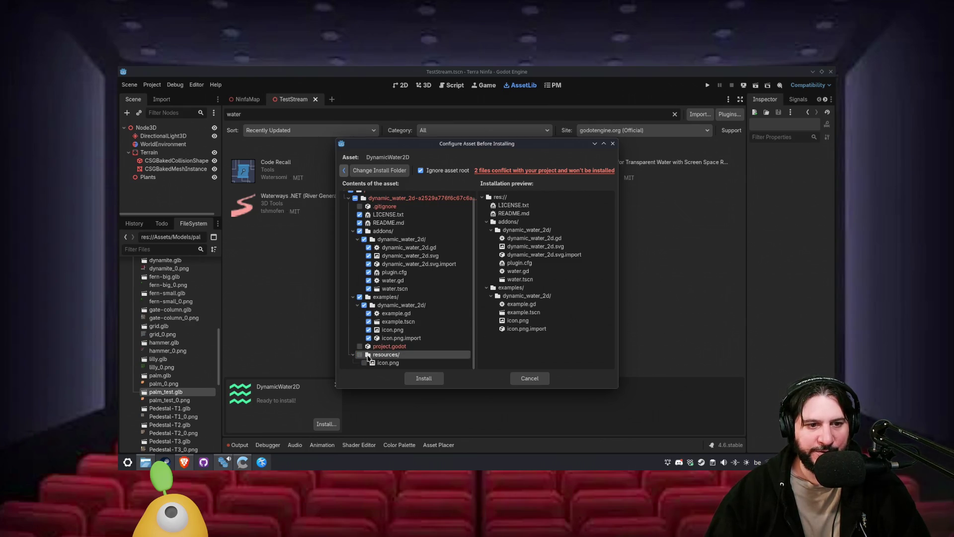
{"action": "left_click", "coordinate": [360, 214]}
{"action": "left_click", "coordinate": [359, 222]}
{"action": "scroll", "coordinate": [368, 223], "scroll_direction": "up", "scroll_amount": 1}
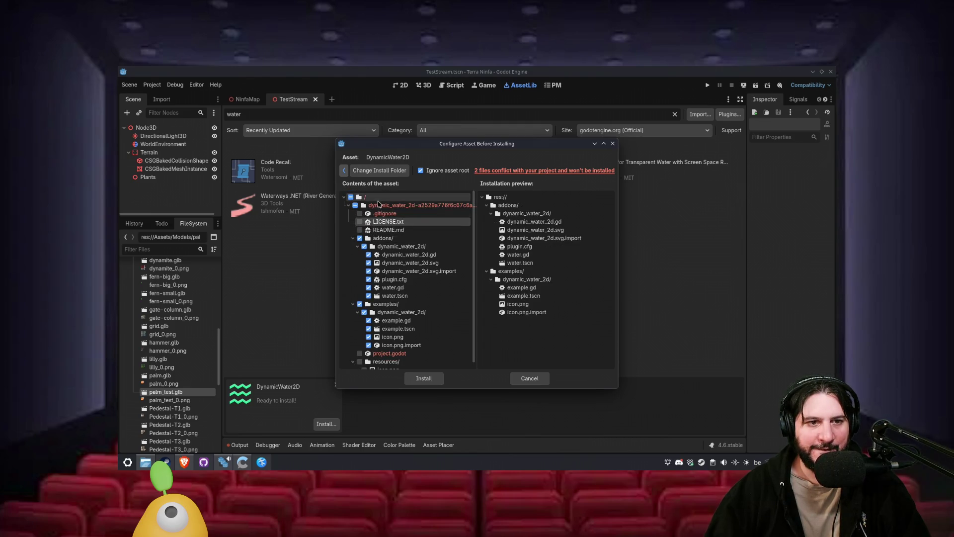
{"action": "scroll", "coordinate": [430, 304], "scroll_direction": "down", "scroll_amount": 1}
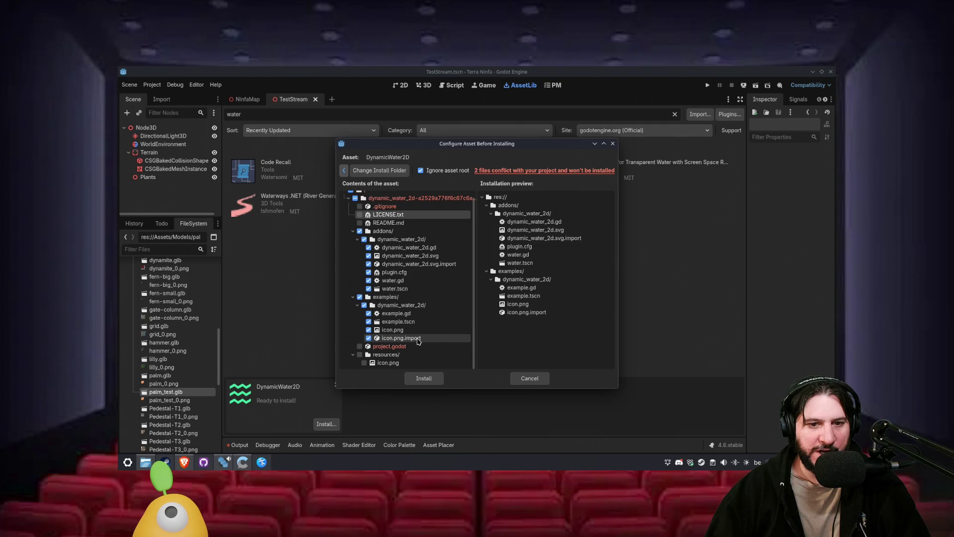
{"action": "left_click", "coordinate": [427, 380]}
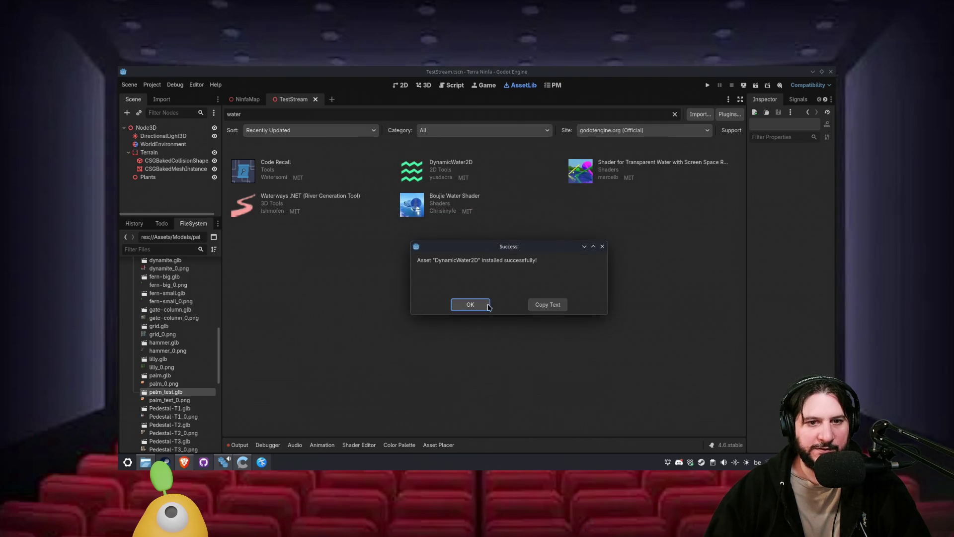
{"action": "left_click", "coordinate": [468, 305]}
- Enable the DynamicWater2D plugin in Project Settings
{"action": "left_click", "coordinate": [152, 85]}
{"action": "left_click", "coordinate": [162, 96]}
{"action": "left_click", "coordinate": [268, 232]}
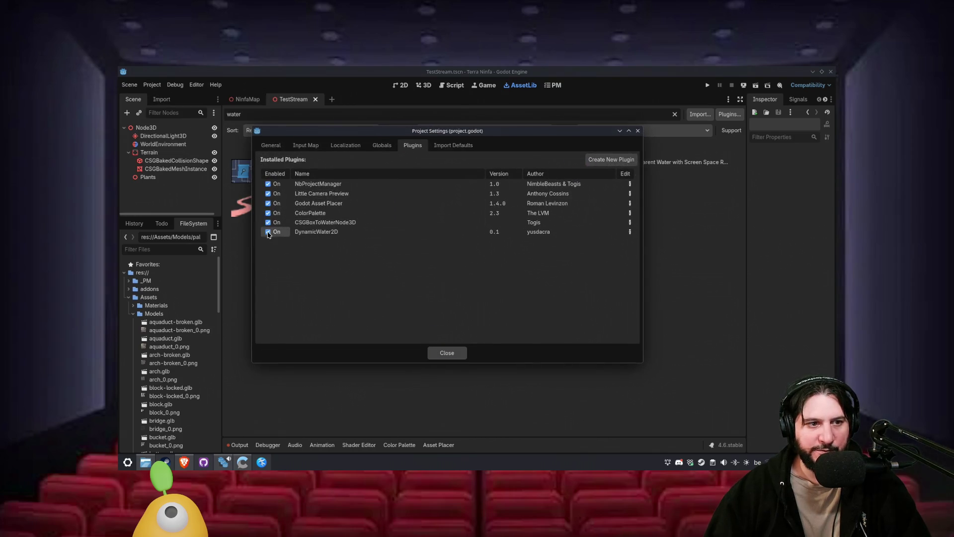
{"action": "left_click", "coordinate": [446, 352]}
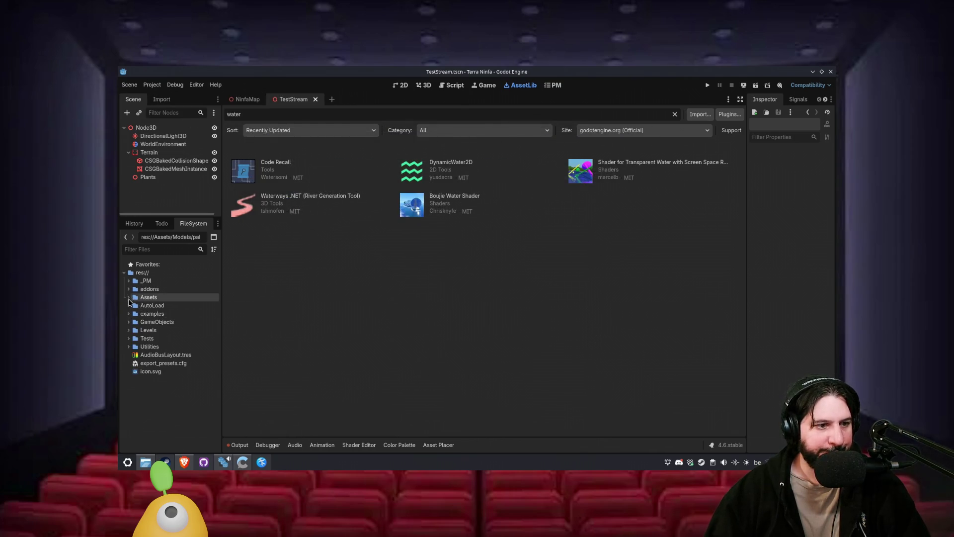
- Open examples/dynamic_water_2d/example.tscn in the 2D view and frame the water area
{"action": "left_click", "coordinate": [134, 314]}
{"action": "left_click", "coordinate": [129, 313]}
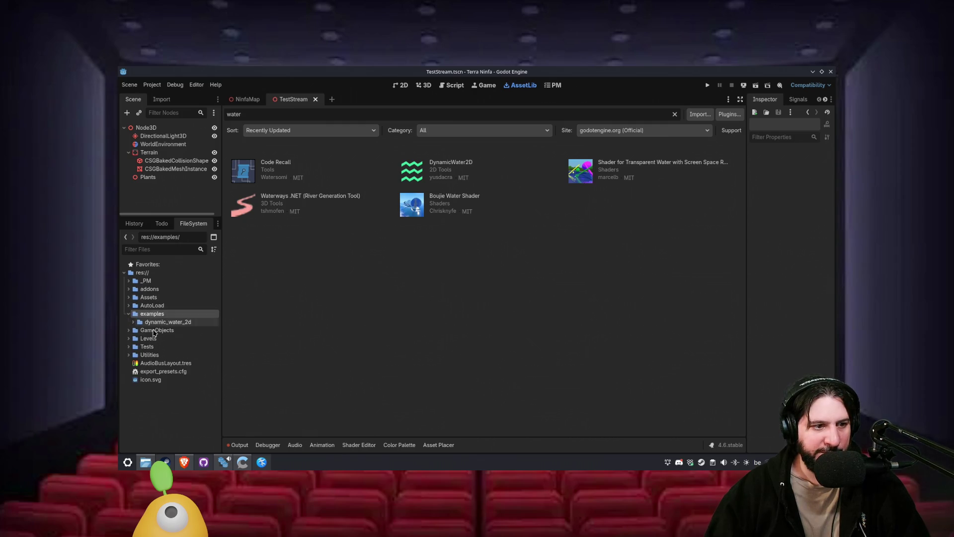
{"action": "left_click", "coordinate": [133, 323]}
{"action": "double_click", "coordinate": [173, 340]}
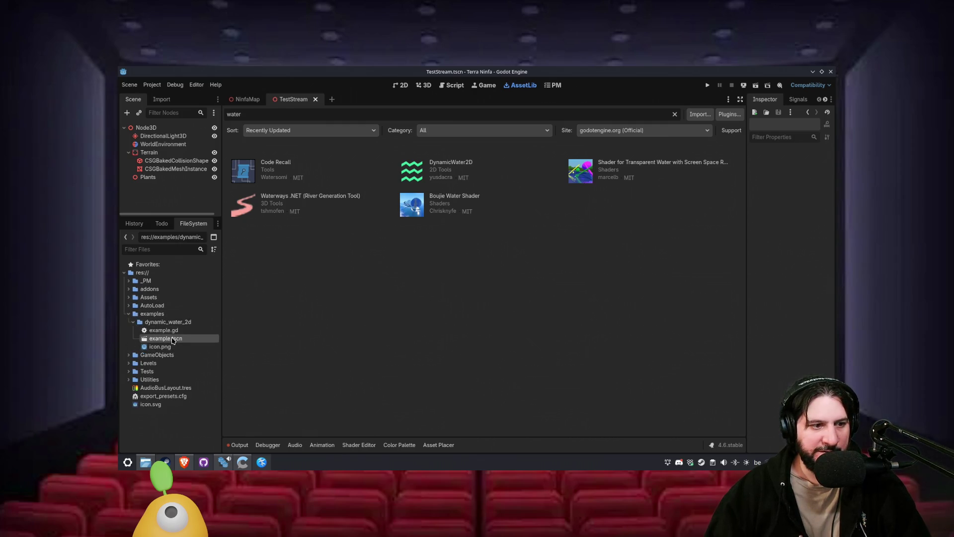
{"action": "left_click", "coordinate": [402, 86]}
{"action": "scroll", "coordinate": [360, 253], "scroll_direction": "up", "scroll_amount": 3}
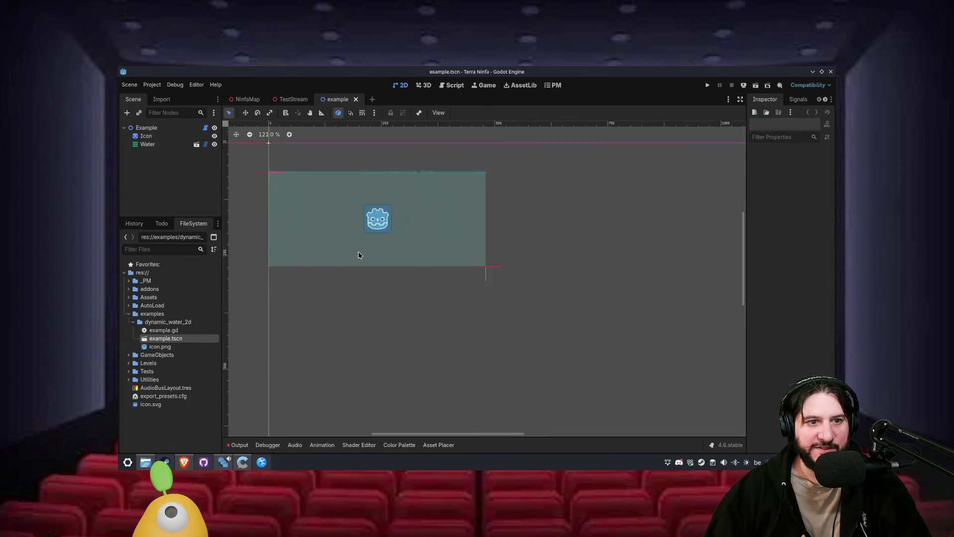
{"action": "left_click_drag", "start_coordinate": [317, 226], "coordinate": [352, 275]}
{"action": "scroll", "coordinate": [408, 174], "scroll_direction": "up", "scroll_amount": 3}
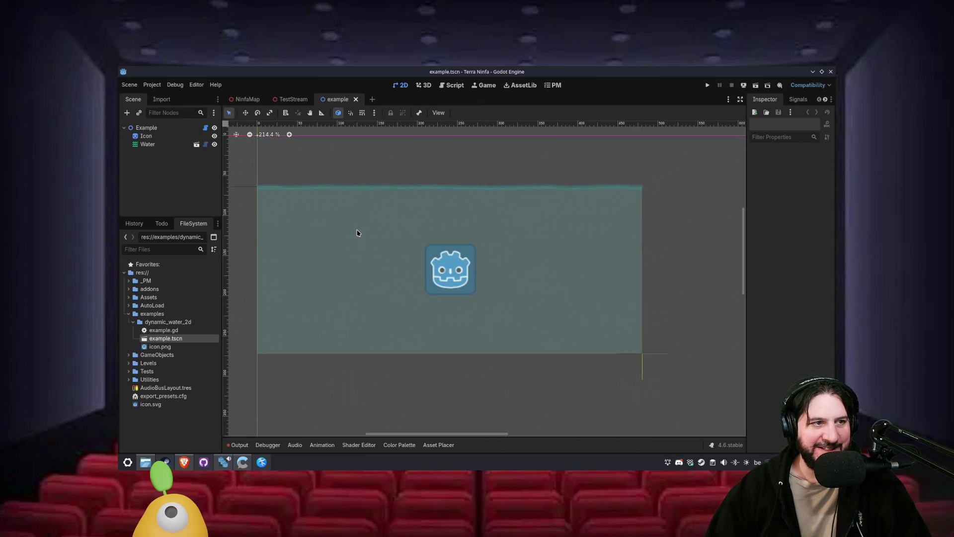
- Move the Icon sprite into the water at about 170, 166 and save example.tscn
{"action": "left_click", "coordinate": [174, 148]}
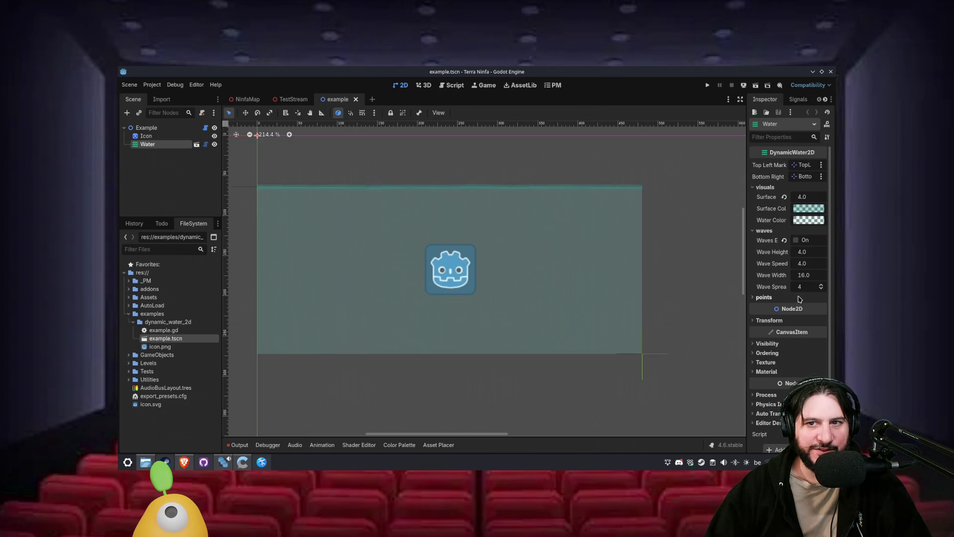
{"action": "left_click", "coordinate": [153, 138]}
{"action": "mouse_move", "coordinate": [466, 256]}
{"action": "left_mouse_down"}
{"action": "mouse_move", "coordinate": [549, 239]}
{"action": "mouse_move", "coordinate": [467, 211]}
{"action": "mouse_move", "coordinate": [448, 164]}
{"action": "mouse_move", "coordinate": [341, 262]}
{"action": "mouse_move", "coordinate": [358, 219]}
{"action": "mouse_move", "coordinate": [466, 228]}
{"action": "mouse_move", "coordinate": [598, 329]}
{"action": "mouse_move", "coordinate": [610, 191]}
{"action": "mouse_move", "coordinate": [413, 241]}
{"action": "mouse_move", "coordinate": [348, 233]}
{"action": "mouse_move", "coordinate": [368, 284]}
{"action": "mouse_move", "coordinate": [411, 276]}
{"action": "mouse_move", "coordinate": [432, 252]}
{"action": "left_mouse_up"}
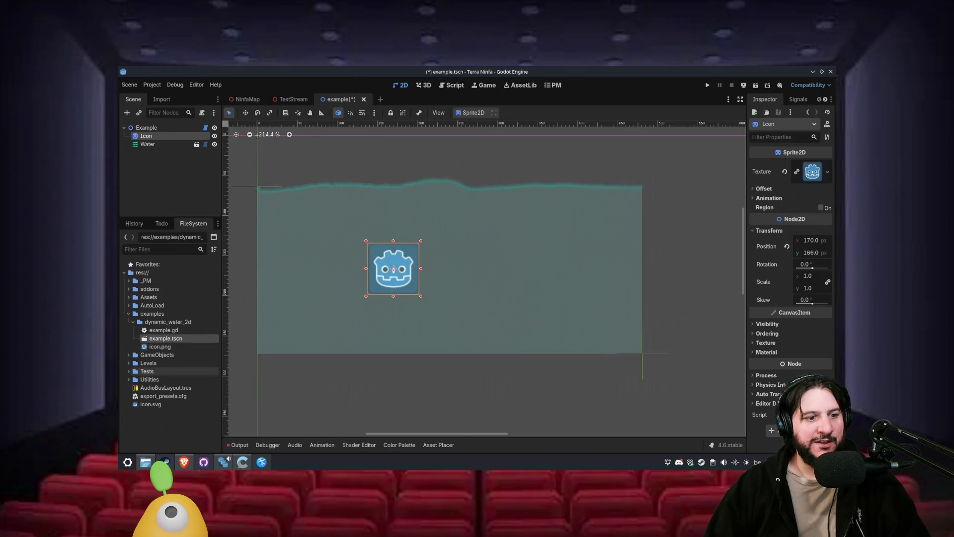
{"action": "key", "text": "ctrl+shift+w"}
{"action": "left_click", "coordinate": [415, 290]}
{"action": "left_click", "coordinate": [222, 463]}
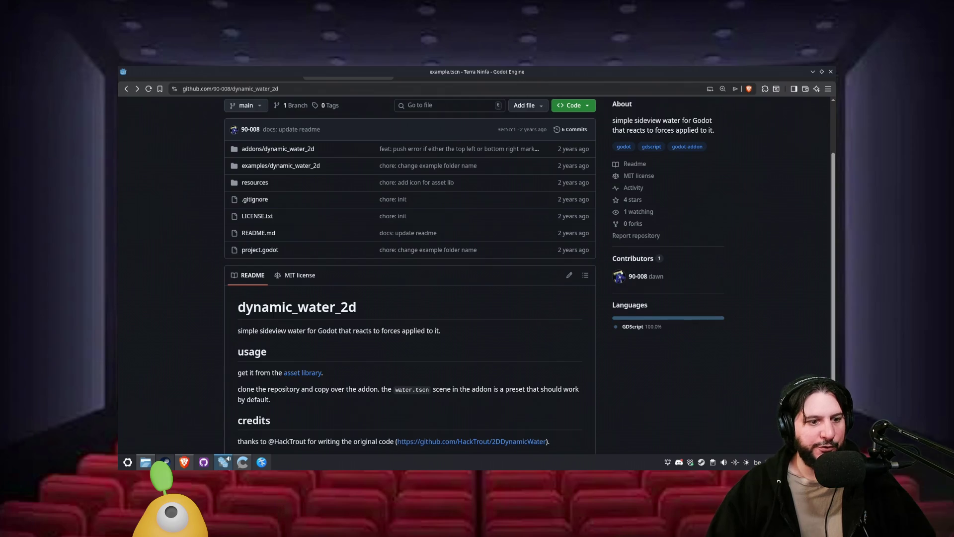
- Discard the 13 stray file changes in GitHub Desktop, leaving project.godot modified
{"action": "left_click", "coordinate": [204, 462]}
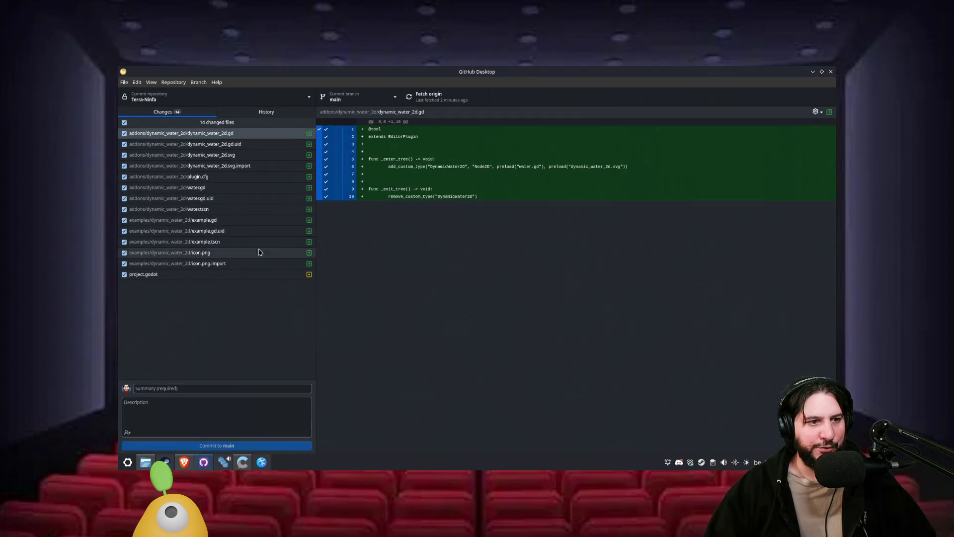
{"action": "right_click", "coordinate": [226, 211]}
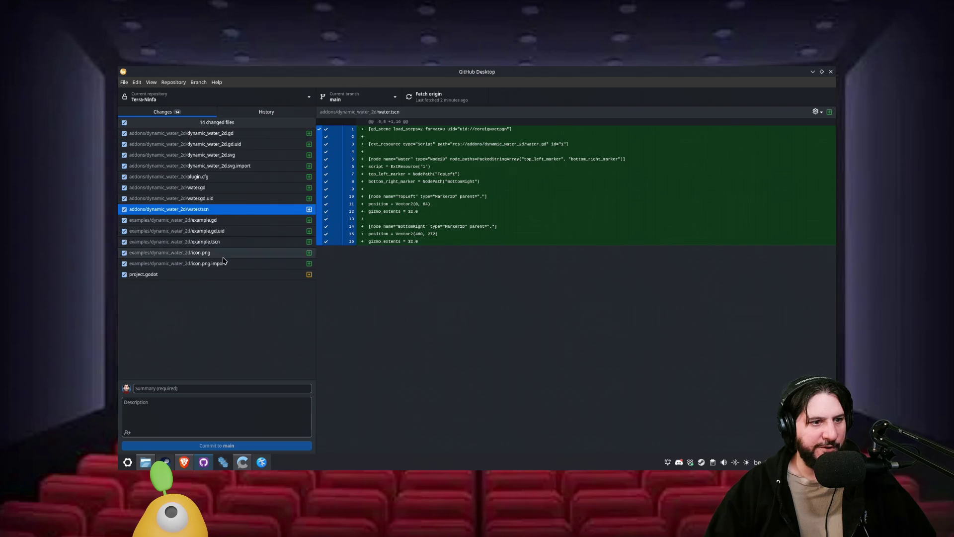
{"action": "left_click", "coordinate": [228, 264]}
{"action": "left_click", "coordinate": [226, 134], "text": "shift"}
{"action": "right_click", "coordinate": [224, 177]}
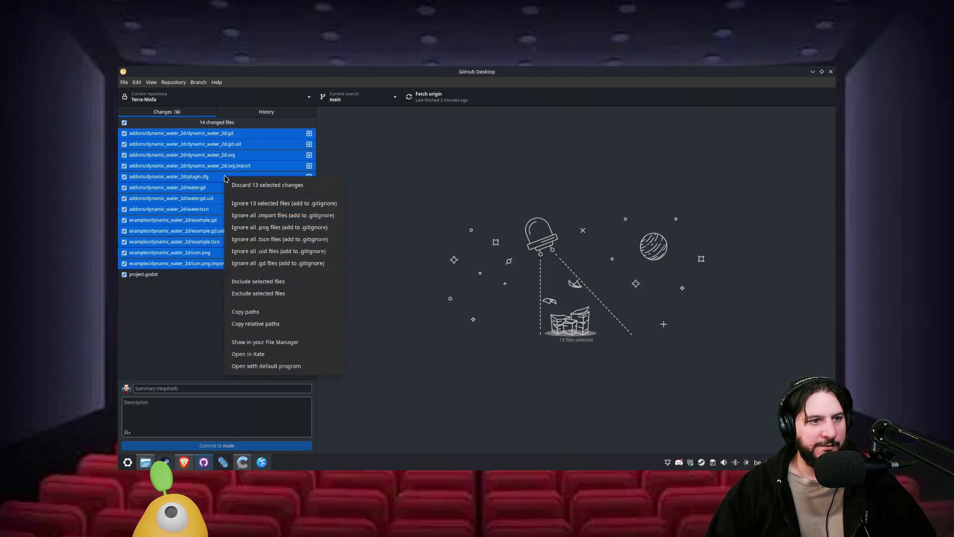
{"action": "left_click", "coordinate": [271, 185]}
{"action": "left_click", "coordinate": [491, 302]}
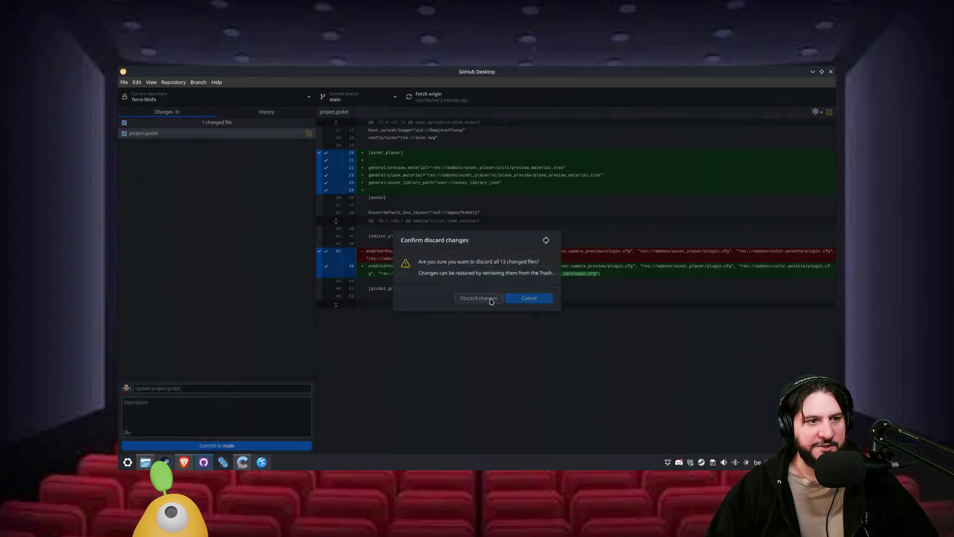
- Reopen the Terra Ninfa project from the Godot project manager and dismiss the plugin warning
{"action": "left_click", "coordinate": [223, 462]}
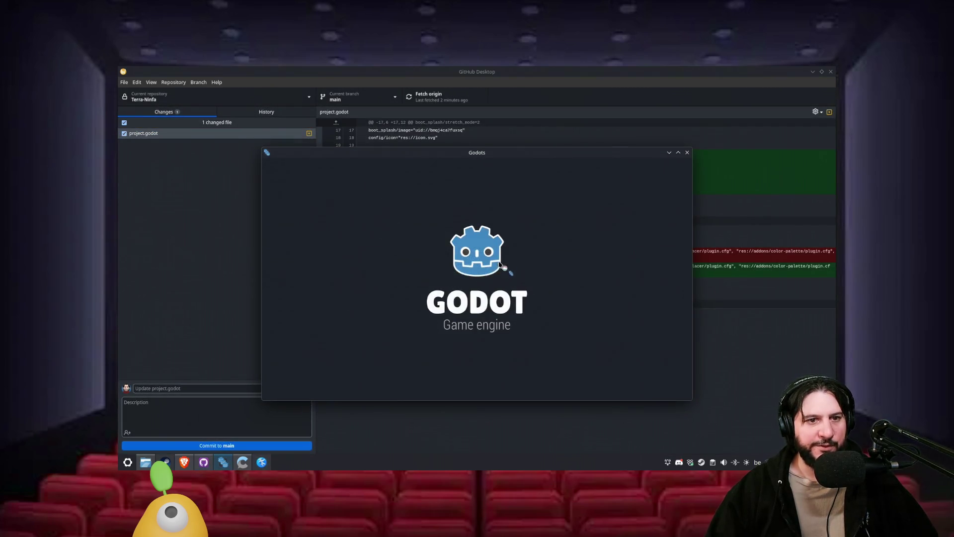
{"action": "left_click", "coordinate": [189, 225]}
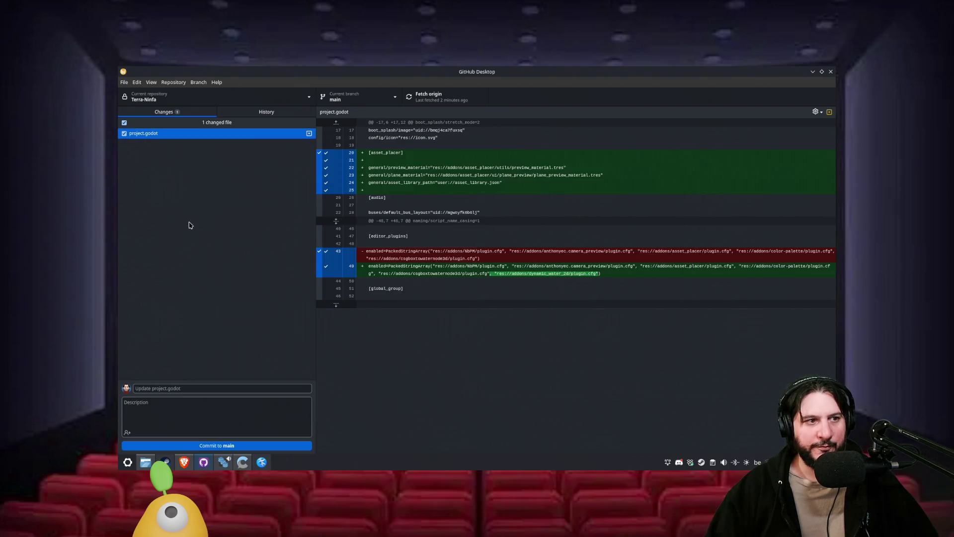
{"action": "right_click", "coordinate": [196, 141]}
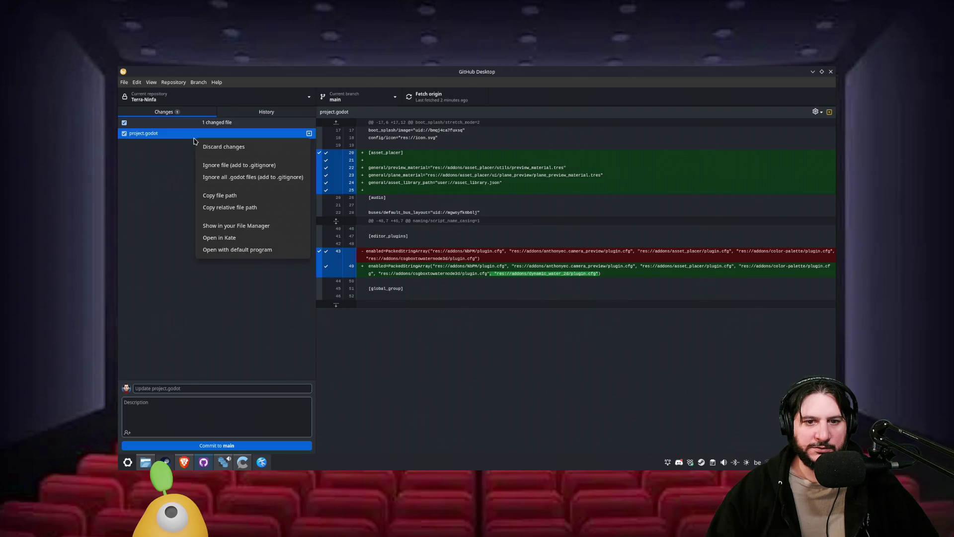
{"action": "left_click", "coordinate": [223, 462]}
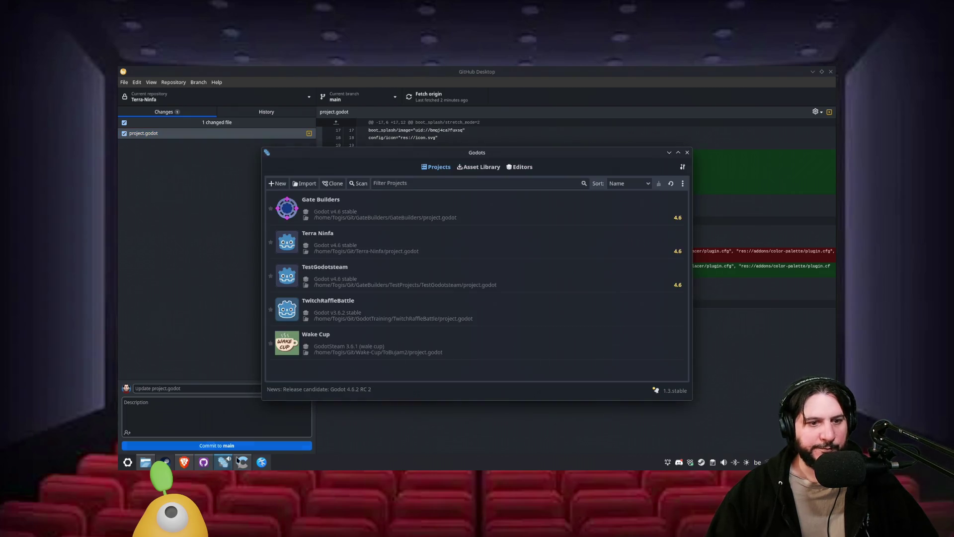
{"action": "double_click", "coordinate": [397, 243]}
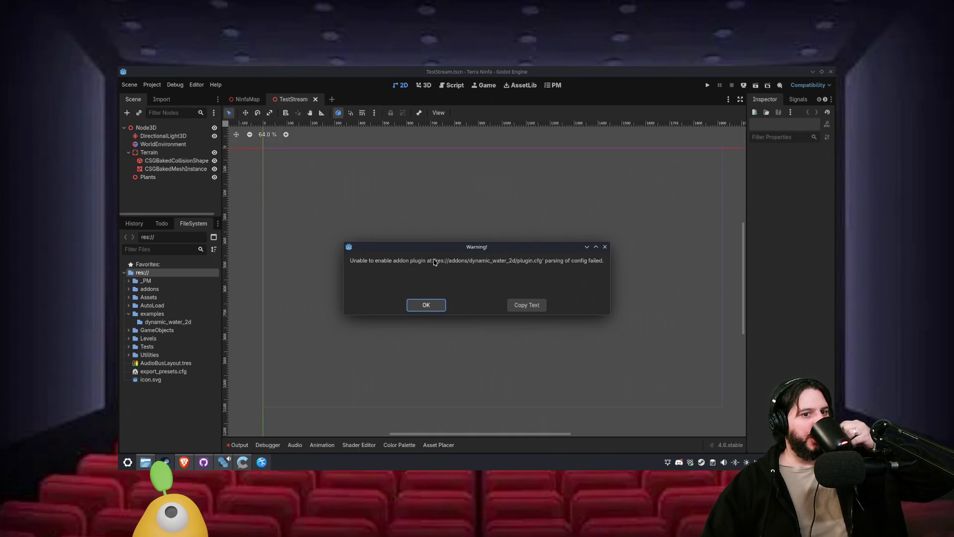
{"action": "left_click", "coordinate": [427, 306]}
- Check the installed plugins list in Project Settings
{"action": "left_click", "coordinate": [152, 85]}
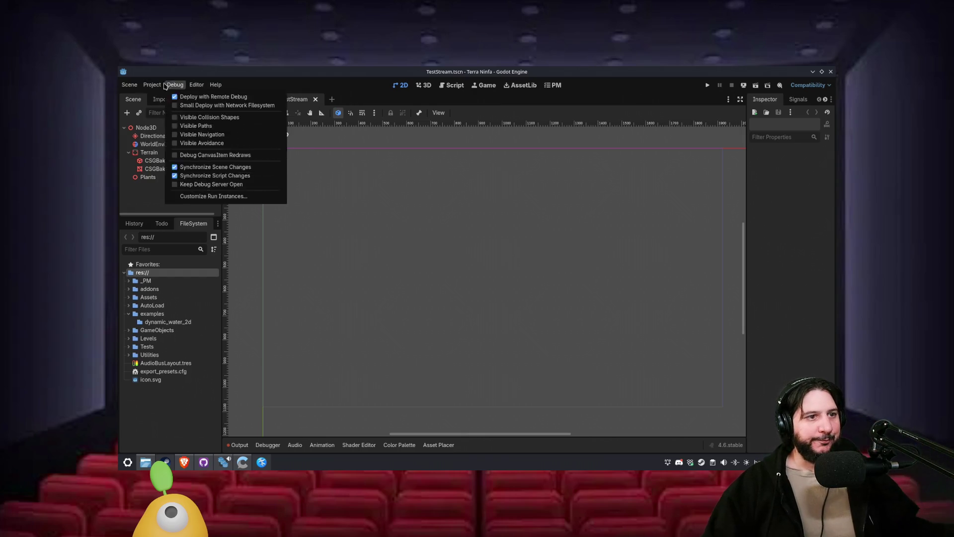
{"action": "left_click", "coordinate": [160, 96]}
{"action": "left_click", "coordinate": [413, 146]}
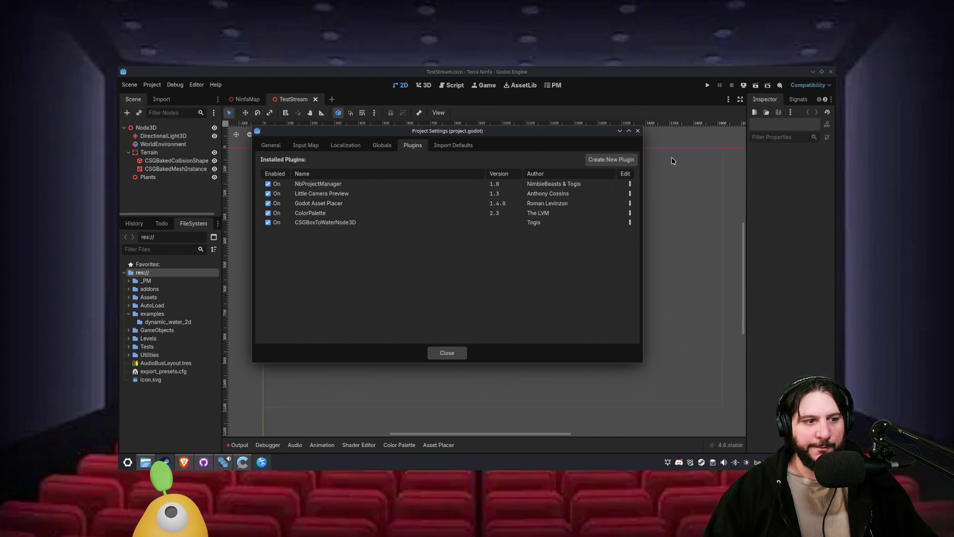
- Close Project Settings and delete the examples folder from the FileSystem dock
{"action": "left_click", "coordinate": [637, 131]}
{"action": "left_click", "coordinate": [151, 314]}
{"action": "key", "text": "Delete"}
{"action": "key", "text": "Return"}
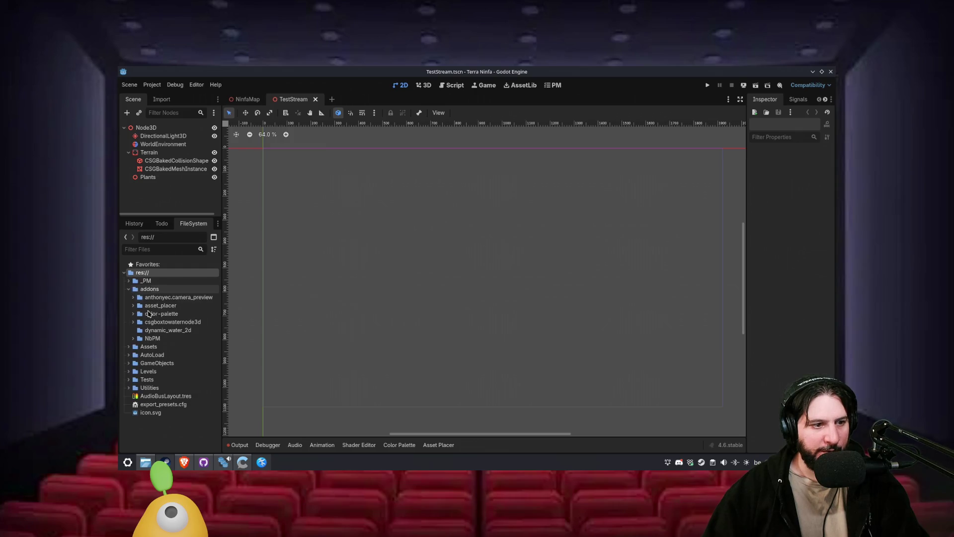
- Delete the dynamic_water_2d addon folder, then return to the PM task board
{"action": "left_click", "coordinate": [175, 331]}
{"action": "key", "text": "Delete"}
{"action": "key", "text": "Return"}
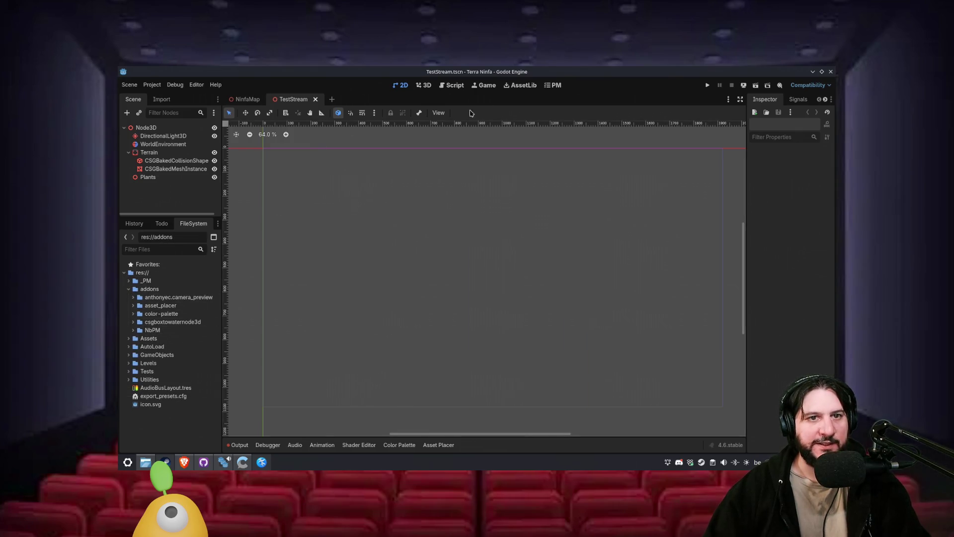
{"action": "left_click", "coordinate": [554, 85]}
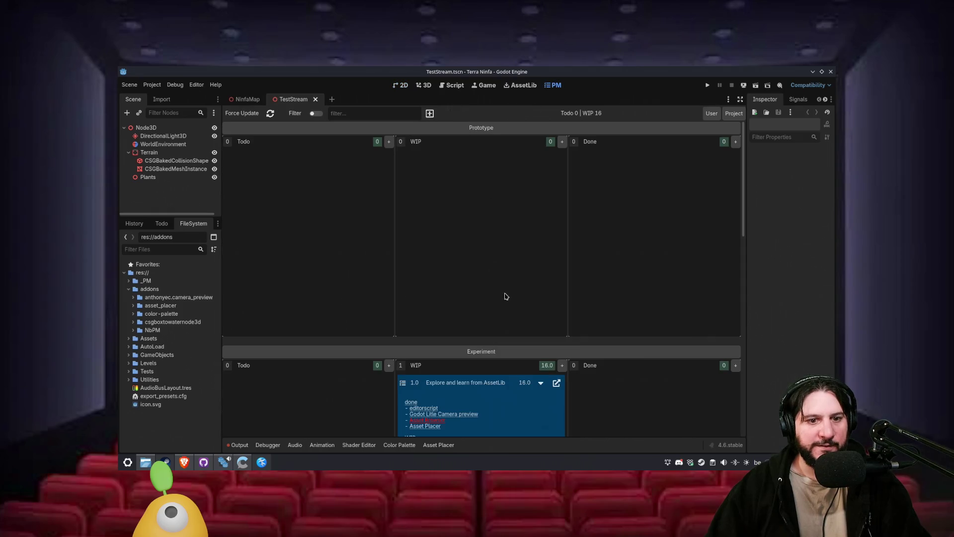
- Move the Dynamic Water 2d line from todo into the done list under Asset Placer
{"action": "left_click", "coordinate": [556, 384]}
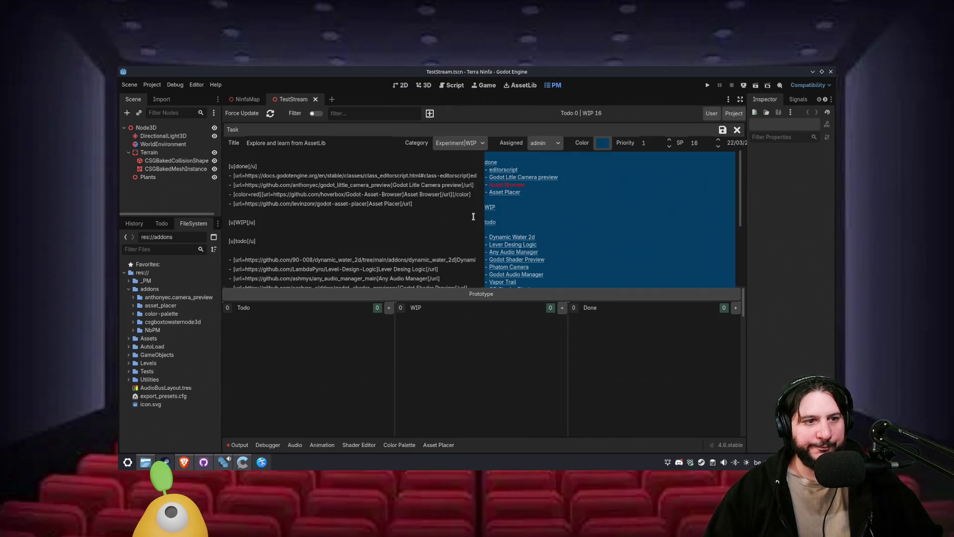
{"action": "scroll", "coordinate": [452, 227], "scroll_direction": "down", "scroll_amount": 2}
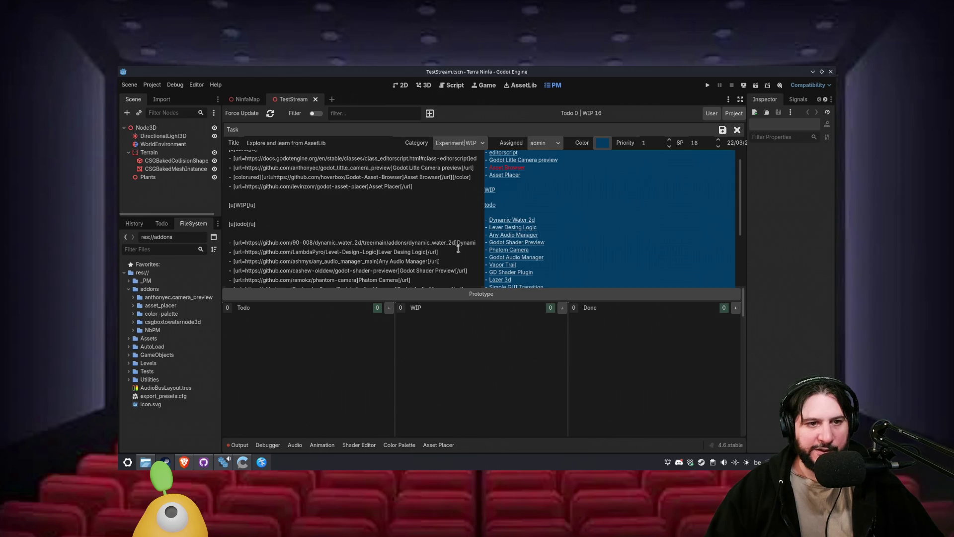
{"action": "scroll", "coordinate": [454, 251], "scroll_direction": "down", "scroll_amount": 2}
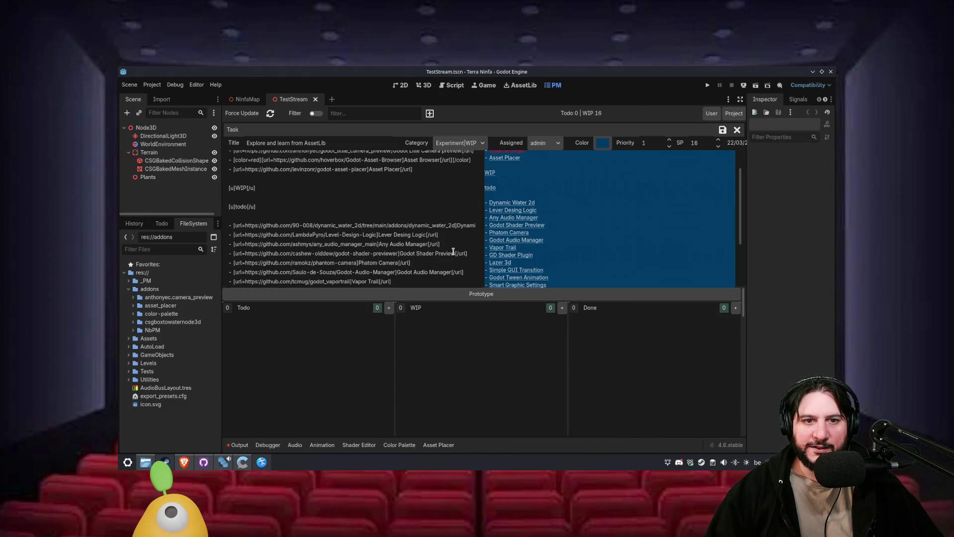
{"action": "left_click", "coordinate": [470, 228]}
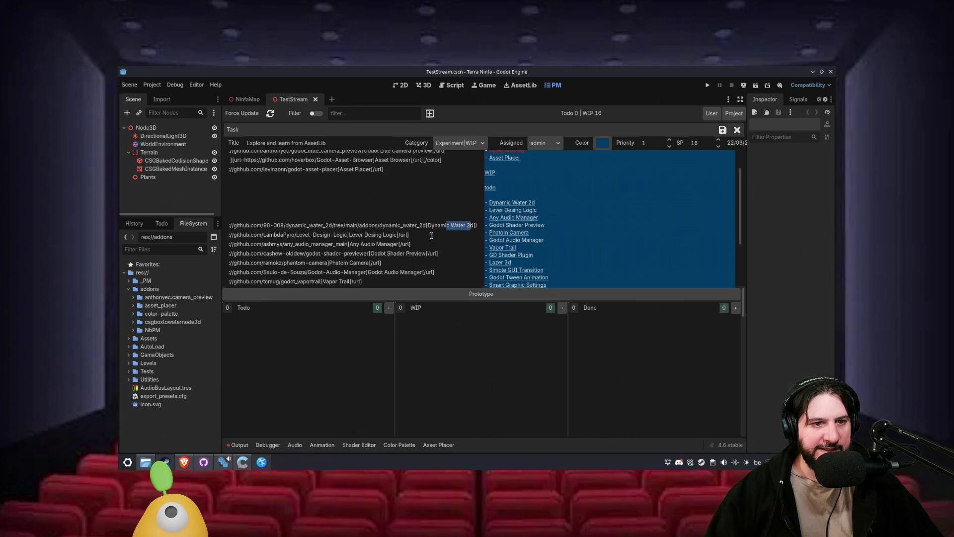
{"action": "left_click", "coordinate": [416, 236]}
{"action": "scroll", "coordinate": [416, 238], "scroll_direction": "up", "scroll_amount": 4}
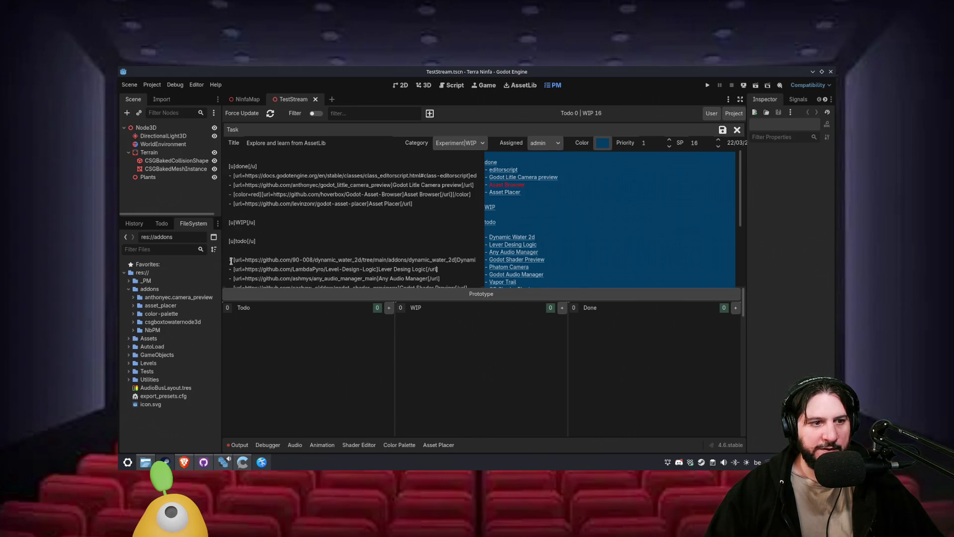
{"action": "left_click_drag", "start_coordinate": [230, 265], "coordinate": [229, 272]}
{"action": "key", "text": "ctrl+c"}
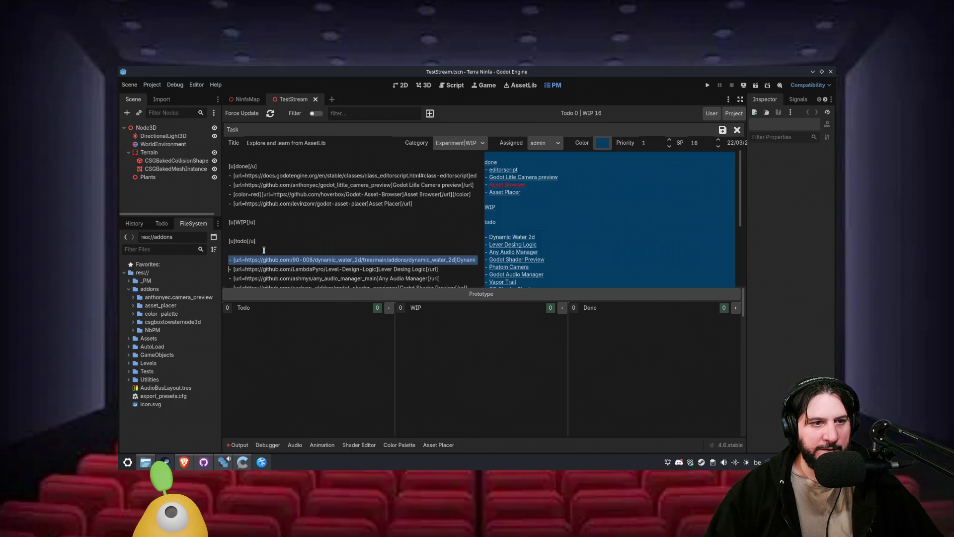
{"action": "key", "text": "Delete"}
{"action": "key", "text": "Return"}
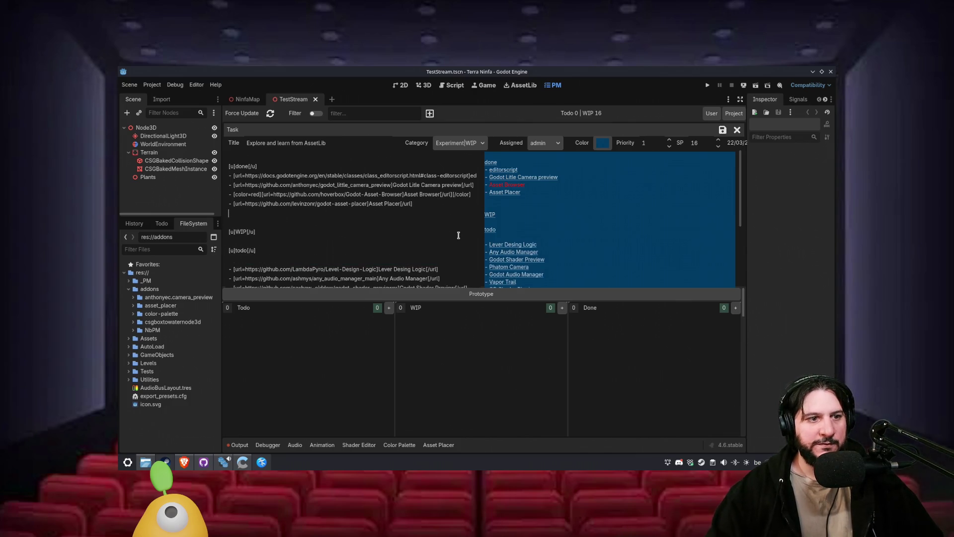
{"action": "key", "text": "ctrl+v"}
- Color the Dynamic Water 2d entry red with the copied color tag, save, and open AssetLib
{"action": "left_click_drag", "start_coordinate": [260, 193], "coordinate": [240, 194]}
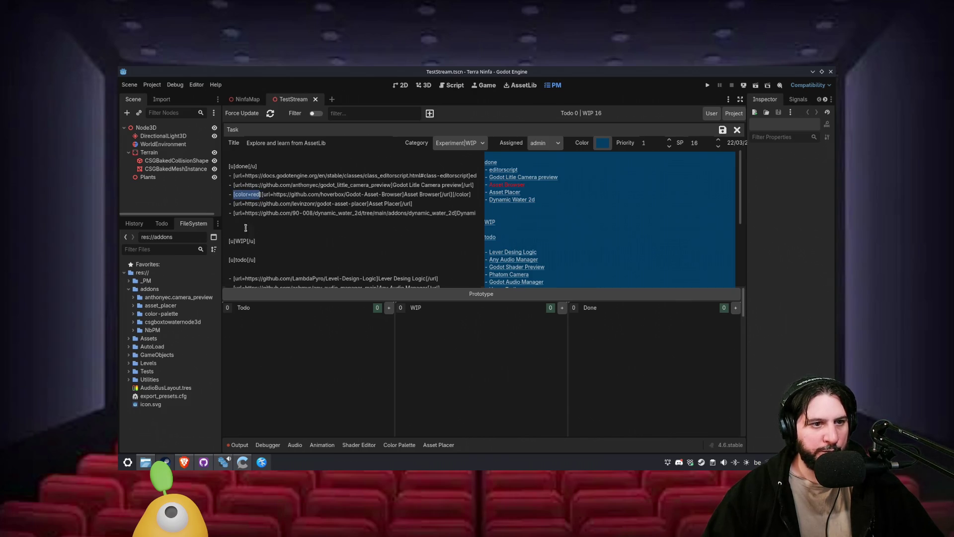
{"action": "left_click", "coordinate": [235, 213]}
{"action": "type", "text": "[color=red]"}
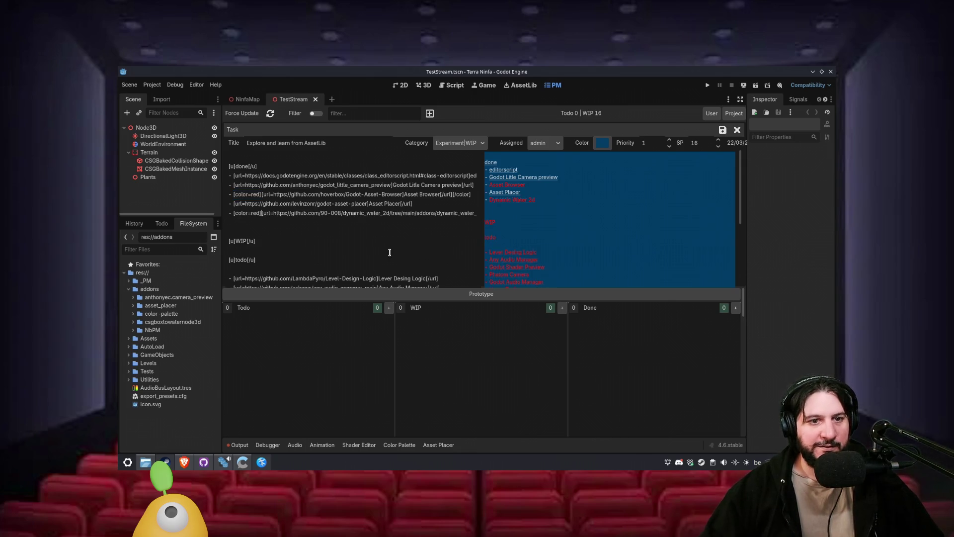
{"action": "scroll", "coordinate": [388, 253], "scroll_direction": "down", "scroll_amount": 2}
{"action": "scroll", "coordinate": [425, 255], "scroll_direction": "right", "scroll_amount": 2}
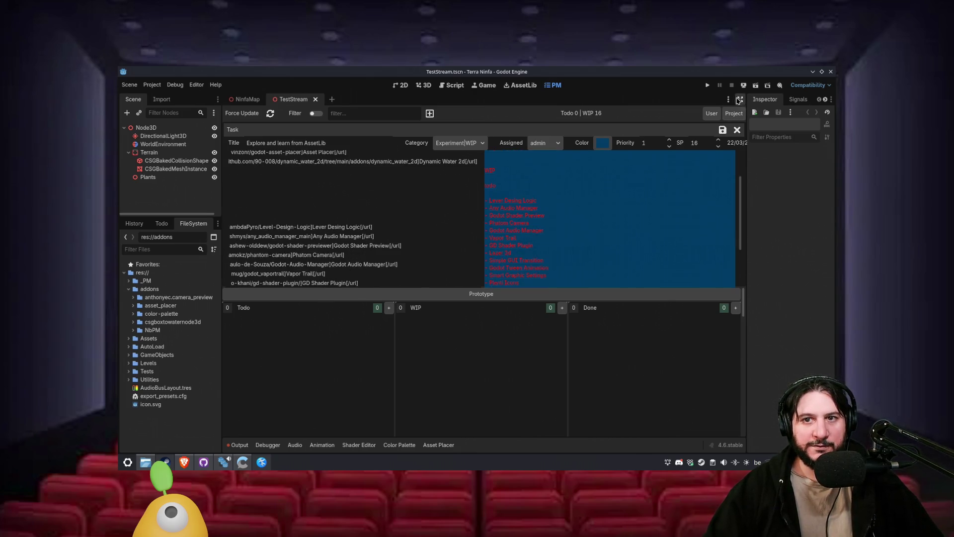
{"action": "left_click", "coordinate": [740, 98]}
{"action": "scroll", "coordinate": [441, 223], "scroll_direction": "up", "scroll_amount": 3}
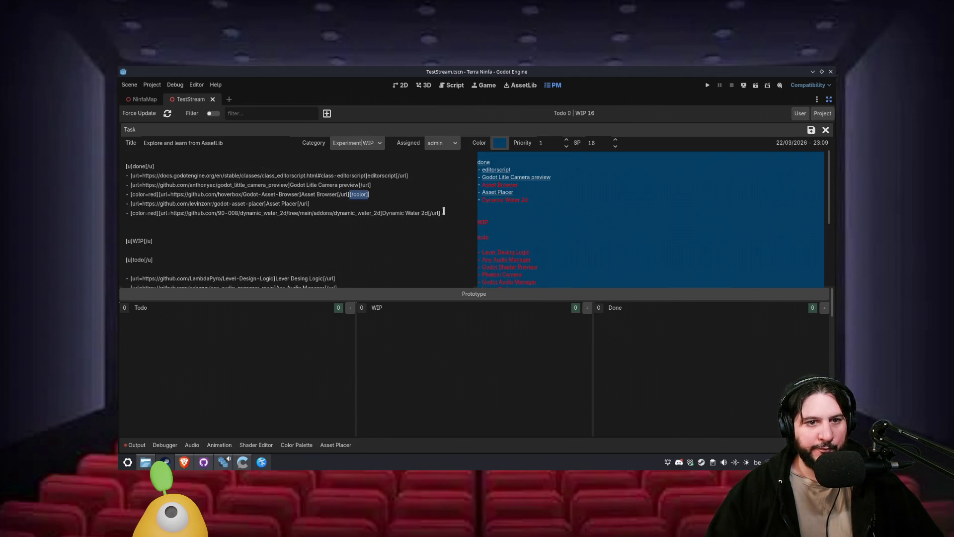
{"action": "left_click", "coordinate": [811, 129]}
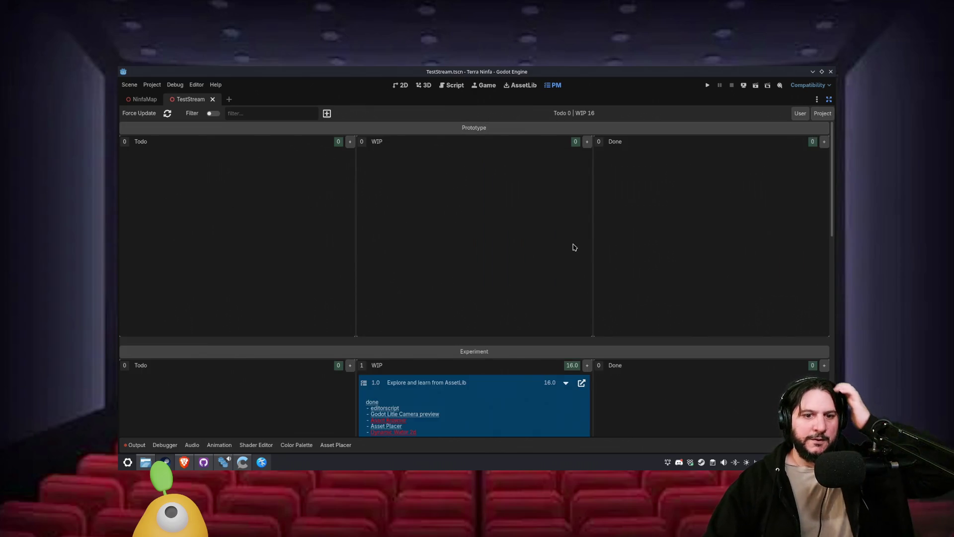
{"action": "scroll", "coordinate": [502, 334], "scroll_direction": "down", "scroll_amount": 5}
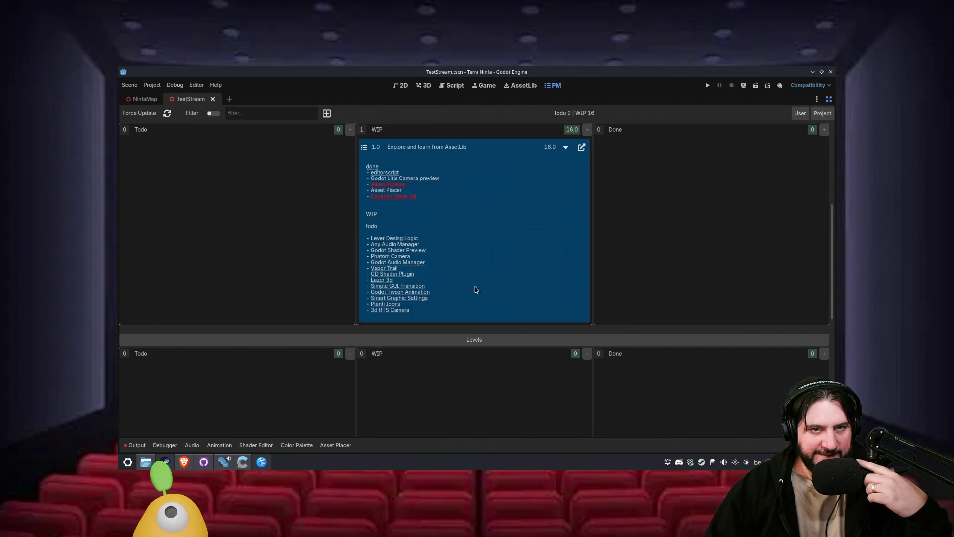
{"action": "left_click", "coordinate": [531, 86]}
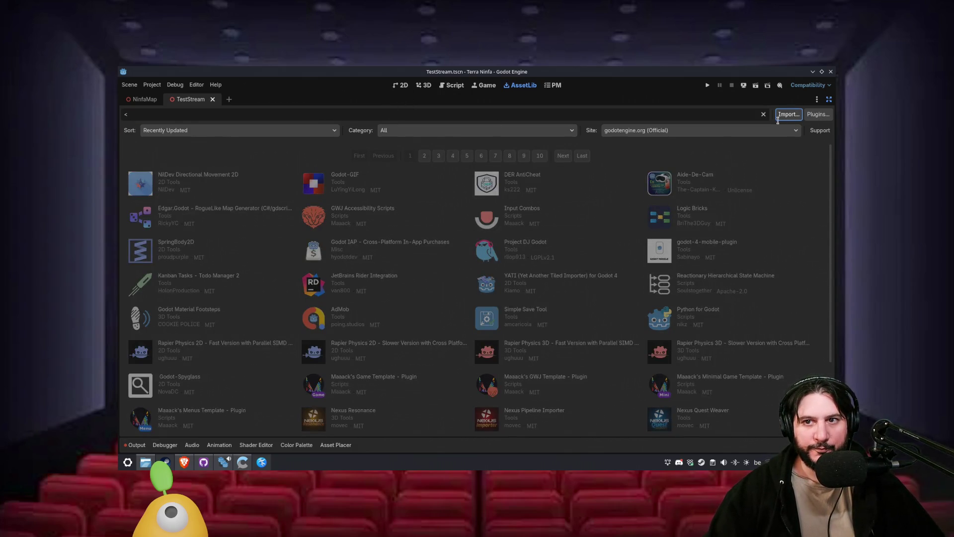
- Search AssetLib for 'water' and open the transparent water shader asset
{"action": "left_click", "coordinate": [582, 114]}
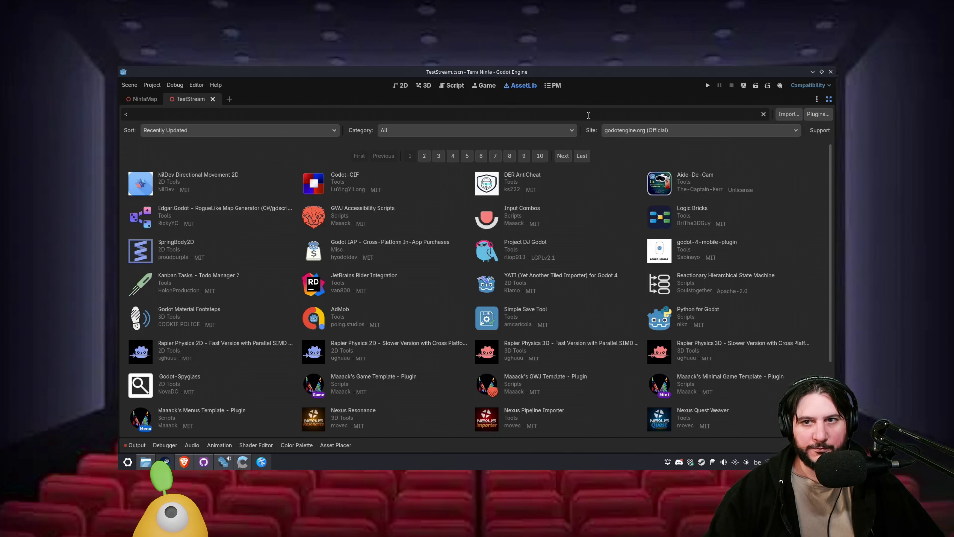
{"action": "left_click", "coordinate": [829, 100]}
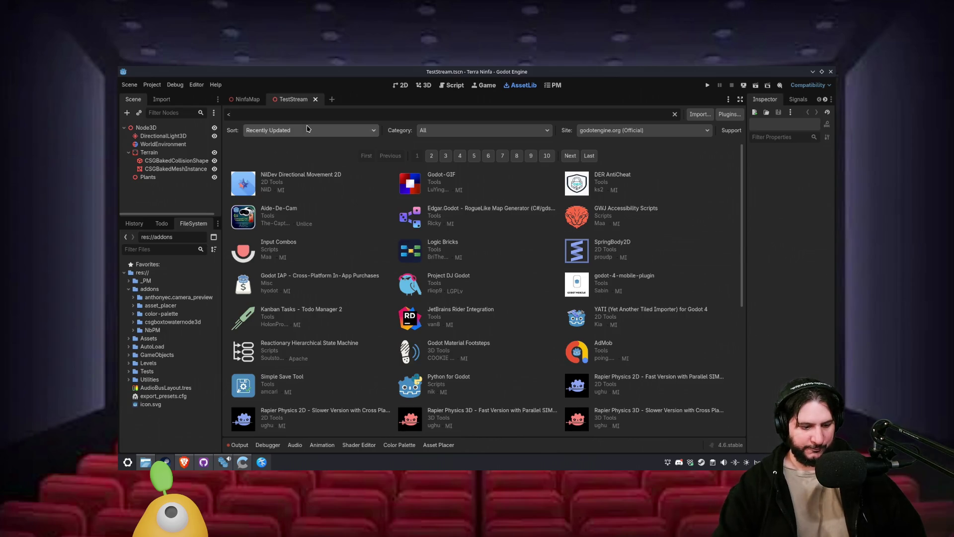
{"action": "type", "text": "wa"}
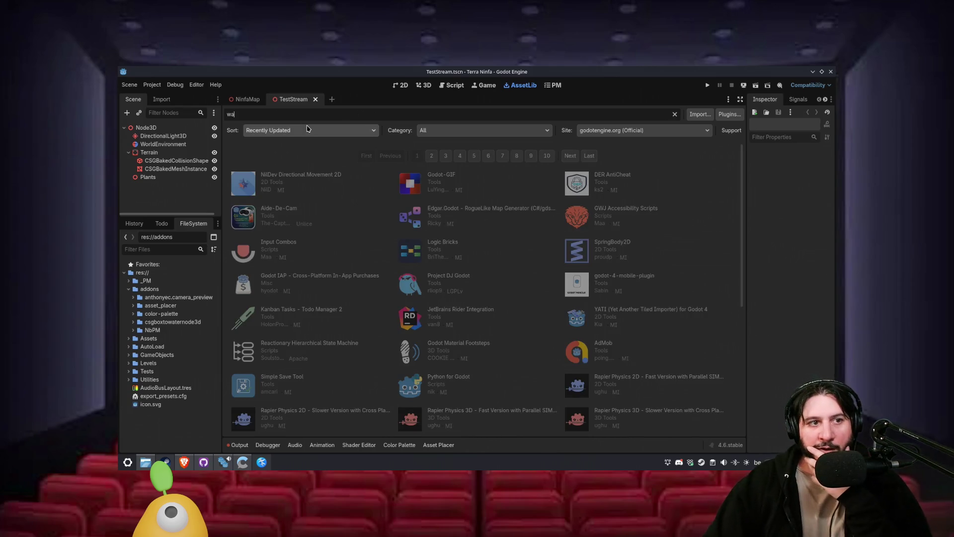
{"action": "type", "text": "ter"}
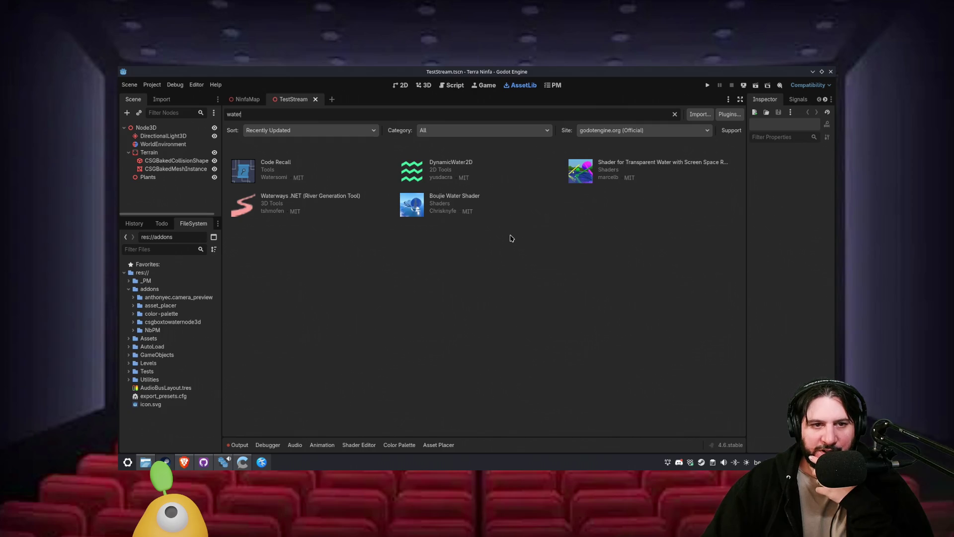
{"action": "left_click", "coordinate": [630, 167]}
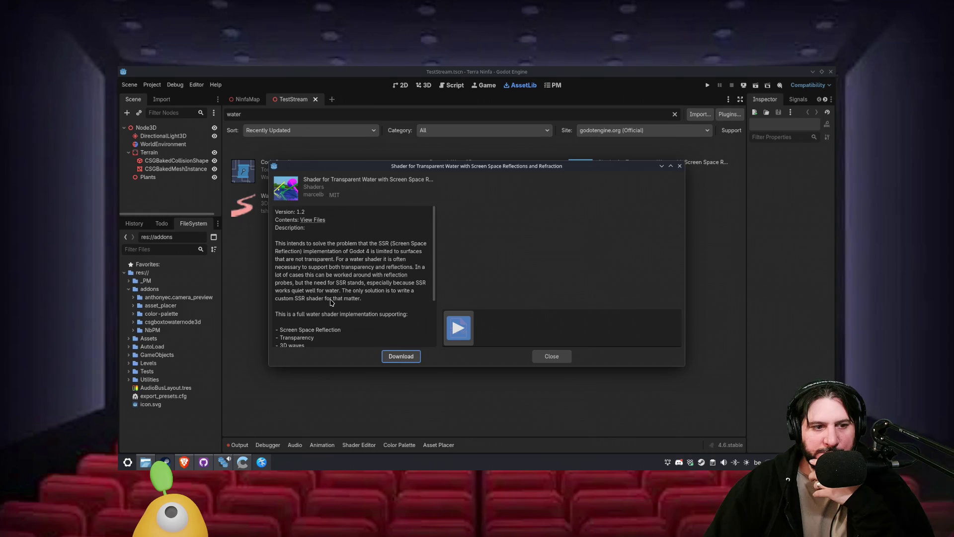
- Read the asset description and bring up its GodotSSRWater repository page in Brave
{"action": "scroll", "coordinate": [347, 300], "scroll_direction": "down", "scroll_amount": 3}
{"action": "left_click", "coordinate": [460, 331]}
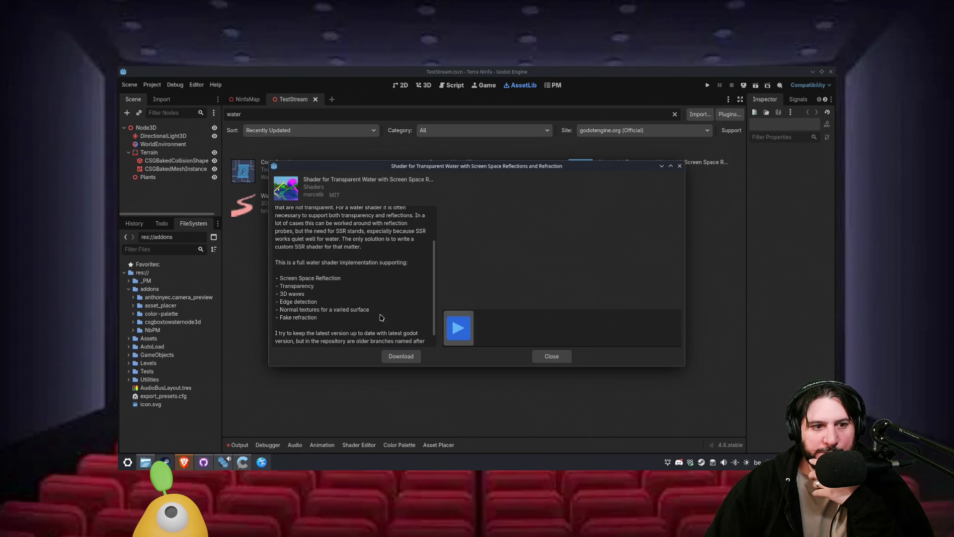
{"action": "scroll", "coordinate": [347, 300], "scroll_direction": "up", "scroll_amount": 3}
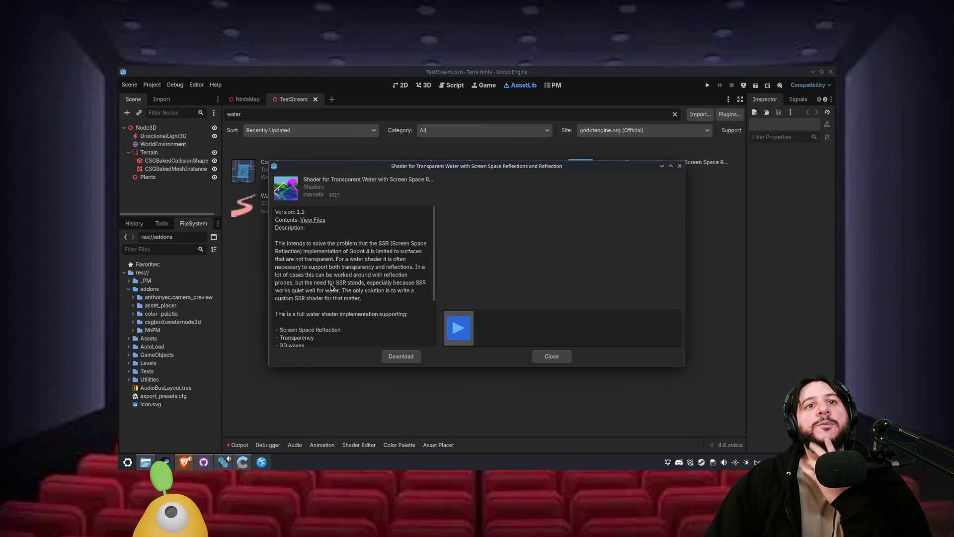
{"action": "left_click", "coordinate": [187, 464]}
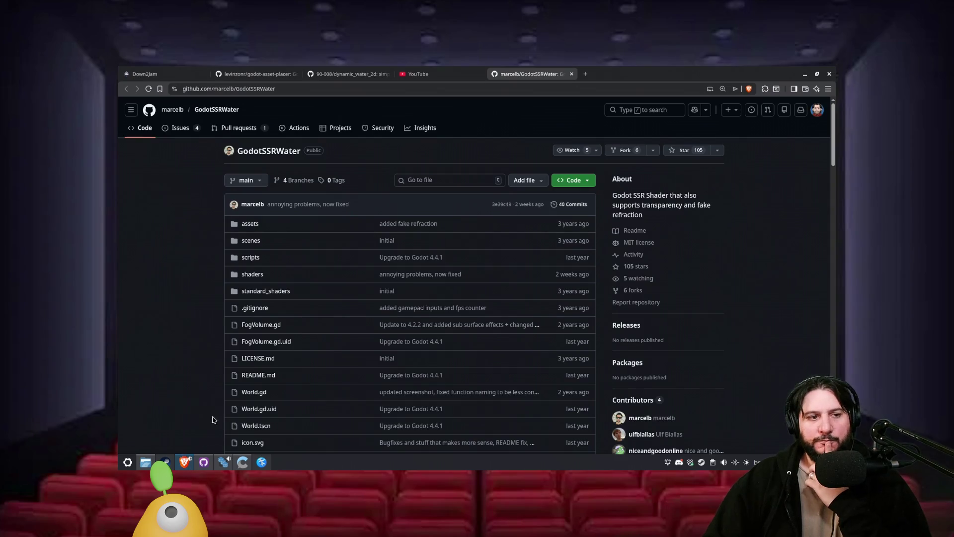
- Scroll through the GodotSSRWater README and jump back to the top
{"action": "scroll", "coordinate": [164, 293], "scroll_direction": "down", "scroll_amount": 10}
{"action": "scroll", "coordinate": [175, 298], "scroll_direction": "up", "scroll_amount": 2}
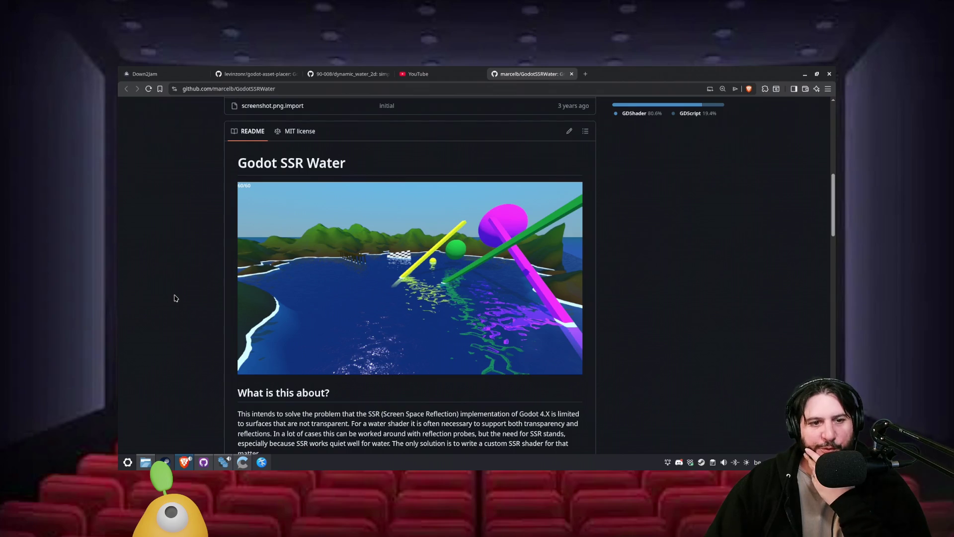
{"action": "scroll", "coordinate": [175, 297], "scroll_direction": "down", "scroll_amount": 1}
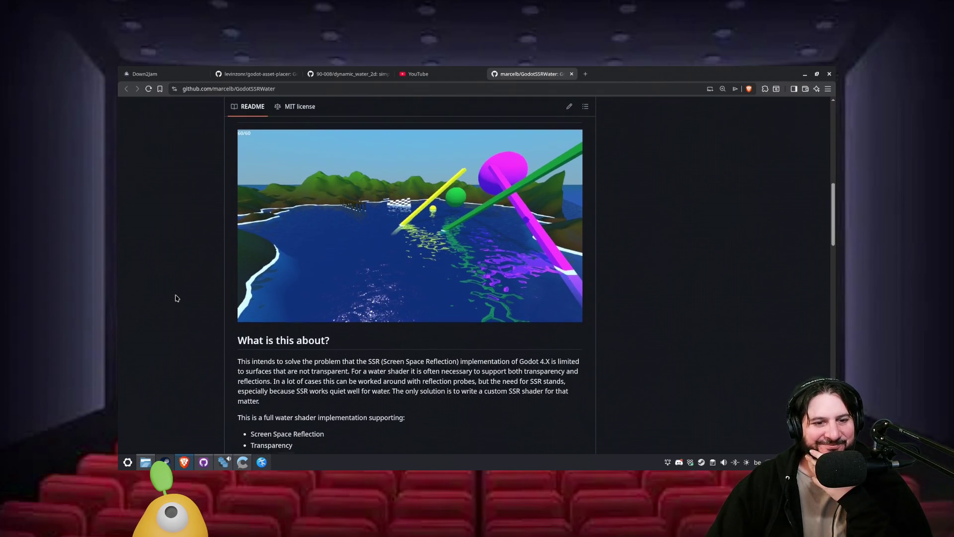
{"action": "scroll", "coordinate": [175, 297], "scroll_direction": "down", "scroll_amount": 2}
{"action": "scroll", "coordinate": [175, 298], "scroll_direction": "down", "scroll_amount": 2}
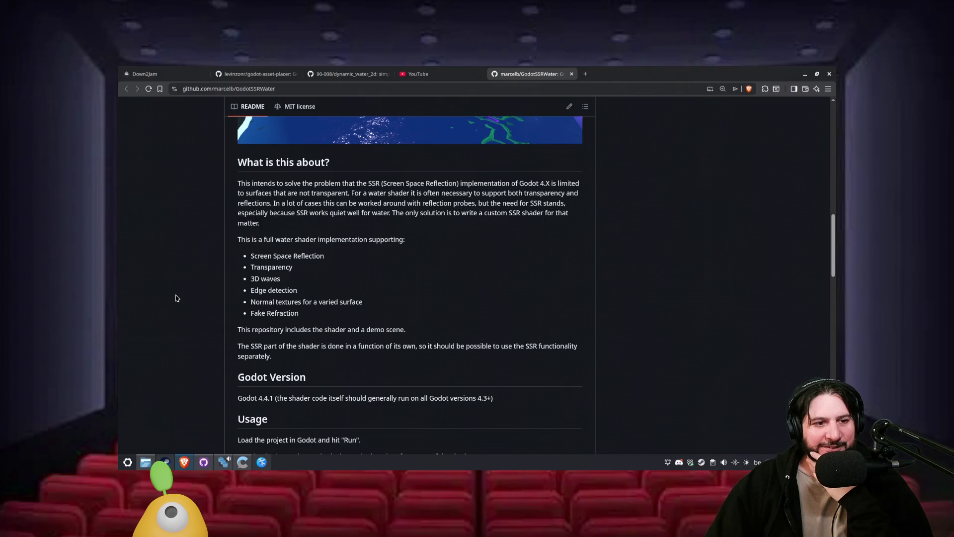
{"action": "scroll", "coordinate": [175, 298], "scroll_direction": "down", "scroll_amount": 10}
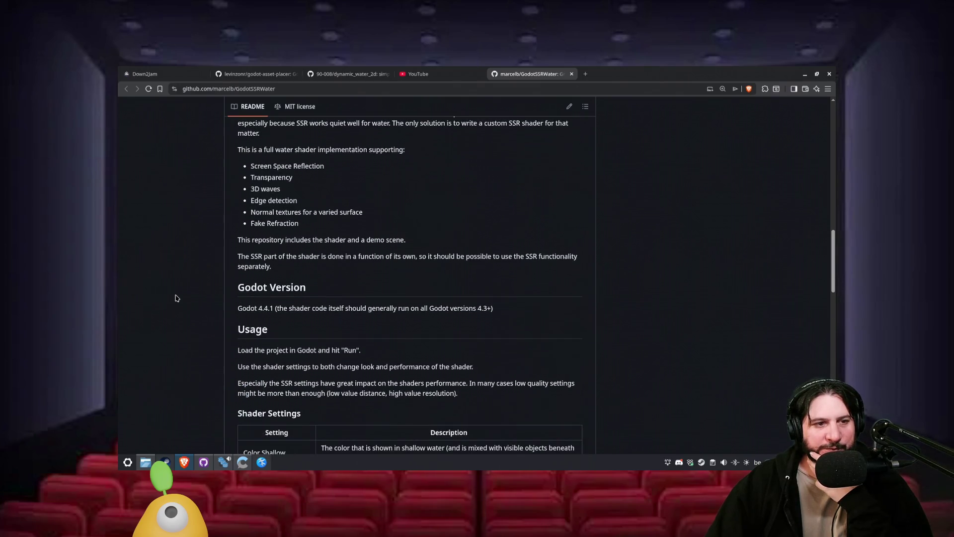
{"action": "scroll", "coordinate": [177, 298], "scroll_direction": "down", "scroll_amount": 10}
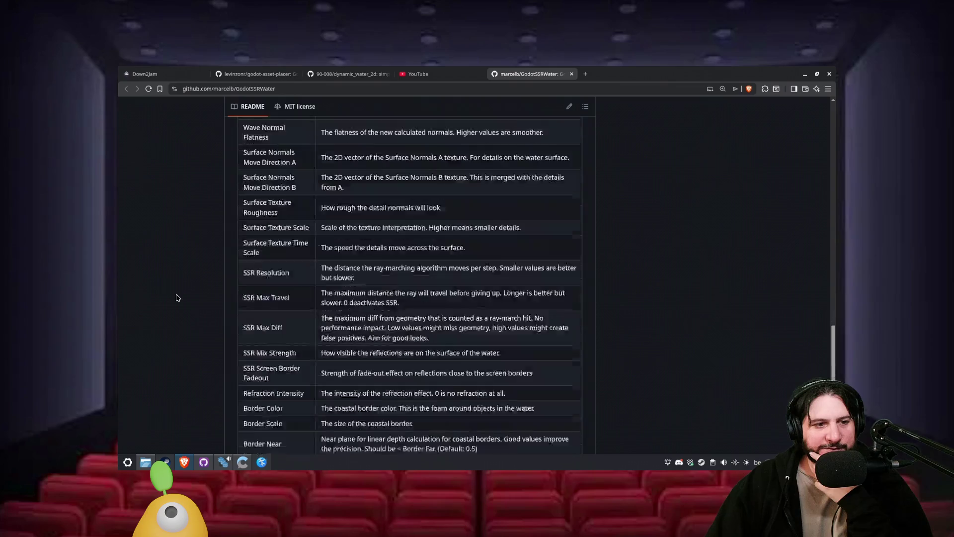
{"action": "key", "text": "Home"}
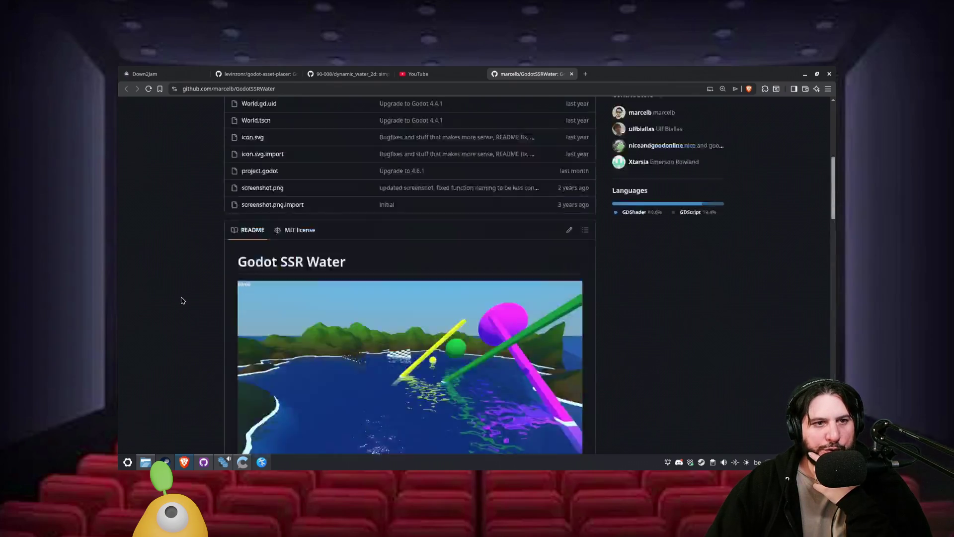
{"action": "scroll", "coordinate": [181, 301], "scroll_direction": "down", "scroll_amount": 6}
{"action": "scroll", "coordinate": [181, 301], "scroll_direction": "up", "scroll_amount": 3}
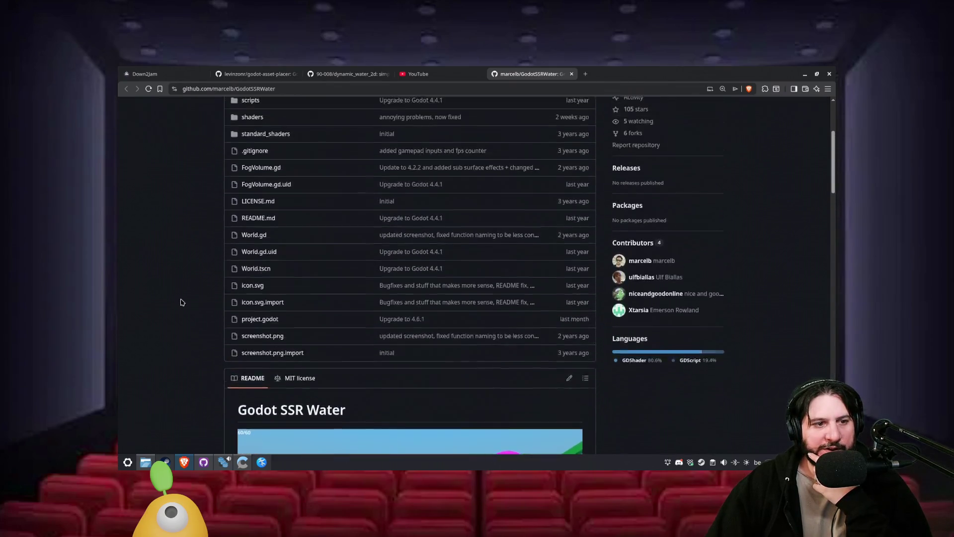
- Copy the repository URL, close the tab, and minimize Brave
{"action": "left_click", "coordinate": [287, 85]}
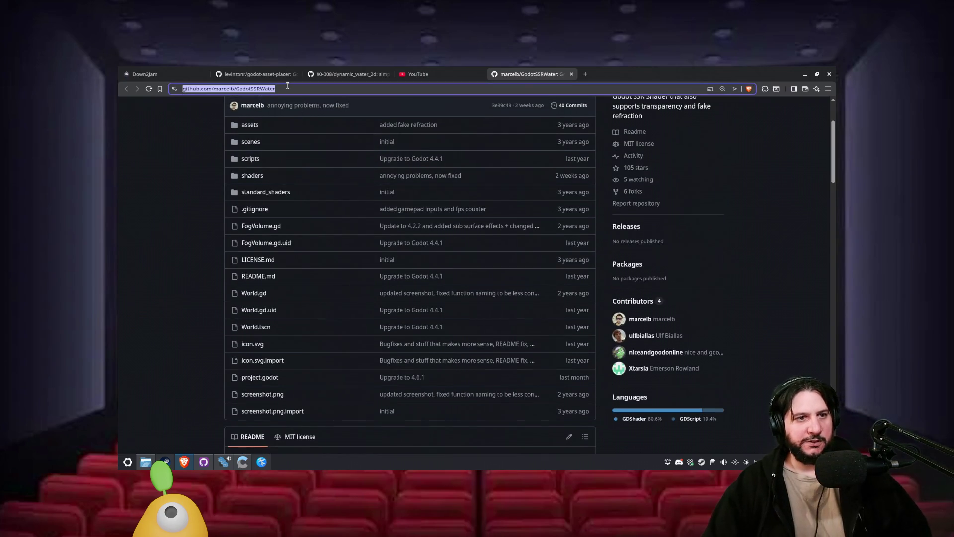
{"action": "left_click", "coordinate": [571, 74]}
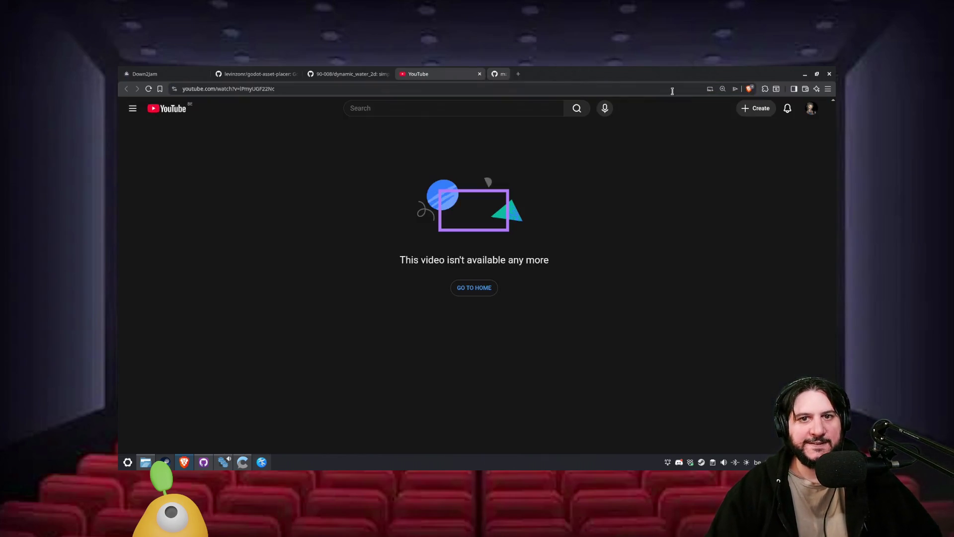
{"action": "left_click", "coordinate": [805, 75]}
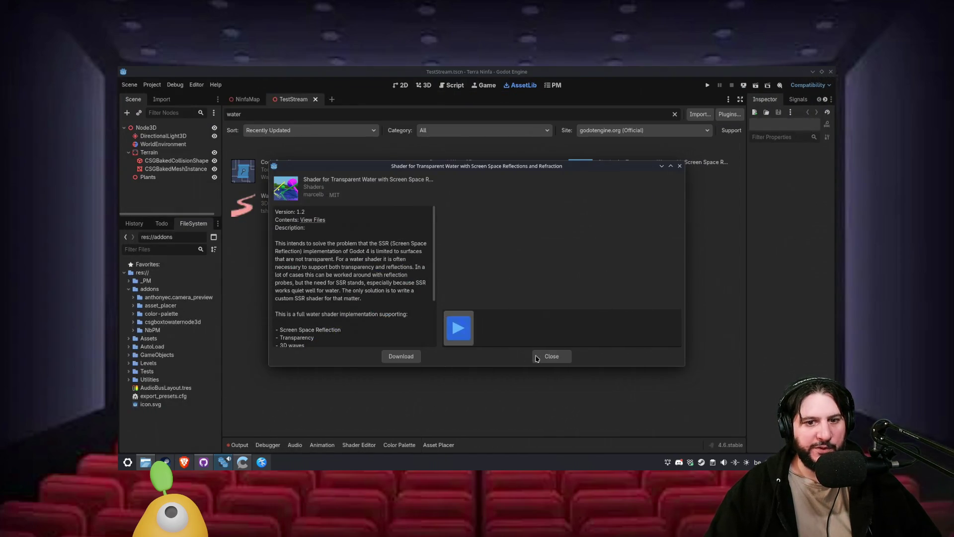
- Open the AssetLib task for editing and paste the GodotSSRWater URL on a new line
{"action": "left_click", "coordinate": [534, 356]}
{"action": "left_click", "coordinate": [552, 85]}
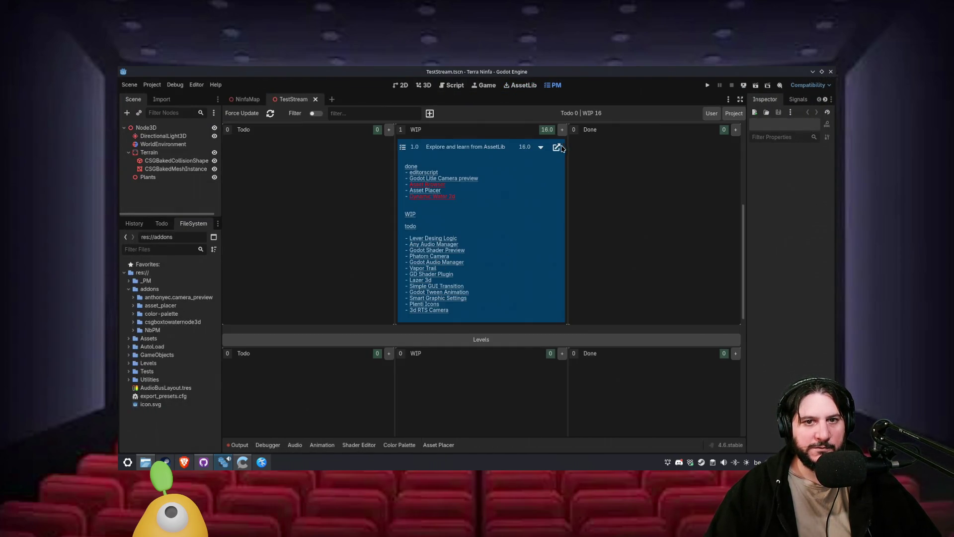
{"action": "left_click", "coordinate": [557, 147]}
{"action": "left_click", "coordinate": [427, 263]}
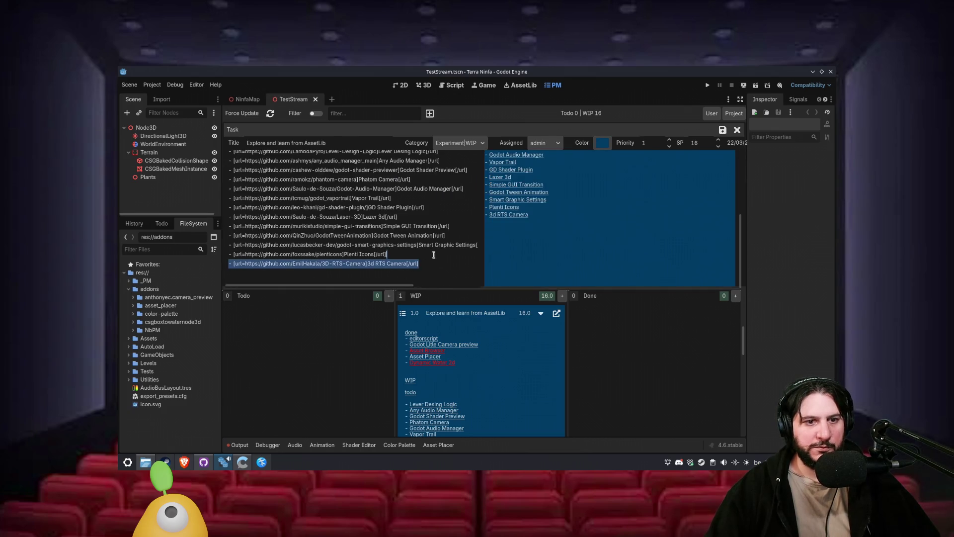
{"action": "key", "text": "Return"}
{"action": "key", "text": "Return"}
{"action": "type", "text": "https://github.com/marcelb/GodotSSRWater"}
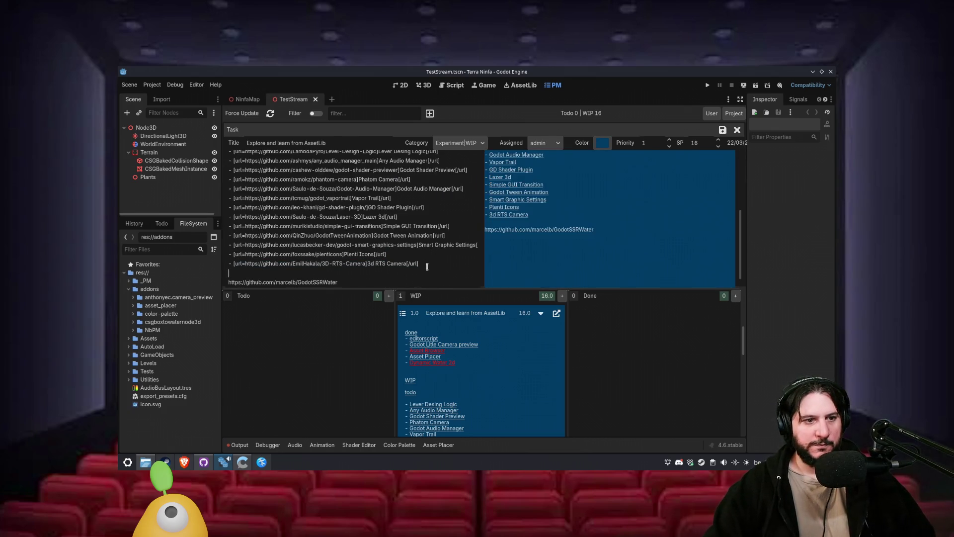
- Duplicate the 3d RTS Camera [url] line as a template below it
{"action": "triple_click", "coordinate": [427, 263]}
{"action": "key", "text": "ctrl+c"}
{"action": "key", "text": "End"}
{"action": "key", "text": "Return"}
{"action": "key", "text": "ctrl+v"}
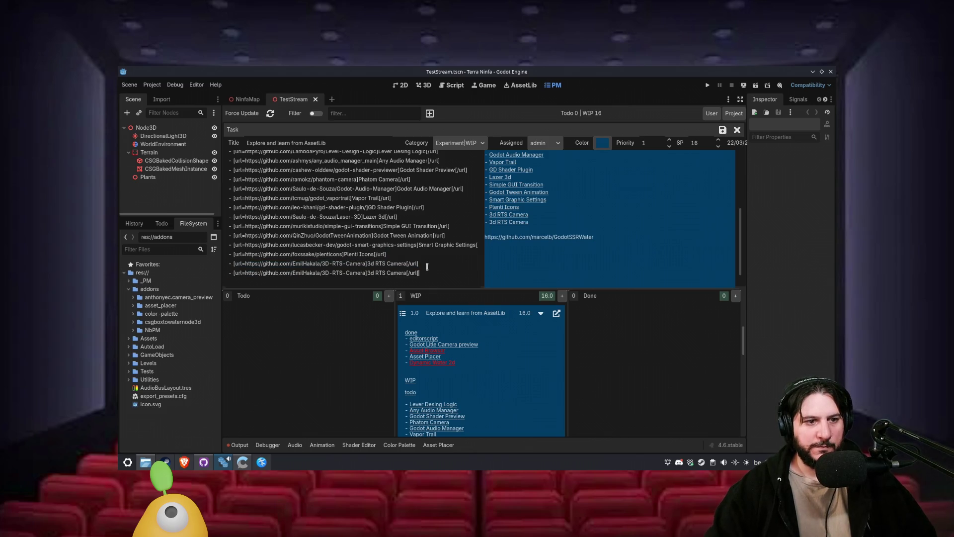
- Delete the bare address line, swap the copied link to the GodotSSRWater URL, and save
{"action": "scroll", "coordinate": [385, 261], "scroll_direction": "down", "scroll_amount": 2}
{"action": "triple_click", "coordinate": [313, 263]}
{"action": "key", "text": "BackSpace"}
{"action": "left_click_drag", "start_coordinate": [245, 245], "coordinate": [337, 244]}
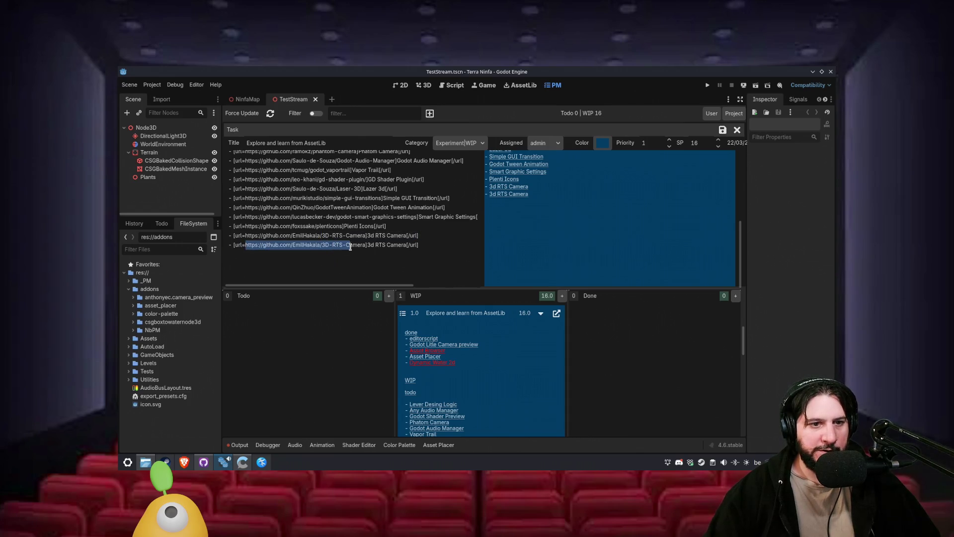
{"action": "key", "text": "ctrl+v"}
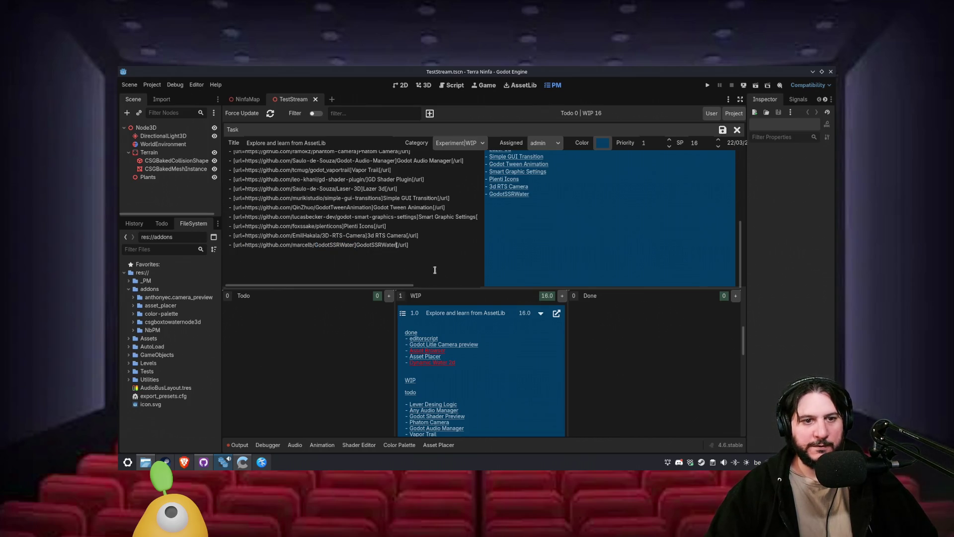
{"action": "left_click", "coordinate": [723, 130]}
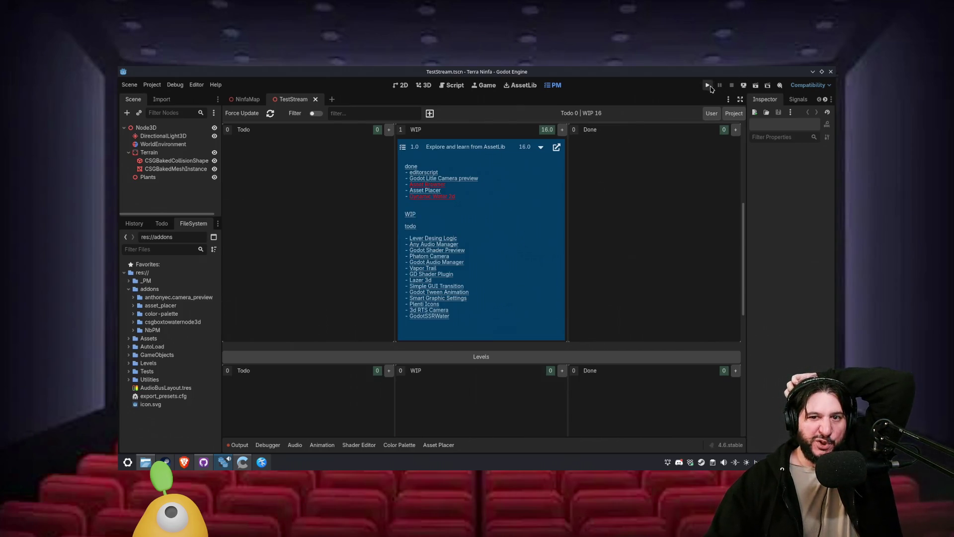
- Run Terra Ninfa, start a game, and zoom the camera in and out
{"action": "left_click", "coordinate": [707, 86]}
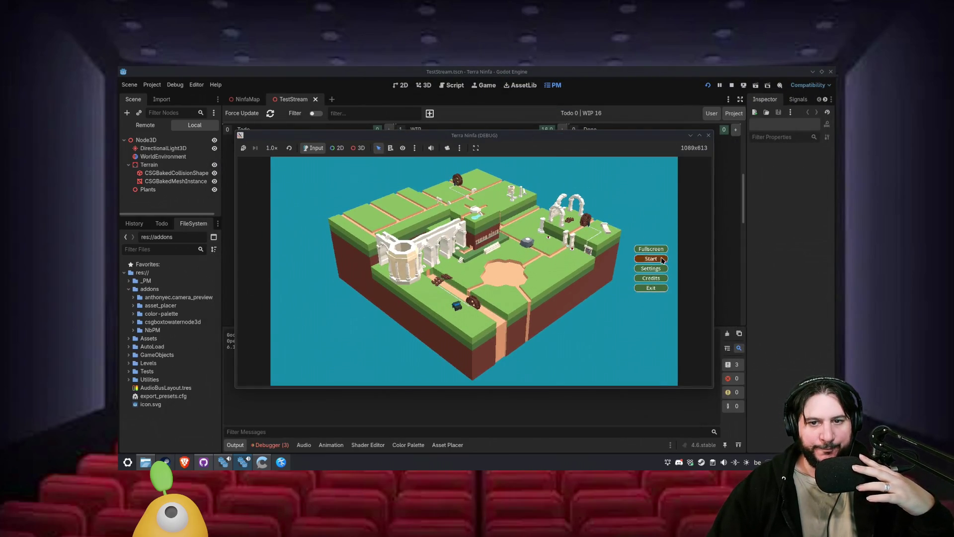
{"action": "left_click", "coordinate": [651, 258]}
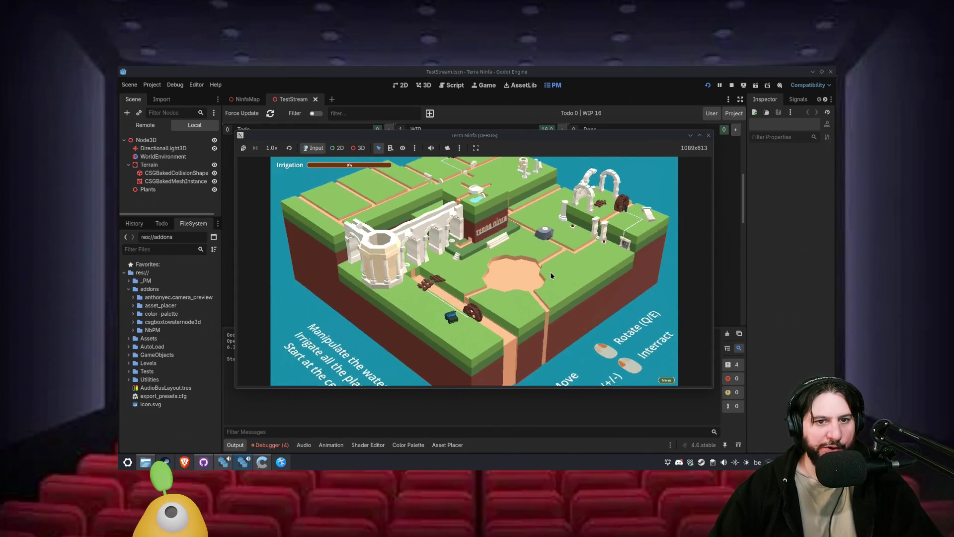
{"action": "scroll", "coordinate": [548, 274], "scroll_direction": "up", "scroll_amount": 6}
{"action": "scroll", "coordinate": [539, 277], "scroll_direction": "down", "scroll_amount": 6}
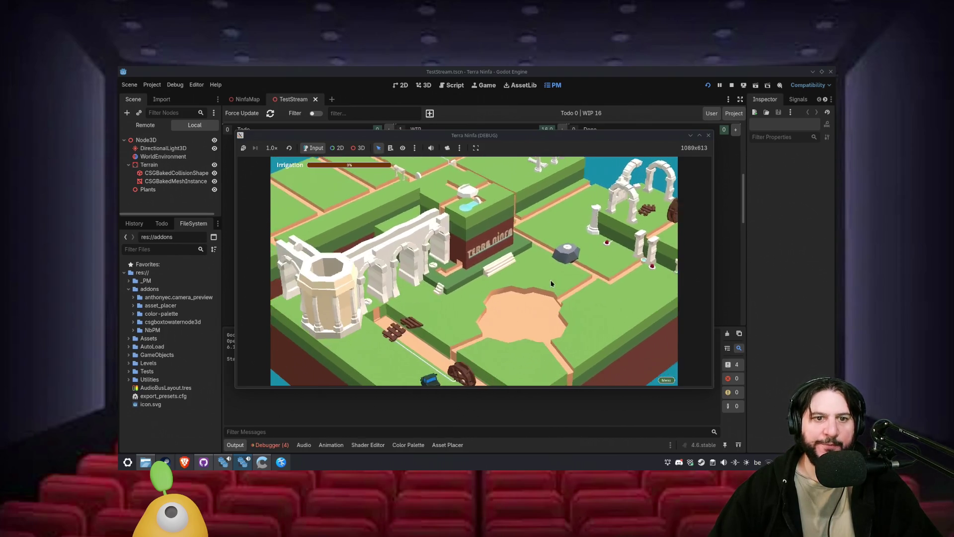
- Orbit the camera around the farm map with E, then close the game window
{"action": "key", "text": "e"}
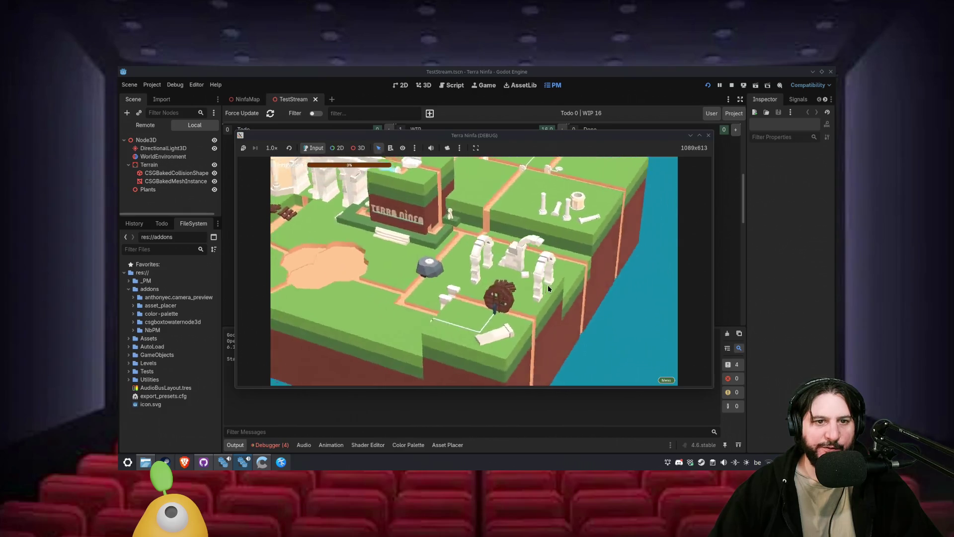
{"action": "key", "text": "e"}
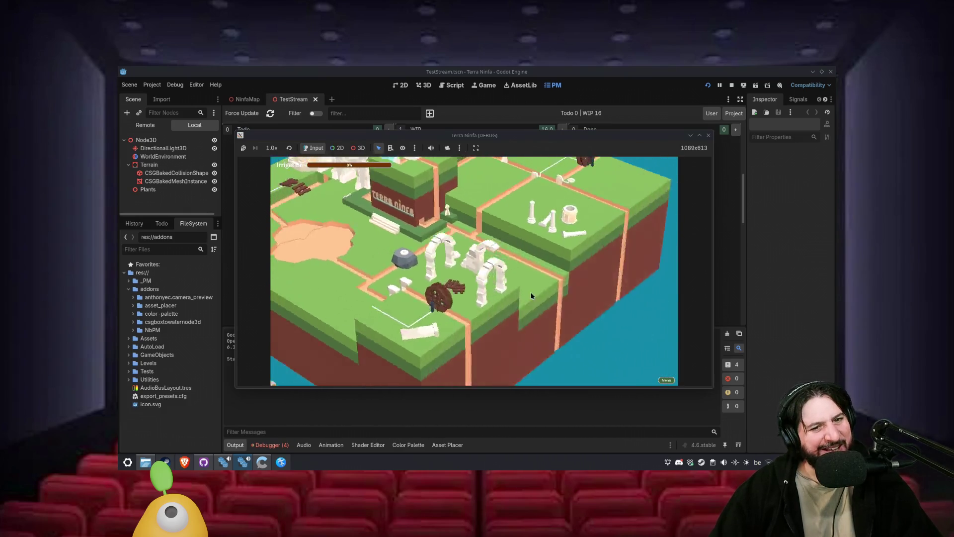
{"action": "key", "text": "e"}
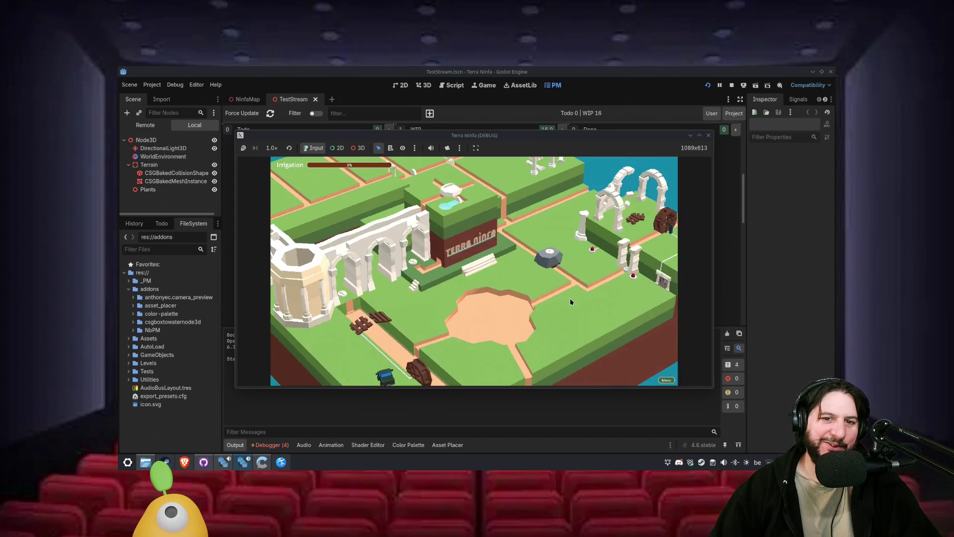
{"action": "key", "text": "e"}
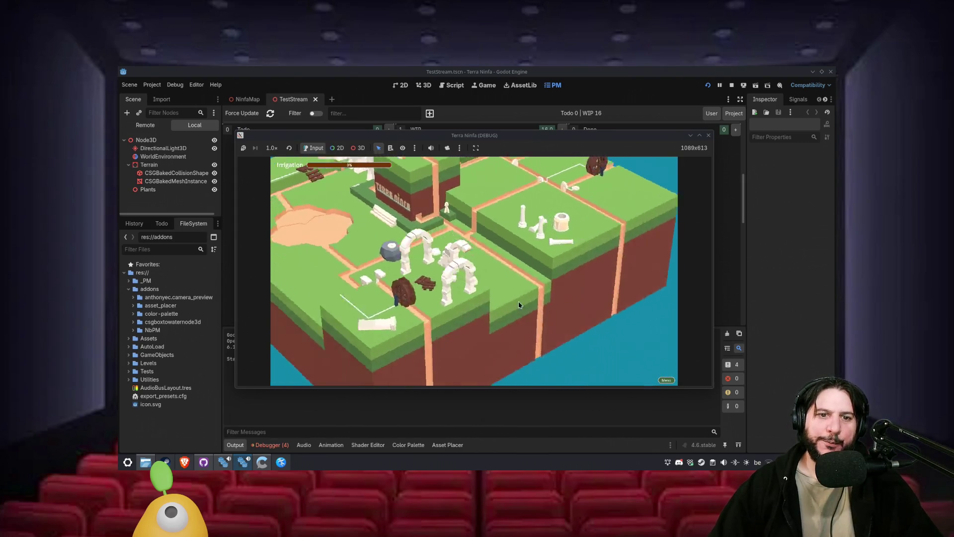
{"action": "key", "text": "e"}
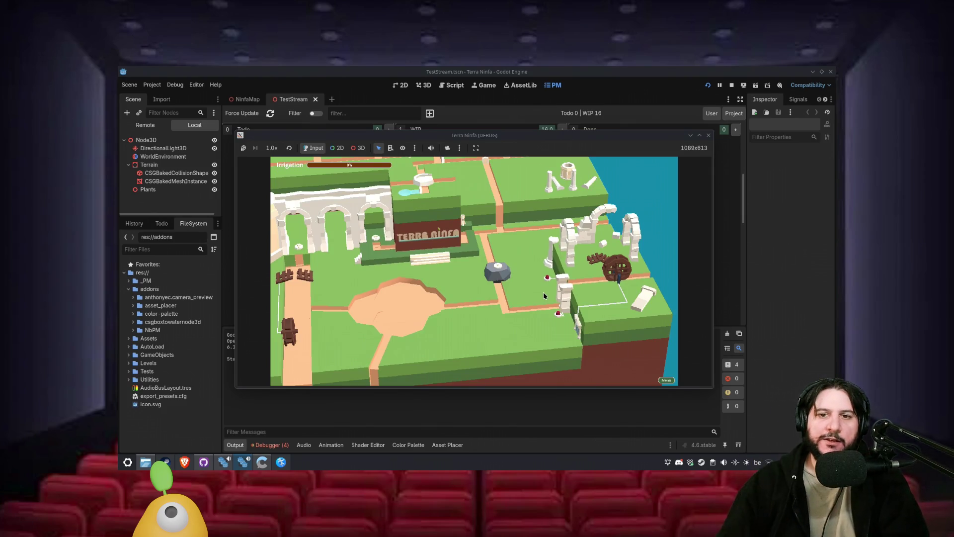
{"action": "left_click", "coordinate": [709, 136]}
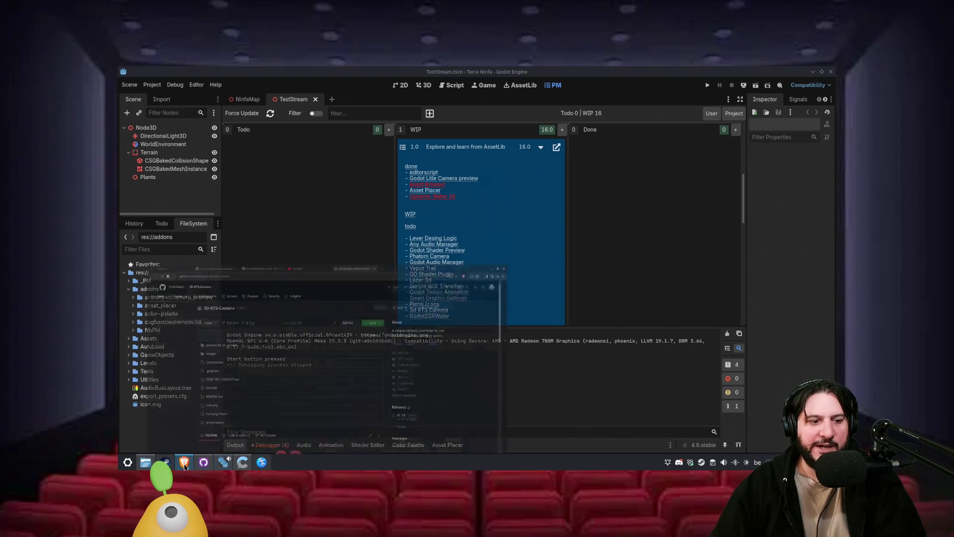
- Review the 3D-RTS-Camera README features, highlighting 'Smooth zooming', then return to Godot and run the game
{"action": "scroll", "coordinate": [165, 324], "scroll_direction": "down", "scroll_amount": 5}
{"action": "scroll", "coordinate": [165, 324], "scroll_direction": "down", "scroll_amount": 5}
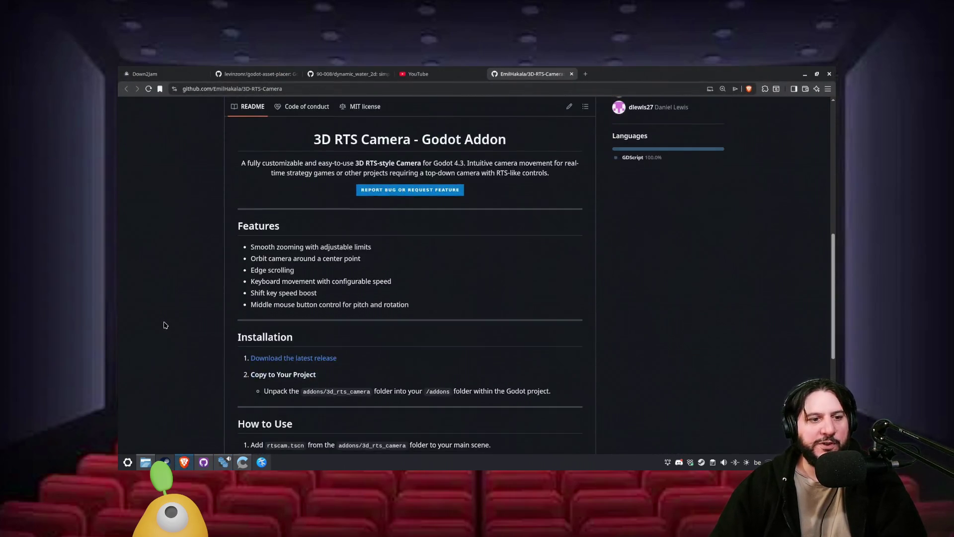
{"action": "scroll", "coordinate": [219, 301], "scroll_direction": "down", "scroll_amount": 4}
{"action": "scroll", "coordinate": [220, 304], "scroll_direction": "up", "scroll_amount": 3}
{"action": "scroll", "coordinate": [220, 306], "scroll_direction": "up", "scroll_amount": 4}
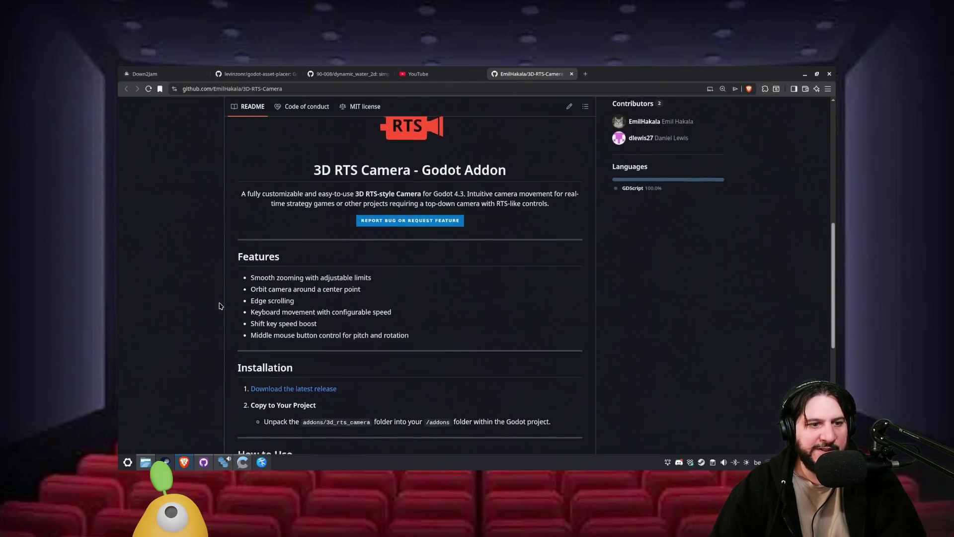
{"action": "left_click_drag", "start_coordinate": [252, 337], "coordinate": [359, 334]}
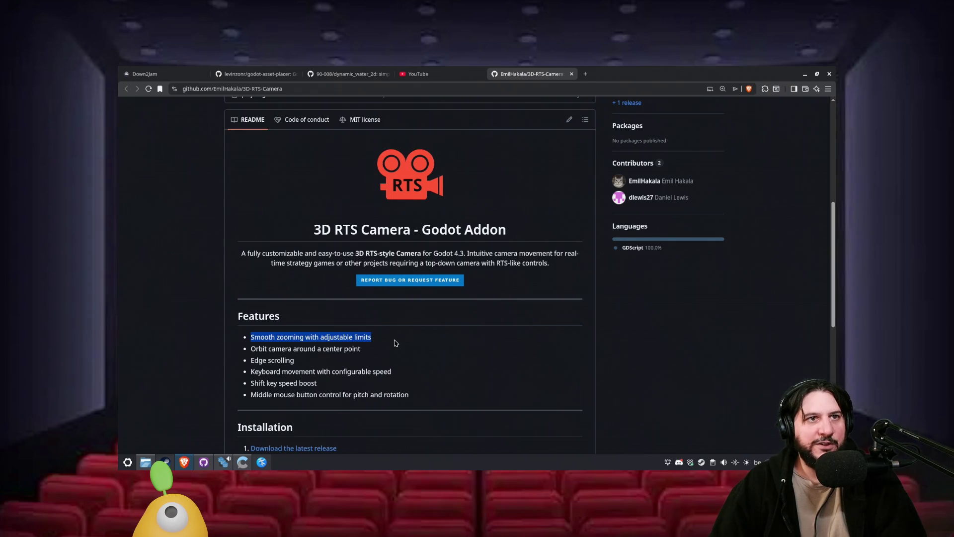
{"action": "left_click", "coordinate": [803, 77]}
{"action": "left_click", "coordinate": [706, 85]}
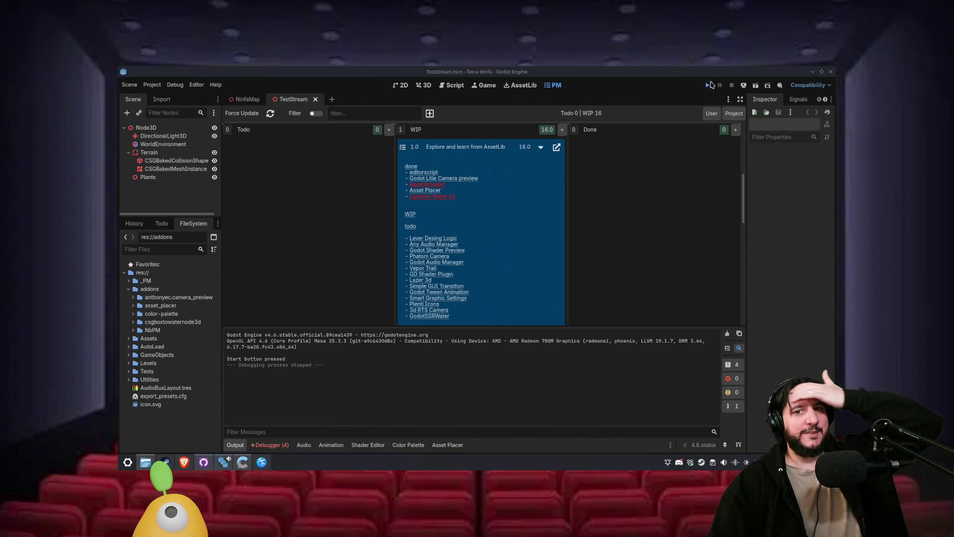
{"action": "left_click", "coordinate": [770, 187]}
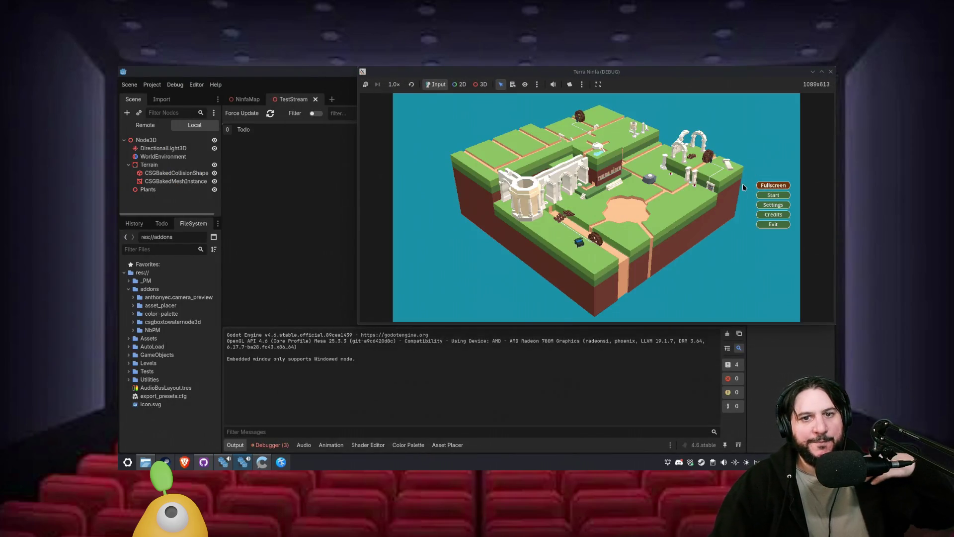
{"action": "left_click", "coordinate": [821, 70]}
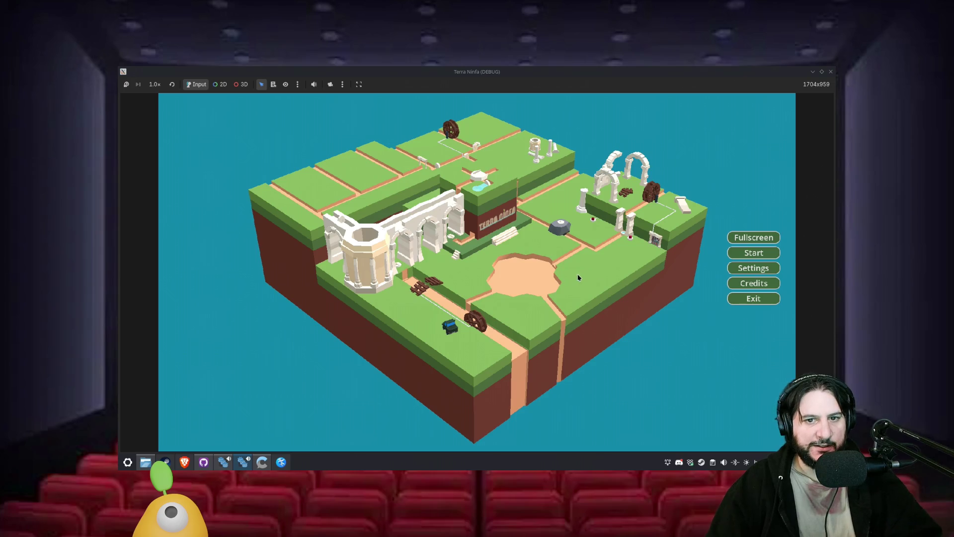
{"action": "left_click", "coordinate": [753, 253]}
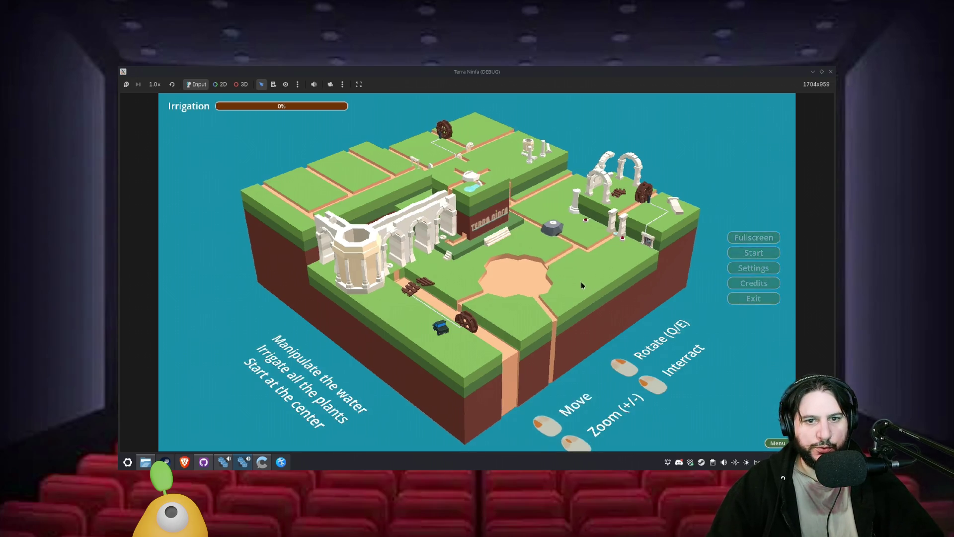
{"action": "mouse_move", "coordinate": [608, 285]}
{"action": "left_mouse_down"}
{"action": "mouse_move", "coordinate": [442, 285]}
{"action": "mouse_move", "coordinate": [610, 290]}
{"action": "mouse_move", "coordinate": [646, 279]}
{"action": "mouse_move", "coordinate": [617, 285]}
{"action": "mouse_move", "coordinate": [618, 295]}
{"action": "mouse_move", "coordinate": [724, 295]}
{"action": "left_mouse_up"}
{"action": "scroll", "coordinate": [562, 243], "scroll_direction": "up", "scroll_amount": 5}
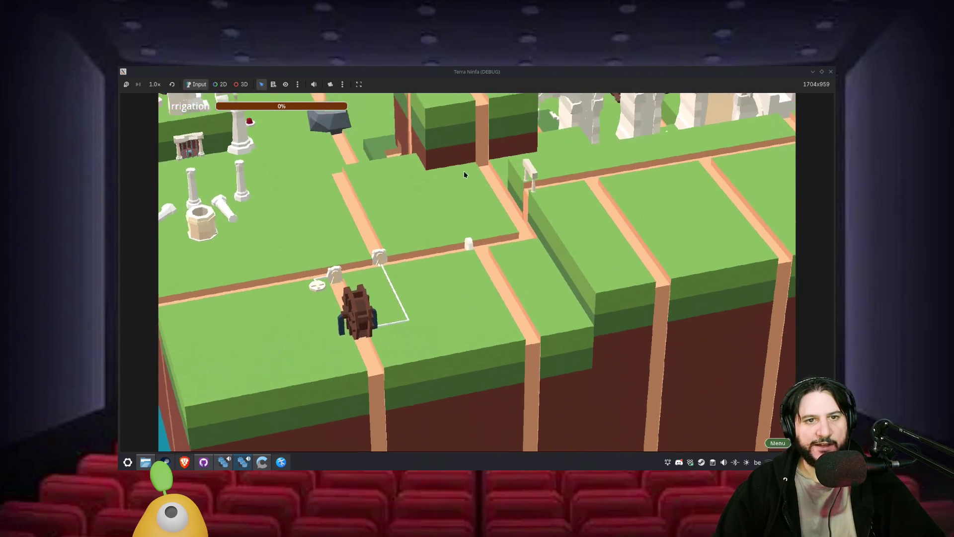
{"action": "left_click_drag", "start_coordinate": [464, 171], "coordinate": [505, 293]}
{"action": "scroll", "coordinate": [533, 298], "scroll_direction": "down", "scroll_amount": 5}
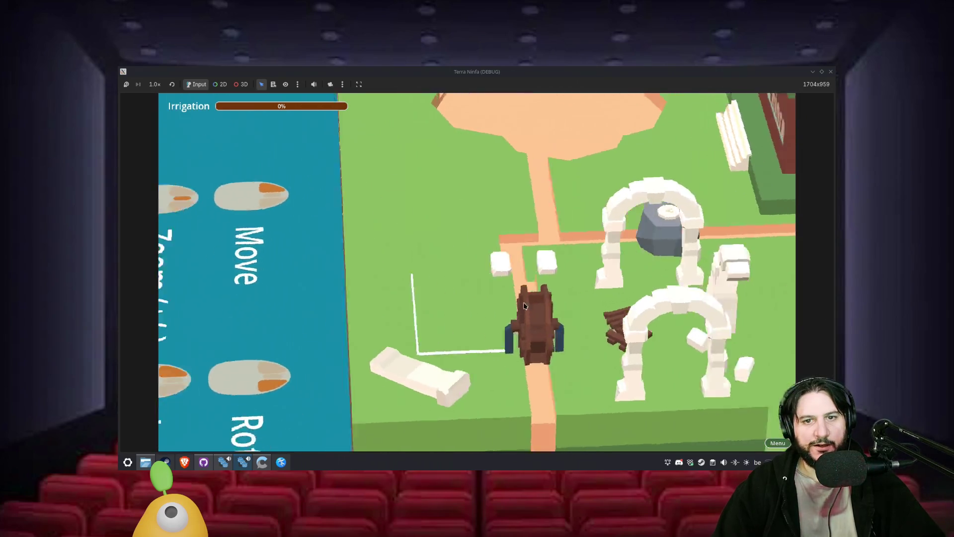
{"action": "scroll", "coordinate": [525, 302], "scroll_direction": "up", "scroll_amount": 5}
{"action": "scroll", "coordinate": [494, 288], "scroll_direction": "down", "scroll_amount": 5}
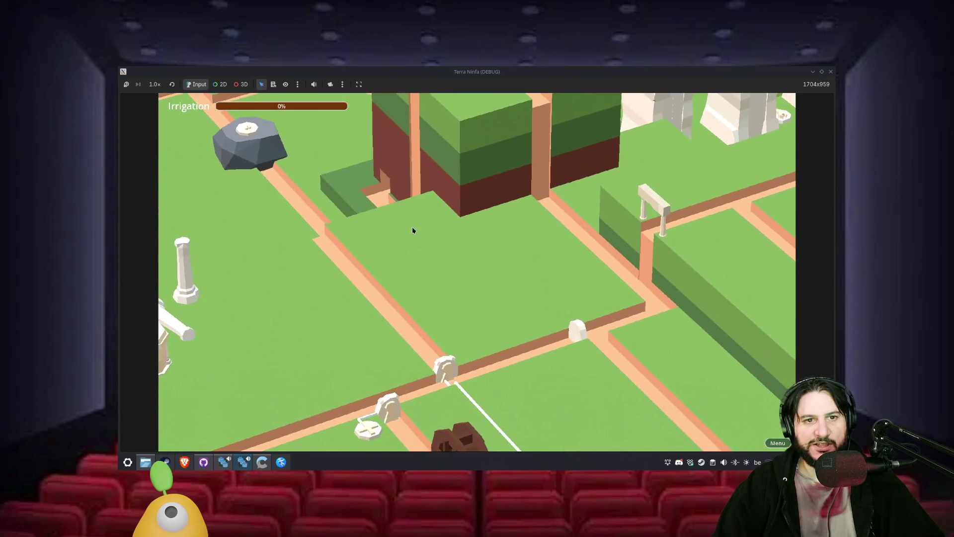
{"action": "scroll", "coordinate": [417, 235], "scroll_direction": "up", "scroll_amount": 2}
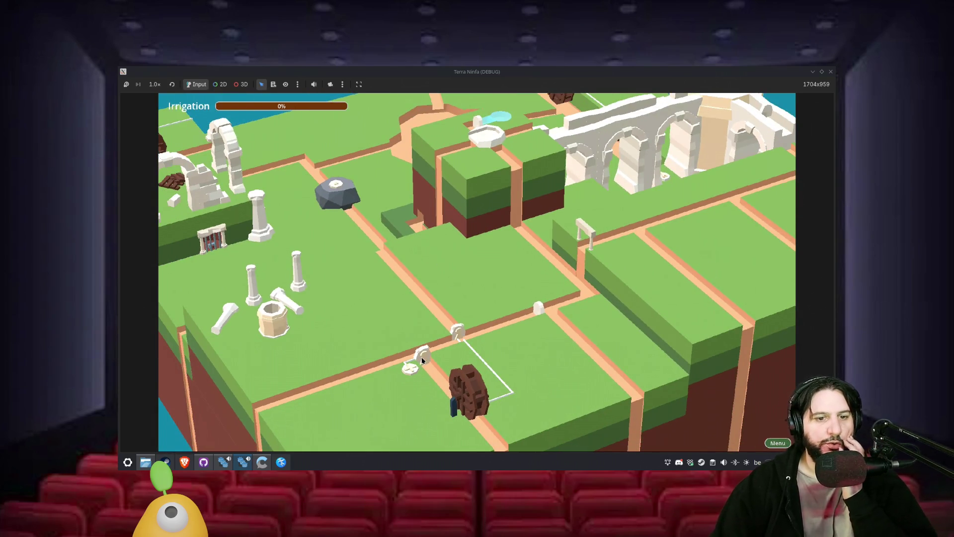
{"action": "key", "text": "e"}
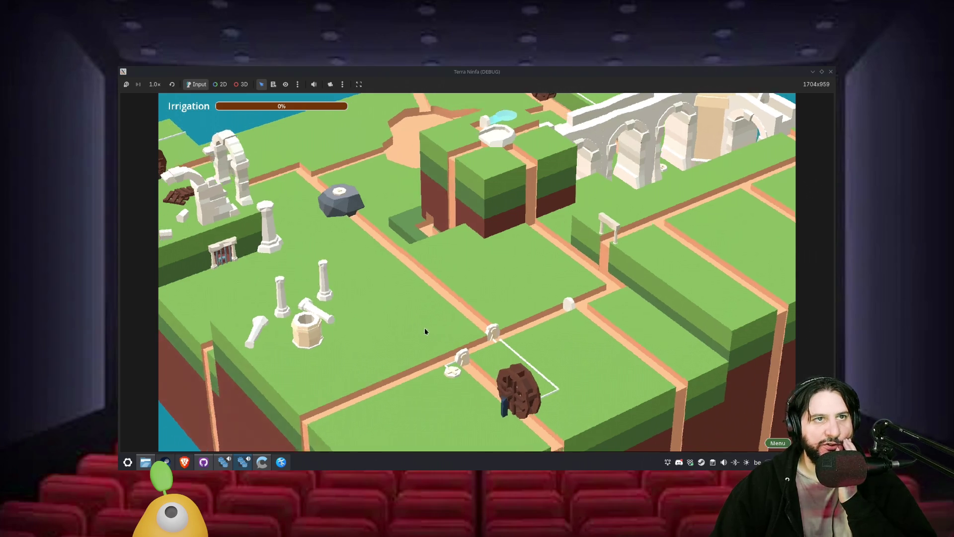
{"action": "mouse_move", "coordinate": [536, 236]}
{"action": "left_mouse_down"}
{"action": "mouse_move", "coordinate": [424, 242]}
{"action": "mouse_move", "coordinate": [306, 267]}
{"action": "mouse_move", "coordinate": [426, 297]}
{"action": "mouse_move", "coordinate": [591, 308]}
{"action": "mouse_move", "coordinate": [614, 261]}
{"action": "left_mouse_up"}
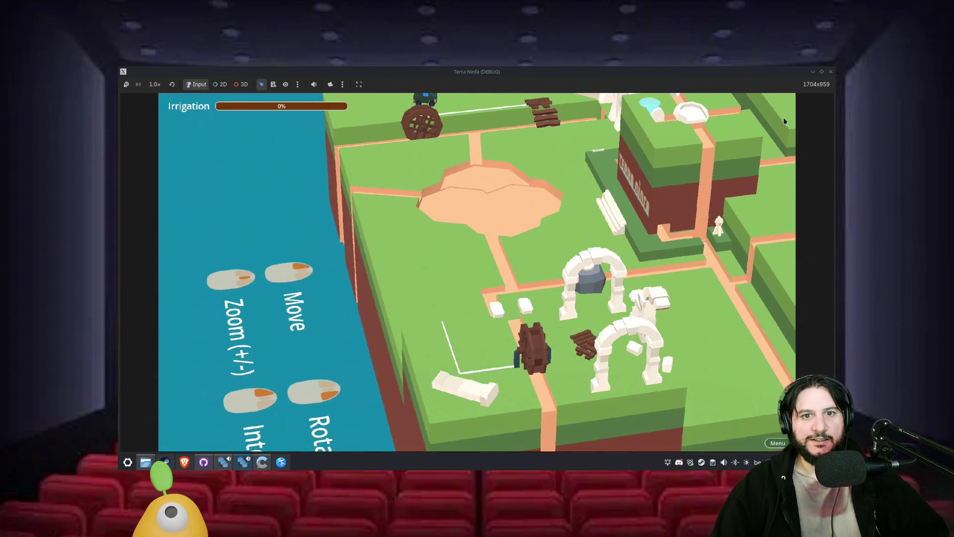
{"action": "mouse_move", "coordinate": [784, 121]}
{"action": "left_mouse_down"}
{"action": "mouse_move", "coordinate": [505, 245]}
{"action": "mouse_move", "coordinate": [414, 274]}
{"action": "left_mouse_up"}
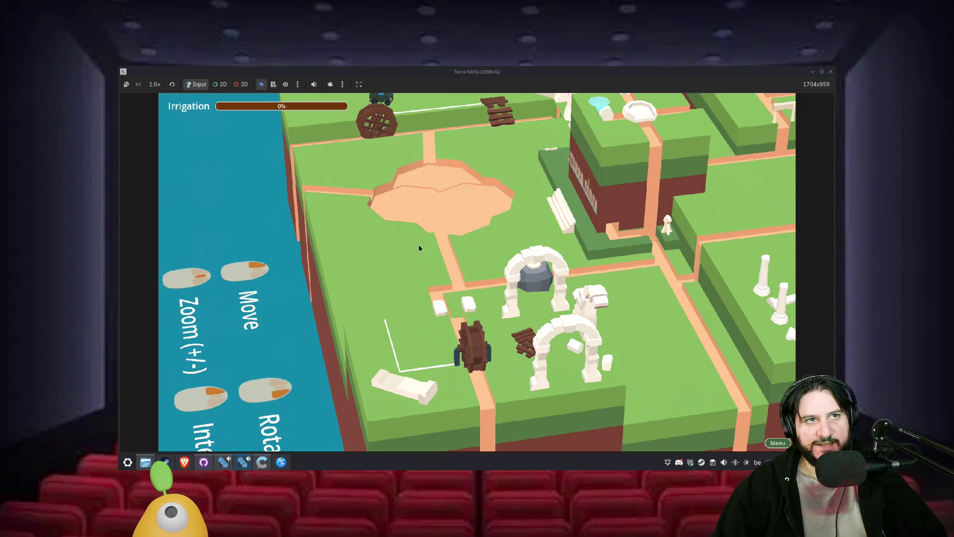
{"action": "key", "text": "F8"}
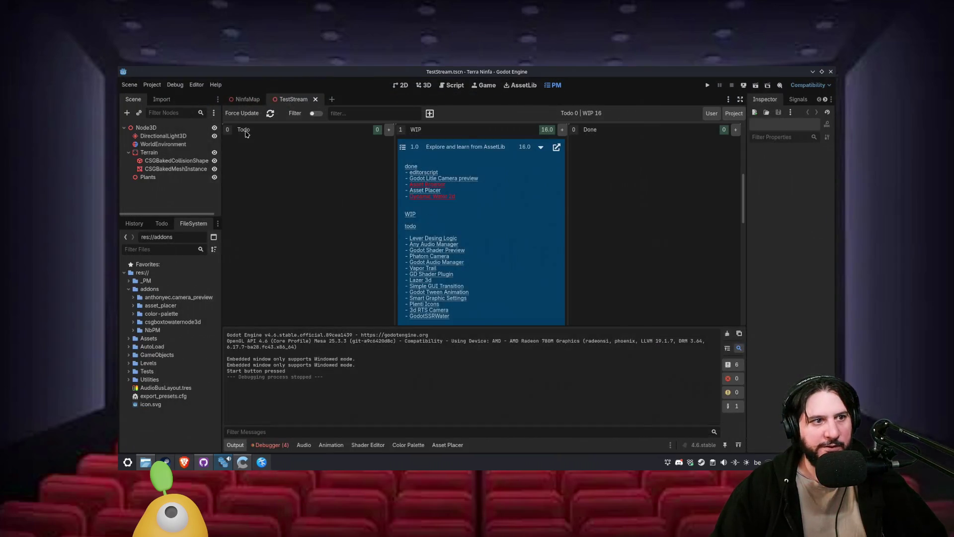
- Open NinfaMap in 3D, select NinfaCameraController and choose Add Child Node from its menu
{"action": "left_click", "coordinate": [247, 100]}
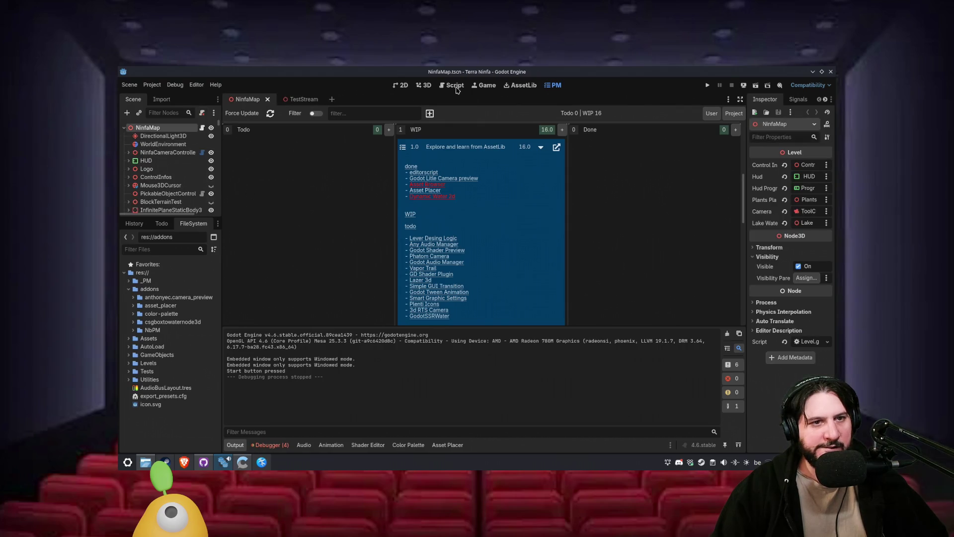
{"action": "left_click", "coordinate": [403, 85]}
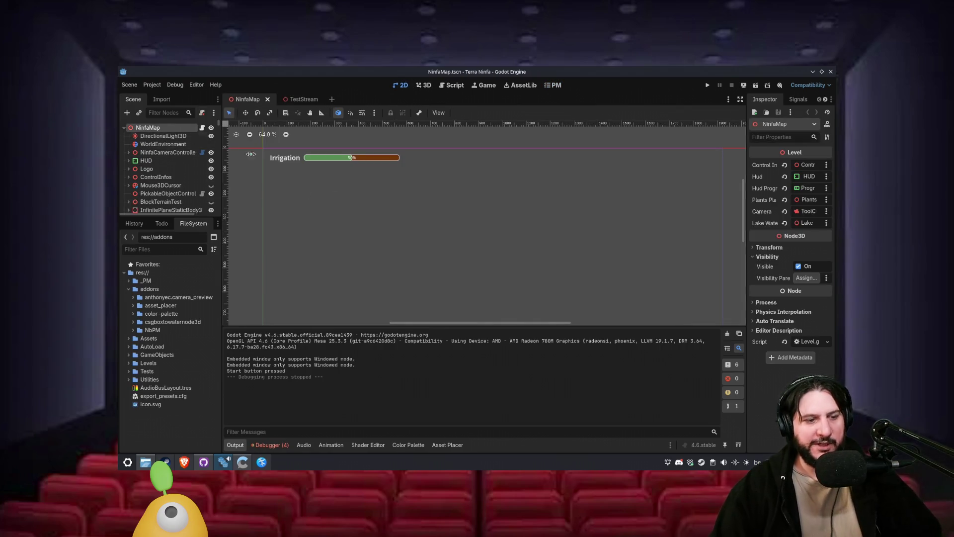
{"action": "scroll", "coordinate": [522, 283], "scroll_direction": "down", "scroll_amount": 3}
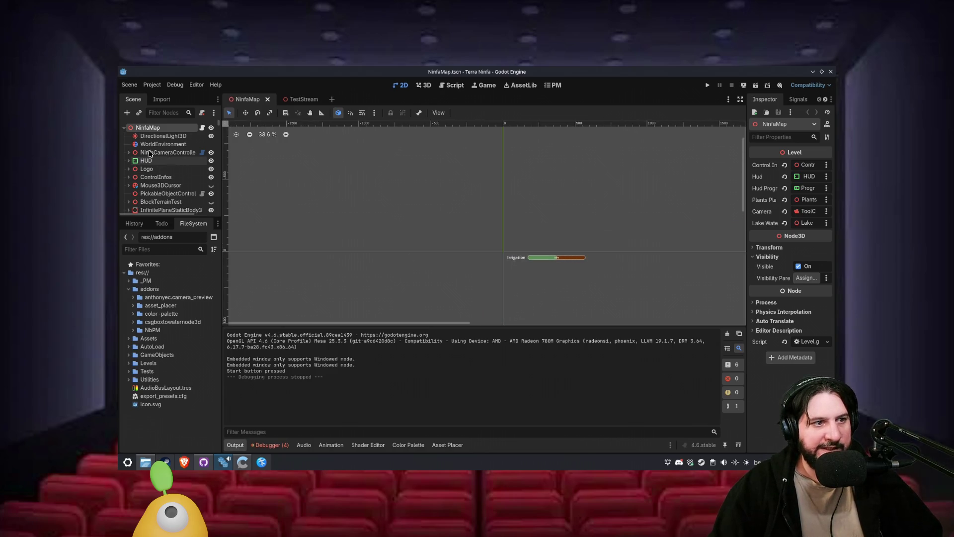
{"action": "left_click", "coordinate": [127, 152]}
{"action": "left_click", "coordinate": [424, 85]}
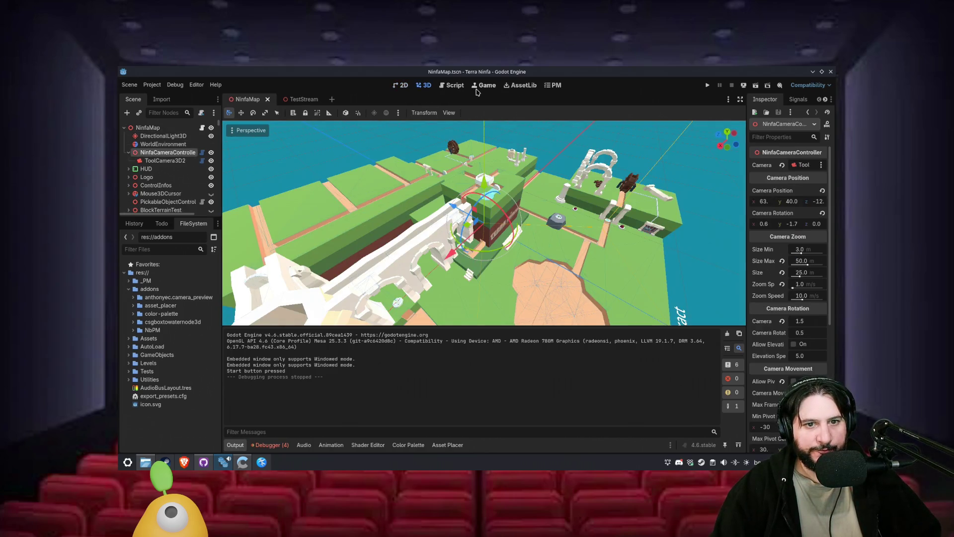
{"action": "right_click", "coordinate": [179, 154]}
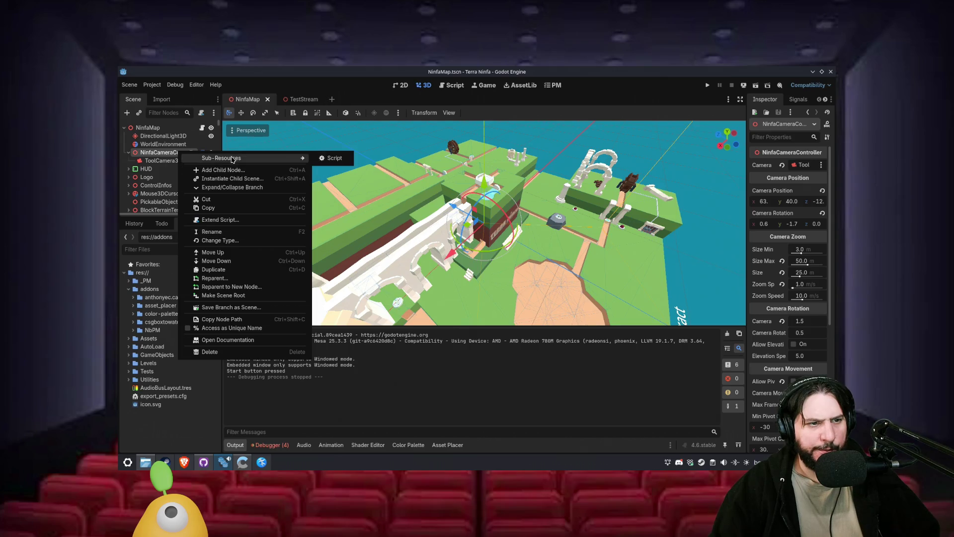
{"action": "left_click", "coordinate": [223, 170]}
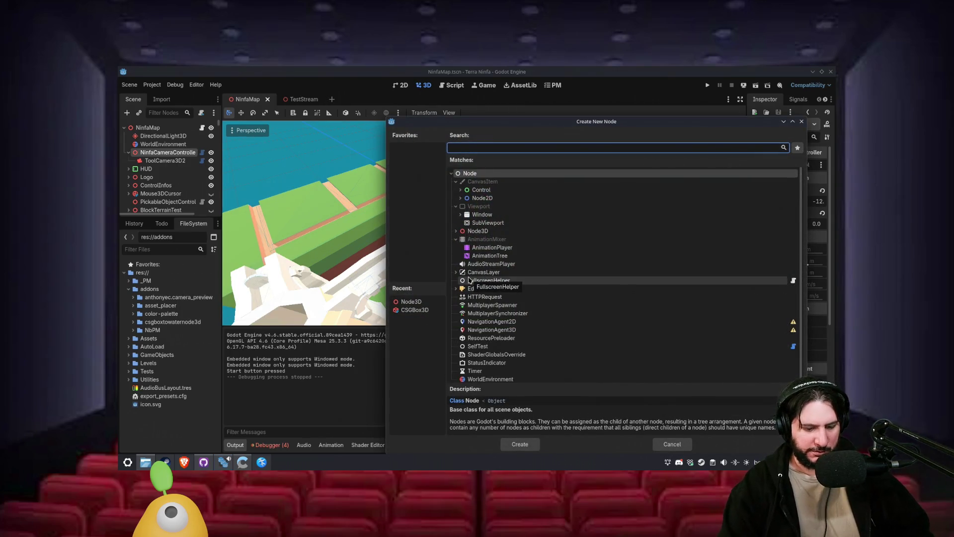
- Create a CSGCylinder3D child node by searching 'CSG'
{"action": "type", "text": "CSG"}
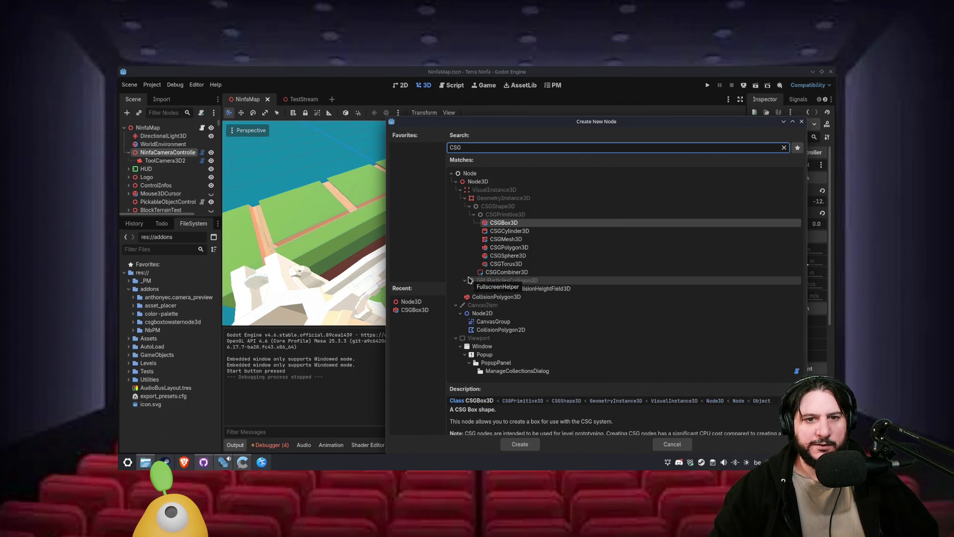
{"action": "key", "text": "Down"}
{"action": "key", "text": "Return"}
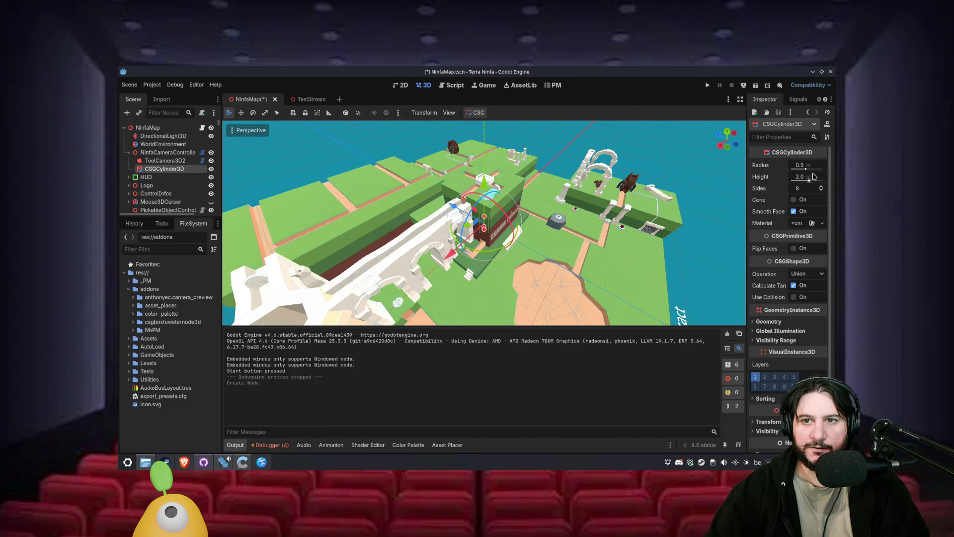
{"action": "type", "text": "20"}
- Set the cylinder's height to 20 and radius to 0.2, then run the game
{"action": "key", "text": "Return"}
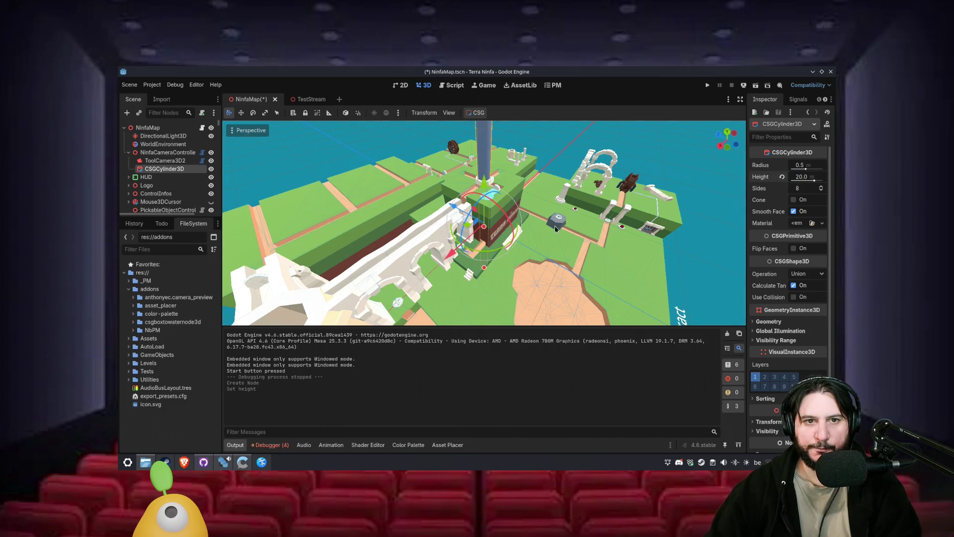
{"action": "scroll", "coordinate": [711, 196], "scroll_direction": "down", "scroll_amount": 5}
{"action": "scroll", "coordinate": [710, 196], "scroll_direction": "up", "scroll_amount": 4}
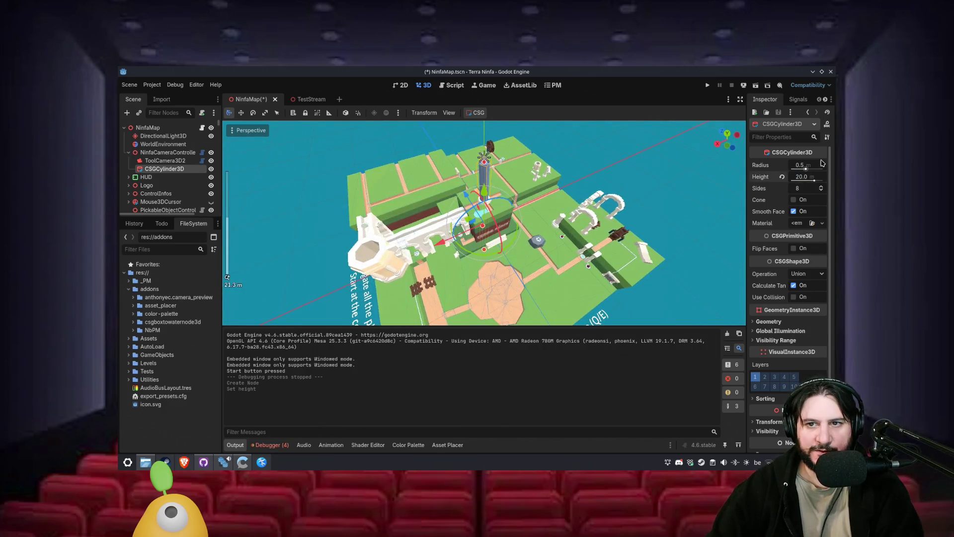
{"action": "left_click_drag", "start_coordinate": [621, 218], "coordinate": [559, 220]}
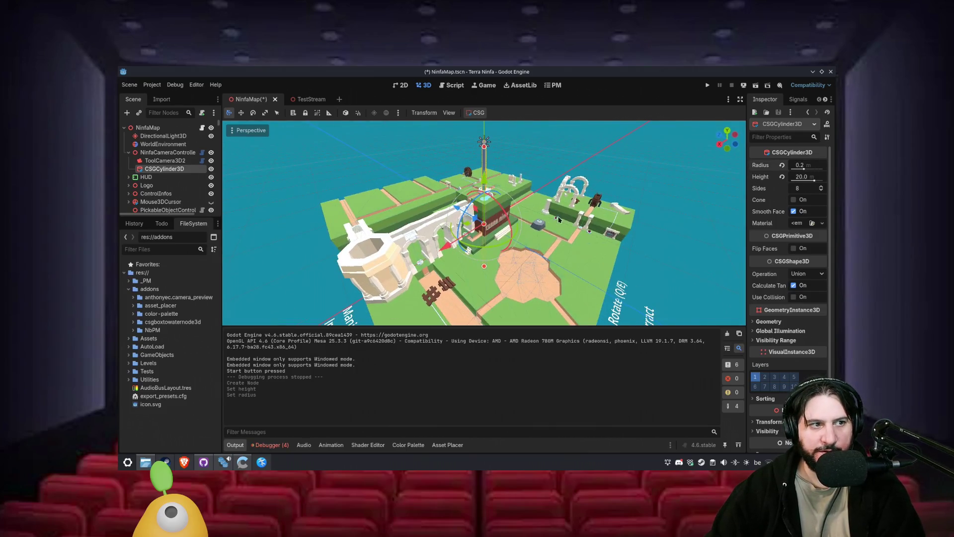
{"action": "left_click", "coordinate": [708, 85]}
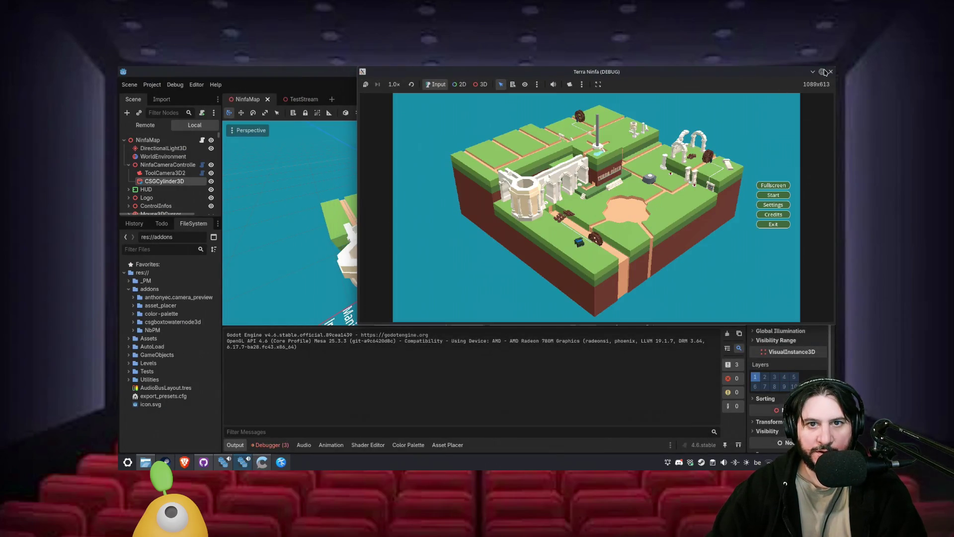
- Enlarge the game window, start the level, and zoom the camera in and out
{"action": "left_click", "coordinate": [822, 72]}
{"action": "left_click", "coordinate": [754, 253]}
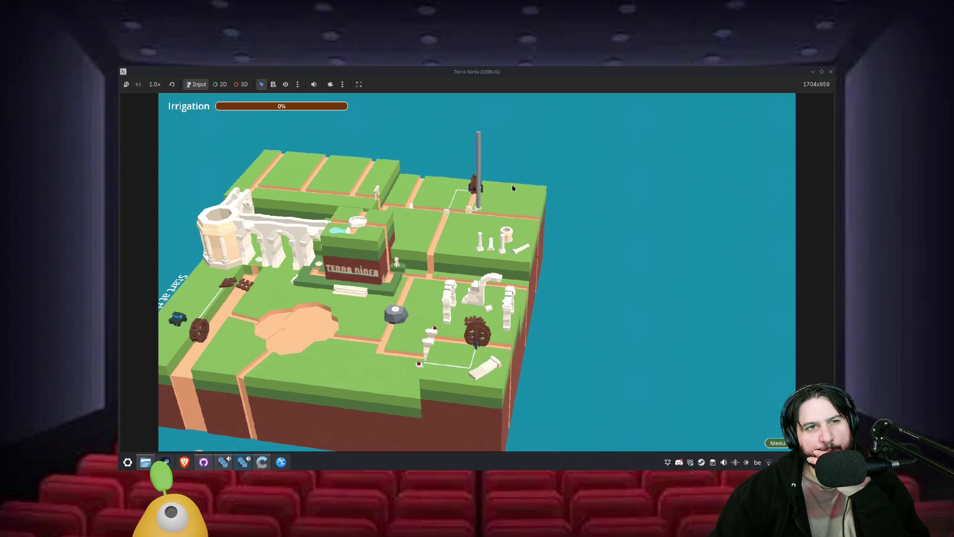
{"action": "scroll", "coordinate": [496, 234], "scroll_direction": "up", "scroll_amount": 3}
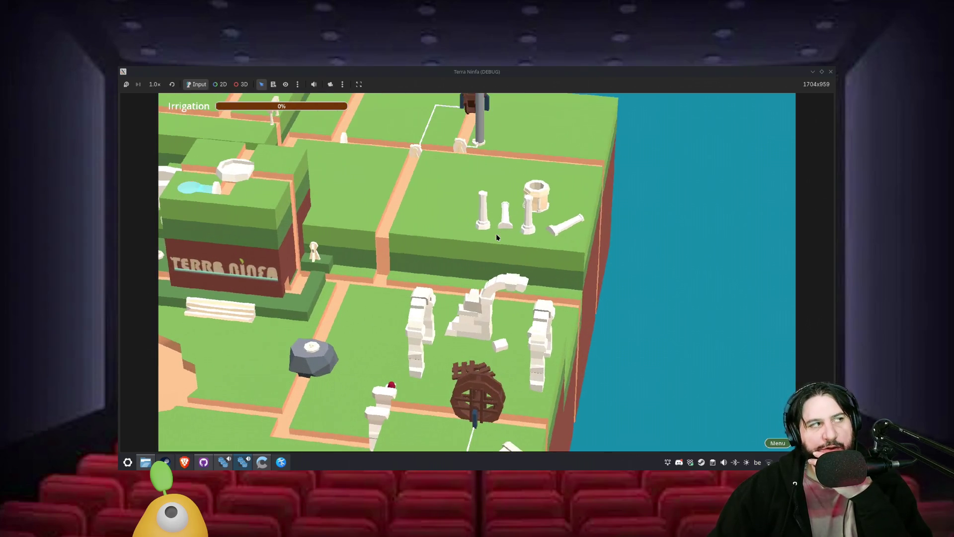
{"action": "scroll", "coordinate": [495, 233], "scroll_direction": "down", "scroll_amount": 3}
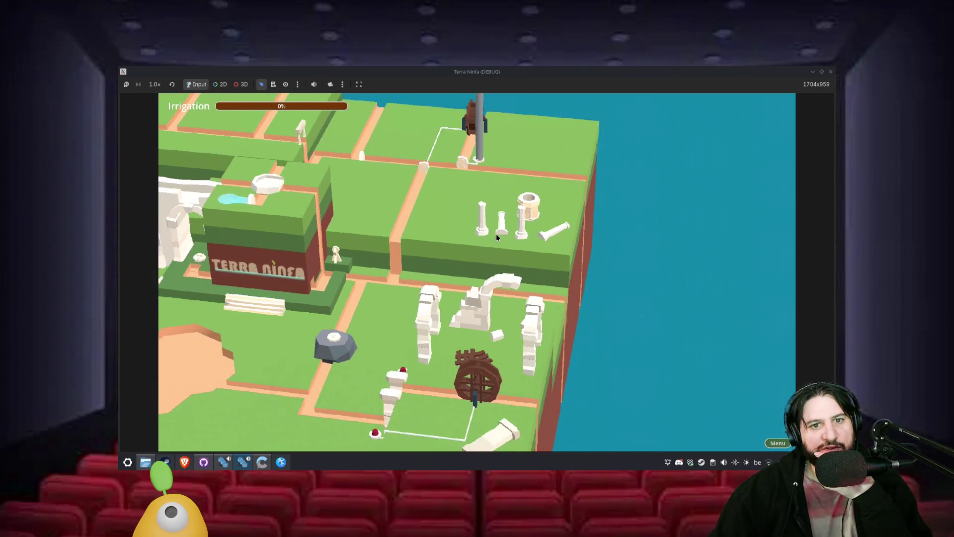
{"action": "scroll", "coordinate": [496, 235], "scroll_direction": "down", "scroll_amount": 1}
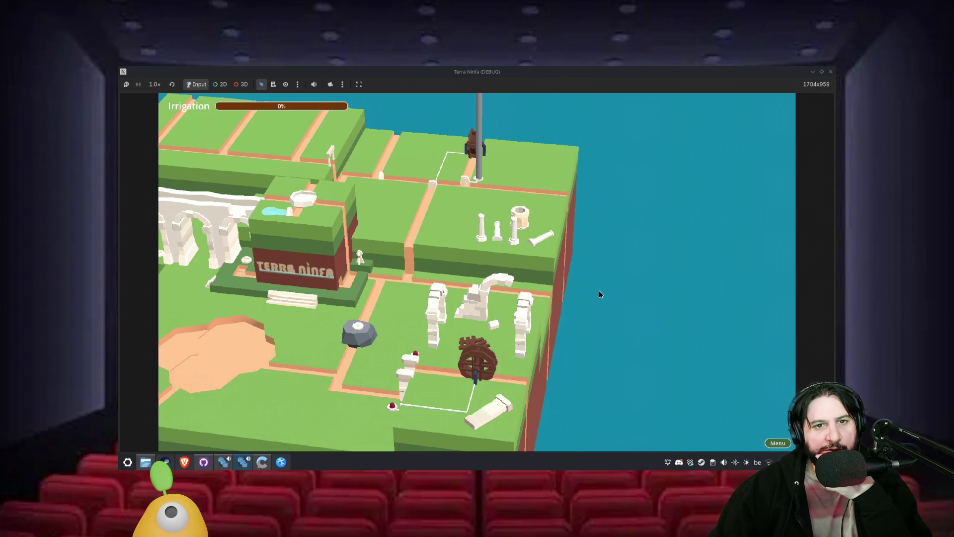
{"action": "scroll", "coordinate": [599, 294], "scroll_direction": "down", "scroll_amount": 2}
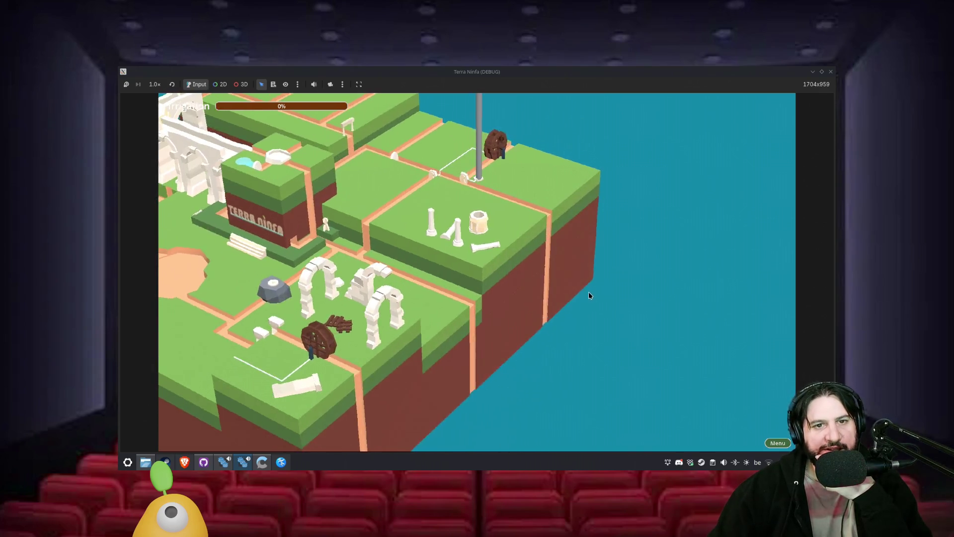
{"action": "scroll", "coordinate": [604, 296], "scroll_direction": "up", "scroll_amount": 3}
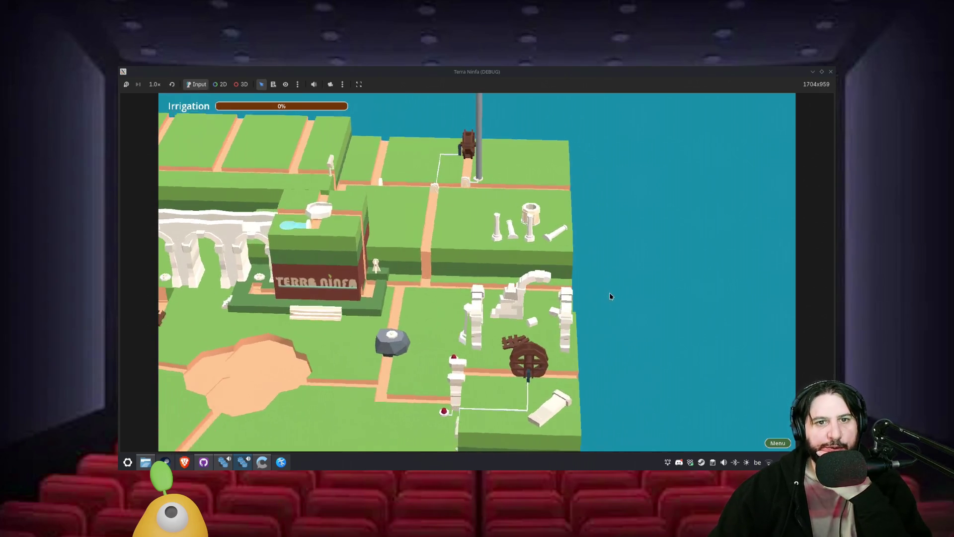
- Orbit with Q and drag-pan the camera across the island, then close the game
{"action": "mouse_move", "coordinate": [610, 296]}
{"action": "left_mouse_down"}
{"action": "mouse_move", "coordinate": [555, 305]}
{"action": "mouse_move", "coordinate": [604, 303]}
{"action": "left_mouse_up"}
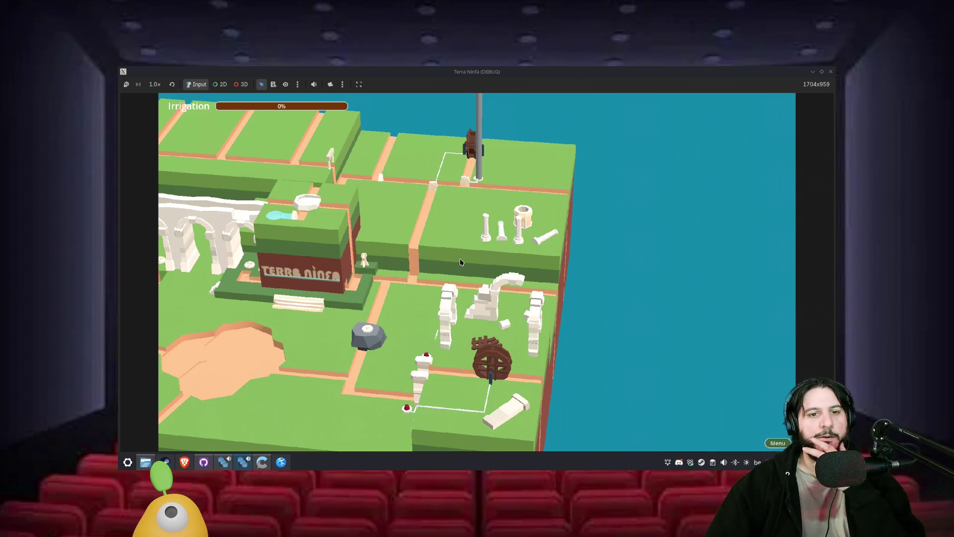
{"action": "key", "text": "q"}
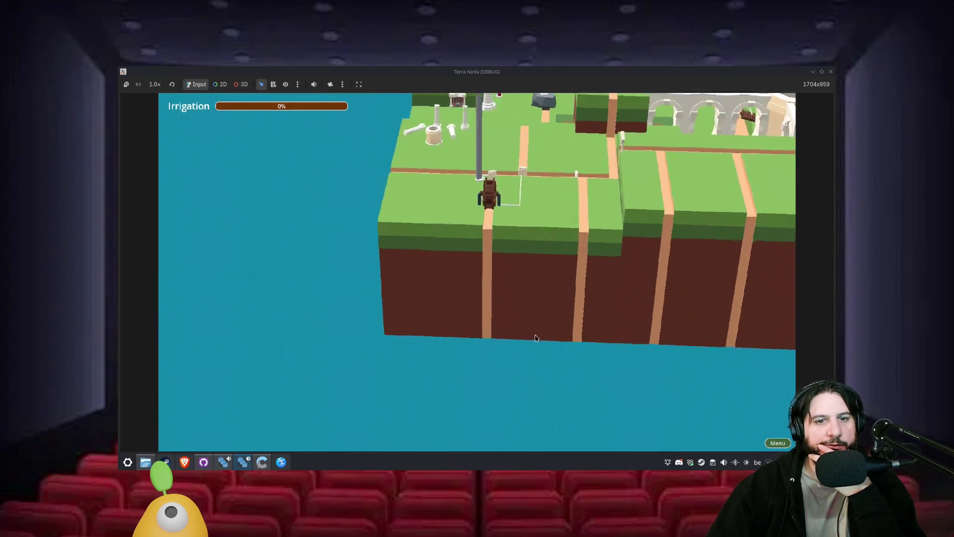
{"action": "key", "text": "q"}
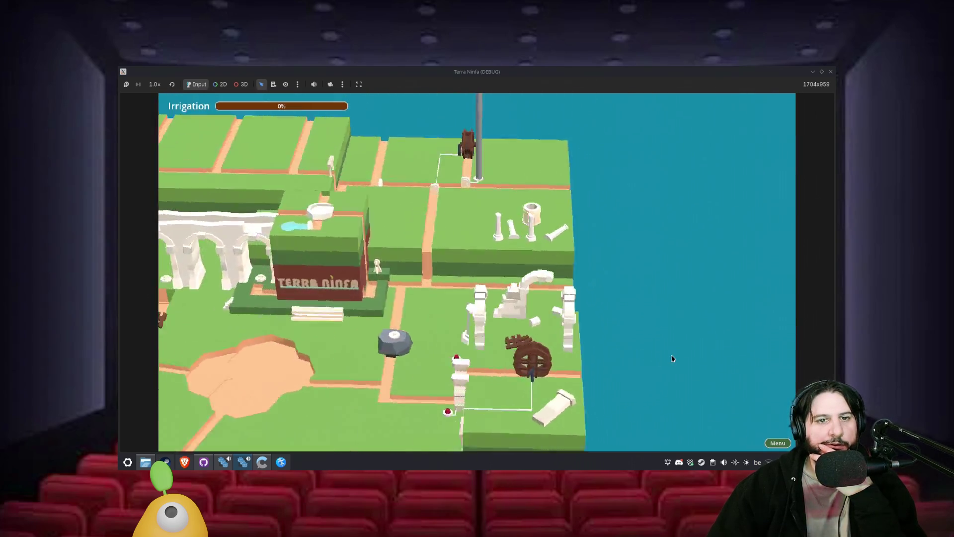
{"action": "key", "text": "q"}
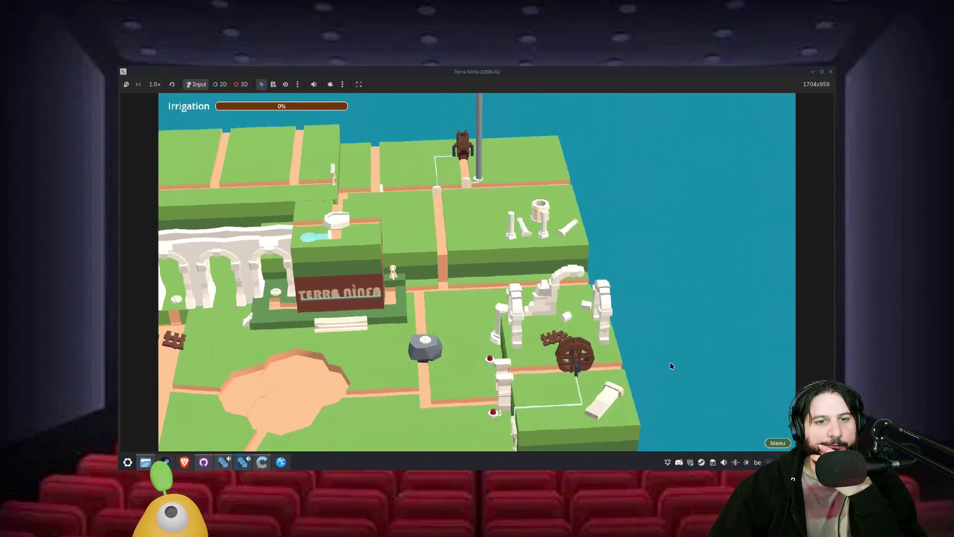
{"action": "mouse_move", "coordinate": [563, 373]}
{"action": "left_mouse_down"}
{"action": "mouse_move", "coordinate": [571, 348]}
{"action": "mouse_move", "coordinate": [631, 278]}
{"action": "mouse_move", "coordinate": [646, 230]}
{"action": "mouse_move", "coordinate": [594, 215]}
{"action": "mouse_move", "coordinate": [597, 238]}
{"action": "mouse_move", "coordinate": [604, 226]}
{"action": "left_mouse_up"}
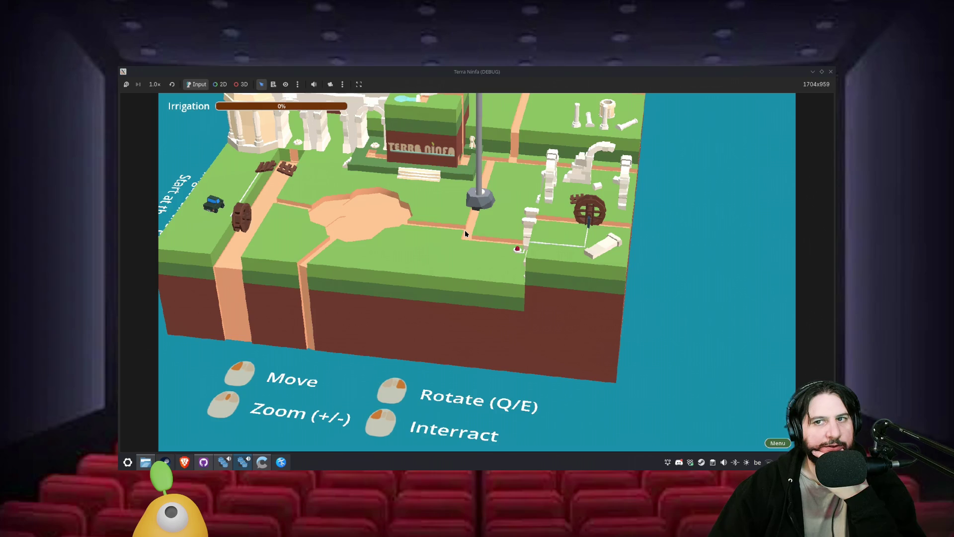
{"action": "left_click", "coordinate": [830, 72]}
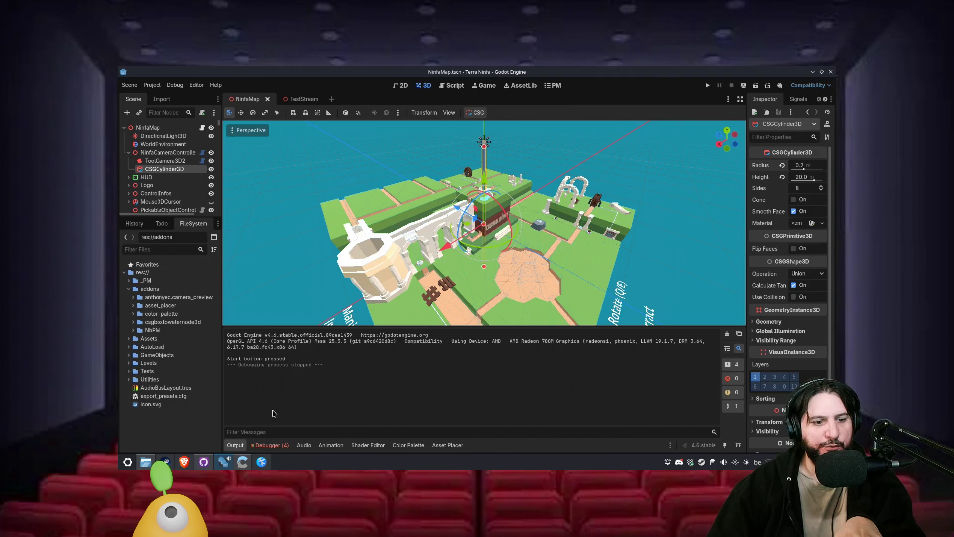
- Clear the four errors from the last run in the Debugger, then return to the Output log
{"action": "left_click", "coordinate": [271, 444]}
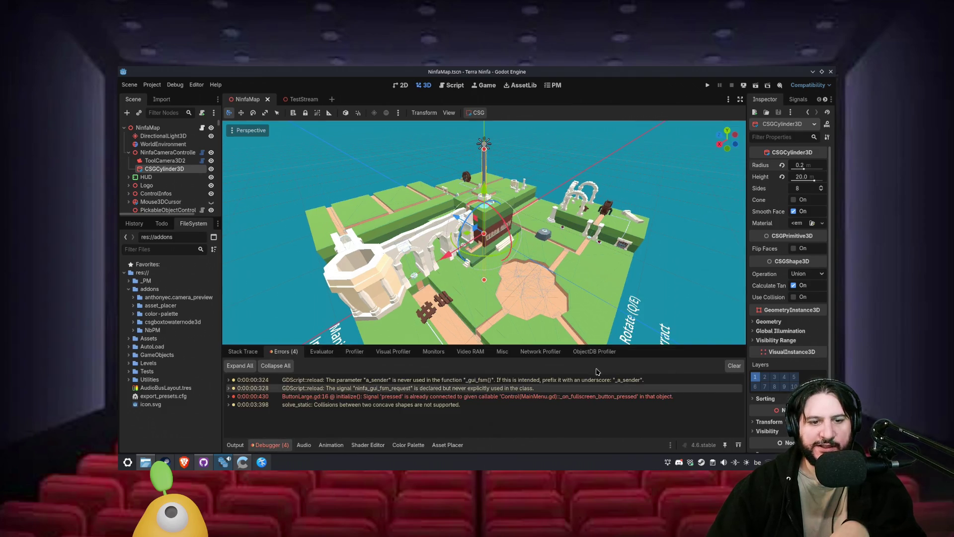
{"action": "left_click", "coordinate": [739, 368]}
{"action": "left_click", "coordinate": [231, 444]}
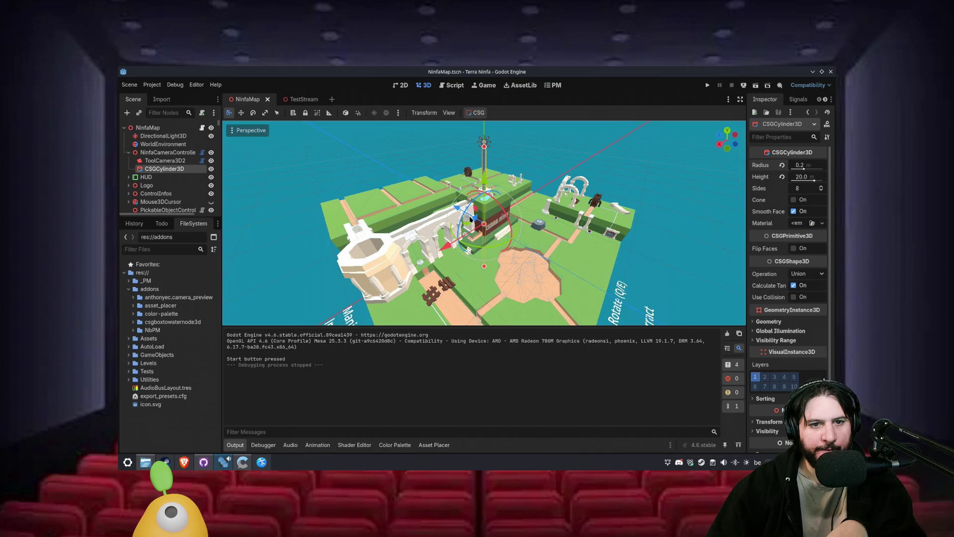
- Select NinfaCameraController and open its script at get_mouse_world_position_from_plane
{"action": "left_click", "coordinate": [169, 152]}
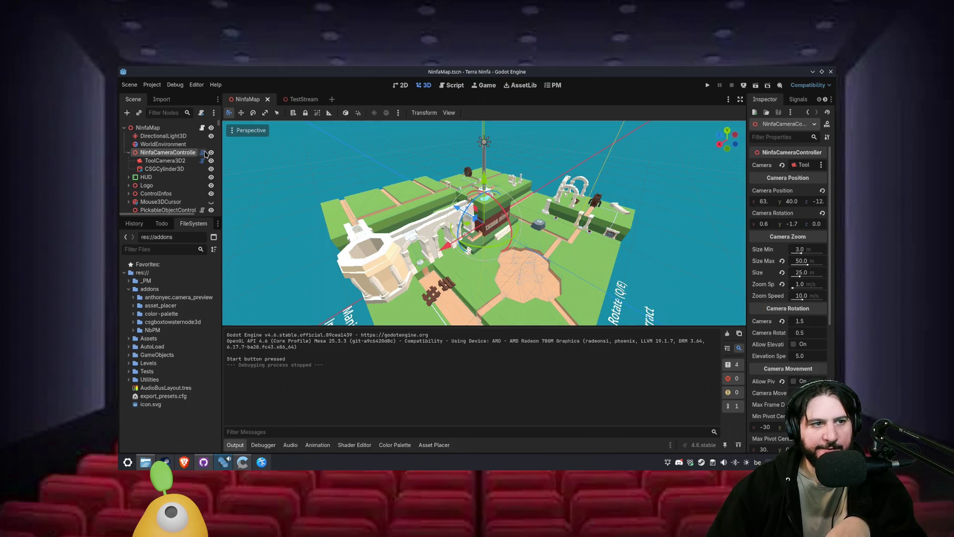
{"action": "left_click", "coordinate": [202, 152]}
{"action": "left_click_drag", "start_coordinate": [726, 144], "coordinate": [728, 316]}
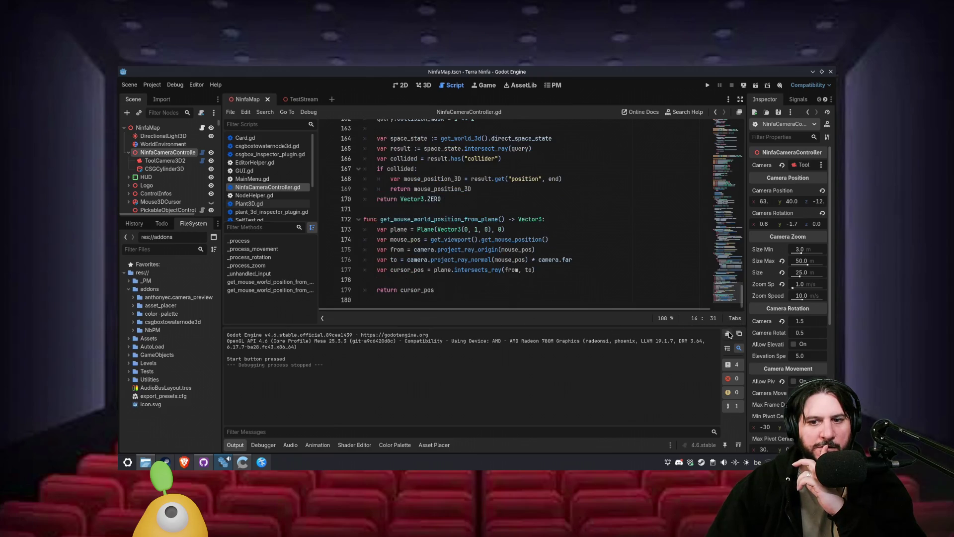
- Clear and collapse the output panel, then duplicate get_mouse_world_position_from_plane below itself
{"action": "left_click", "coordinate": [727, 334]}
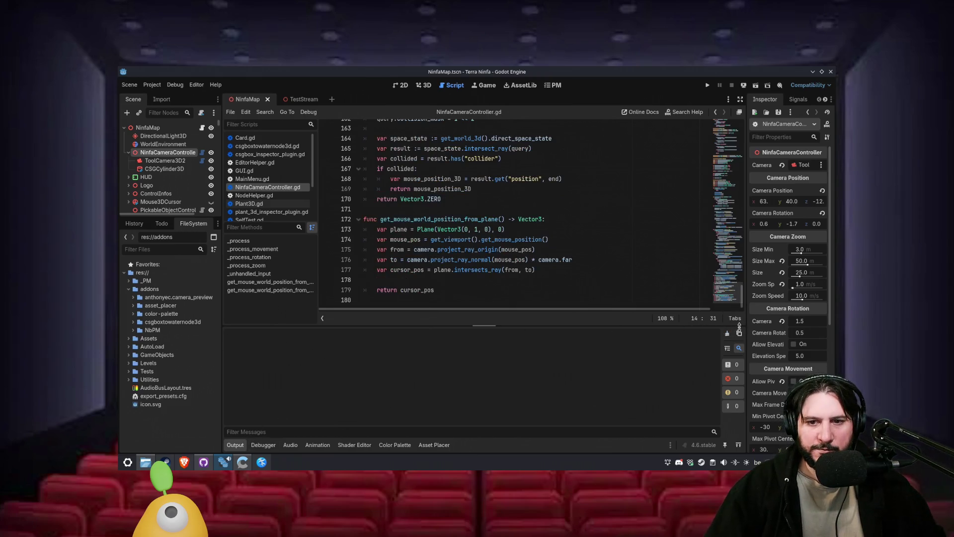
{"action": "left_click", "coordinate": [235, 445]}
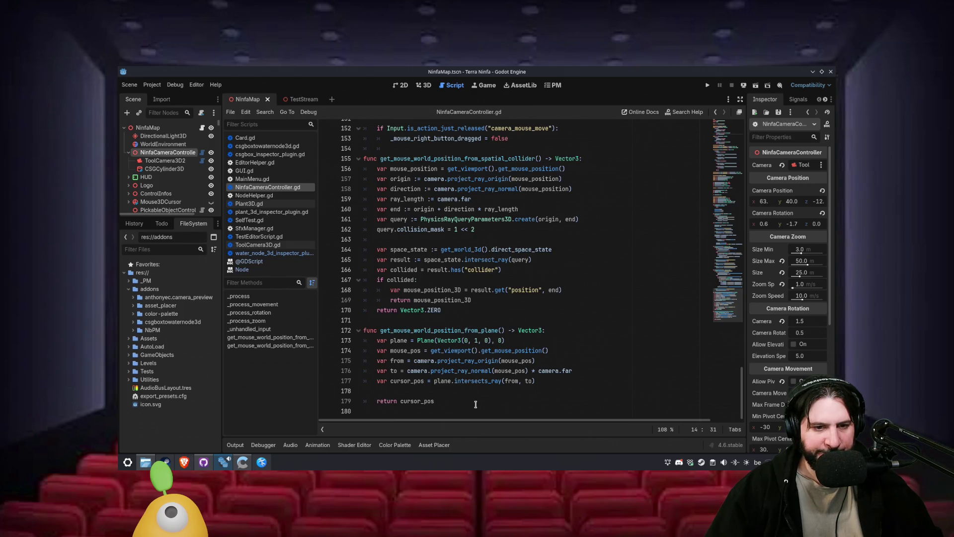
{"action": "left_click_drag", "start_coordinate": [475, 404], "coordinate": [452, 316]}
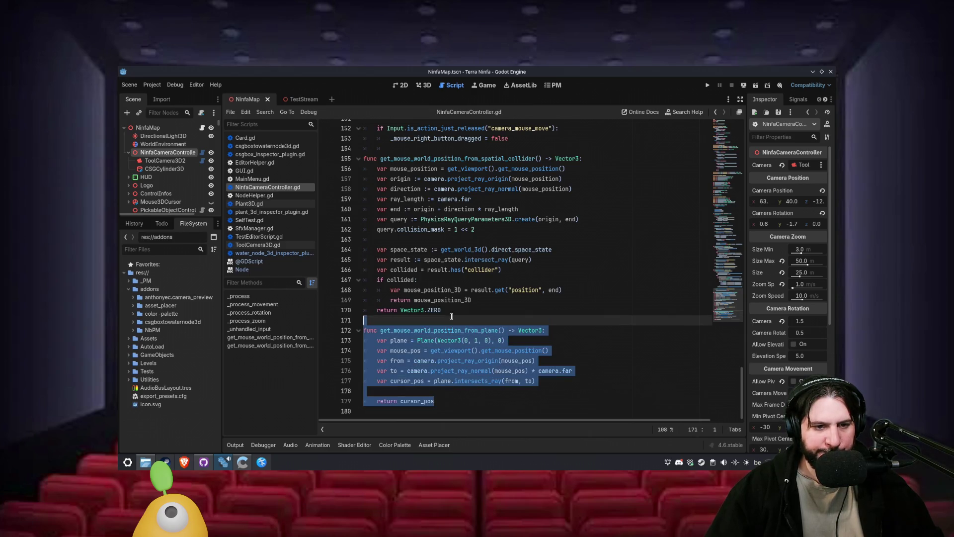
{"action": "key", "text": "ctrl+c"}
{"action": "left_click", "coordinate": [440, 401]}
{"action": "key", "text": "ctrl+v"}
- Rename the duplicated function to get_center_camera_from_plane
{"action": "mouse_move", "coordinate": [395, 339]}
{"action": "left_mouse_down"}
{"action": "mouse_move", "coordinate": [454, 338]}
{"action": "mouse_move", "coordinate": [468, 352]}
{"action": "left_mouse_up"}
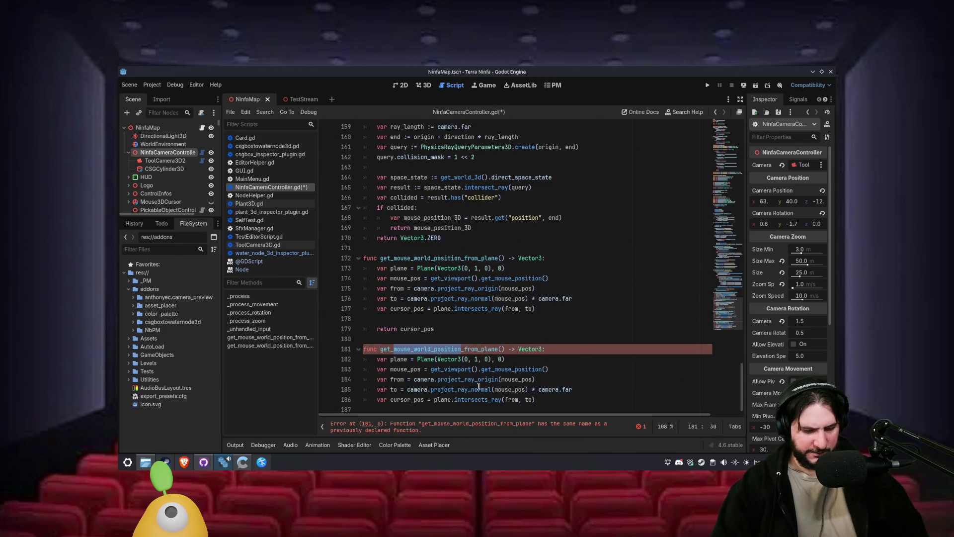
{"action": "type", "text": "center"}
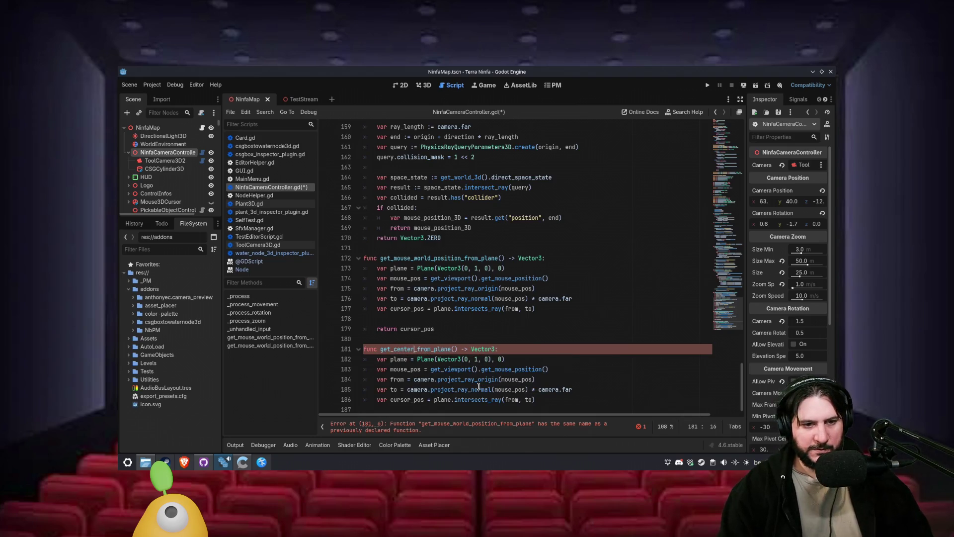
{"action": "key", "text": "Right"}
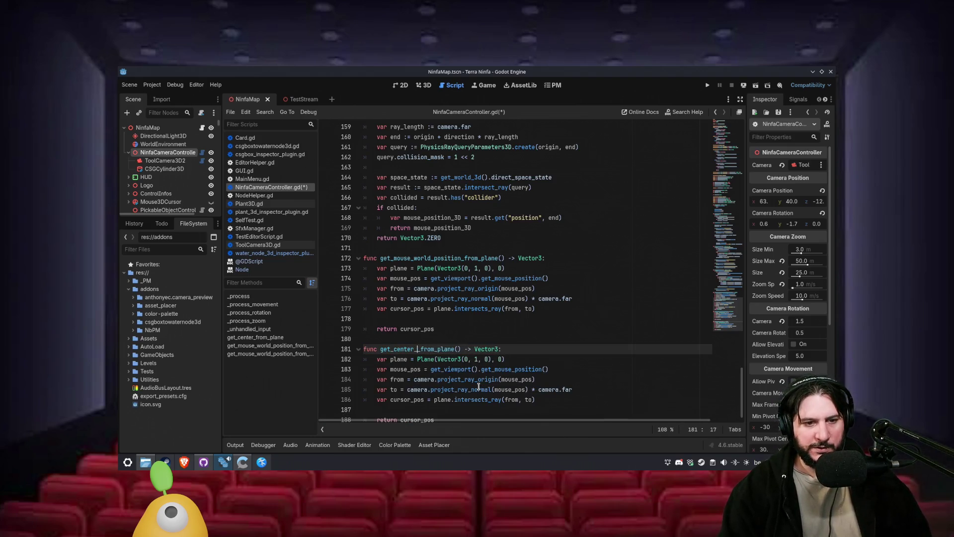
{"action": "type", "text": "camera"}
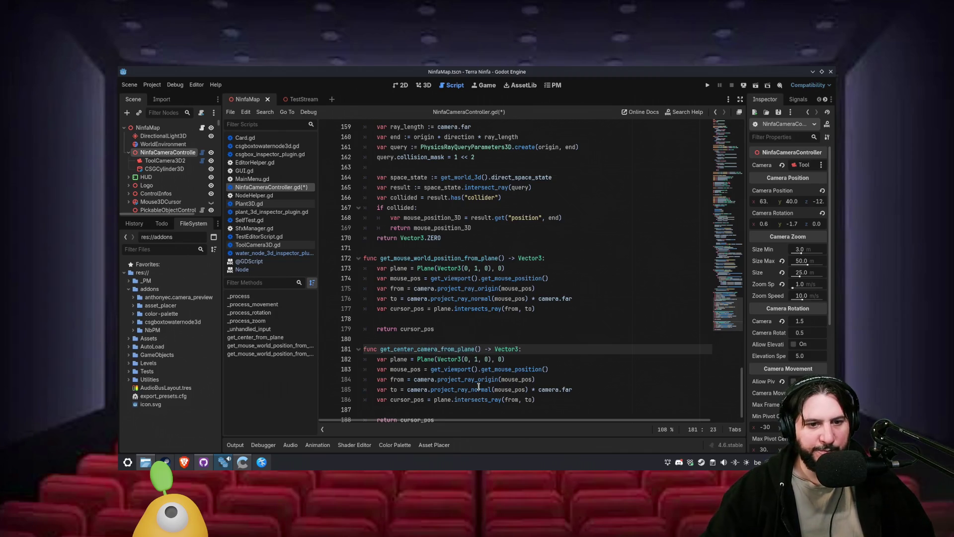
{"action": "scroll", "coordinate": [470, 361], "scroll_direction": "down", "scroll_amount": 1}
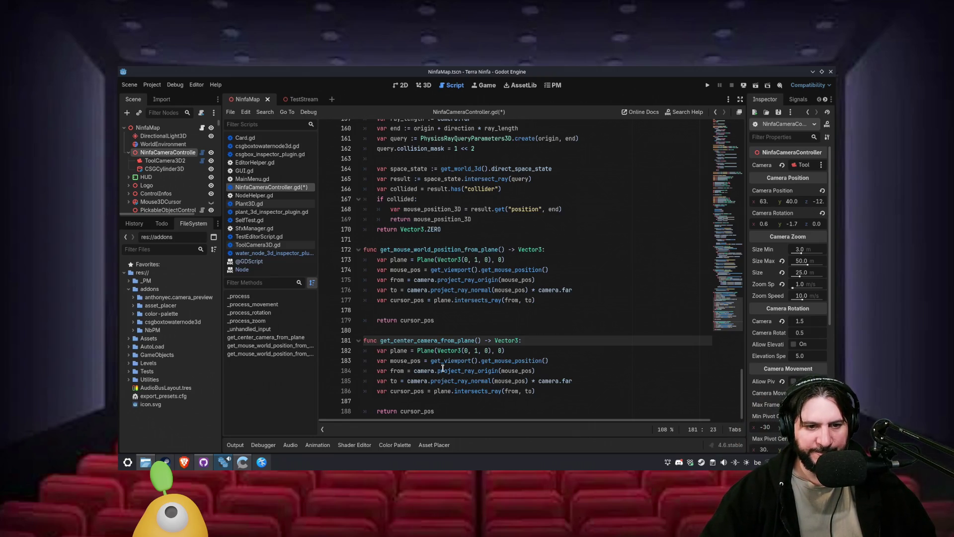
- Replace the mouse_pos line with center_pos taken from the viewport's get_visible_rect().size
{"action": "mouse_move", "coordinate": [446, 363]}
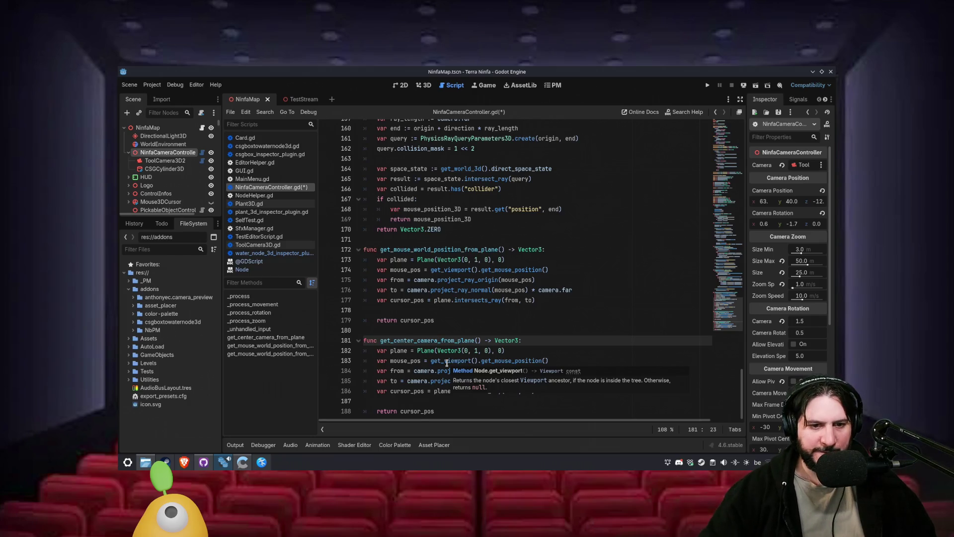
{"action": "left_click", "coordinate": [401, 364]}
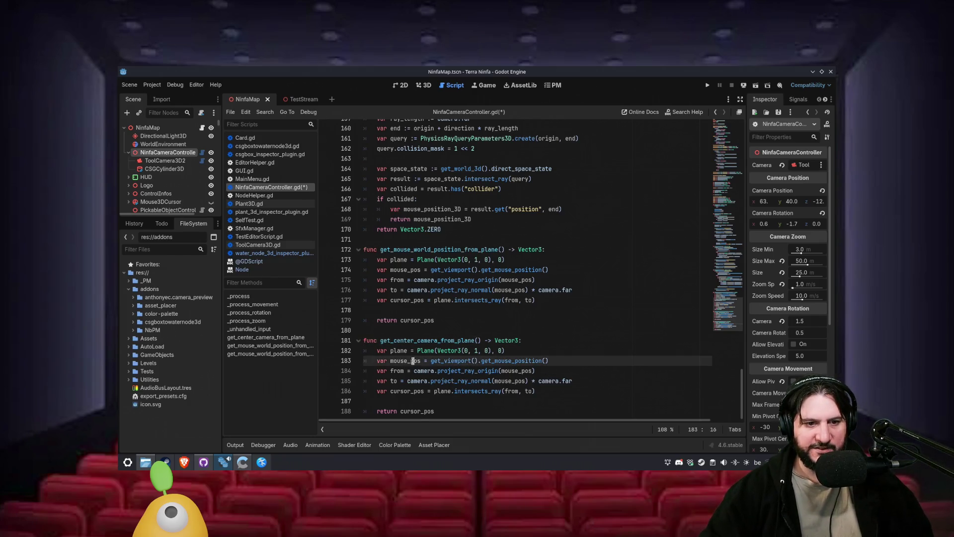
{"action": "double_click", "coordinate": [412, 361]}
{"action": "type", "text": "center_po"}
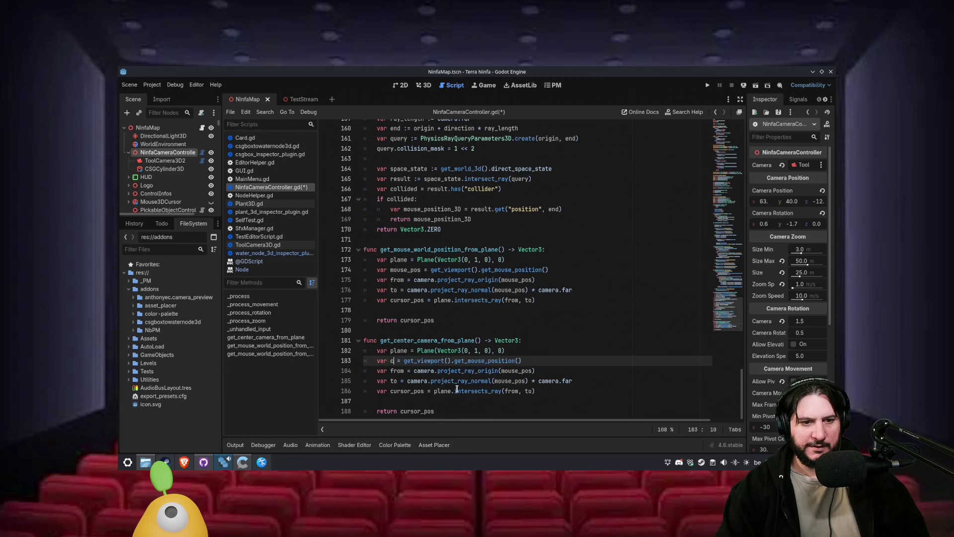
{"action": "type", "text": "s"}
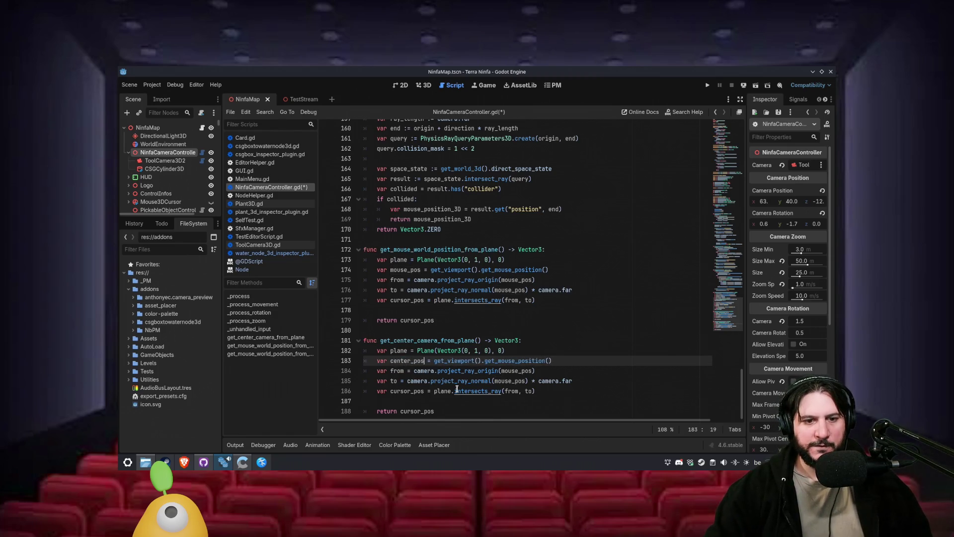
{"action": "key", "text": "ctrl+shift+Left"}
{"action": "key", "text": "ctrl+shift+Left"}
{"action": "key", "text": "ctrl+shift+Right"}
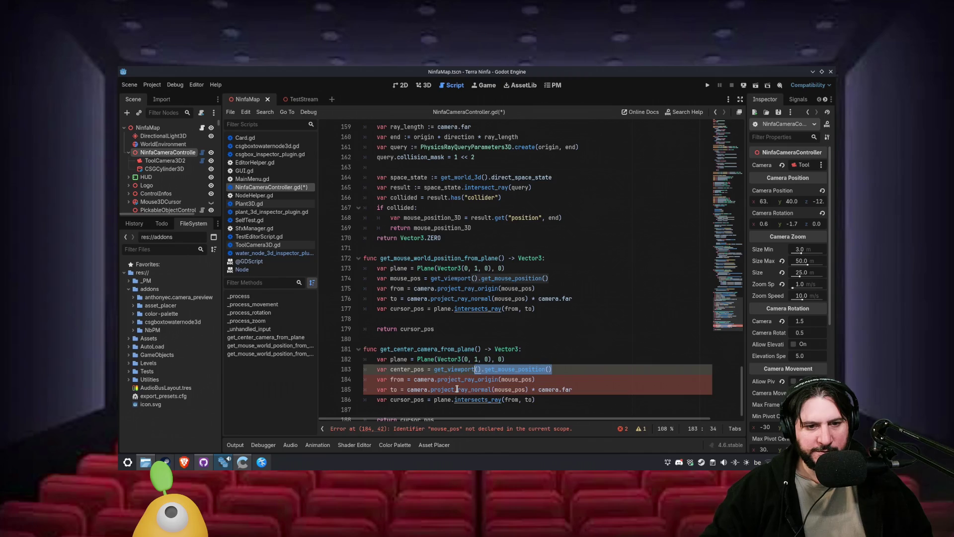
{"action": "type", "text": "."}
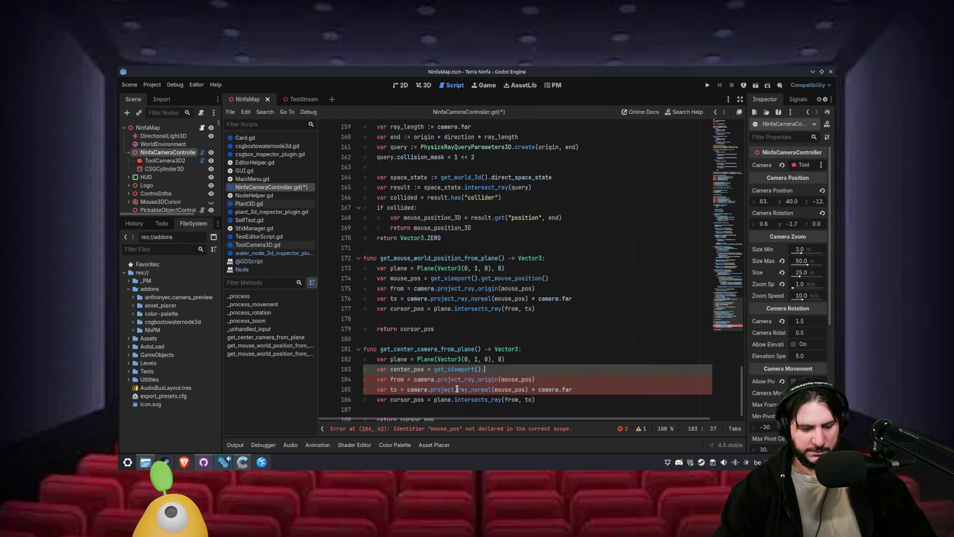
{"action": "type", "text": "get_"}
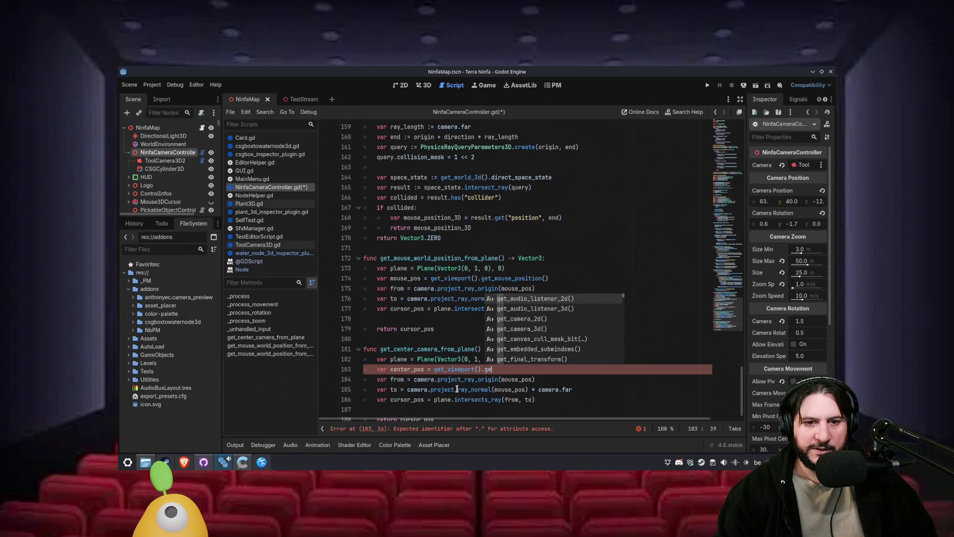
{"action": "type", "text": "re"}
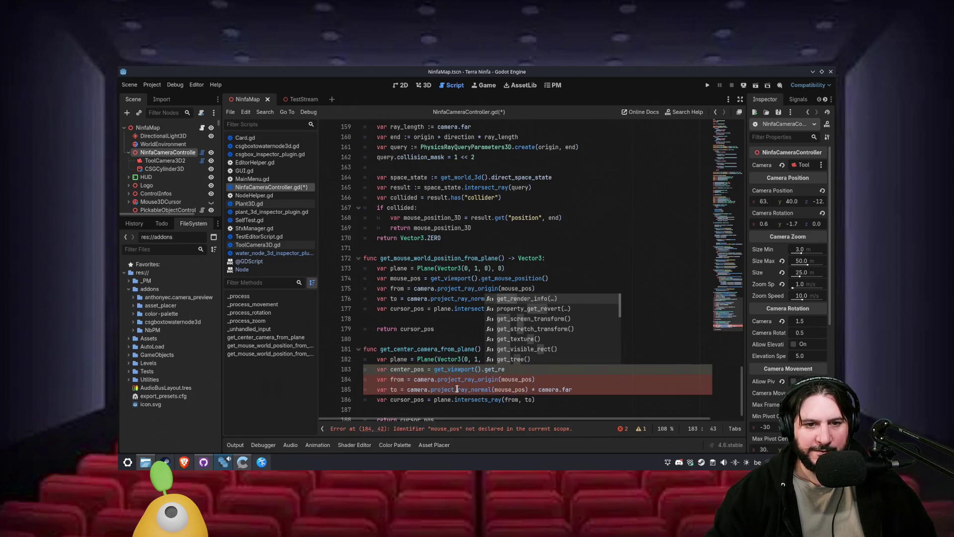
{"action": "type", "text": "ct"}
{"action": "key", "text": "Return"}
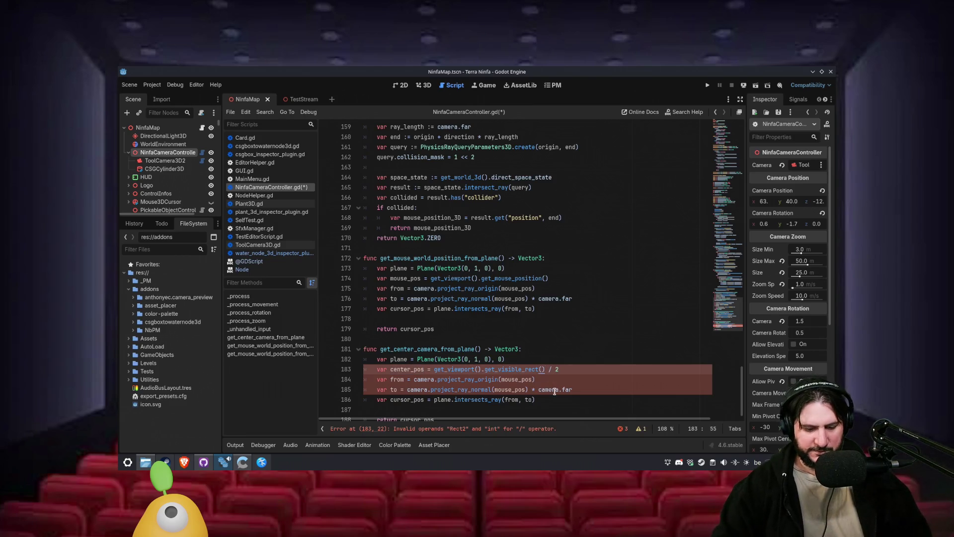
{"action": "type", "text": "size"}
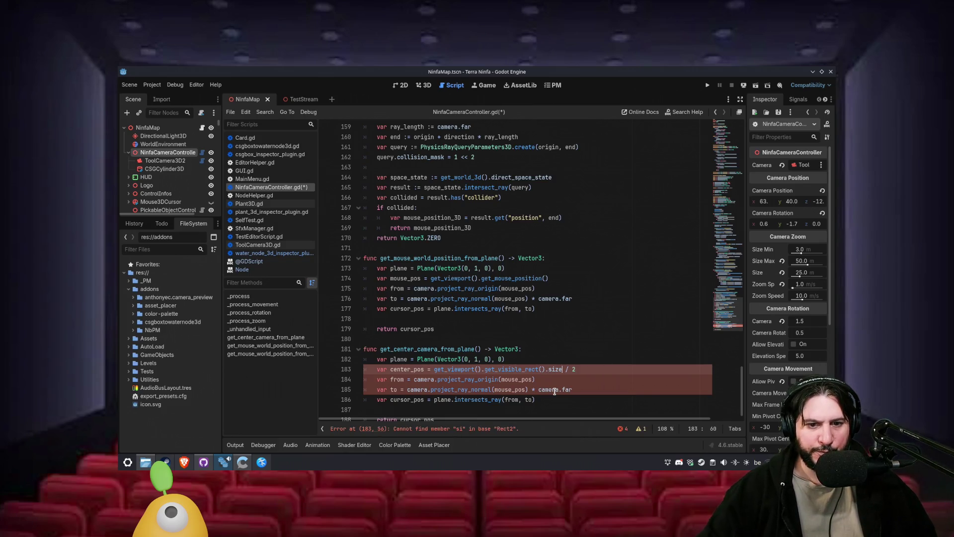
- Change mouse_pos to center_pos on lines 184 and 185
{"action": "double_click", "coordinate": [511, 379]}
{"action": "key", "text": "ctrl+v"}
{"action": "double_click", "coordinate": [510, 390]}
{"action": "key", "text": "ctrl+v"}
{"action": "double_click", "coordinate": [418, 349]}
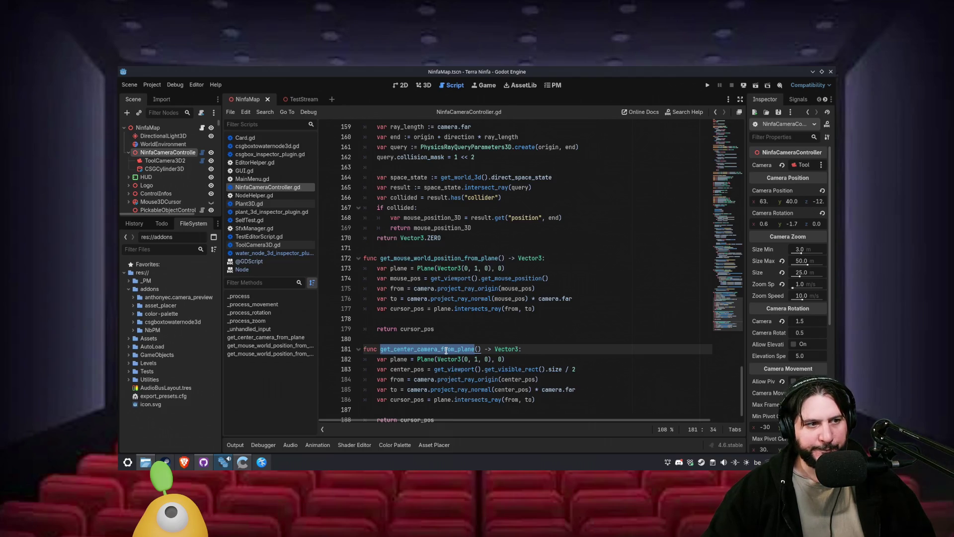
{"action": "scroll", "coordinate": [446, 349], "scroll_direction": "up", "scroll_amount": 1}
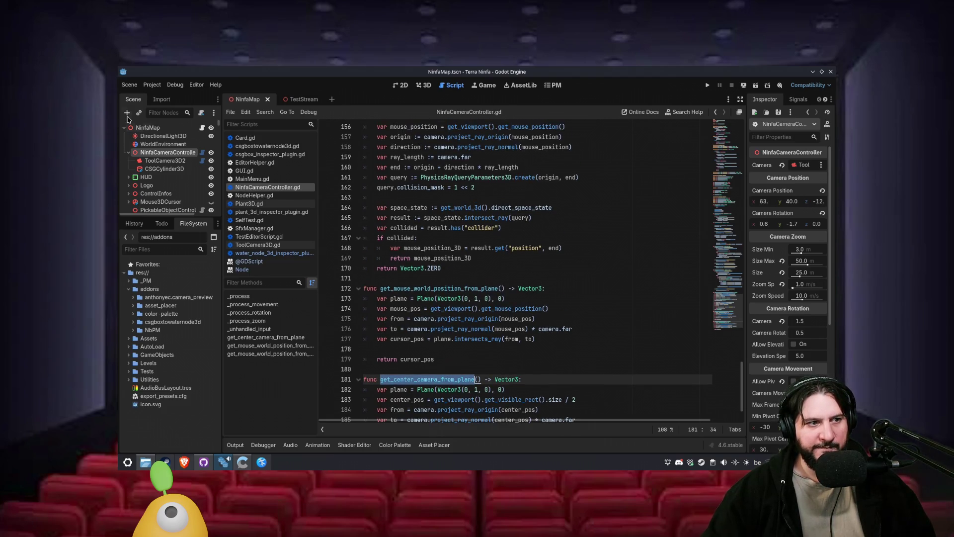
- Duplicate CSGCylinder3D into CSGCylinder3D2 and view the copy in the 3D scene
{"action": "left_click", "coordinate": [164, 169]}
{"action": "key", "text": "ctrl+d"}
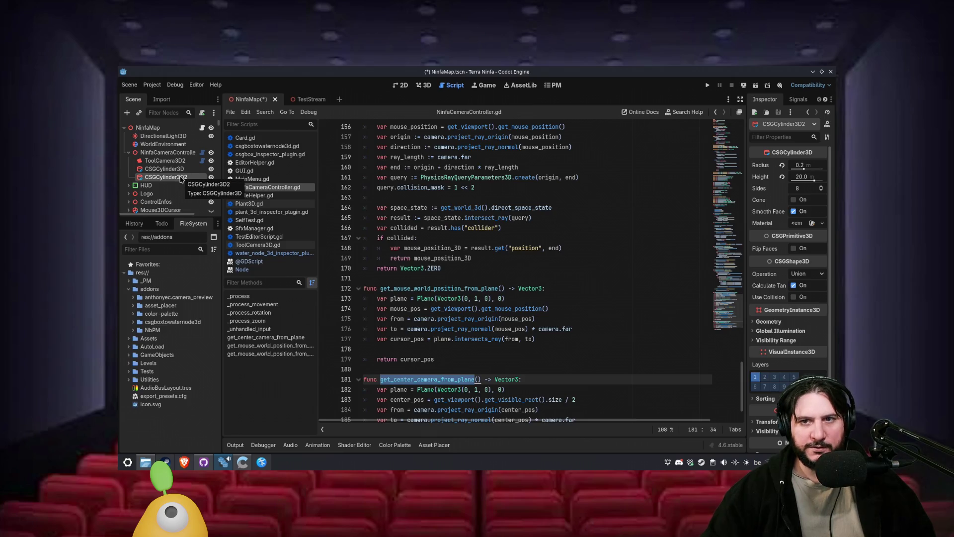
{"action": "left_click", "coordinate": [425, 85]}
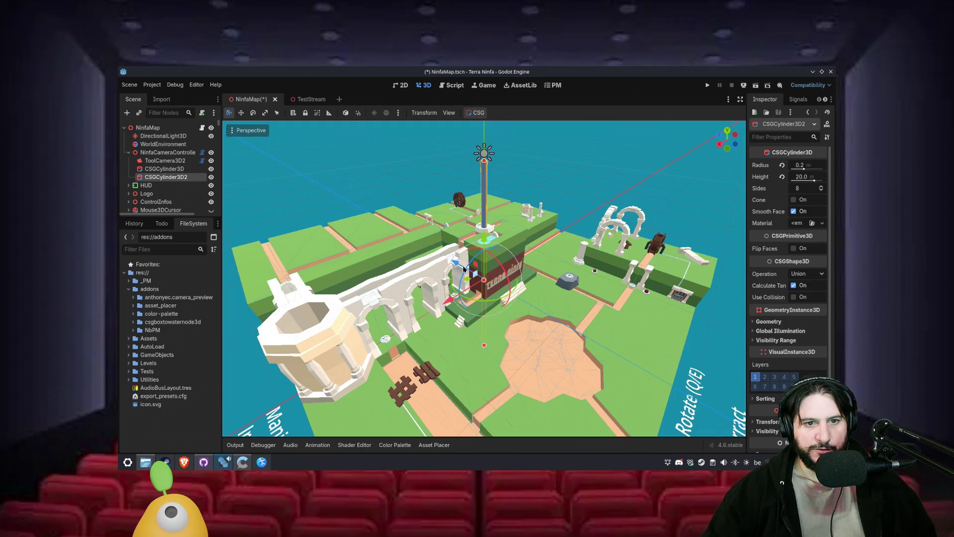
{"action": "left_click_drag", "start_coordinate": [458, 264], "coordinate": [501, 289]}
{"action": "scroll", "coordinate": [805, 265], "scroll_direction": "down", "scroll_amount": 3}
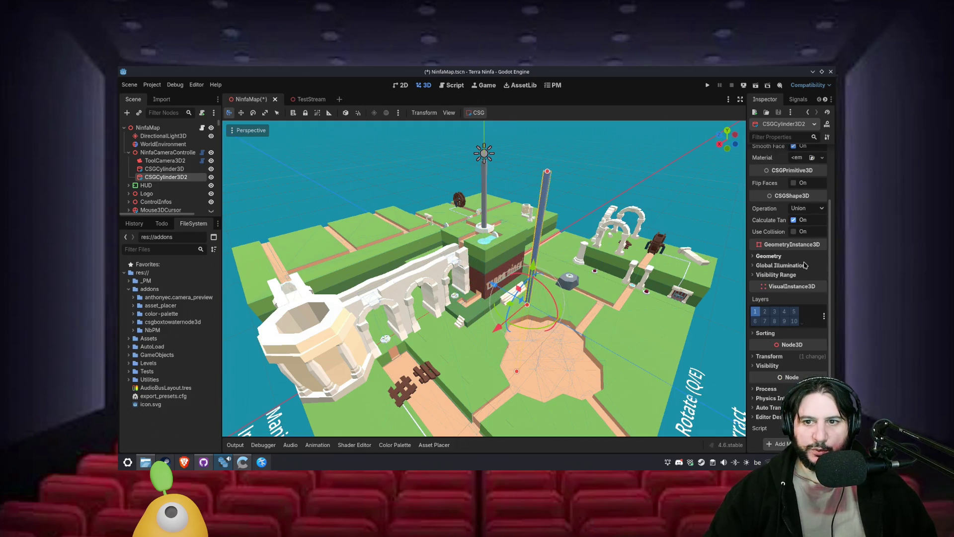
{"action": "scroll", "coordinate": [792, 290], "scroll_direction": "up", "scroll_amount": 3}
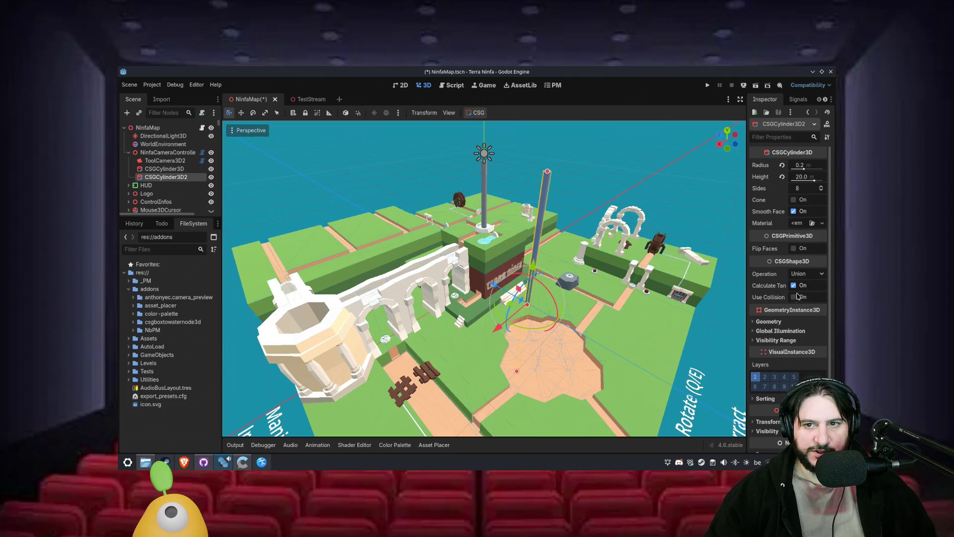
- Load the brown ground_dirt material onto CSGCylinder3D2, after trying teal water, and reopen the camera script
{"action": "left_click", "coordinate": [823, 223]}
{"action": "left_click", "coordinate": [790, 281]}
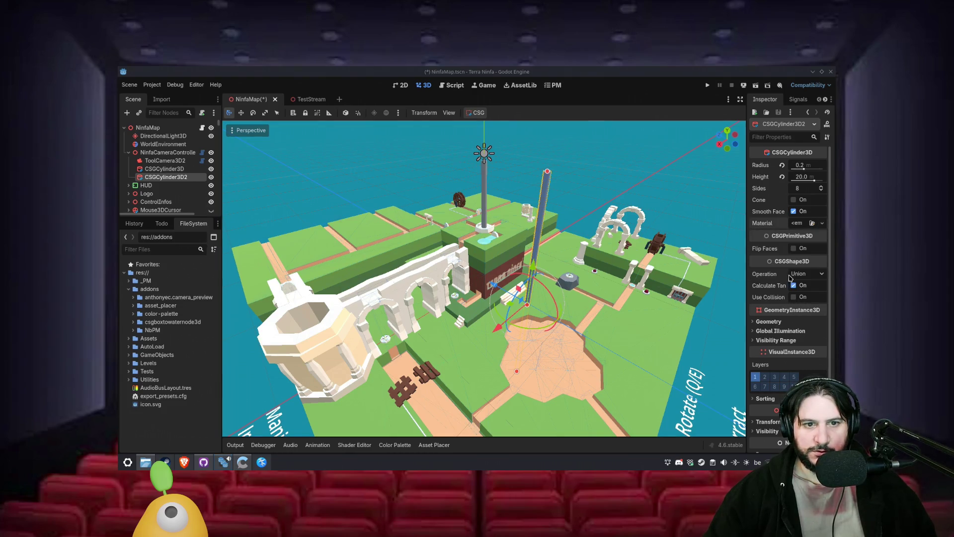
{"action": "double_click", "coordinate": [497, 191]}
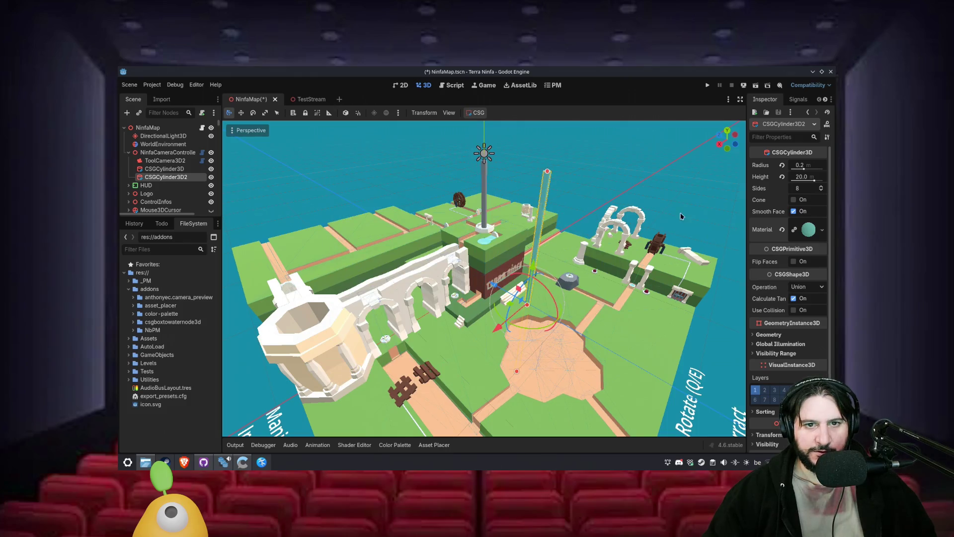
{"action": "left_click_drag", "start_coordinate": [580, 198], "coordinate": [730, 231]}
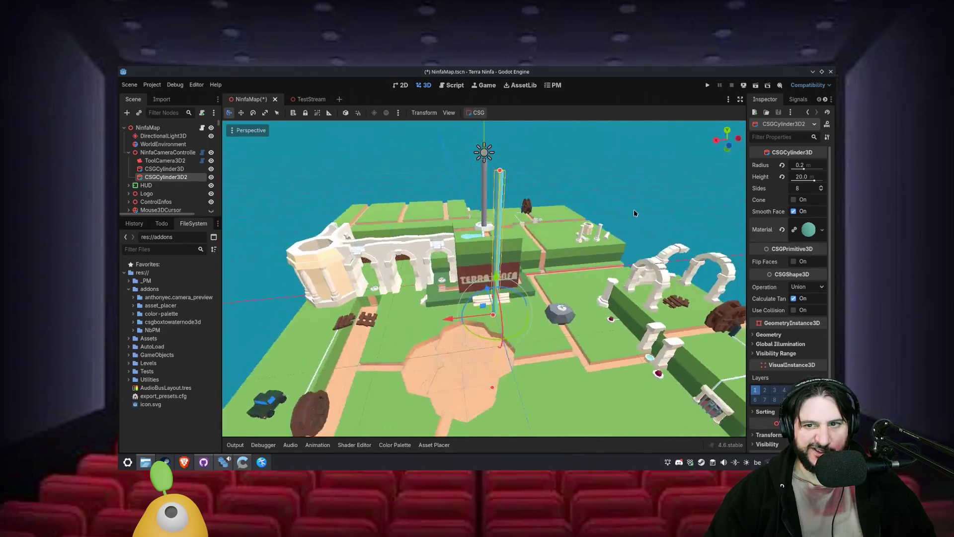
{"action": "left_click", "coordinate": [822, 230]}
{"action": "left_click", "coordinate": [785, 294]}
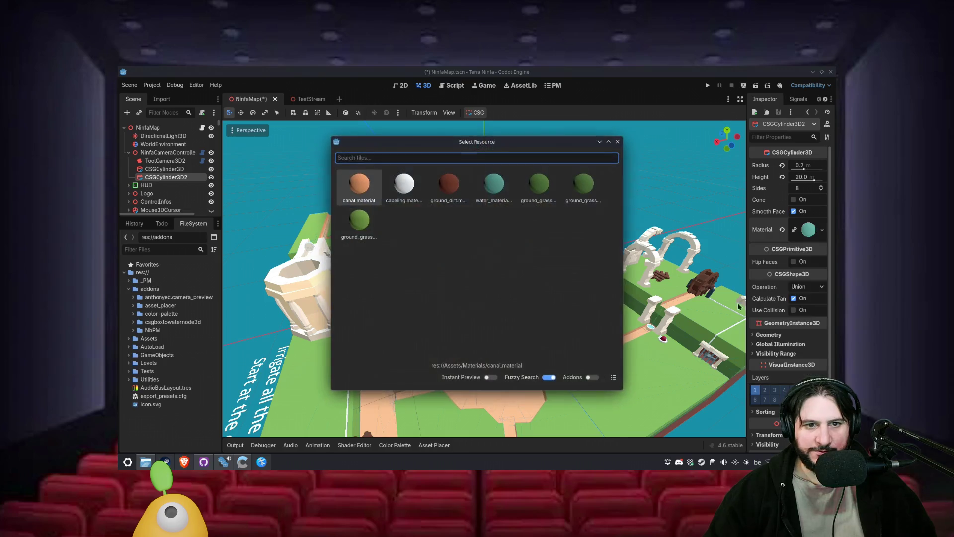
{"action": "double_click", "coordinate": [449, 184]}
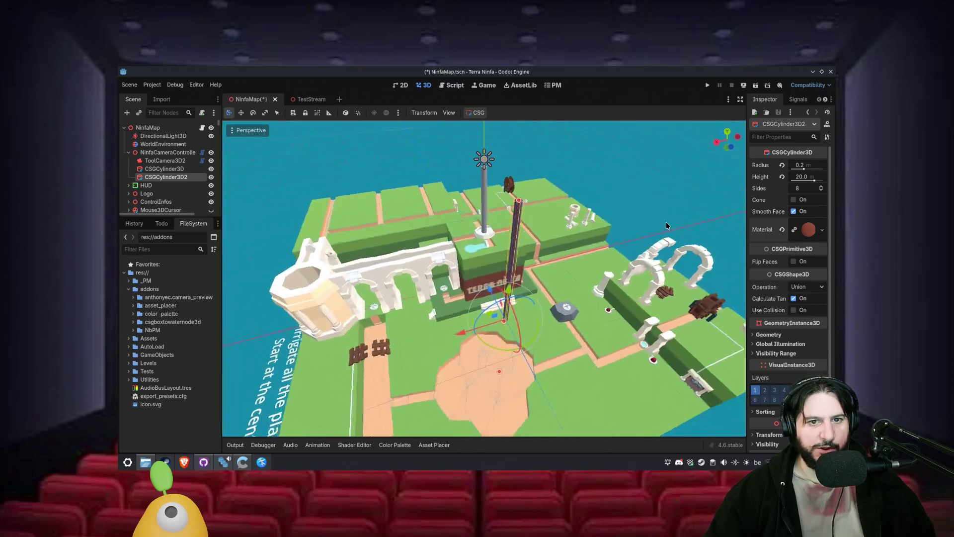
{"action": "left_click", "coordinate": [202, 152]}
{"action": "scroll", "coordinate": [414, 318], "scroll_direction": "up", "scroll_amount": 10}
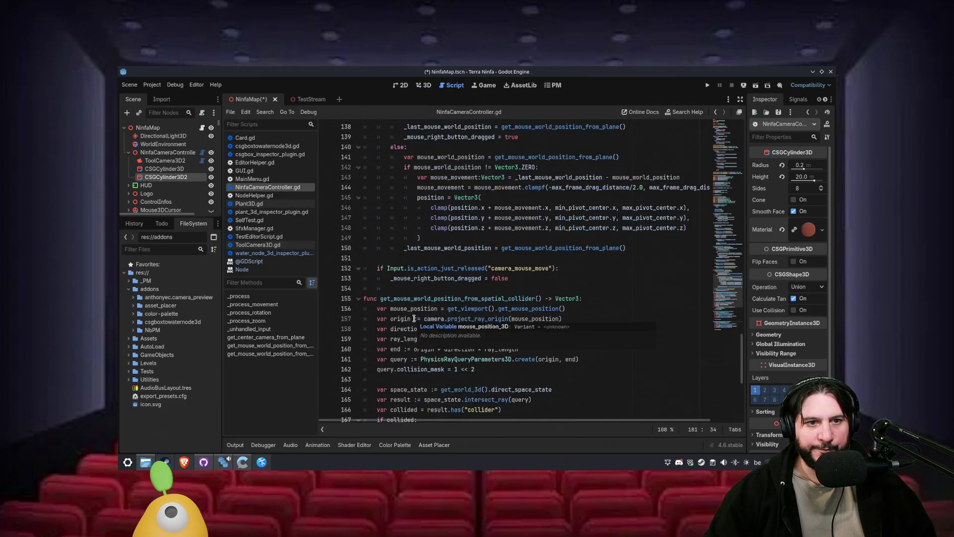
- Make an empty line 81 in _process above _process_zoom(delta)
{"action": "scroll", "coordinate": [426, 348], "scroll_direction": "up", "scroll_amount": 15}
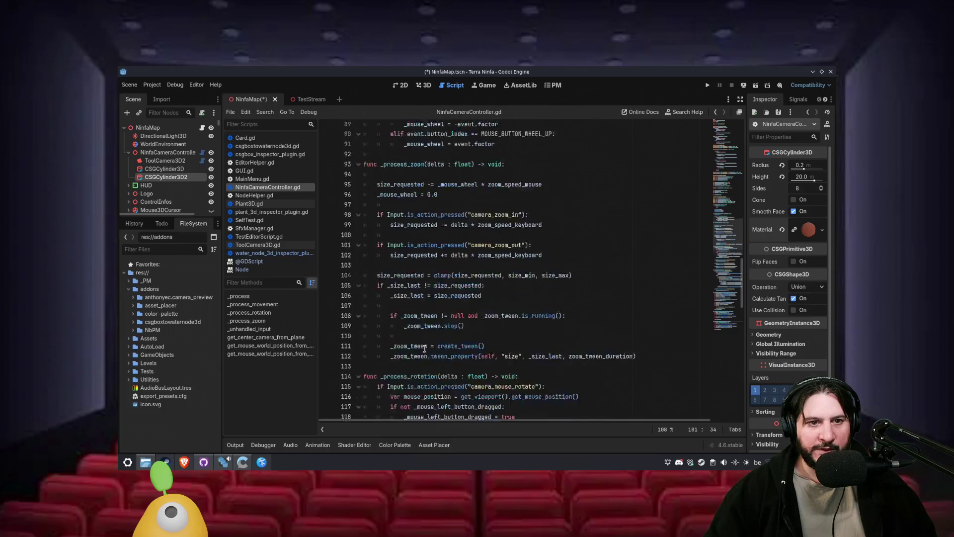
{"action": "scroll", "coordinate": [425, 352], "scroll_direction": "up", "scroll_amount": 3}
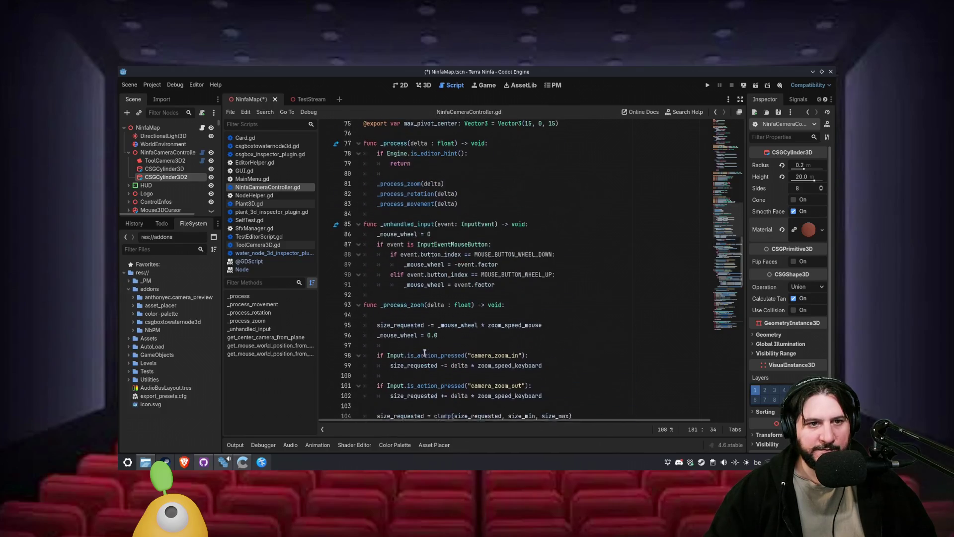
{"action": "scroll", "coordinate": [425, 352], "scroll_direction": "up", "scroll_amount": 1}
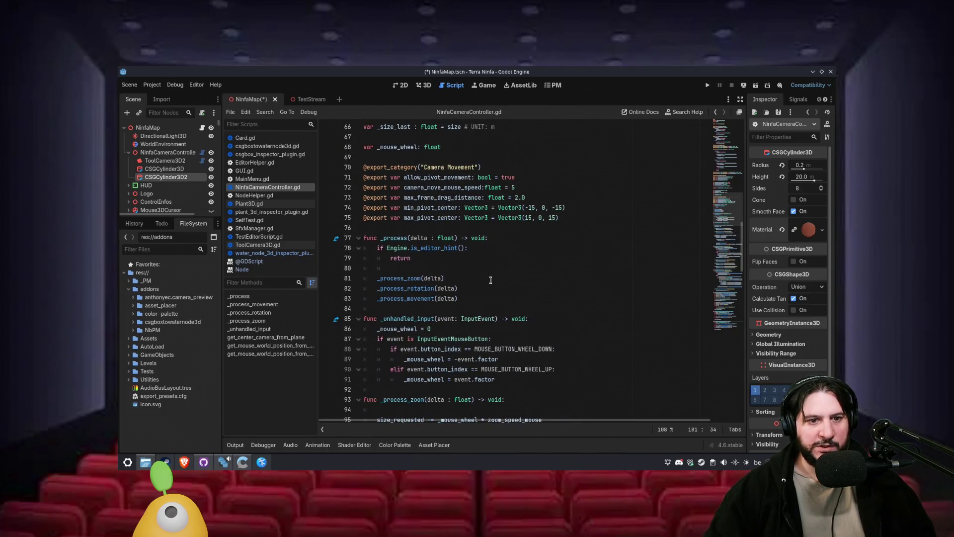
{"action": "left_click", "coordinate": [501, 298]}
{"action": "key", "text": "Up"}
{"action": "key", "text": "Up"}
{"action": "key", "text": "Home"}
{"action": "key", "text": "Return"}
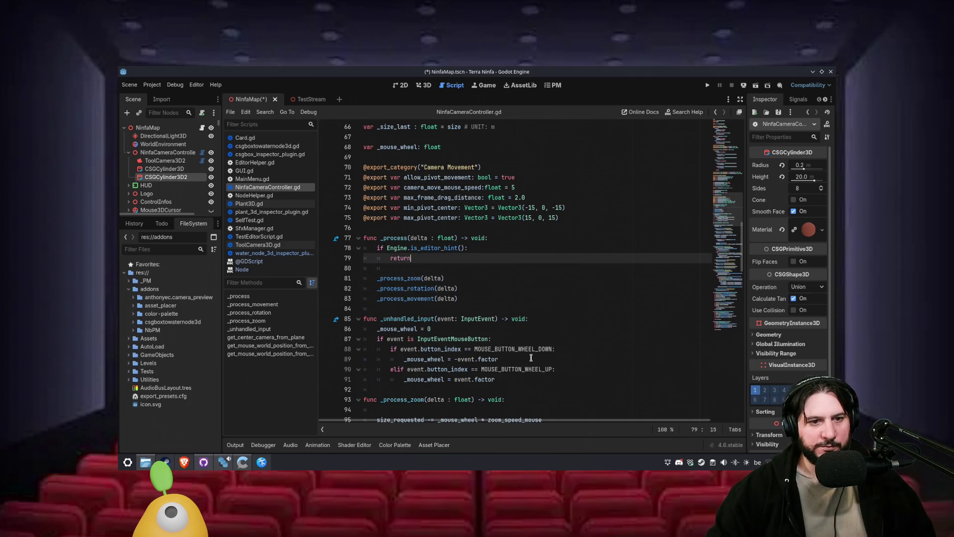
{"action": "key", "text": "Up"}
{"action": "key", "text": "Up"}
{"action": "key", "text": "Return"}
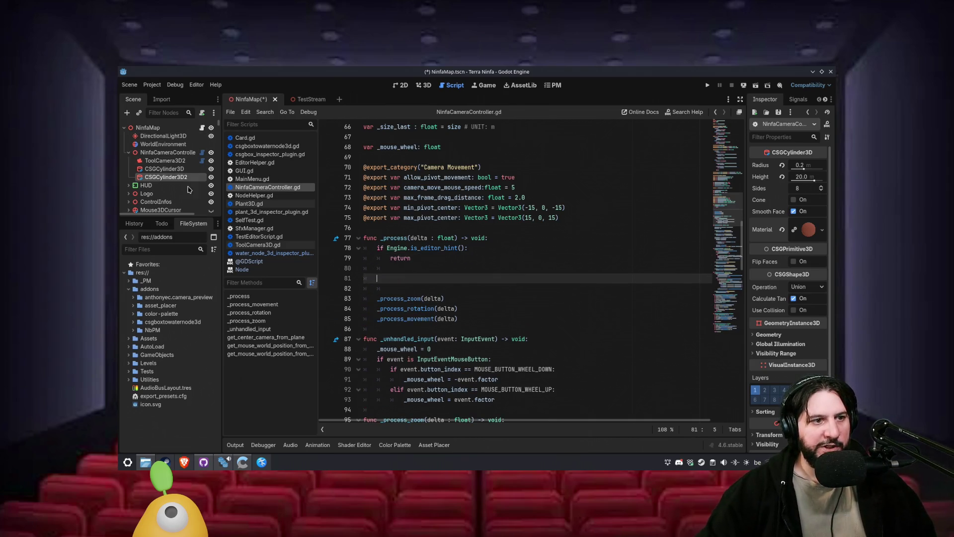
- Write $CSGCylinder3D2.position = get_center_camera_from_plane(), save, and run the project
{"action": "left_click_drag", "start_coordinate": [165, 177], "coordinate": [429, 278]}
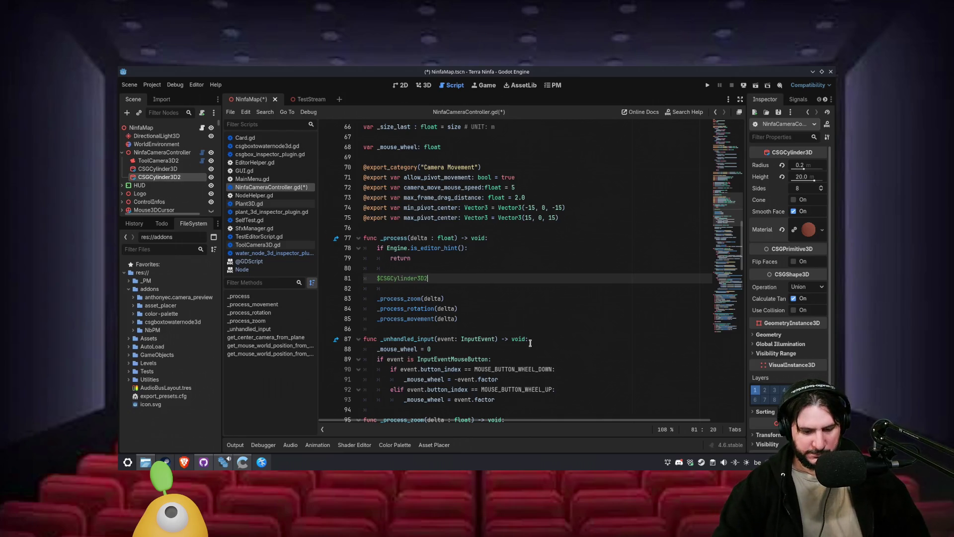
{"action": "type", "text": ".position = get_cen"}
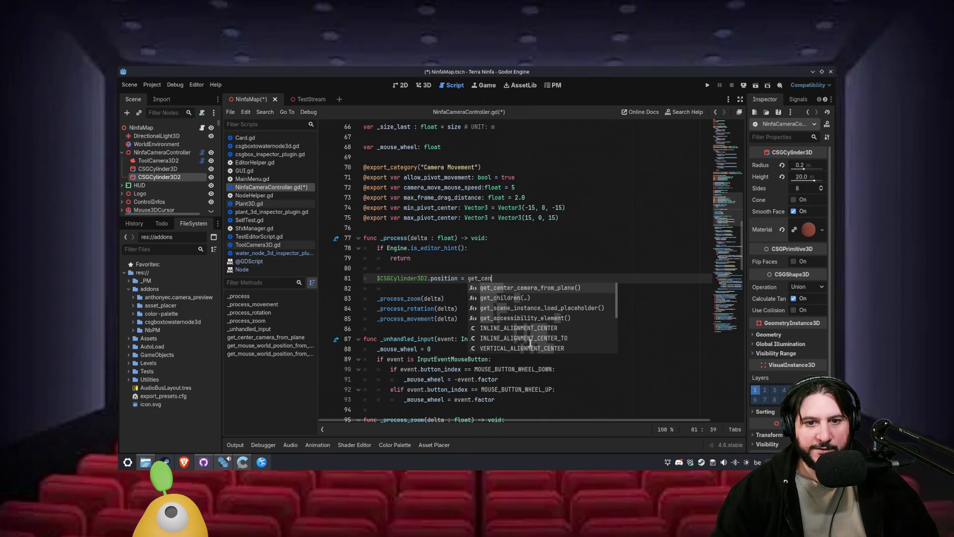
{"action": "key", "text": "Return"}
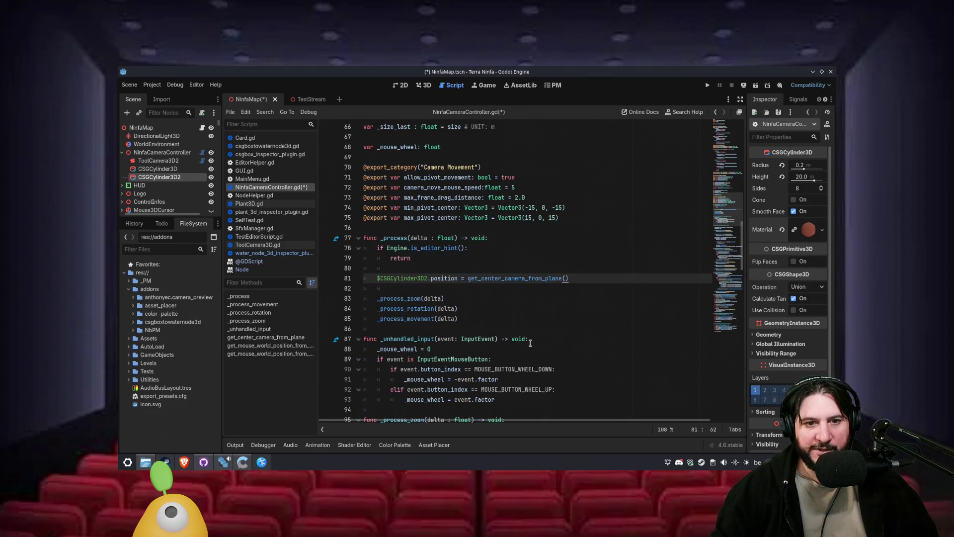
{"action": "key", "text": "ctrl+s"}
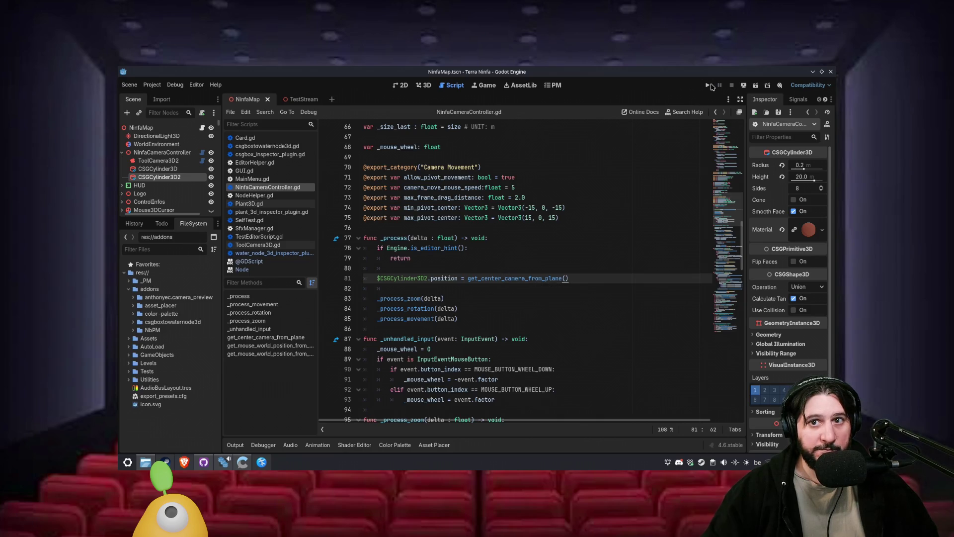
{"action": "left_click", "coordinate": [707, 85]}
- Maximize the game window, start the Terra Ninfa level, and pan the view right
{"action": "left_click", "coordinate": [822, 71]}
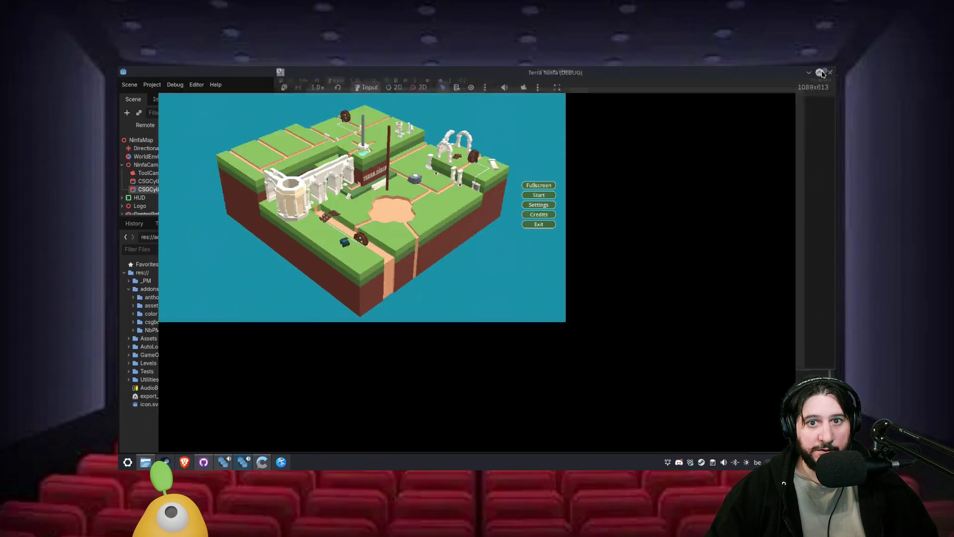
{"action": "left_click", "coordinate": [754, 252]}
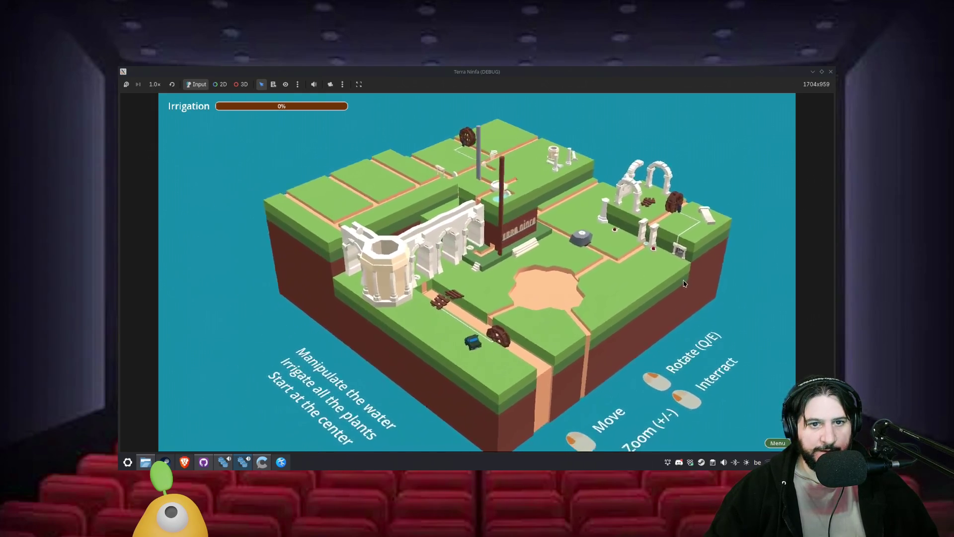
{"action": "mouse_move", "coordinate": [632, 242]}
{"action": "left_mouse_down"}
{"action": "mouse_move", "coordinate": [723, 249]}
{"action": "mouse_move", "coordinate": [621, 281]}
{"action": "mouse_move", "coordinate": [661, 253]}
{"action": "mouse_move", "coordinate": [587, 292]}
{"action": "mouse_move", "coordinate": [571, 315]}
{"action": "mouse_move", "coordinate": [698, 225]}
{"action": "mouse_move", "coordinate": [562, 198]}
{"action": "mouse_move", "coordinate": [580, 249]}
{"action": "mouse_move", "coordinate": [636, 280]}
{"action": "mouse_move", "coordinate": [674, 263]}
{"action": "mouse_move", "coordinate": [653, 281]}
{"action": "mouse_move", "coordinate": [603, 287]}
{"action": "mouse_move", "coordinate": [657, 293]}
{"action": "mouse_move", "coordinate": [597, 305]}
{"action": "mouse_move", "coordinate": [708, 306]}
{"action": "left_mouse_up"}
- Rotate the island board with E and pan down, watching the brown pole follow the centre
{"action": "key", "text": "e"}
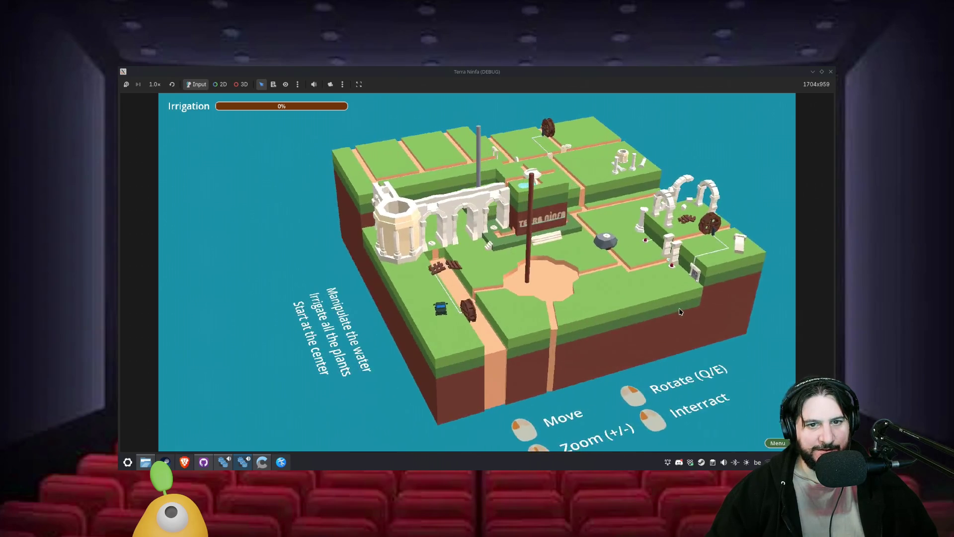
{"action": "key", "text": "e"}
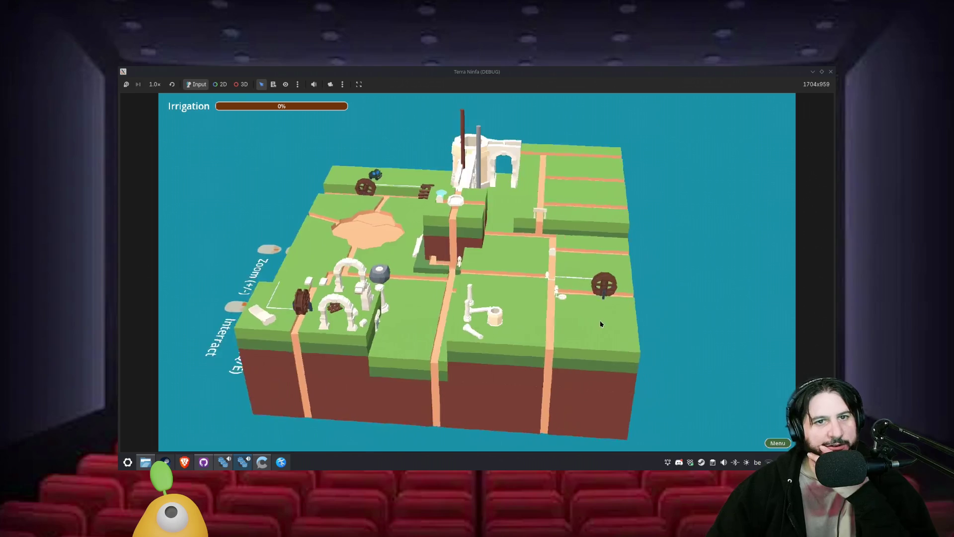
{"action": "key", "text": "e"}
{"action": "key", "text": "e"}
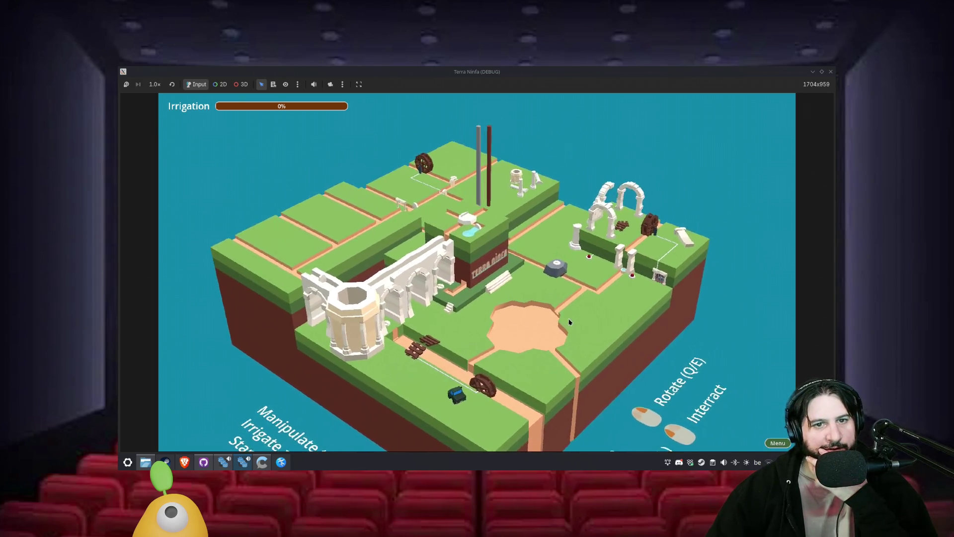
{"action": "mouse_move", "coordinate": [585, 252]}
{"action": "left_mouse_down"}
{"action": "mouse_move", "coordinate": [598, 270]}
{"action": "mouse_move", "coordinate": [592, 316]}
{"action": "mouse_move", "coordinate": [579, 323]}
{"action": "left_mouse_up"}
{"action": "key", "text": "e"}
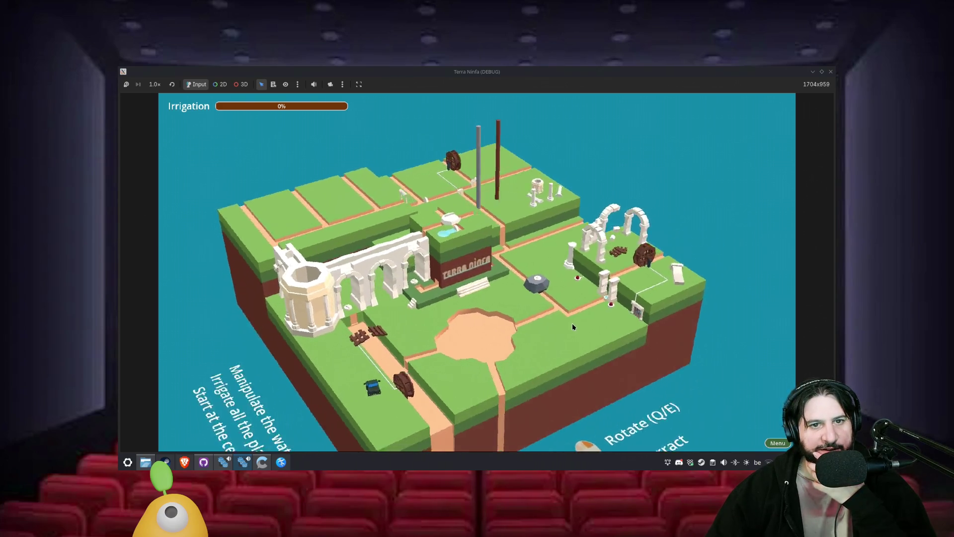
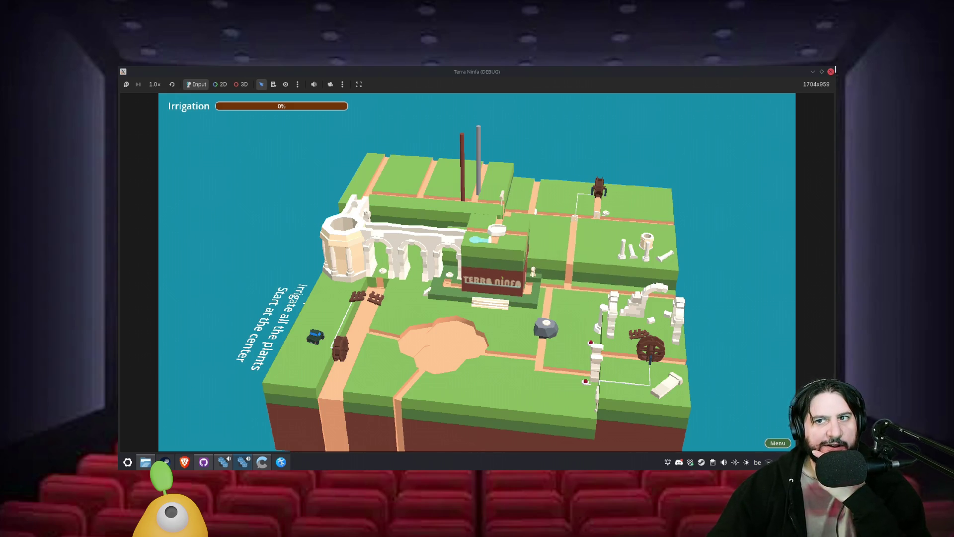
- Close the Terra Ninfa debug window, place the caret on lines 79–80, and view the logged errors
{"action": "left_click", "coordinate": [831, 71]}
{"action": "left_click", "coordinate": [494, 255]}
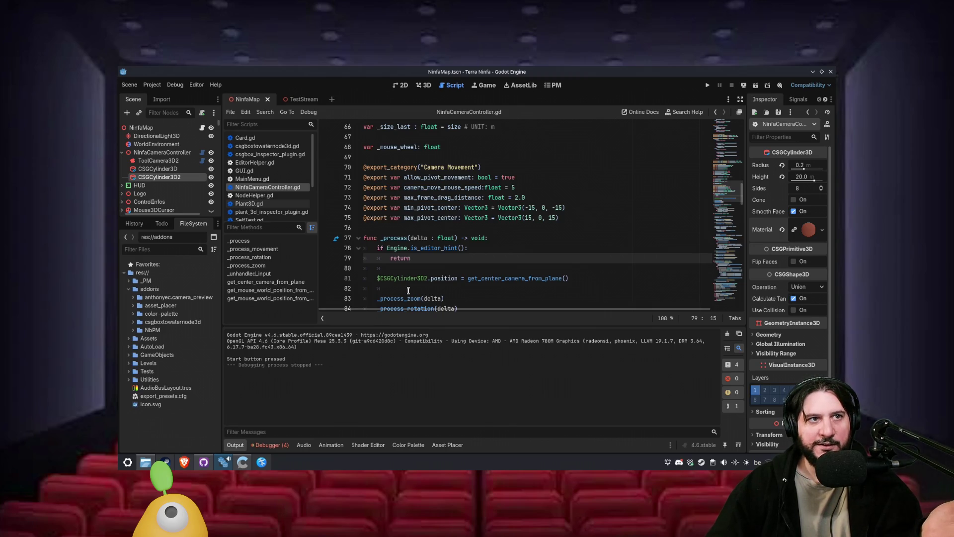
{"action": "left_click", "coordinate": [432, 270]}
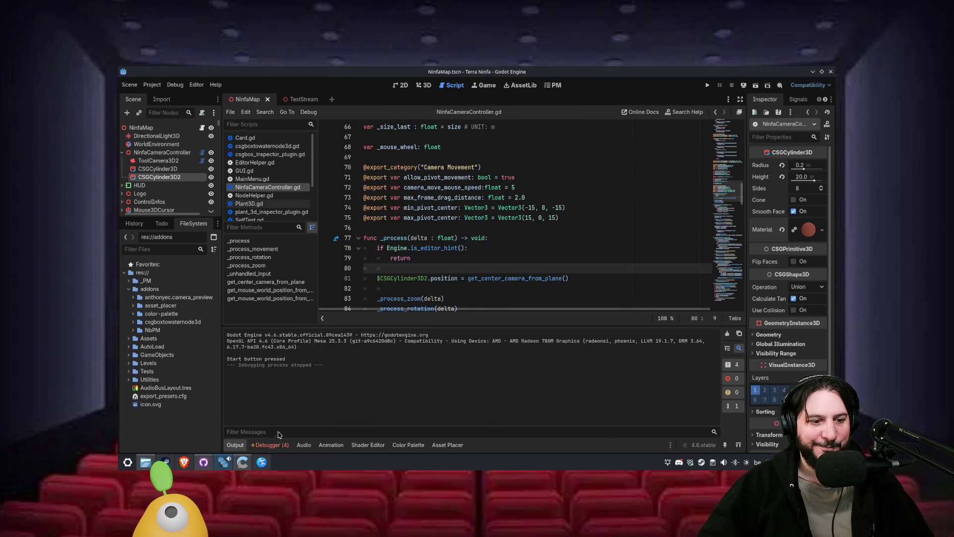
{"action": "left_click", "coordinate": [271, 445]}
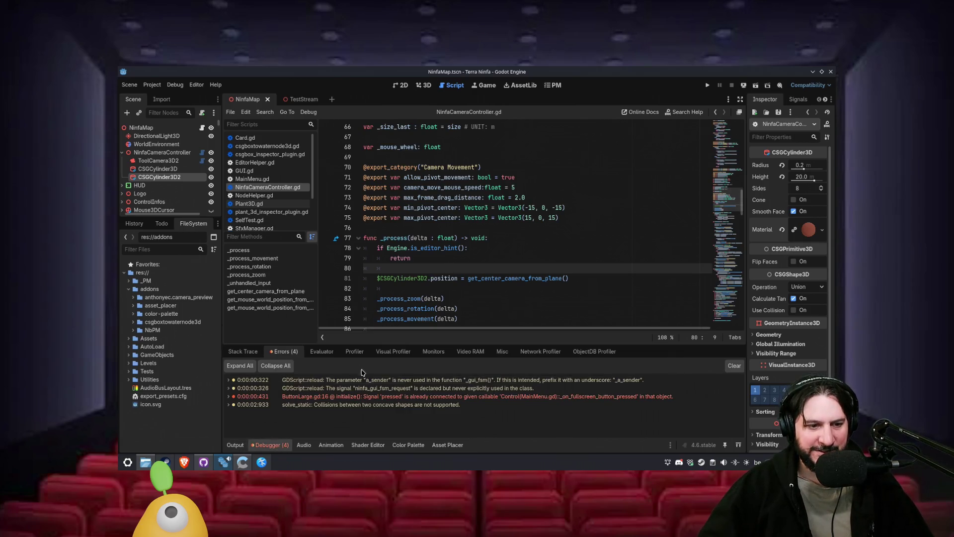
- Jump to the erroring line in ButtonLarge.gd and start a new if line from the copied connect call
{"action": "left_click", "coordinate": [327, 396]}
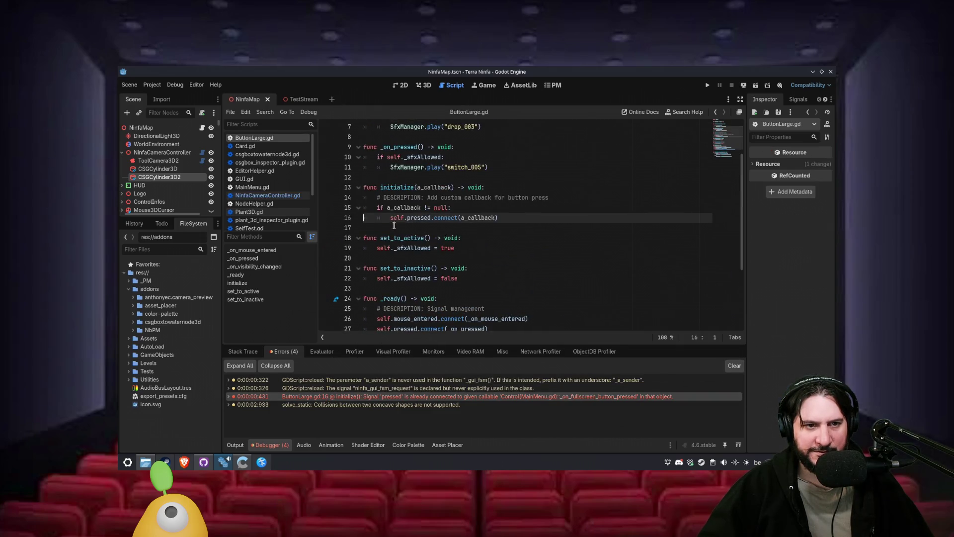
{"action": "left_click", "coordinate": [456, 209]}
{"action": "key", "text": "Return"}
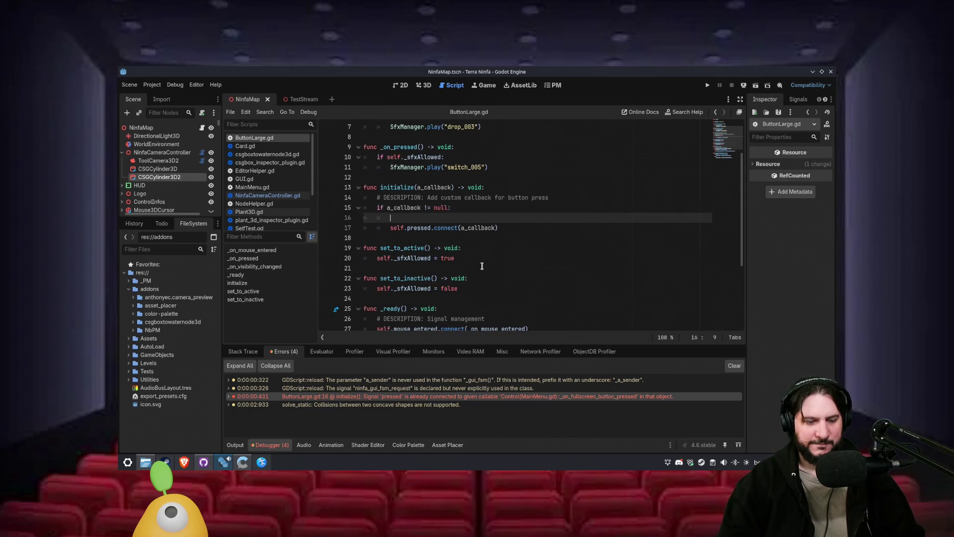
{"action": "type", "text": "if"}
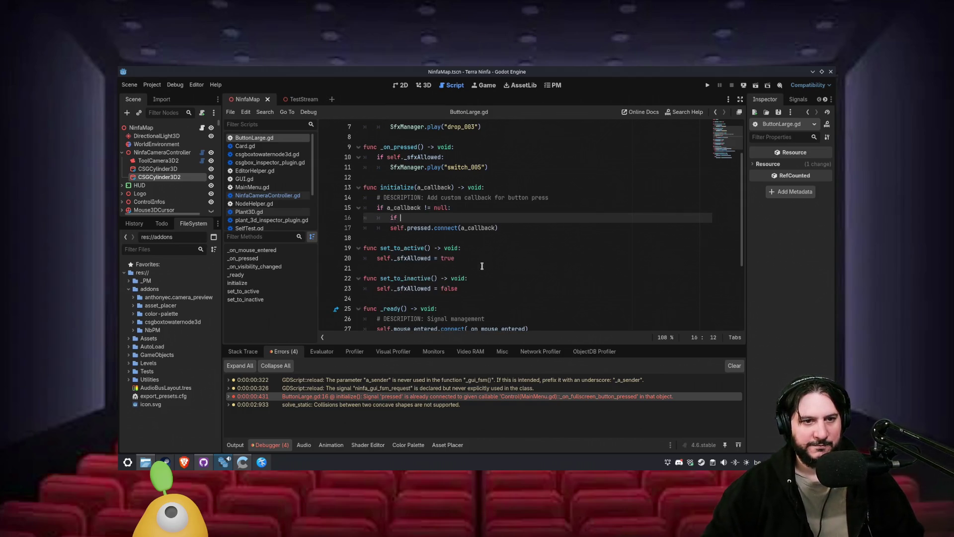
{"action": "key", "text": "Down"}
{"action": "key", "text": "ctrl+shift+Right"}
{"action": "key", "text": "ctrl+shift+Right"}
{"action": "key", "text": "ctrl+shift+Right"}
{"action": "key", "text": "ctrl+c"}
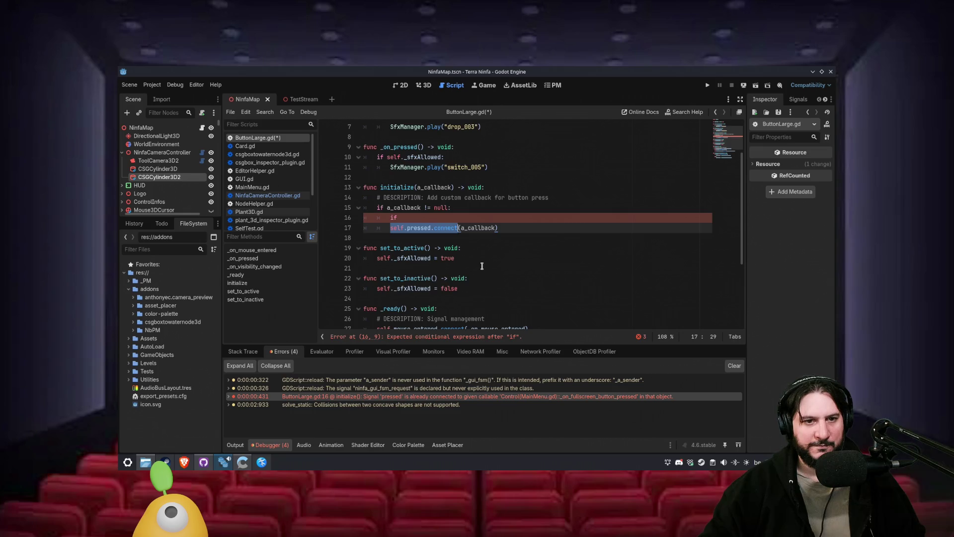
{"action": "key", "text": "Up"}
{"action": "key", "text": "ctrl+v"}
{"action": "key", "text": "ctrl+BackSpace"}
- Make it an is_connected(a_callback) check, indent the connect call beneath it, and save
{"action": "type", "text": "is_"}
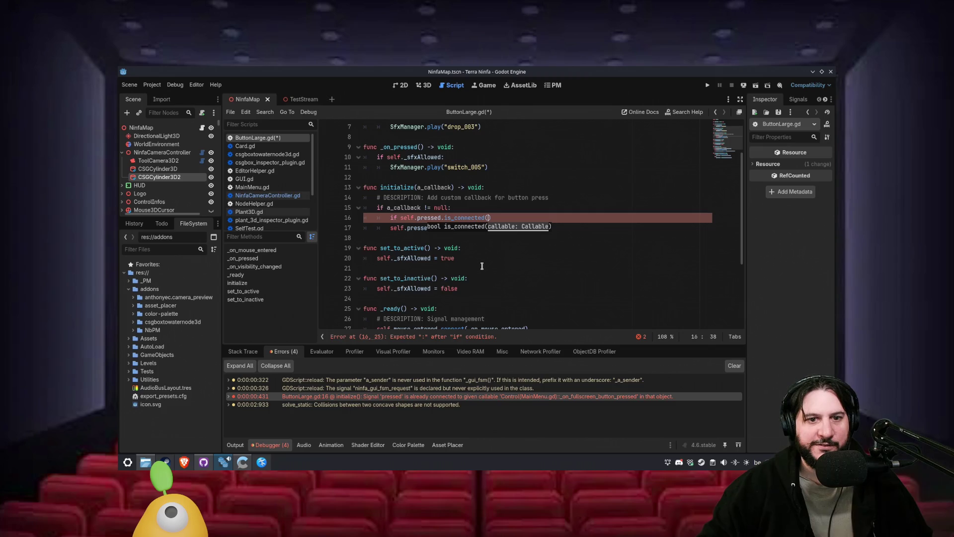
{"action": "key", "text": "Return"}
{"action": "key", "text": "Down"}
{"action": "key", "text": "Up"}
{"action": "key", "text": "Left"}
{"action": "key", "text": "Left"}
{"action": "key", "text": "Left"}
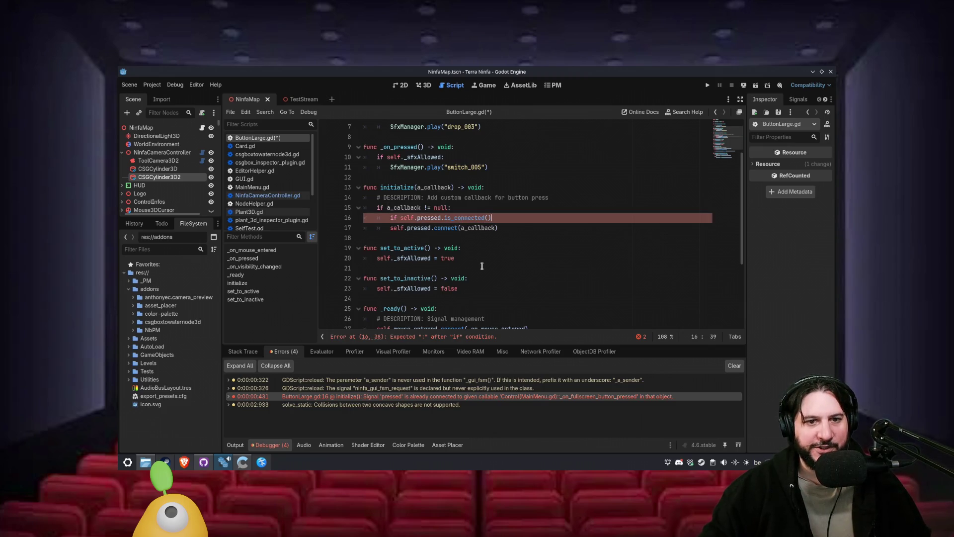
{"action": "key", "text": "BackSpace"}
{"action": "type", "text": ":"}
{"action": "key", "text": "Down"}
{"action": "key", "text": "Home"}
{"action": "key", "text": "Tab"}
{"action": "key", "text": "ctrl+s"}
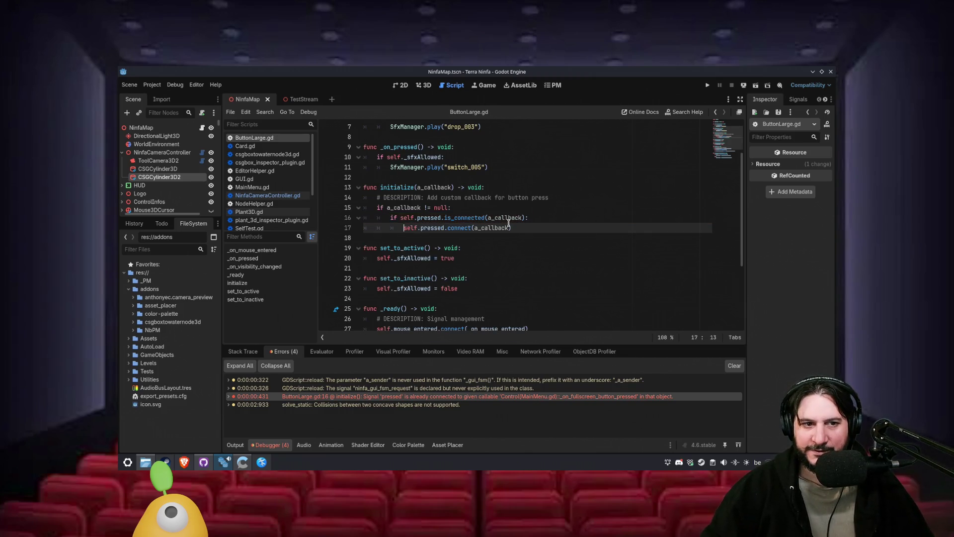
- Negate the check with 'not', rerun the project with F5, and clear the logged errors
{"action": "left_click", "coordinate": [403, 218]}
{"action": "type", "text": "not"}
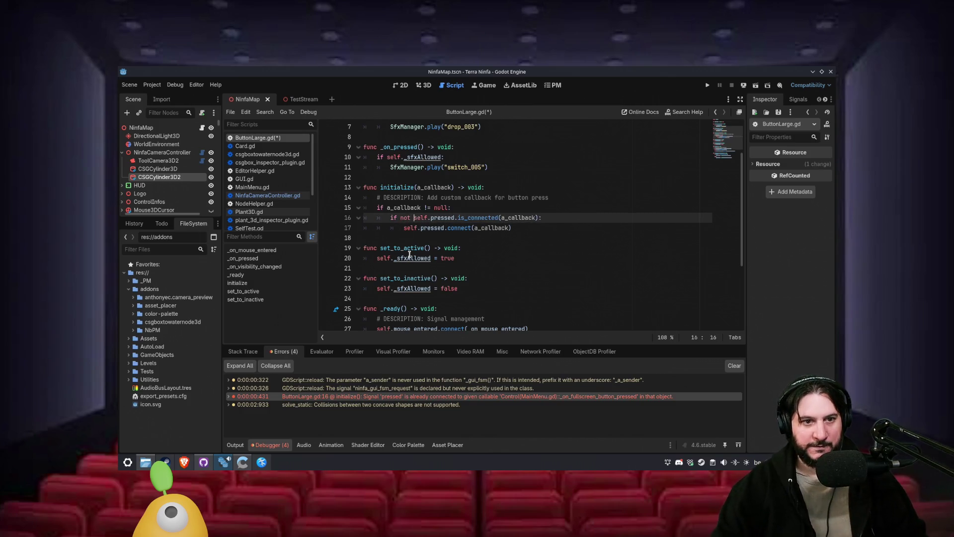
{"action": "key", "text": "F5"}
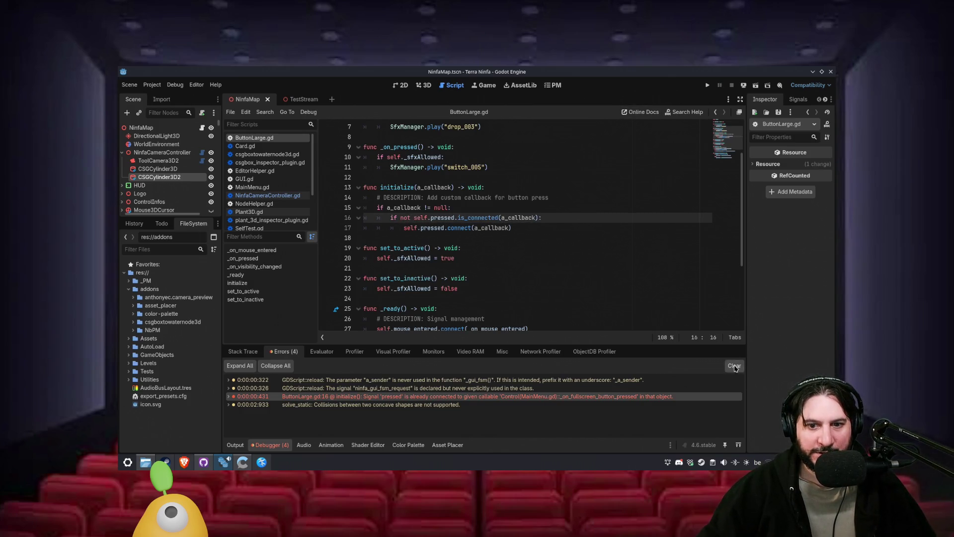
{"action": "left_click", "coordinate": [729, 367]}
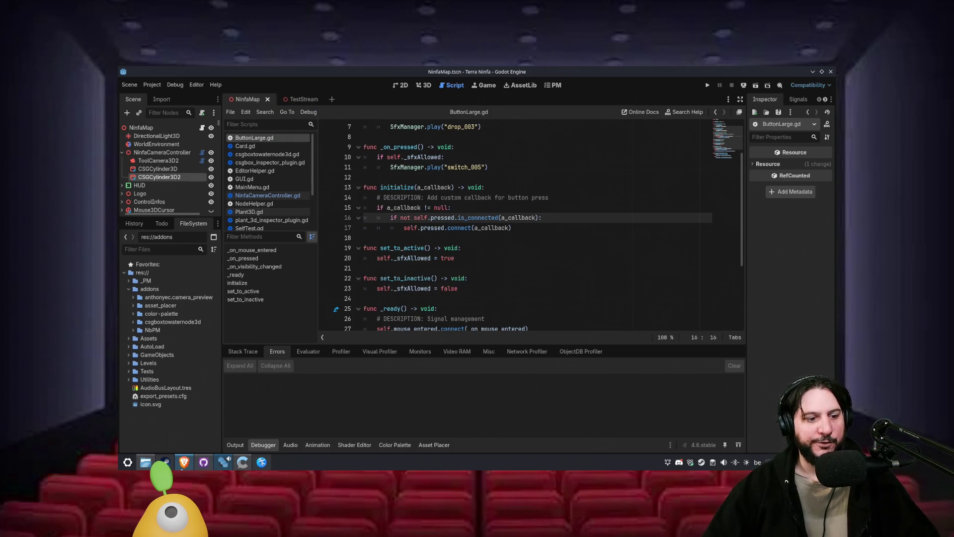
- Post '%appdata%' as a reply in the Chatterino stream chat
{"action": "mouse_move", "coordinate": [183, 470]}
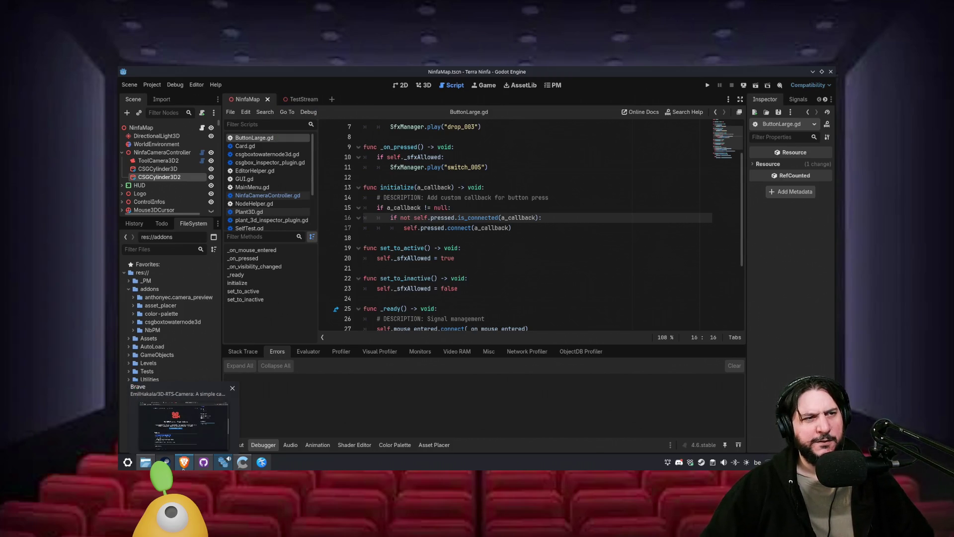
{"action": "left_click", "coordinate": [183, 425]}
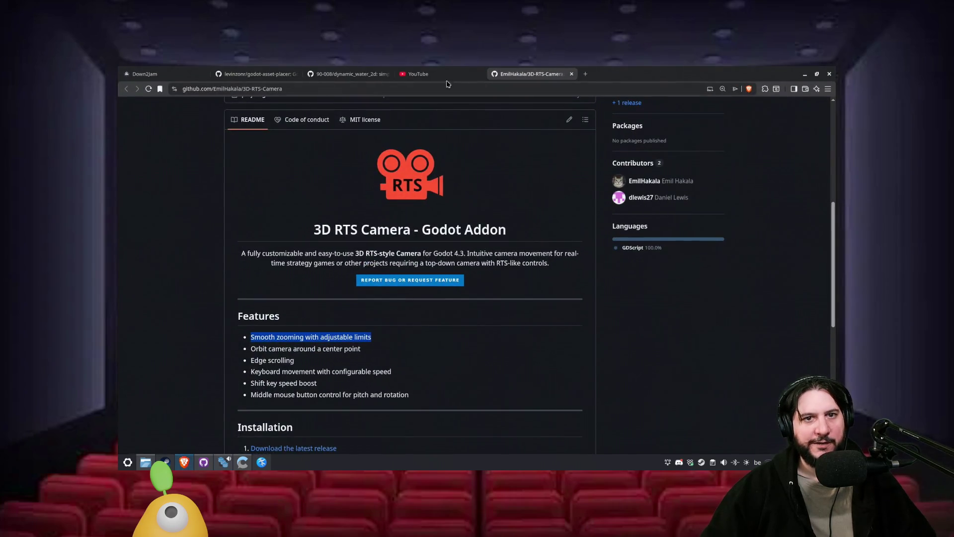
{"action": "left_click", "coordinate": [242, 462]}
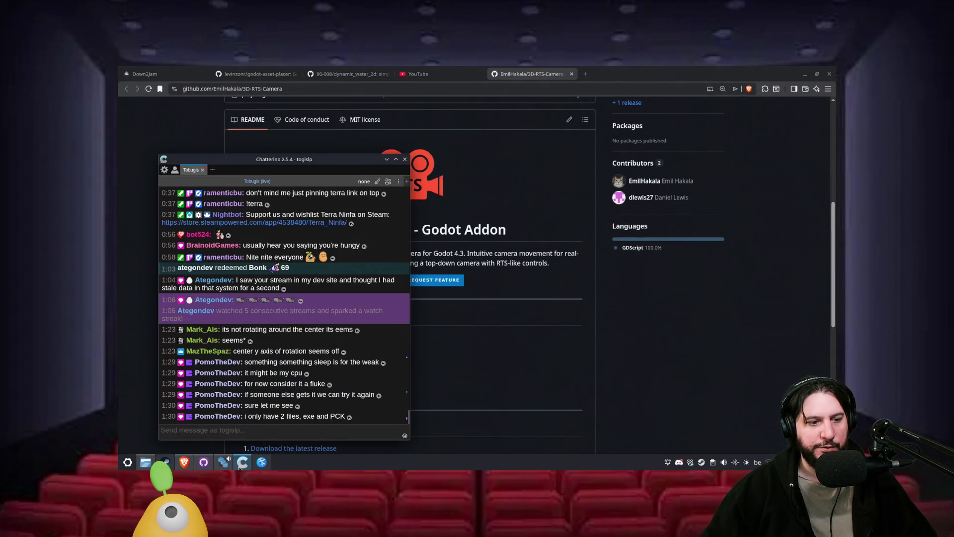
{"action": "type", "text": "%"}
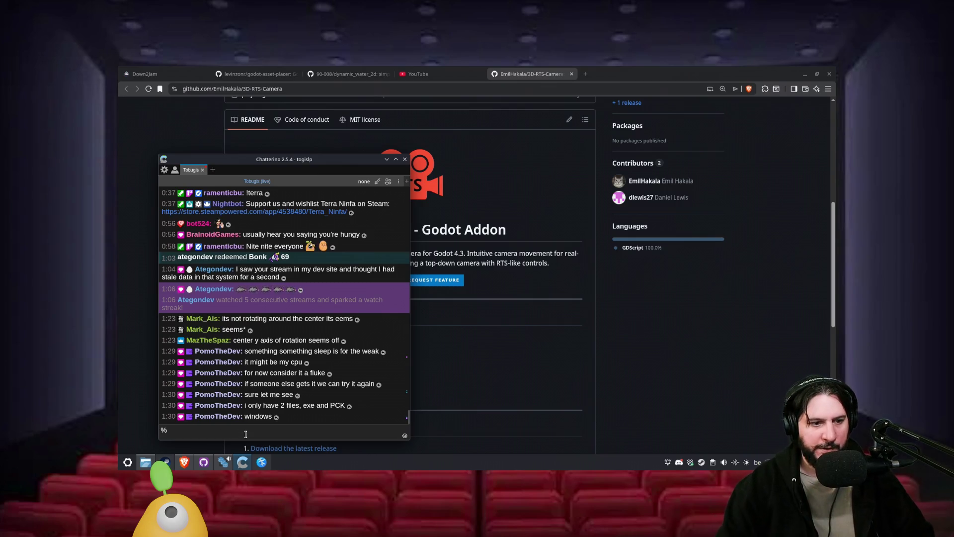
{"action": "type", "text": "appdata%"}
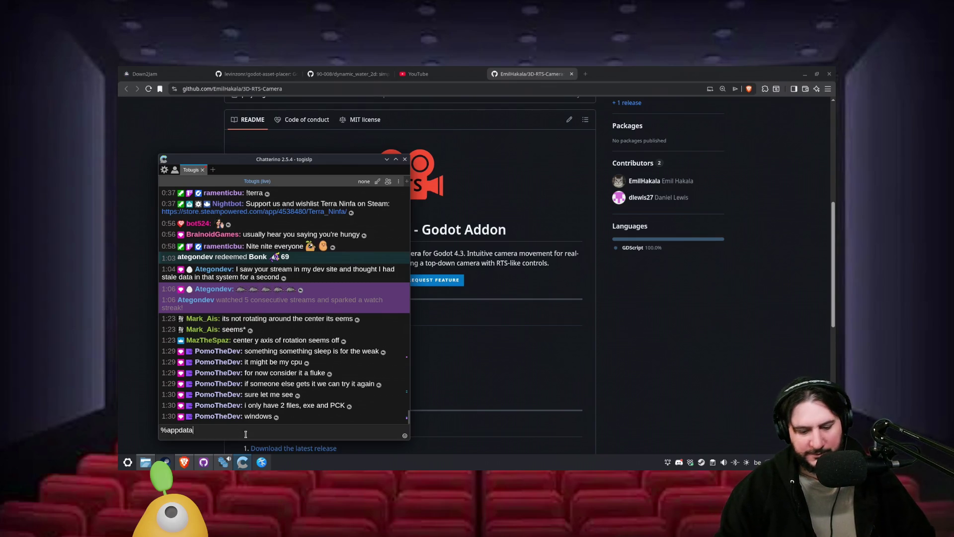
{"action": "key", "text": "Return"}
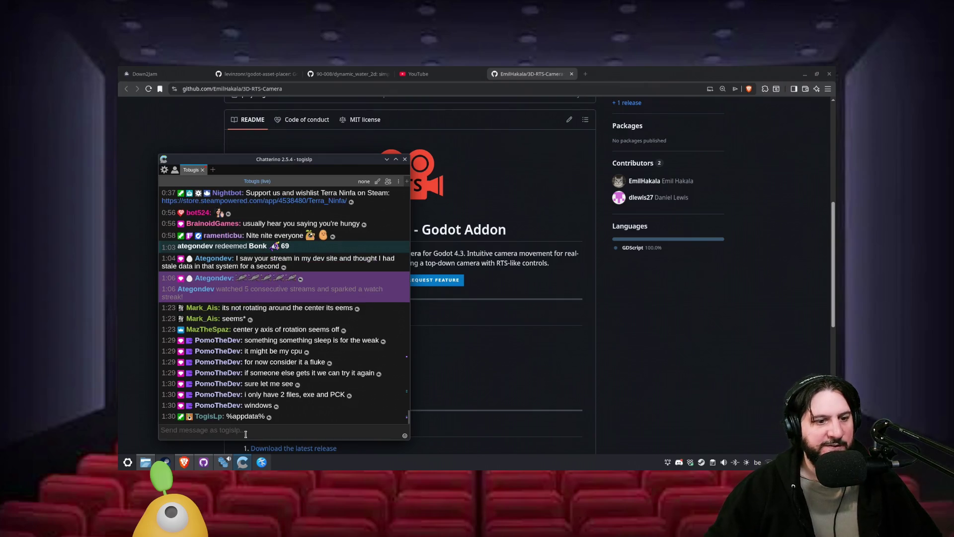
- Select the posted text, bring Dolphin and Brave forward, and start a new browser tab
{"action": "left_click_drag", "start_coordinate": [226, 416], "coordinate": [265, 417]}
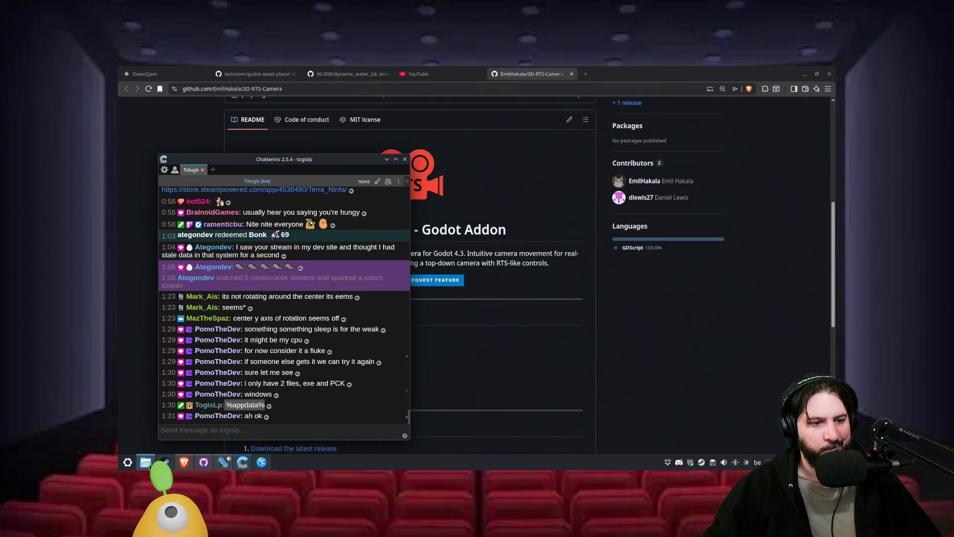
{"action": "mouse_move", "coordinate": [149, 466]}
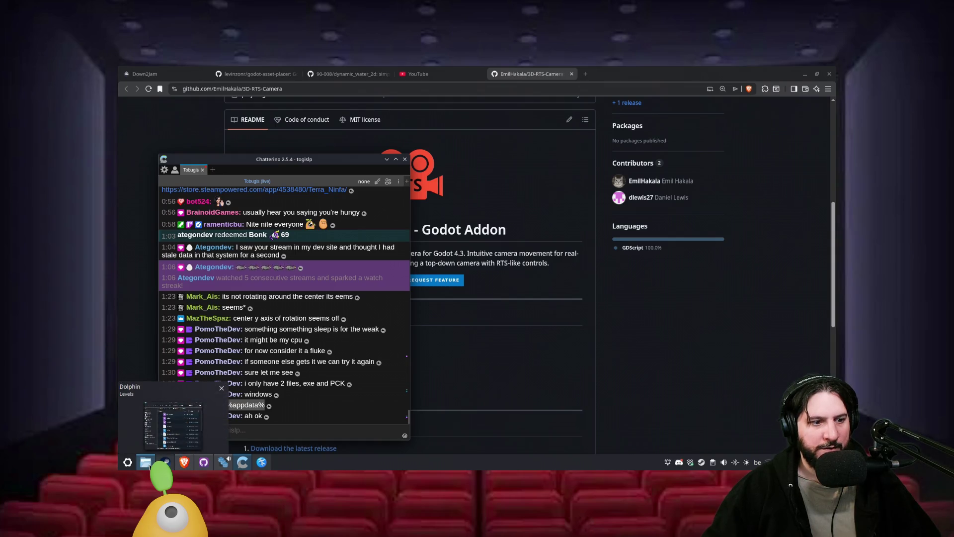
{"action": "left_click", "coordinate": [149, 466]}
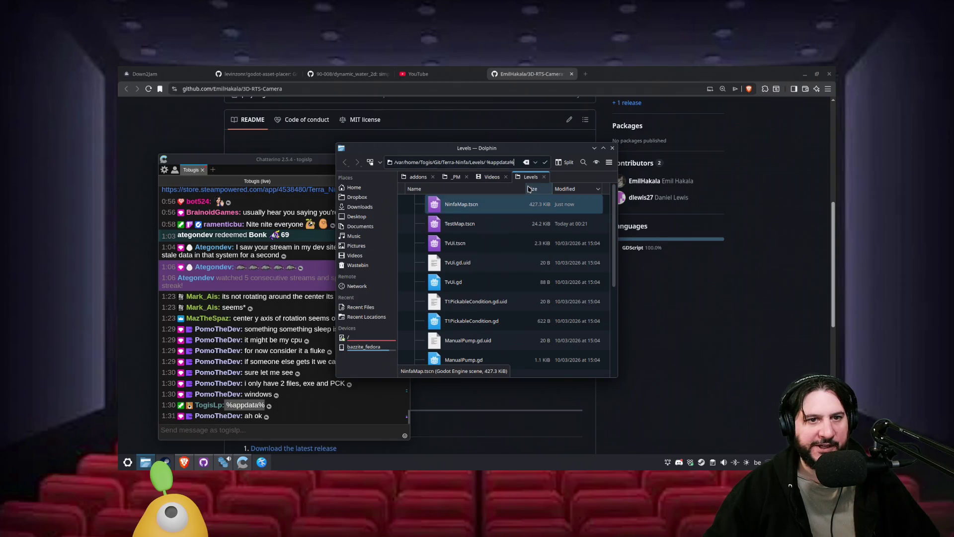
{"action": "left_click", "coordinate": [575, 72]}
{"action": "left_click", "coordinate": [585, 74]}
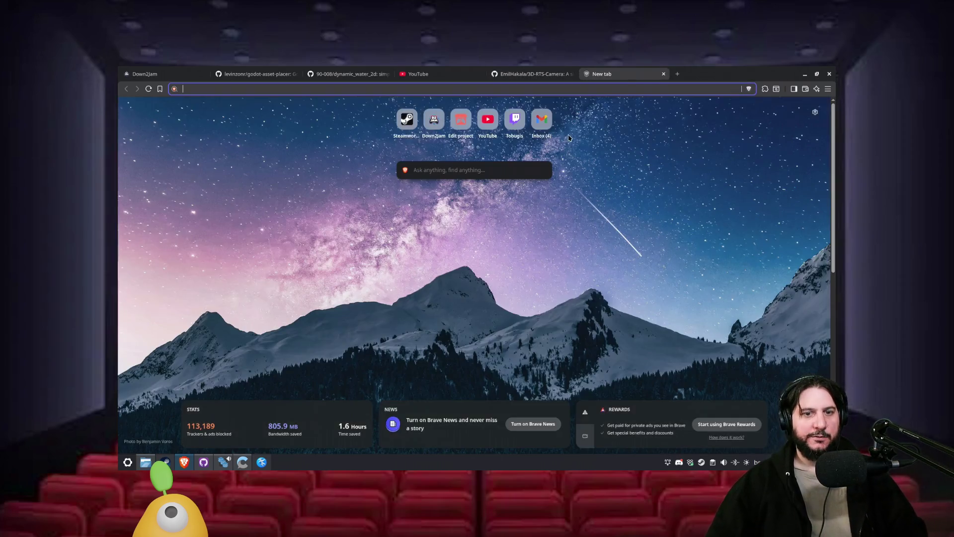
- Search Brave for '%appdata% godot location windows', read the answer, and close the results tab
{"action": "type", "text": "%appdata% god"}
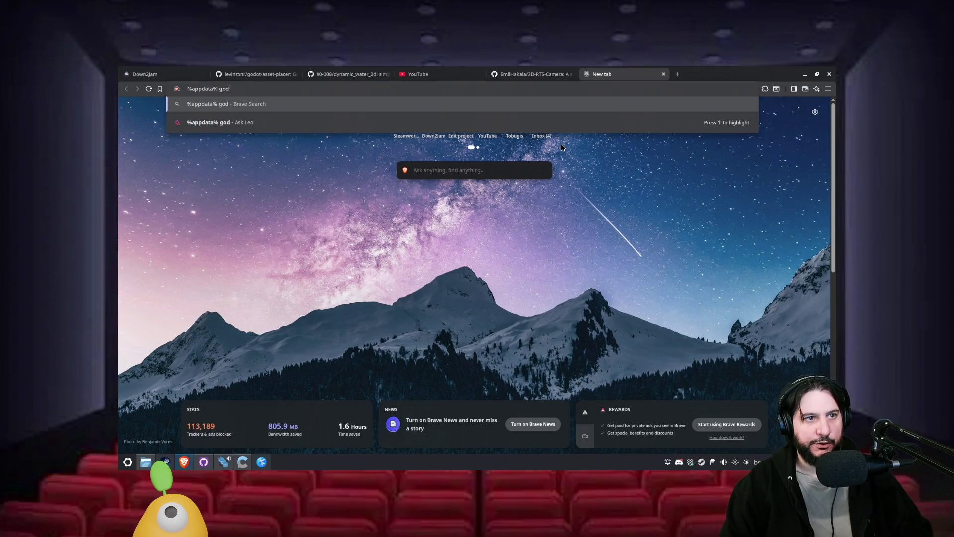
{"action": "type", "text": "ot location"}
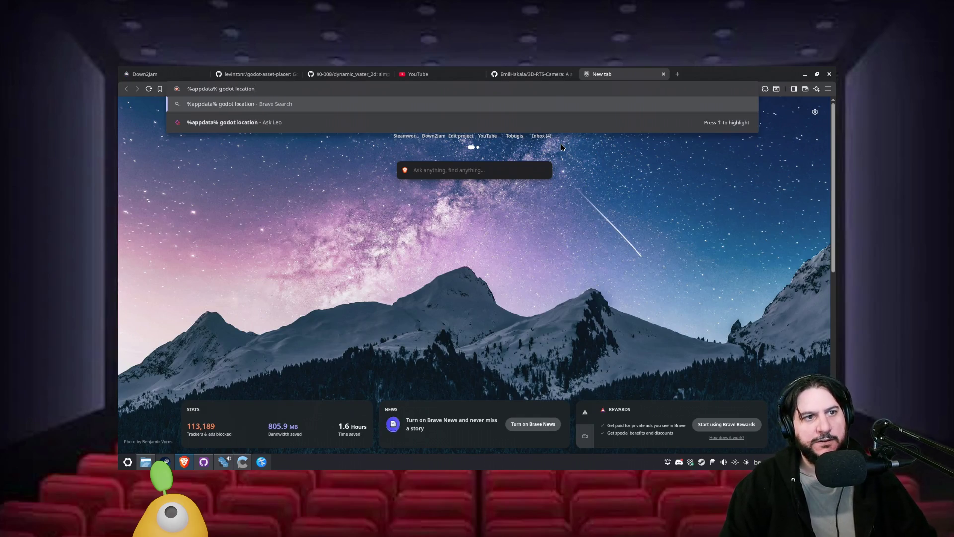
{"action": "type", "text": " windows"}
{"action": "key", "text": "Return"}
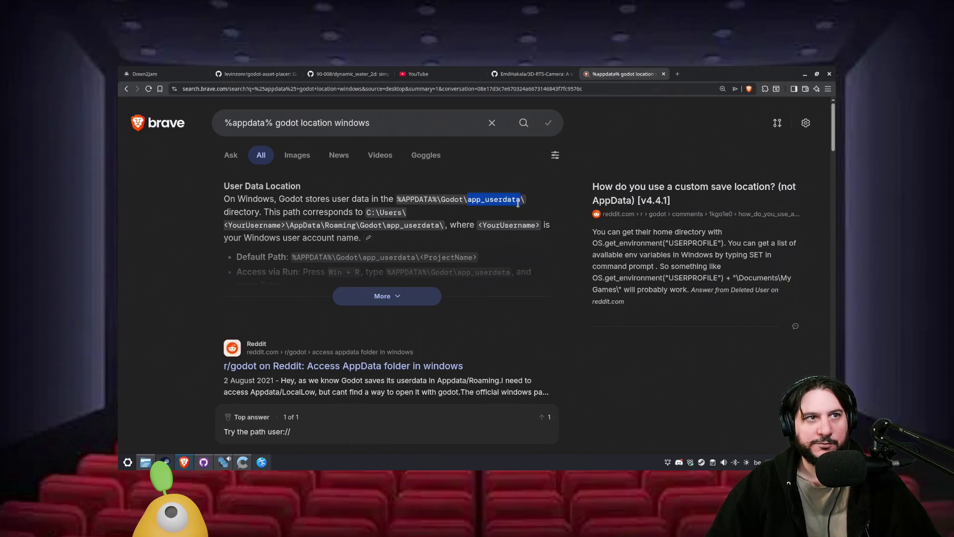
{"action": "left_click", "coordinate": [664, 74]}
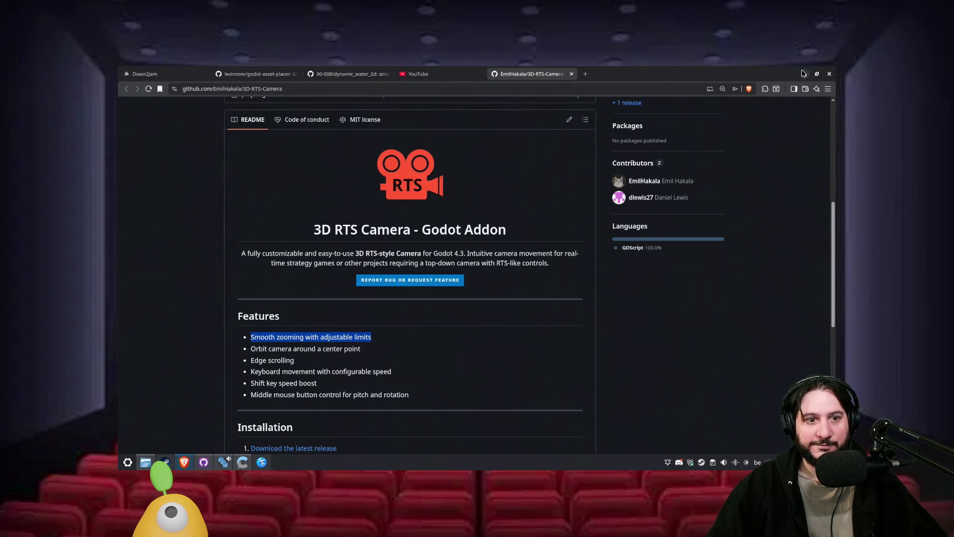
- Return to Godot, select NinfaCameraController in the Scene dock, scroll its script, and open the Project menu
{"action": "left_click", "coordinate": [803, 73]}
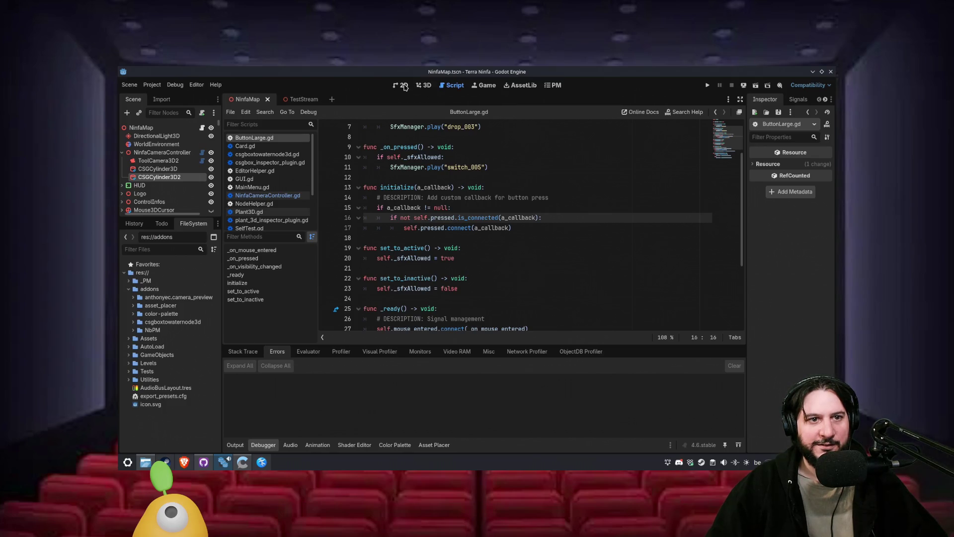
{"action": "left_click", "coordinate": [201, 152]}
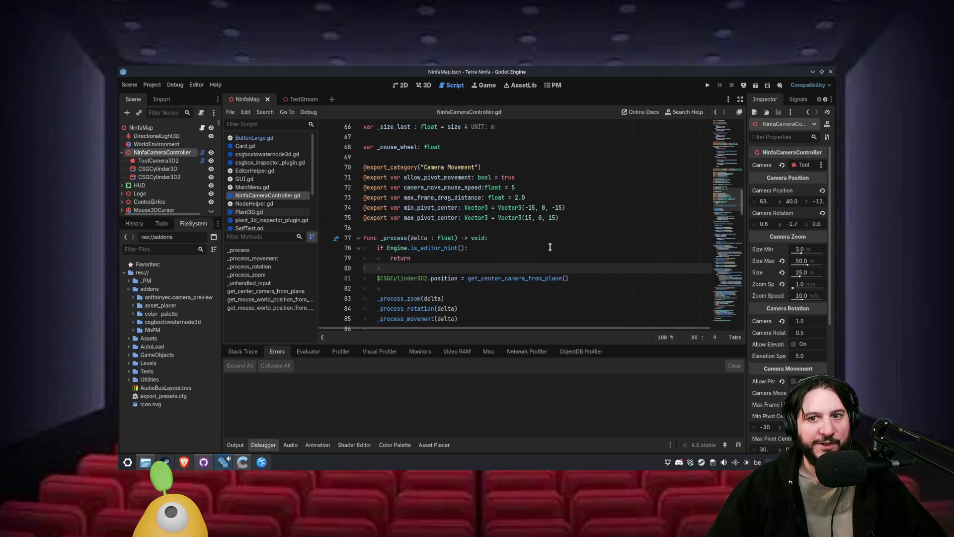
{"action": "scroll", "coordinate": [550, 247], "scroll_direction": "down", "scroll_amount": 2}
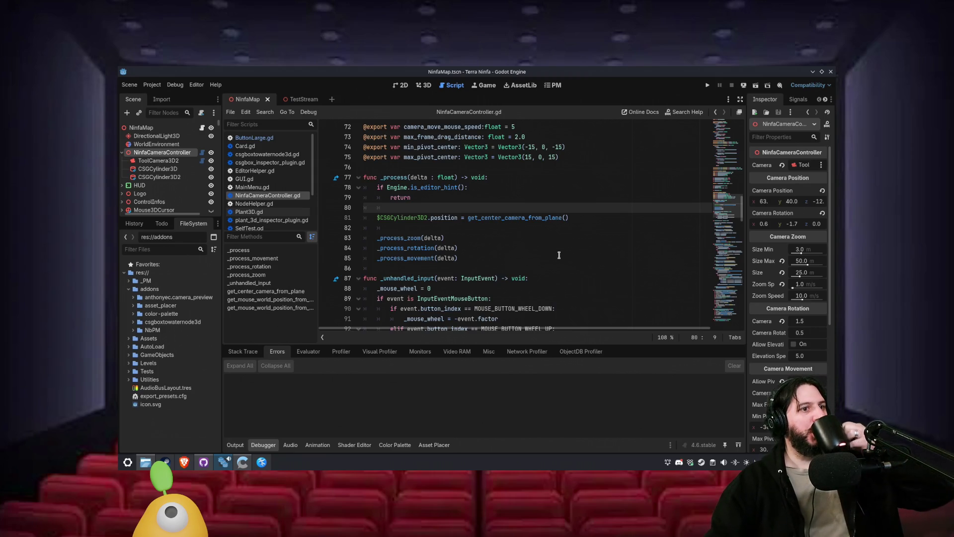
{"action": "left_click", "coordinate": [152, 84]}
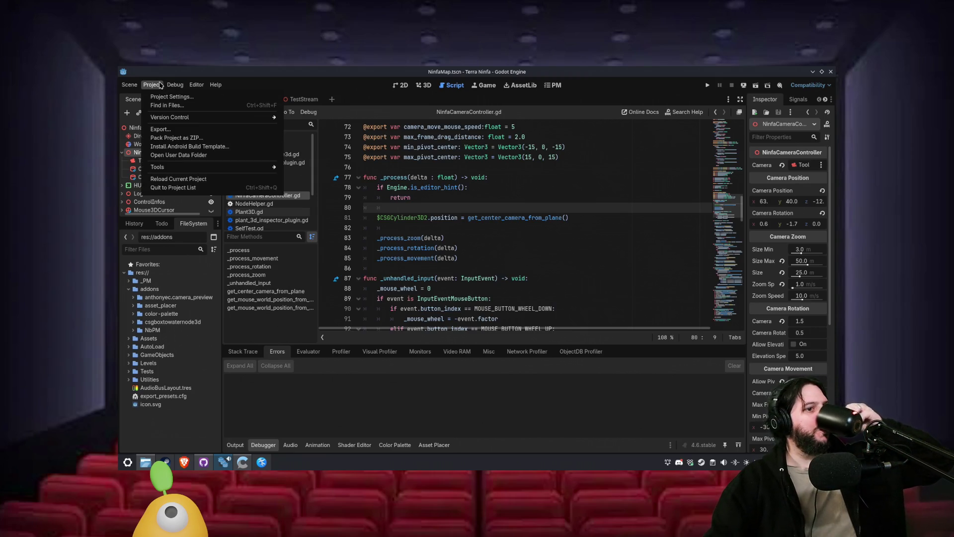
- Open Terra Ninfa's user-data logs folder, launch Discord to its DMs, then close Dolphin
{"action": "left_click", "coordinate": [193, 155]}
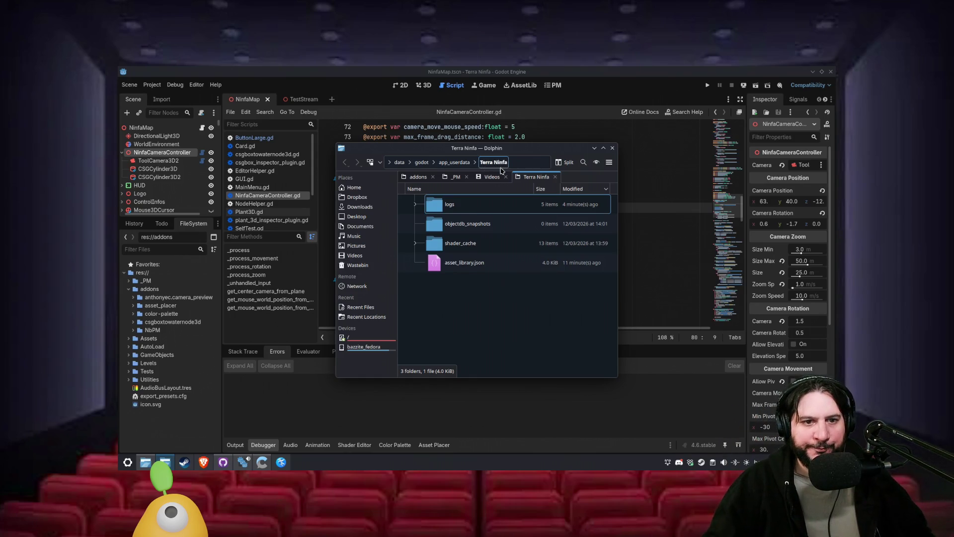
{"action": "double_click", "coordinate": [528, 215]}
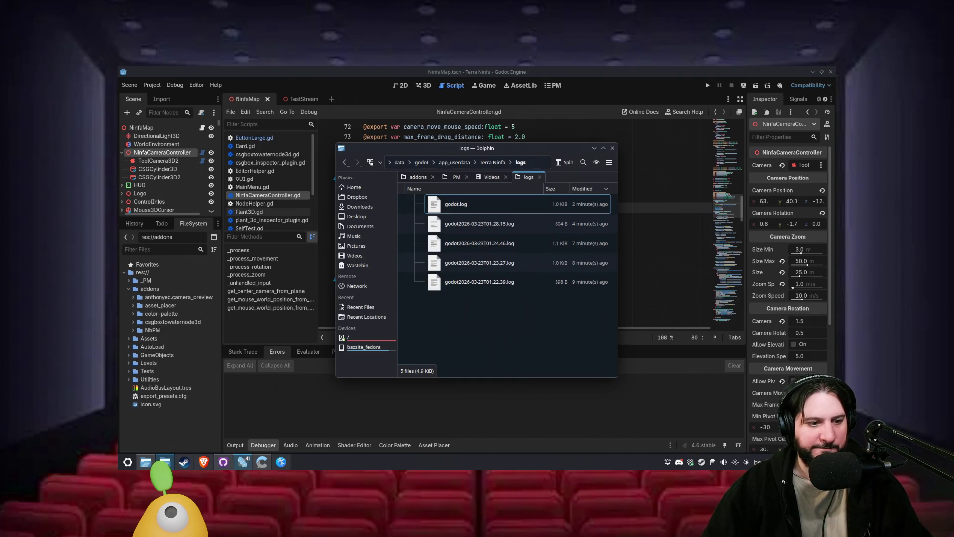
{"action": "left_click", "coordinate": [127, 462]}
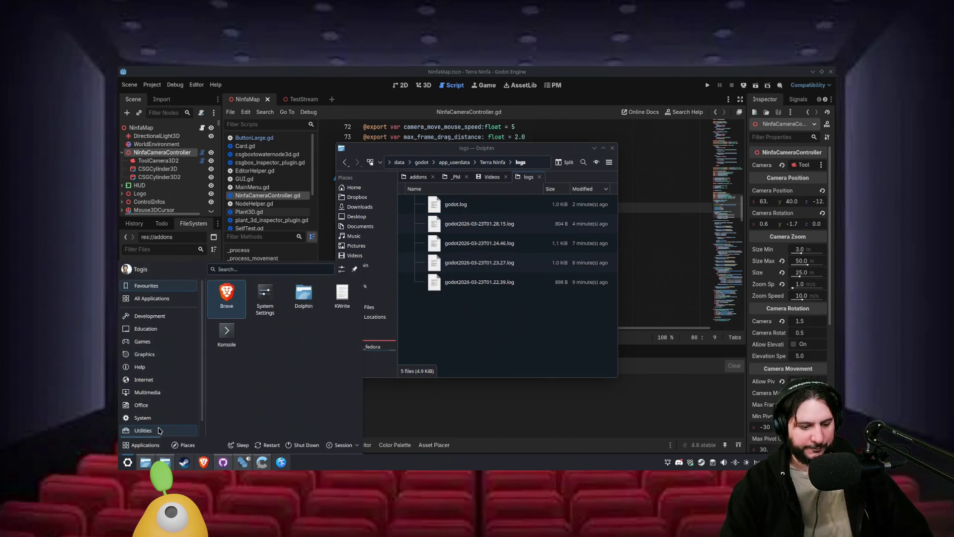
{"action": "type", "text": "di"}
{"action": "key", "text": "Return"}
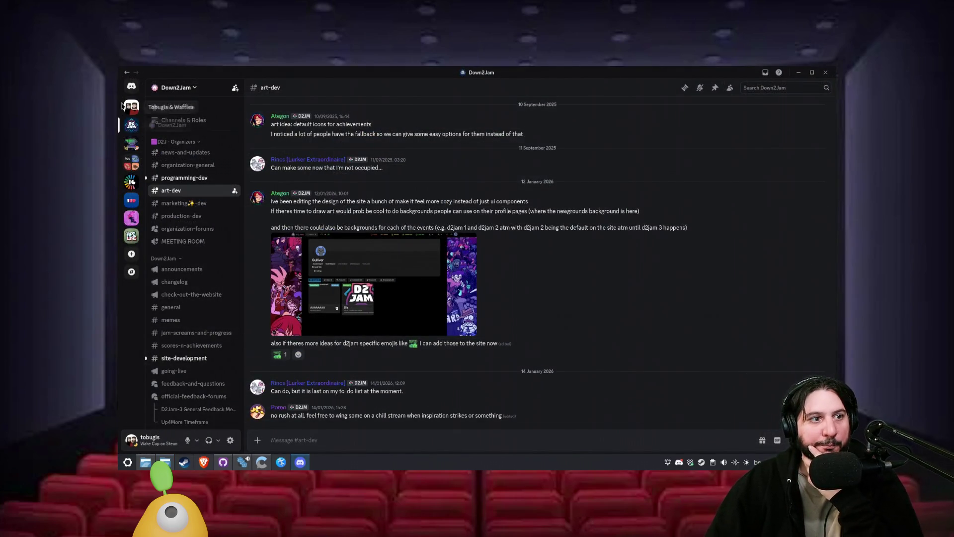
{"action": "left_click", "coordinate": [134, 91]}
{"action": "left_click", "coordinate": [797, 73]}
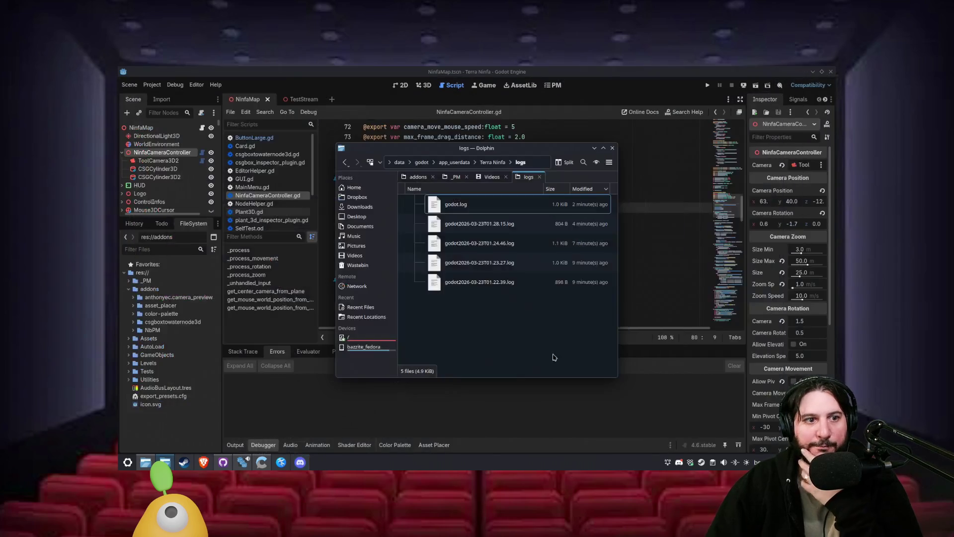
{"action": "left_click", "coordinate": [539, 176]}
{"action": "left_click", "coordinate": [613, 148]}
- In Godot's script list, close all scripts below NinfaCameraController.gd, then return to Discord
{"action": "left_click", "coordinate": [482, 238]}
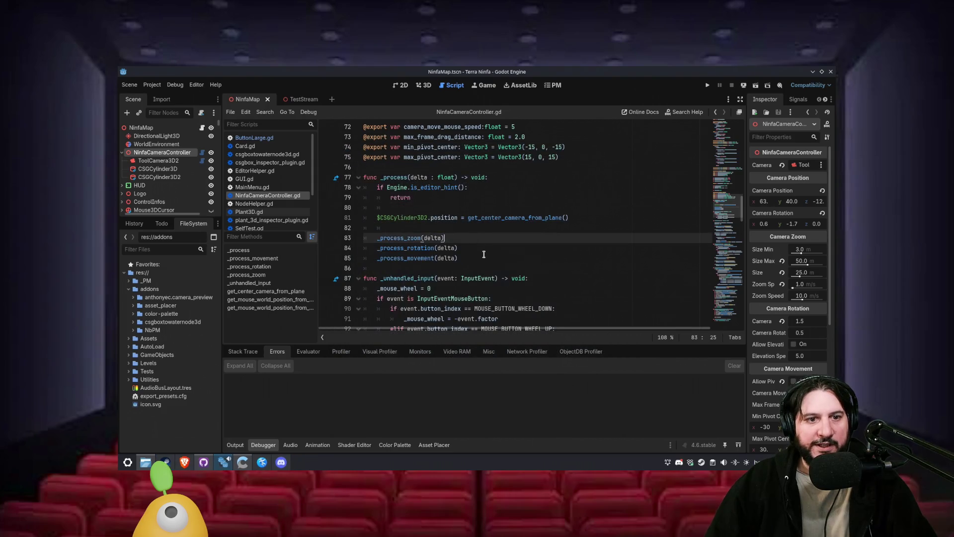
{"action": "scroll", "coordinate": [468, 264], "scroll_direction": "down", "scroll_amount": 20}
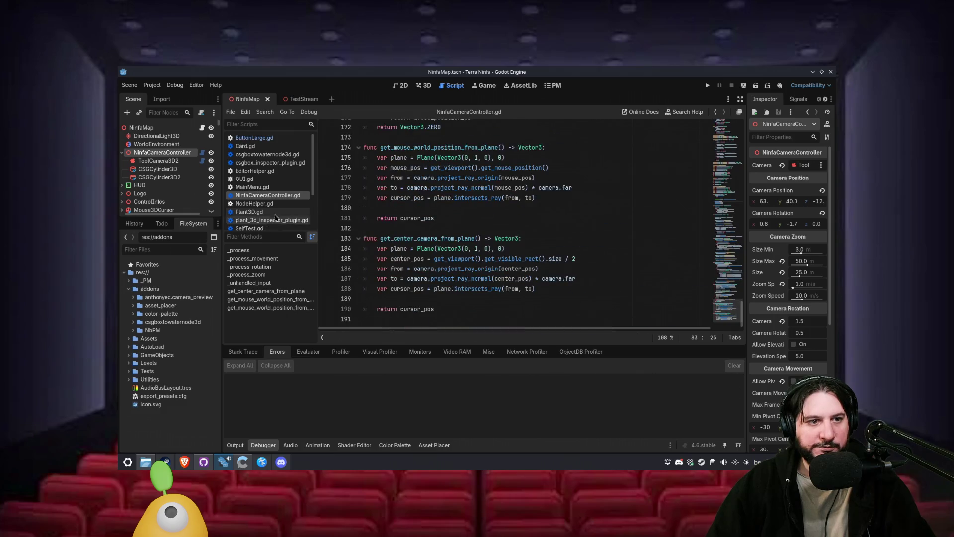
{"action": "left_click", "coordinate": [256, 187]}
{"action": "right_click", "coordinate": [273, 196]}
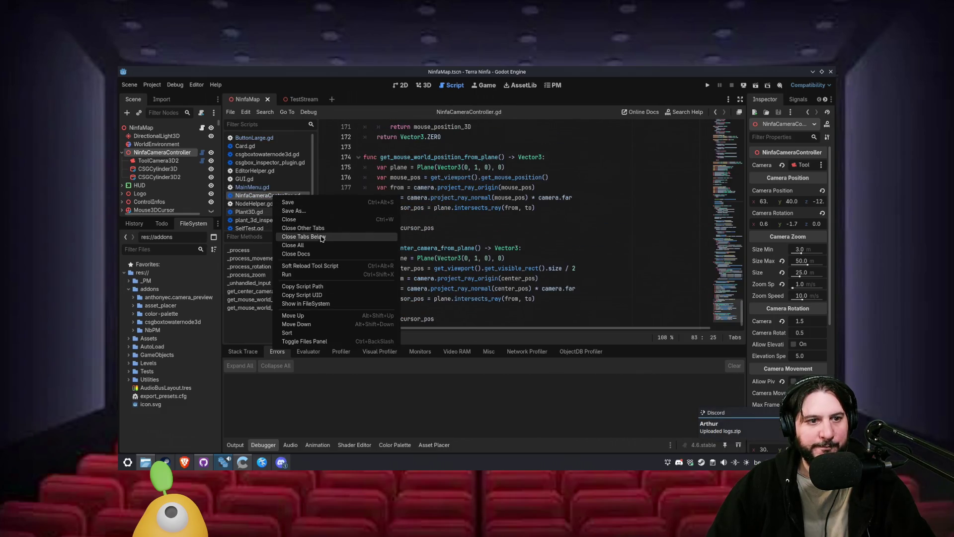
{"action": "left_click", "coordinate": [303, 237]}
{"action": "key", "text": "alt+Tab"}
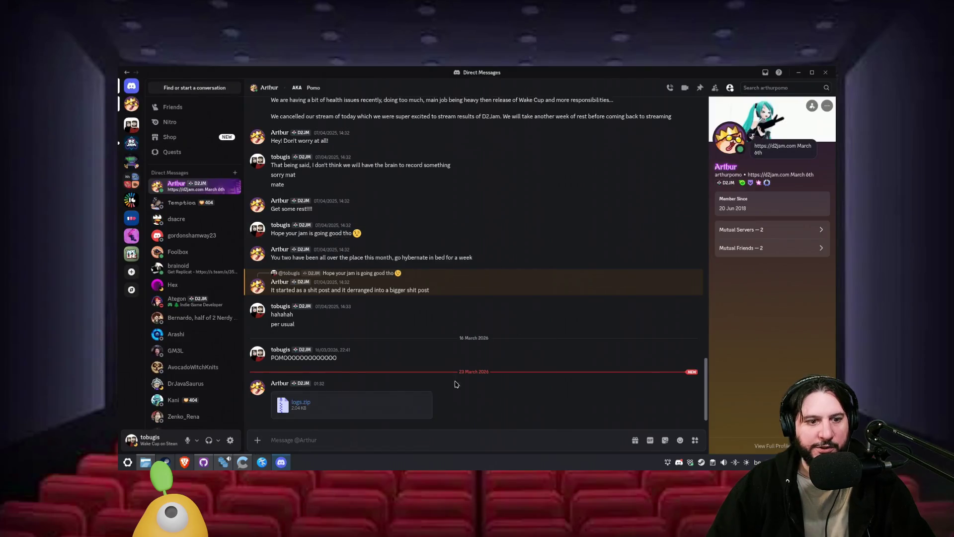
- Download the logs.zip attachment from Discord, accepting the warning, and save it to the Desktop
{"action": "left_click", "coordinate": [430, 397]}
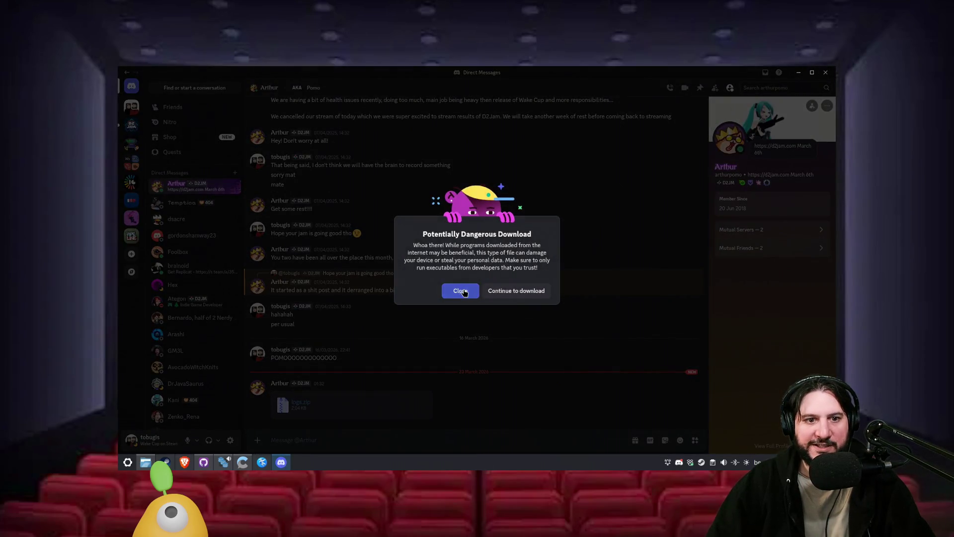
{"action": "left_click", "coordinate": [509, 294]}
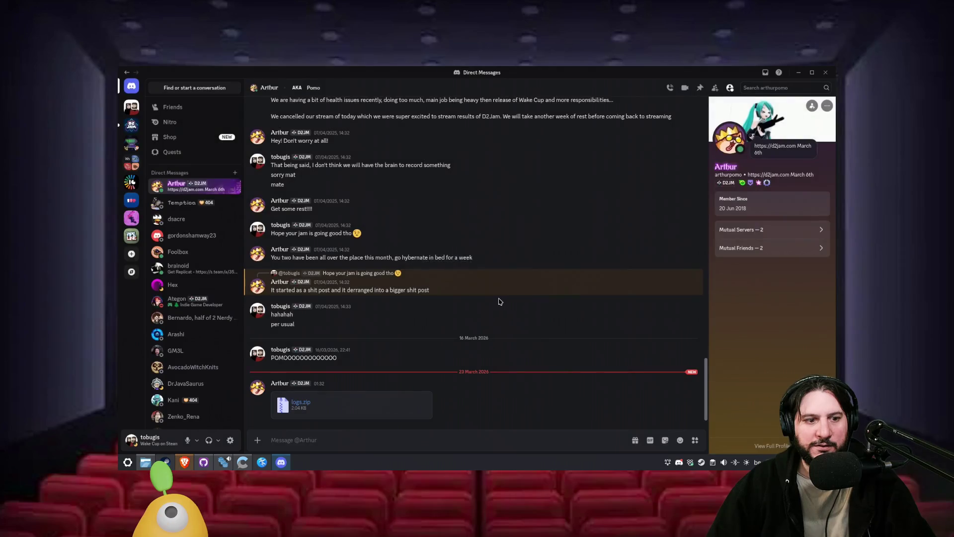
{"action": "left_click", "coordinate": [325, 178]}
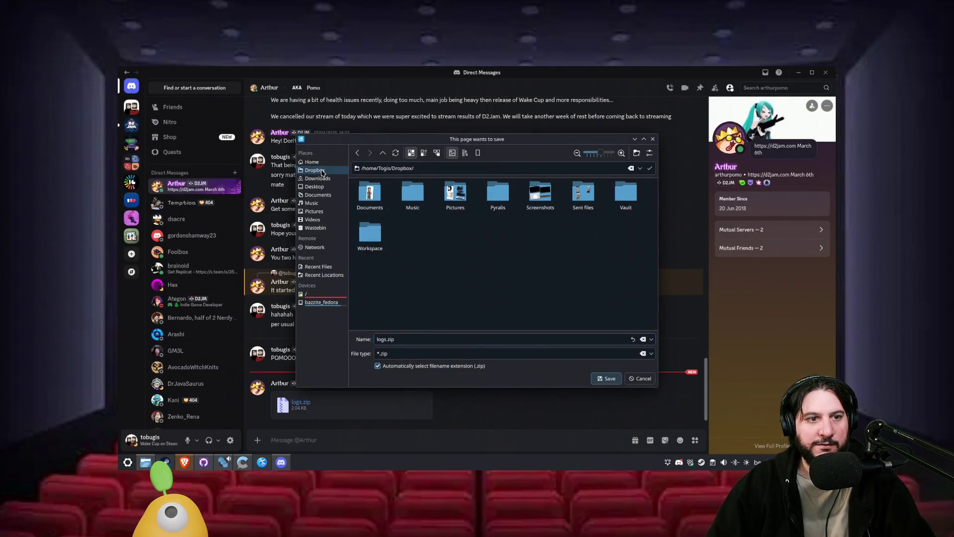
{"action": "left_click", "coordinate": [323, 187]}
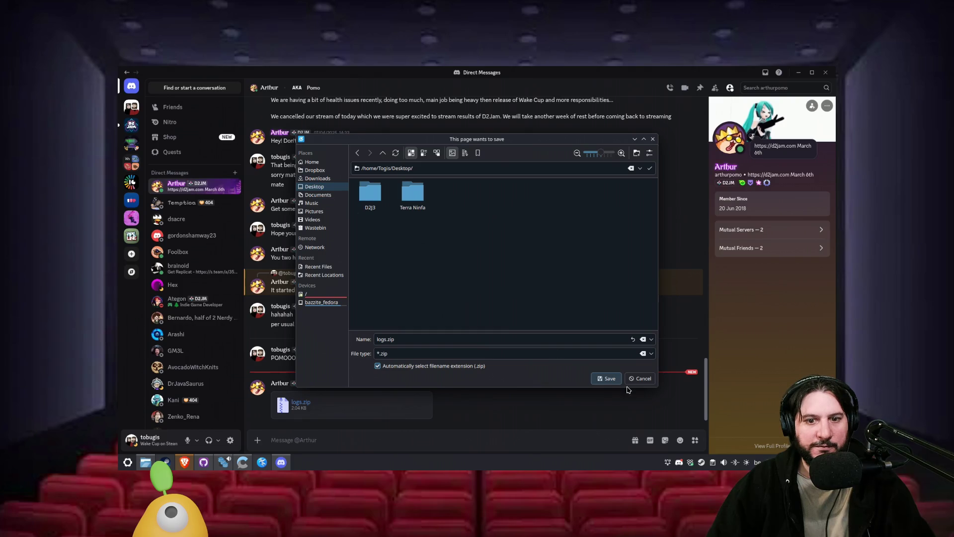
{"action": "left_click", "coordinate": [614, 379]}
- Minimise Discord and Godot, reposition logs.zip on the desktop, and open the D2J3 folder
{"action": "left_click", "coordinate": [799, 73]}
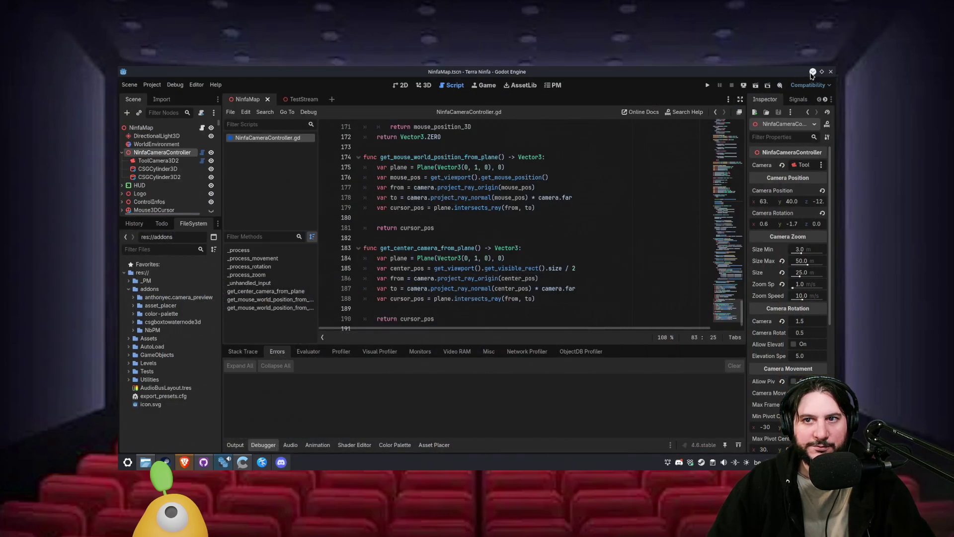
{"action": "left_click", "coordinate": [812, 72]}
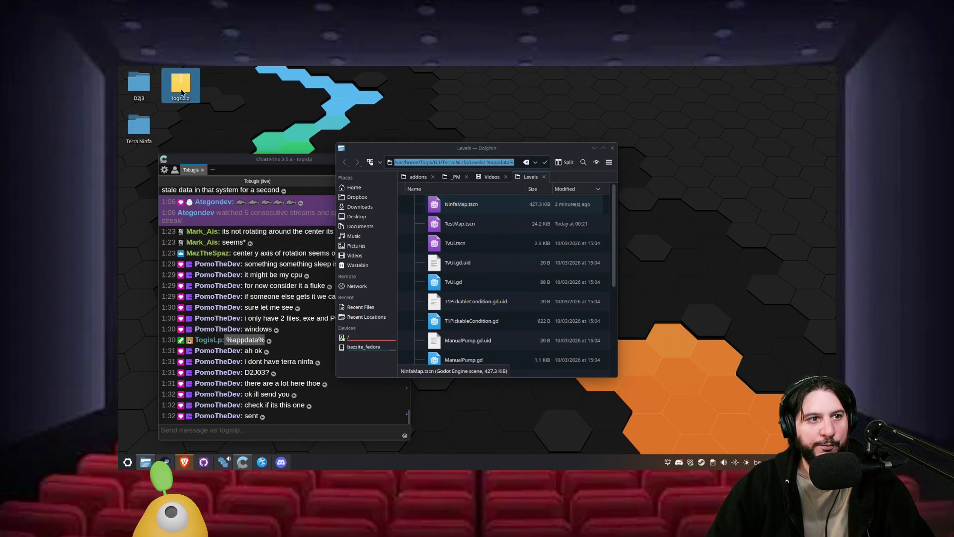
{"action": "left_click_drag", "start_coordinate": [194, 89], "coordinate": [235, 89]}
{"action": "right_click", "coordinate": [227, 88]}
{"action": "key", "text": "Escape"}
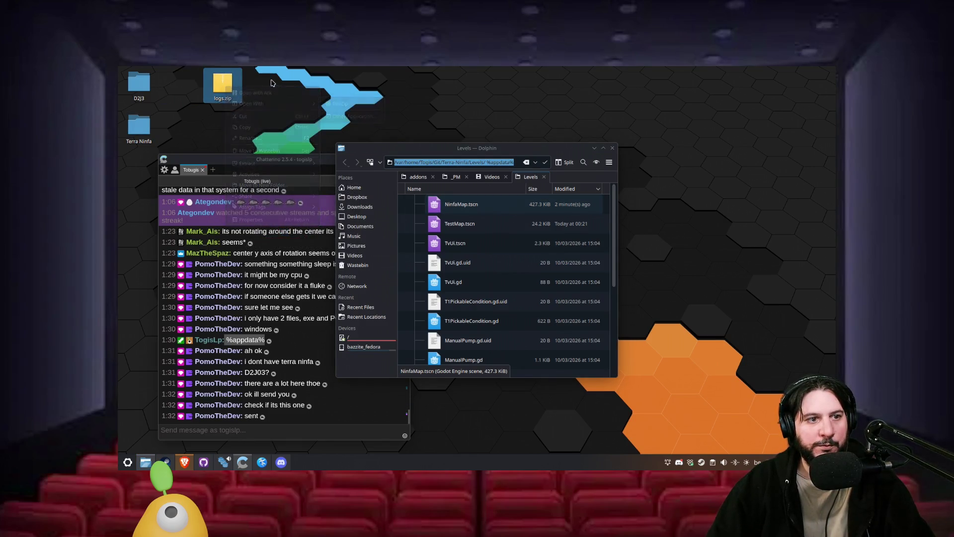
{"action": "left_click", "coordinate": [139, 128]}
{"action": "double_click", "coordinate": [142, 92]}
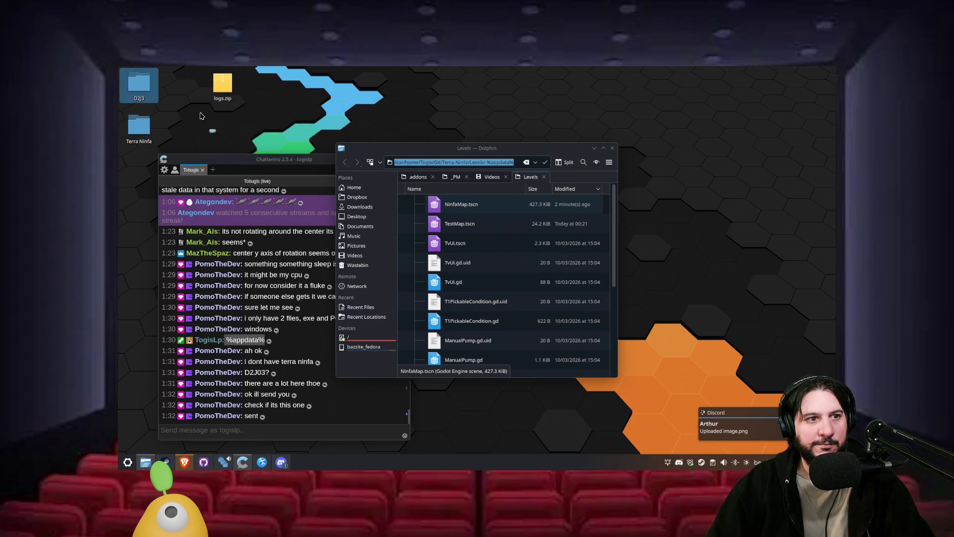
- Drop logs.zip into D2J3, extract it there, and open the new logs folder
{"action": "left_click_drag", "start_coordinate": [223, 87], "coordinate": [482, 289]}
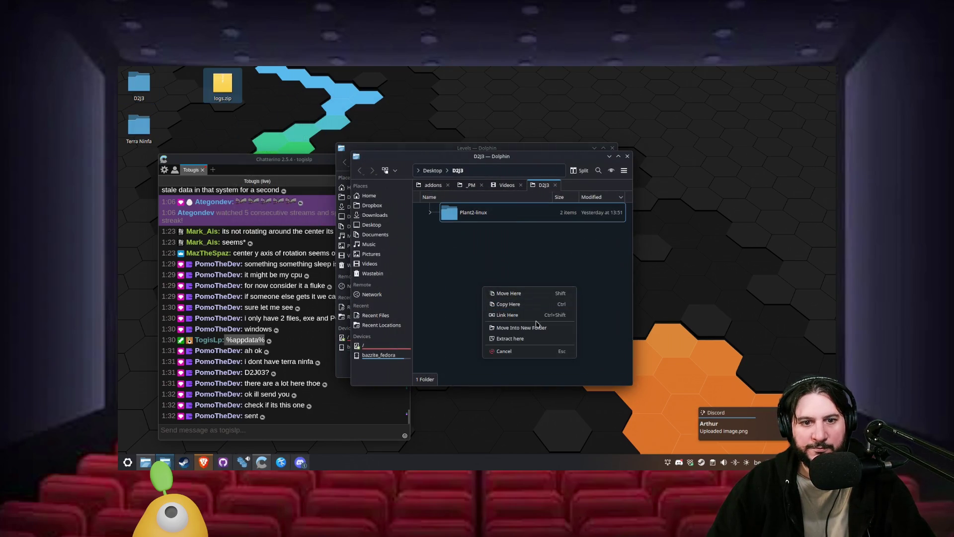
{"action": "left_click", "coordinate": [531, 338]}
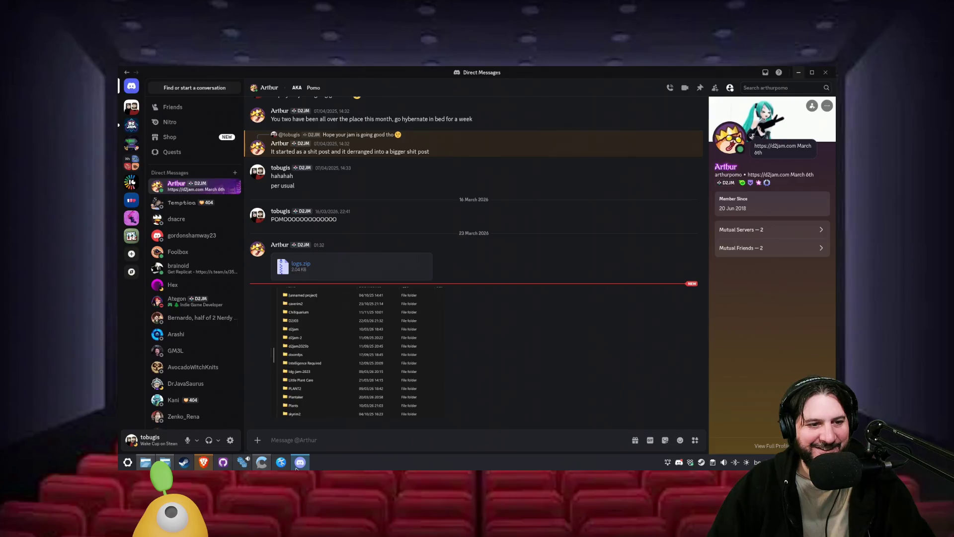
{"action": "double_click", "coordinate": [502, 232]}
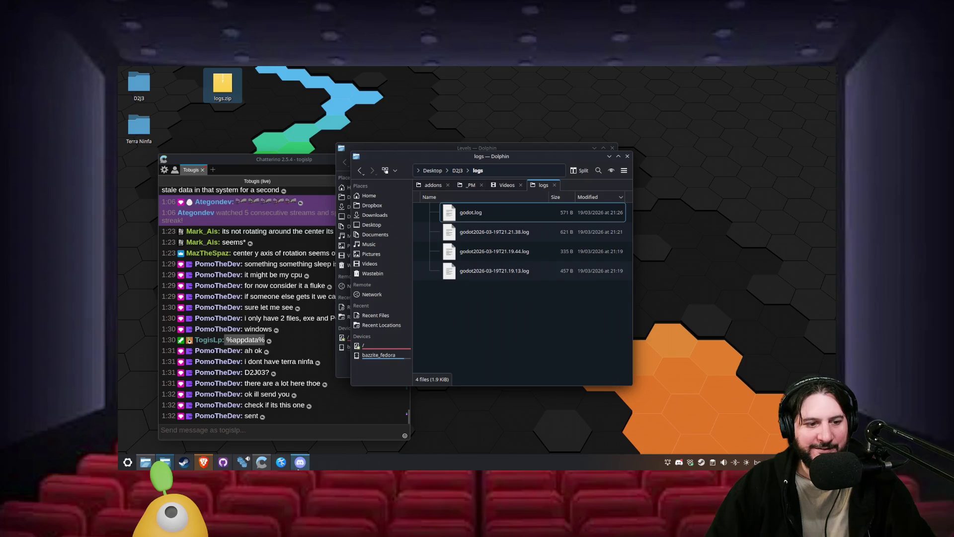
- Check the shared Discord folder screenshot, then reposition the logs window and open godot.log's options
{"action": "left_click", "coordinate": [301, 462]}
{"action": "left_click", "coordinate": [300, 352]}
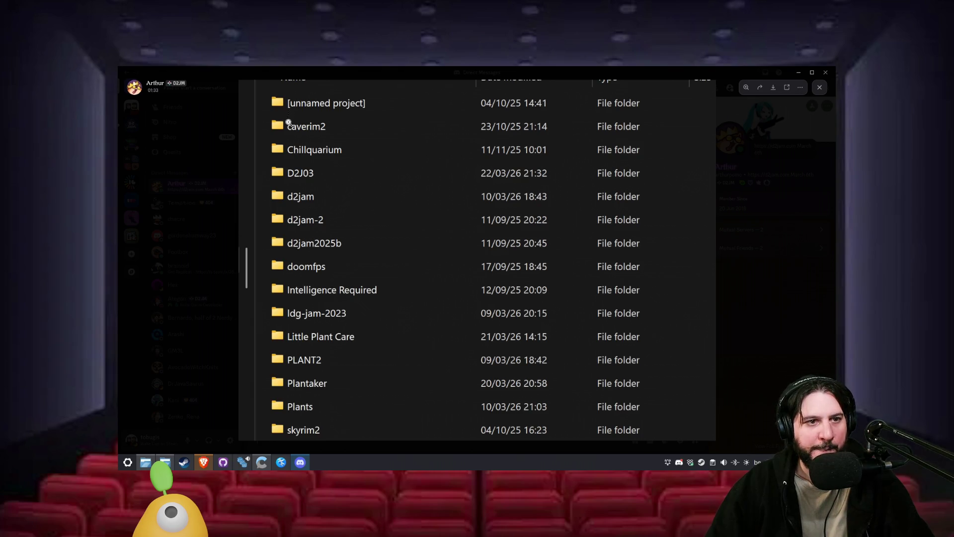
{"action": "left_click", "coordinate": [799, 72]}
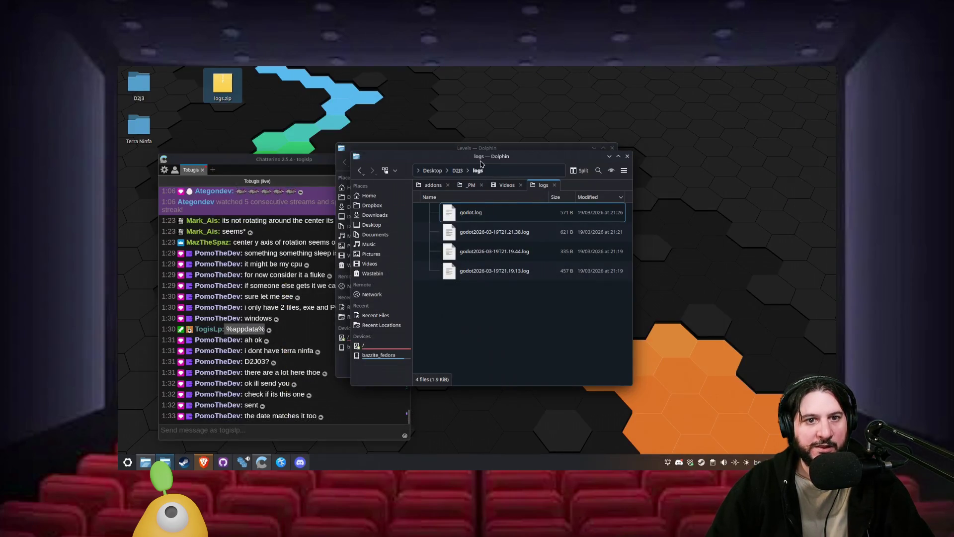
{"action": "mouse_move", "coordinate": [481, 162]}
{"action": "left_mouse_down"}
{"action": "mouse_move", "coordinate": [406, 155]}
{"action": "mouse_move", "coordinate": [372, 136]}
{"action": "left_mouse_up"}
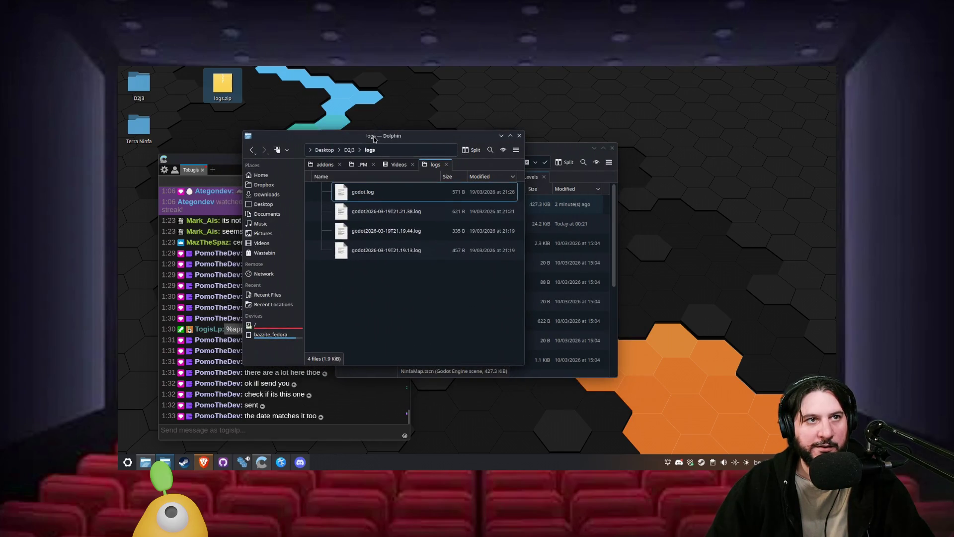
{"action": "right_click", "coordinate": [377, 196]}
- Open godot2026-03-19T21.19.13.log in Kate and highlight its concave-shapes warning on line 5
{"action": "left_click", "coordinate": [356, 284]}
{"action": "left_click", "coordinate": [368, 250]}
{"action": "right_click", "coordinate": [369, 254]}
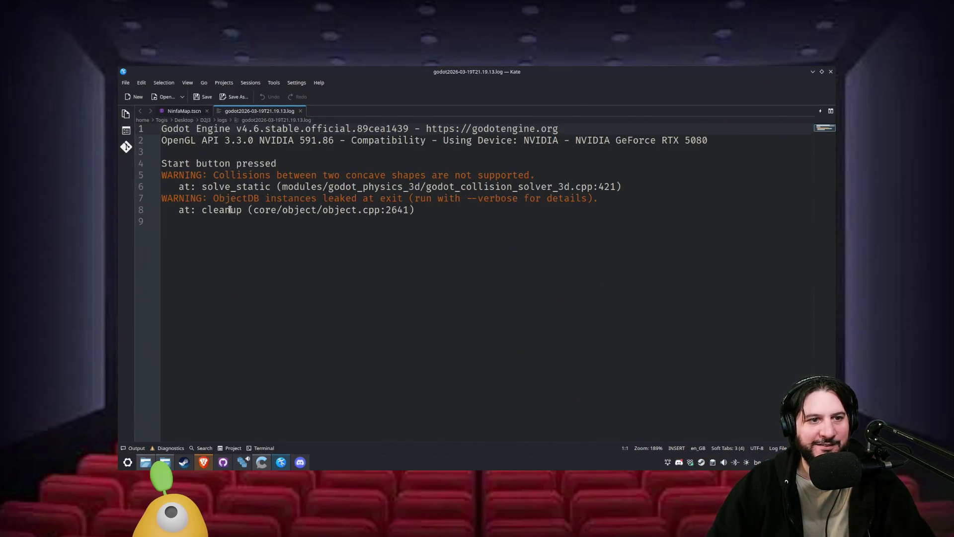
{"action": "left_click_drag", "start_coordinate": [317, 177], "coordinate": [579, 177]}
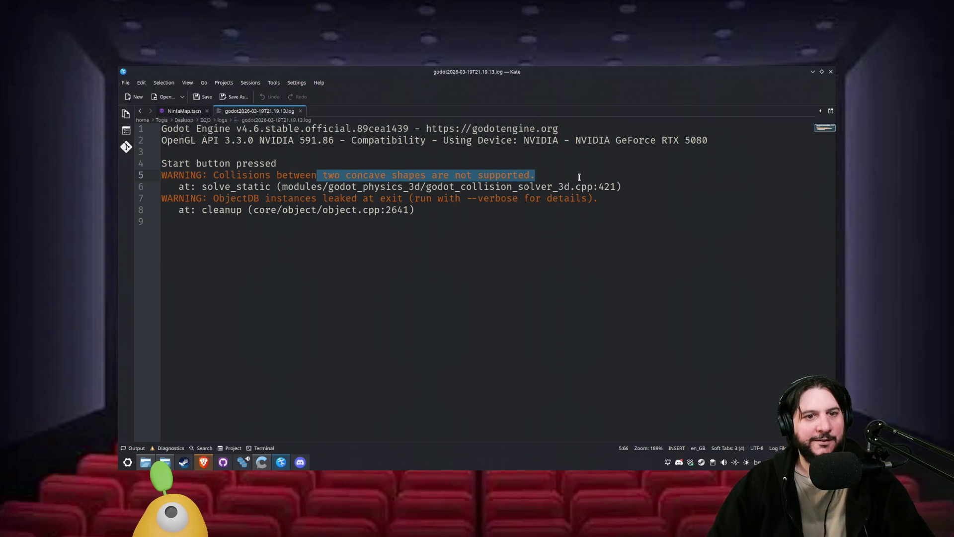
{"action": "left_click", "coordinate": [579, 177]}
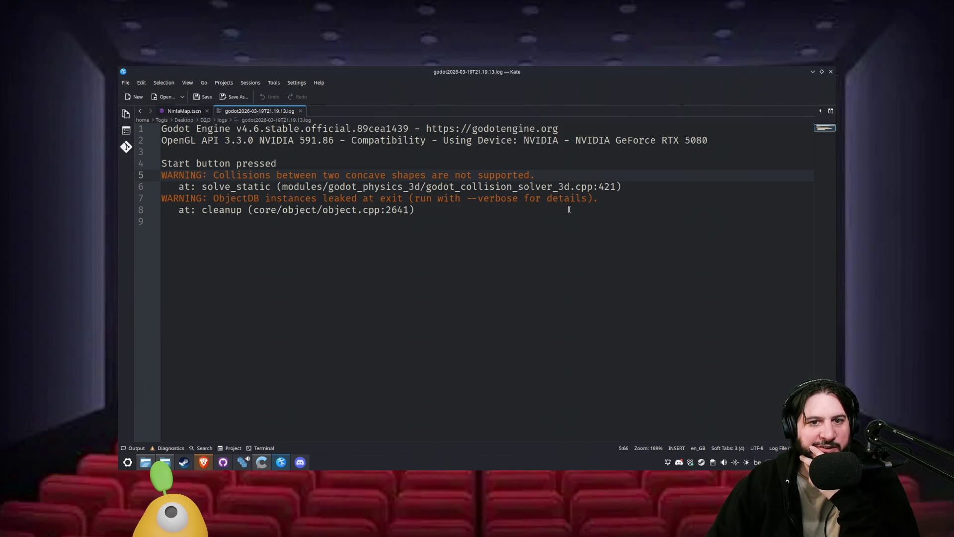
{"action": "right_click", "coordinate": [473, 229]}
{"action": "left_click", "coordinate": [231, 362]}
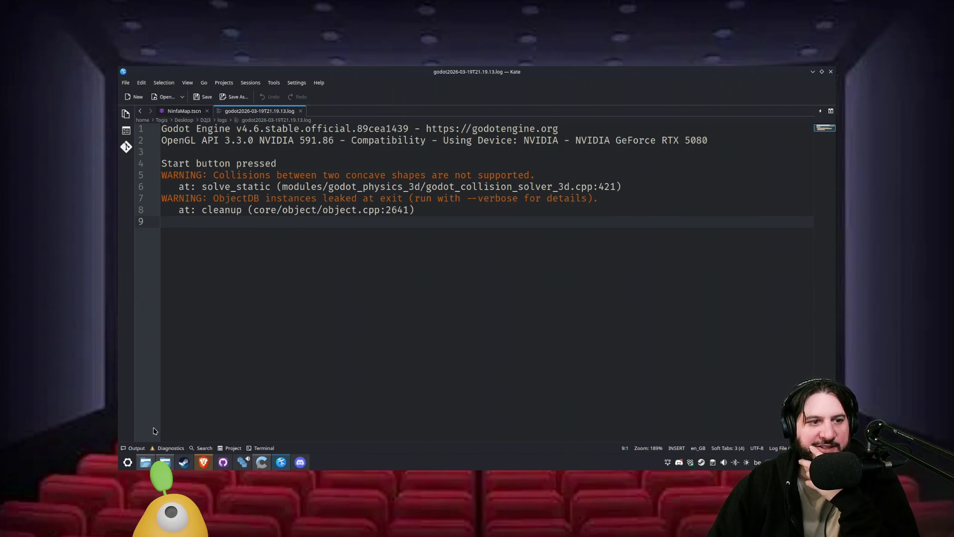
- Open godot2026-03-19T21.19.44.log and godot2026-03-19T21.21.38.log in new Kate tabs via Ctrl+O
{"action": "key", "text": "ctrl+o"}
{"action": "double_click", "coordinate": [397, 231]}
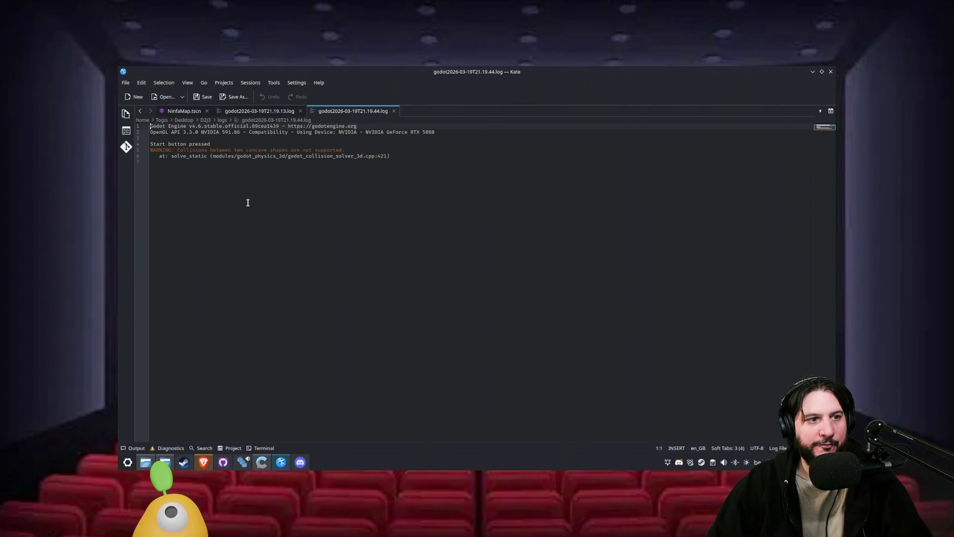
{"action": "scroll", "coordinate": [227, 186], "scroll_direction": "up", "scroll_amount": 5}
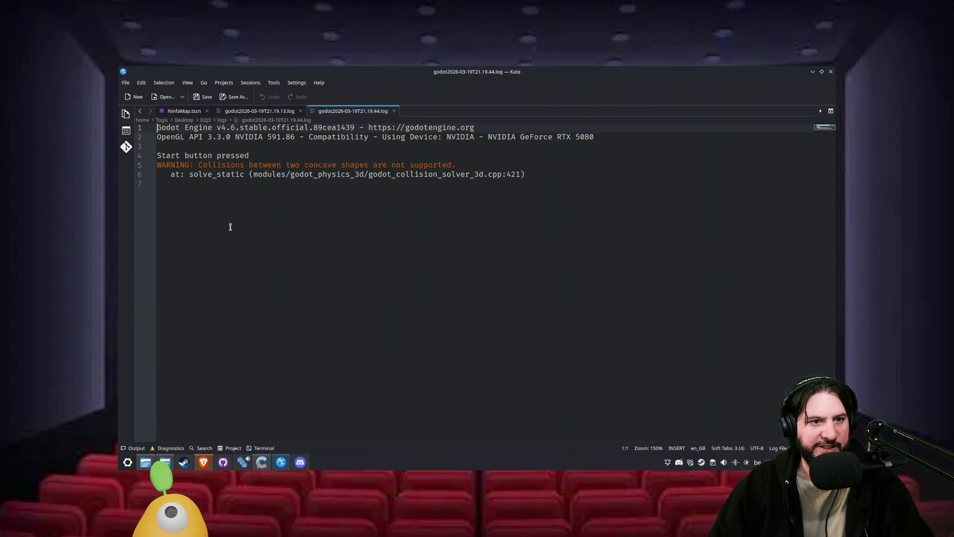
{"action": "key", "text": "ctrl+o"}
{"action": "double_click", "coordinate": [382, 215]}
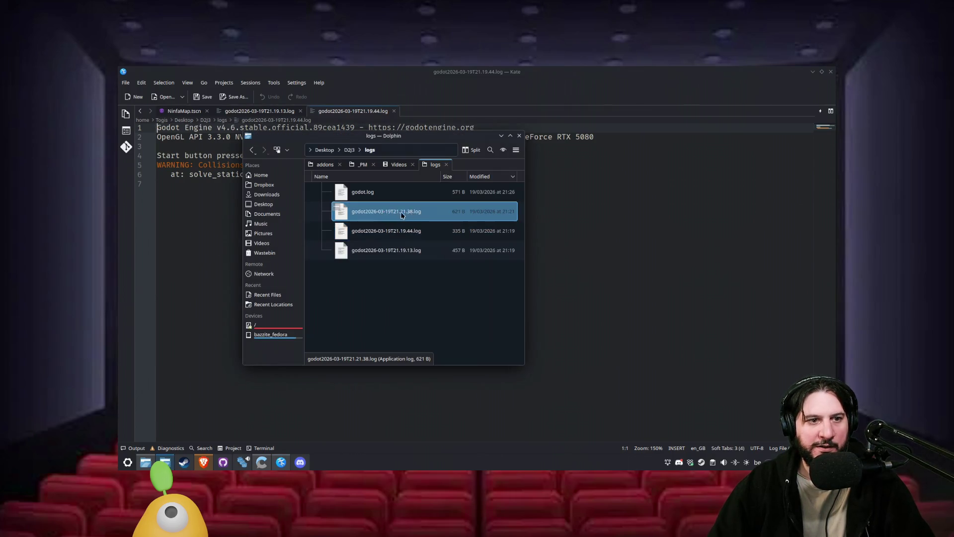
{"action": "scroll", "coordinate": [228, 212], "scroll_direction": "up", "scroll_amount": 5}
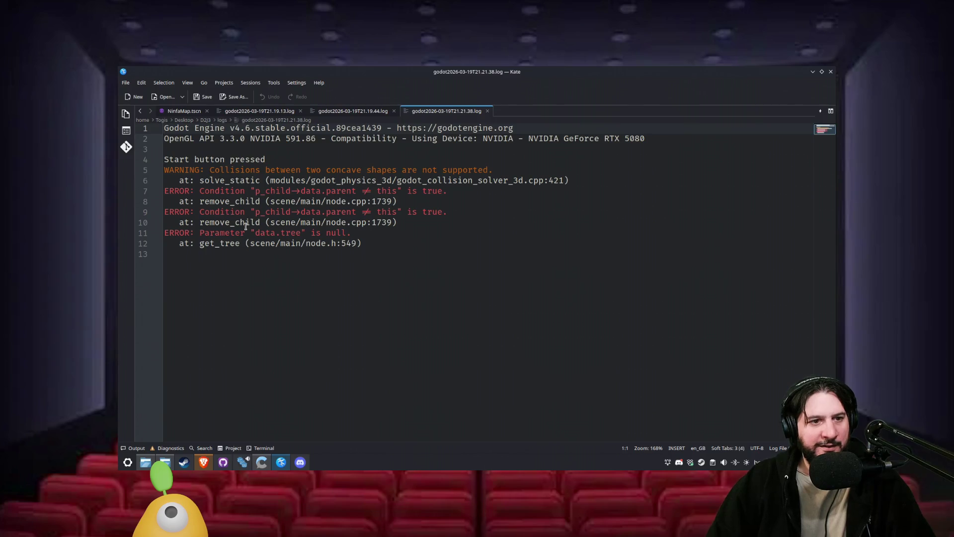
{"action": "scroll", "coordinate": [246, 226], "scroll_direction": "up", "scroll_amount": 1}
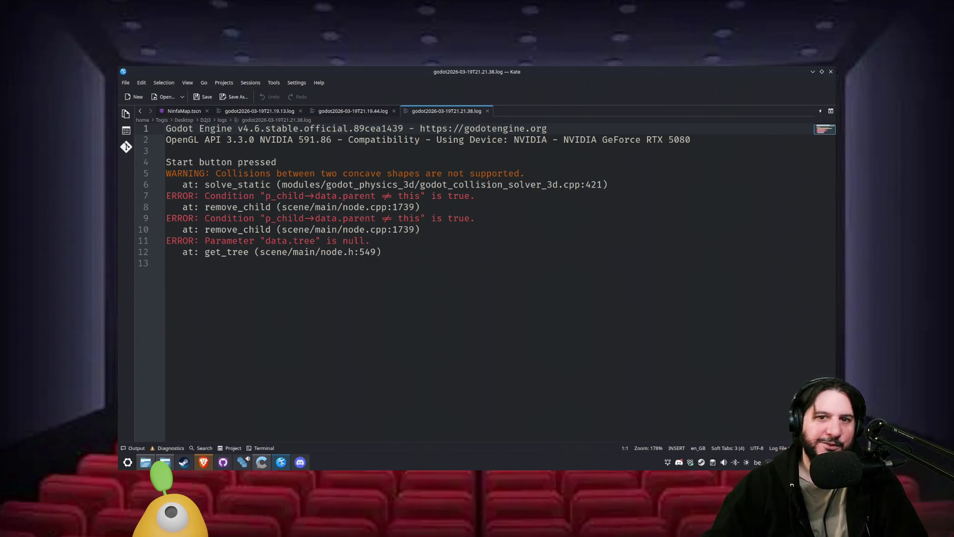
{"action": "left_click_drag", "start_coordinate": [641, 140], "coordinate": [758, 139]}
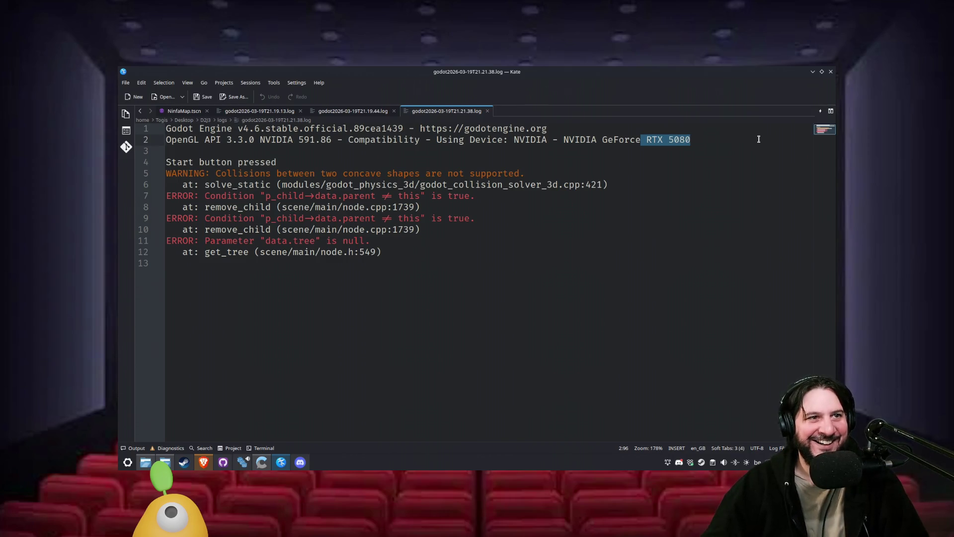
{"action": "left_click", "coordinate": [699, 180]}
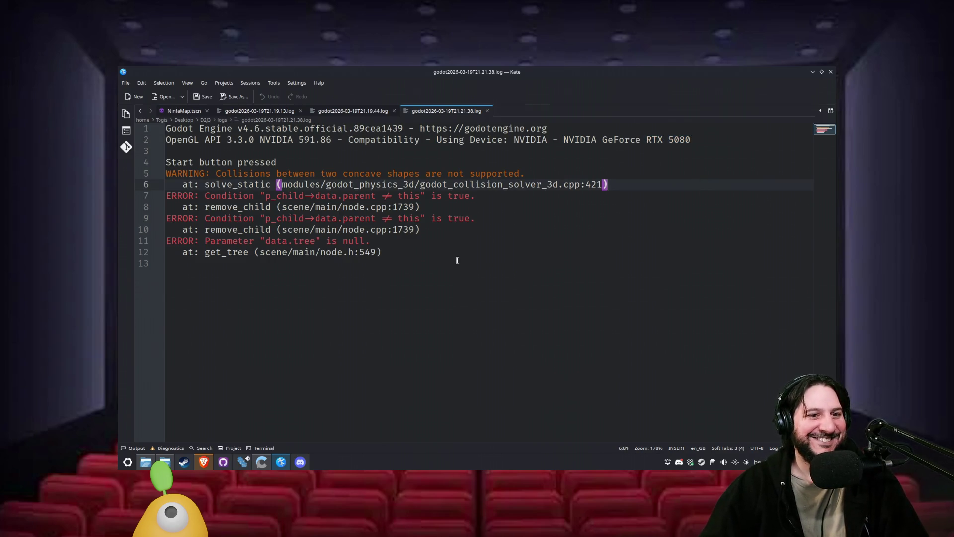
{"action": "mouse_move", "coordinate": [418, 266]}
{"action": "left_mouse_down"}
{"action": "mouse_move", "coordinate": [308, 185]}
{"action": "mouse_move", "coordinate": [366, 246]}
{"action": "left_mouse_up"}
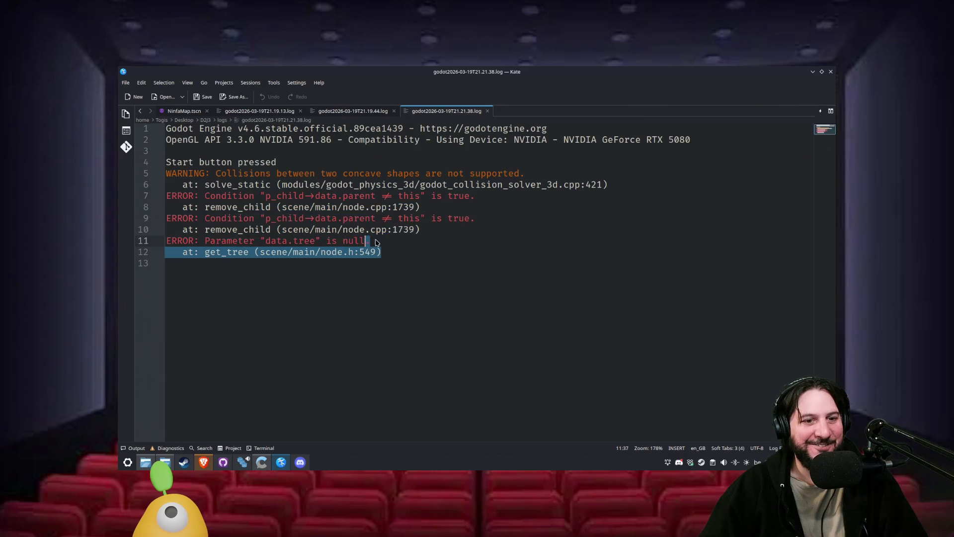
{"action": "left_click", "coordinate": [434, 230]}
{"action": "left_click_drag", "start_coordinate": [484, 218], "coordinate": [265, 218]}
{"action": "double_click", "coordinate": [279, 218]}
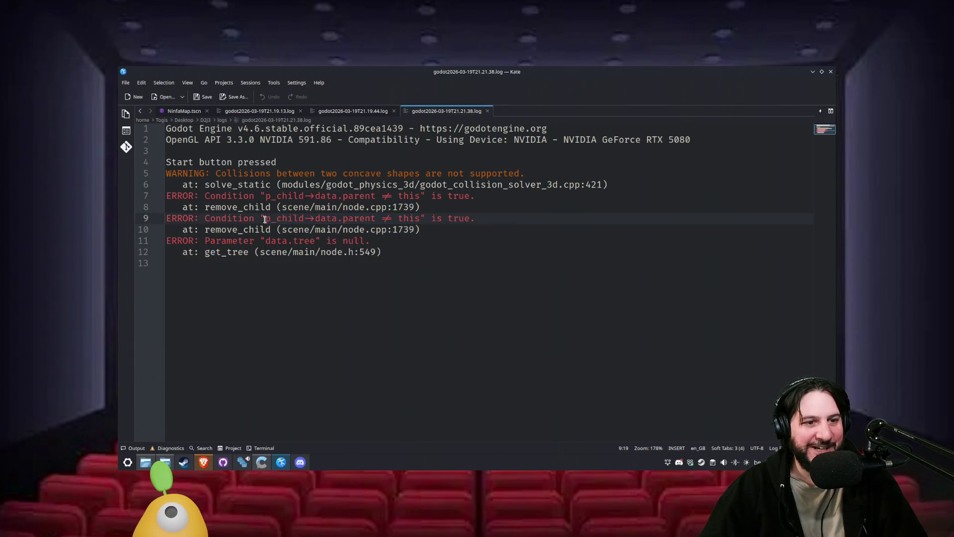
{"action": "double_click", "coordinate": [367, 219]}
{"action": "double_click", "coordinate": [291, 217]}
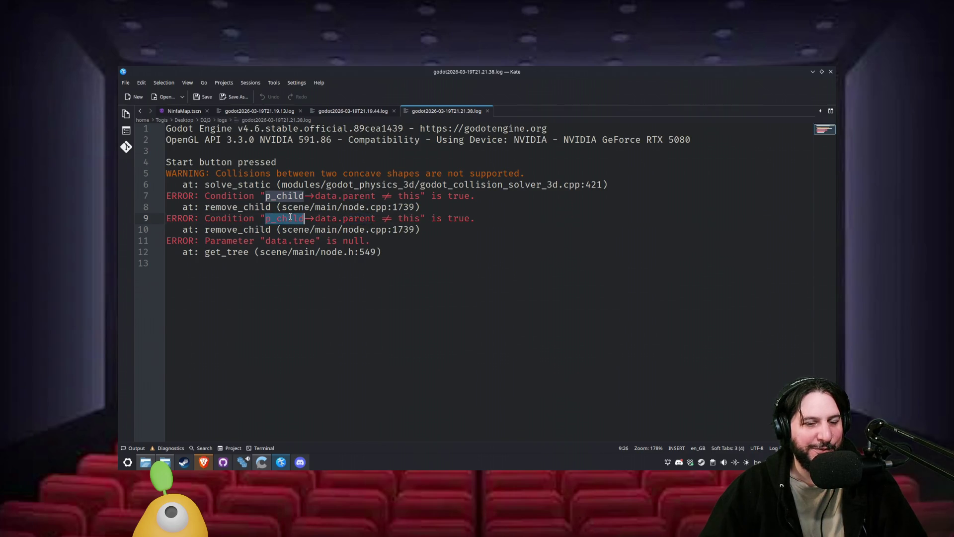
{"action": "double_click", "coordinate": [411, 222]}
{"action": "left_click", "coordinate": [533, 276]}
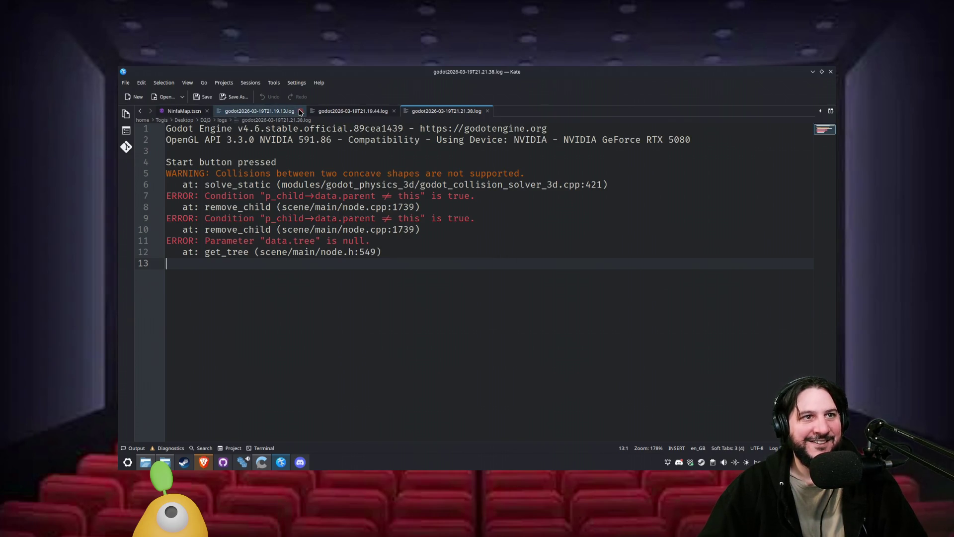
- Close the 21.19.13, 21.19.44 and remaining log tabs in Kate, then bring Brave forward
{"action": "left_click", "coordinate": [300, 111]}
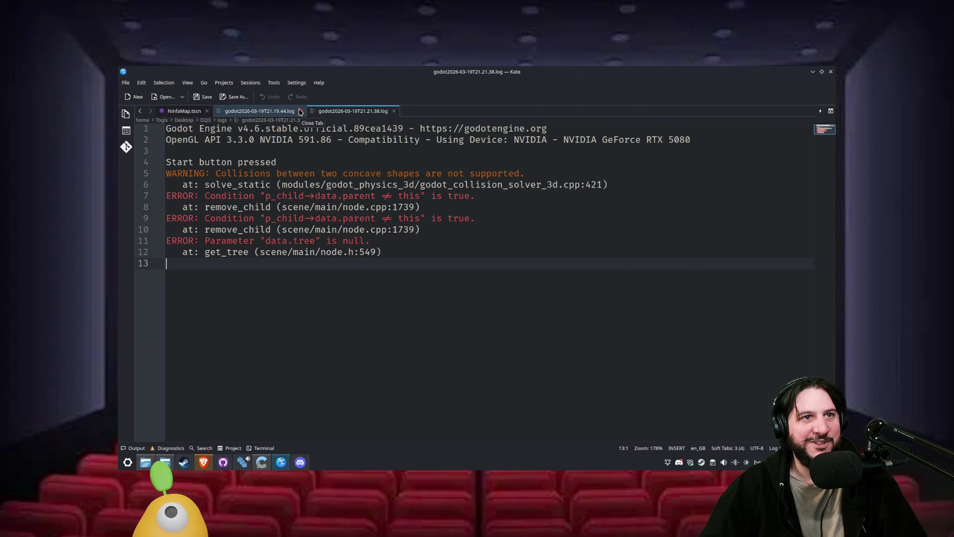
{"action": "left_click", "coordinate": [300, 110]}
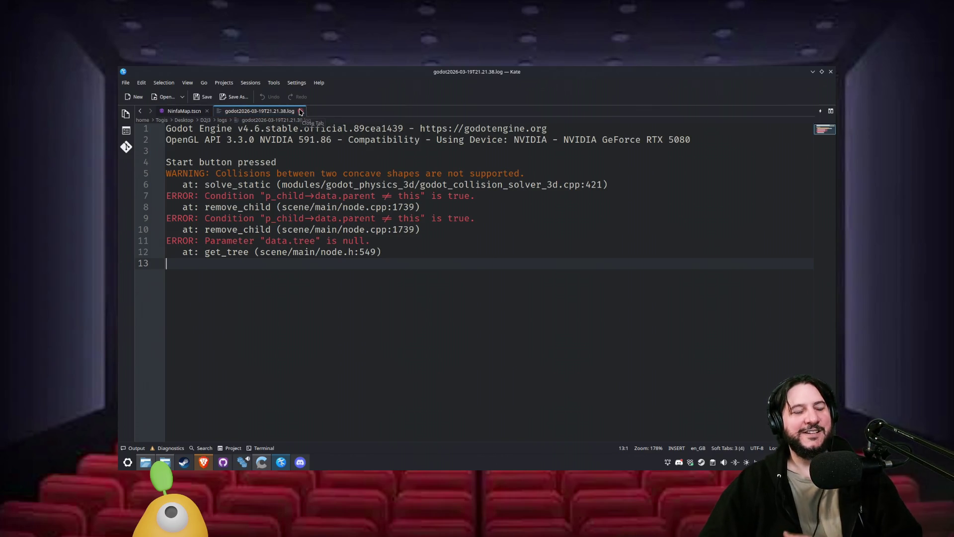
{"action": "left_click", "coordinate": [300, 111]}
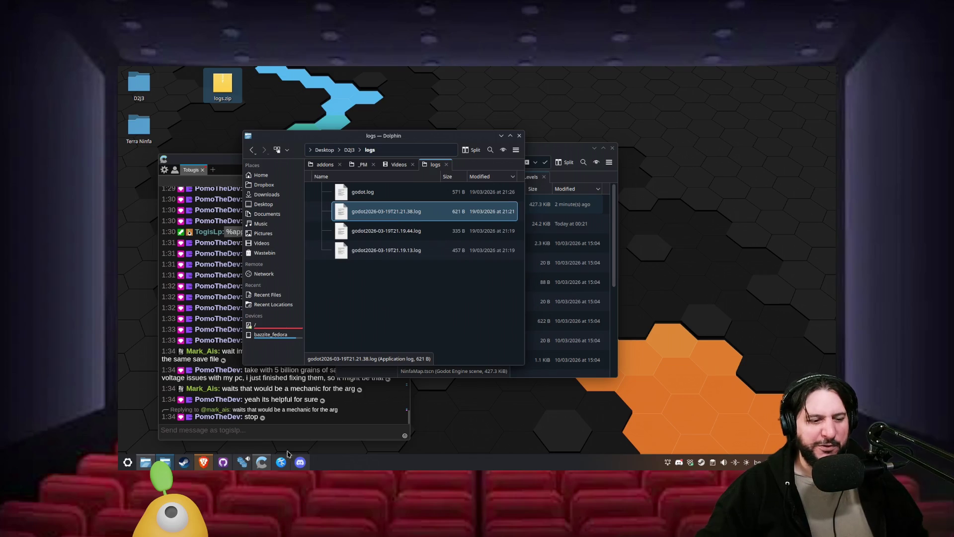
{"action": "left_click", "coordinate": [203, 462]}
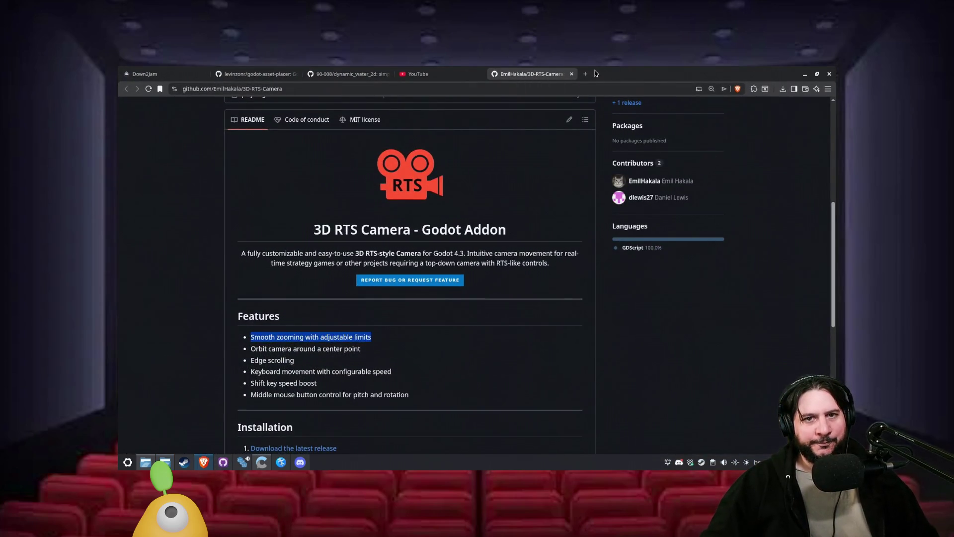
- Search Brave for 'baldurs gate 2 continue save from first game' and expand the full answer summary
{"action": "left_click", "coordinate": [586, 73]}
{"action": "type", "text": "bal"}
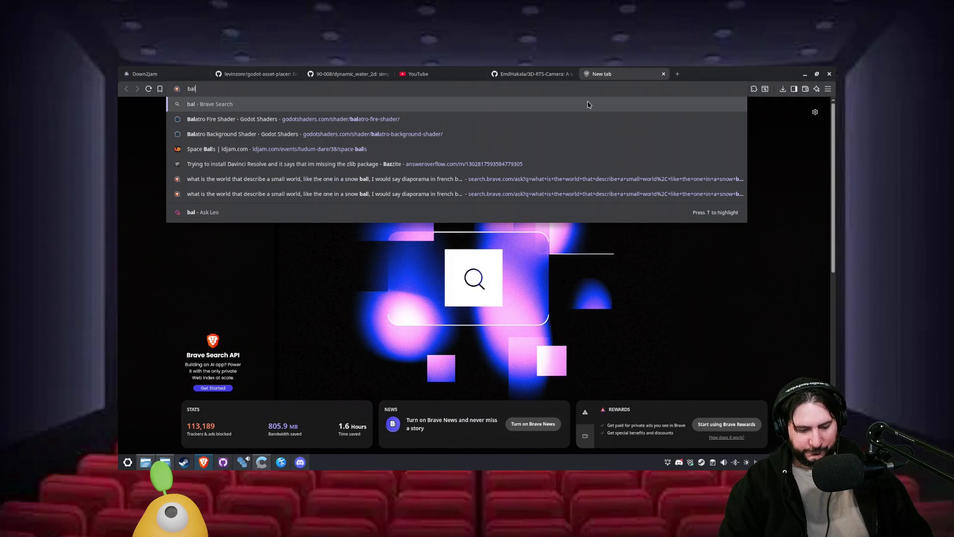
{"action": "type", "text": "dur"}
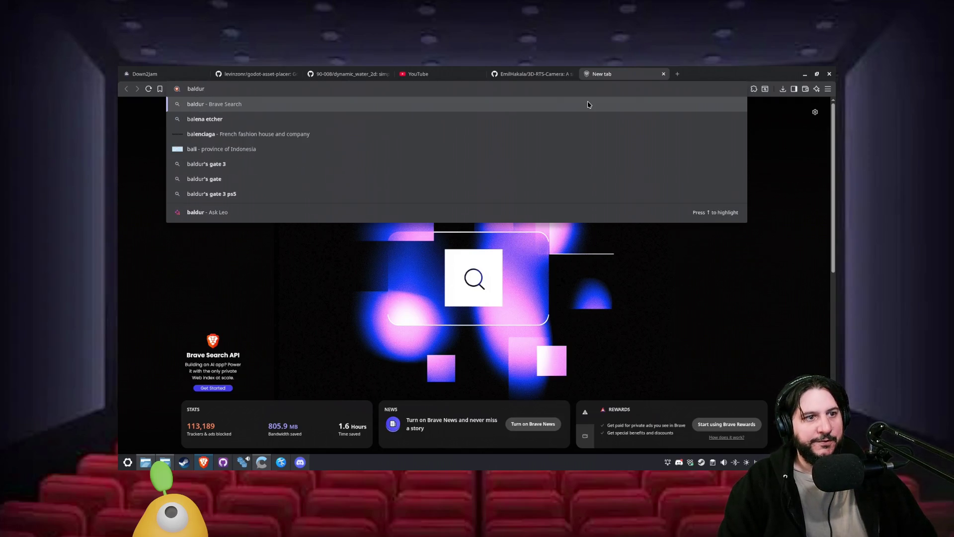
{"action": "type", "text": "s gate 2 continue save f"}
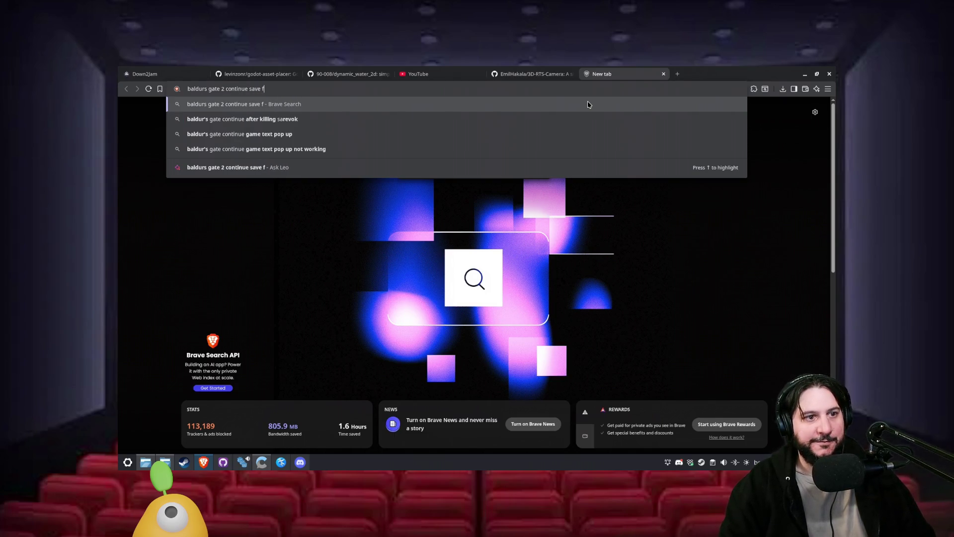
{"action": "type", "text": "rom first gam"}
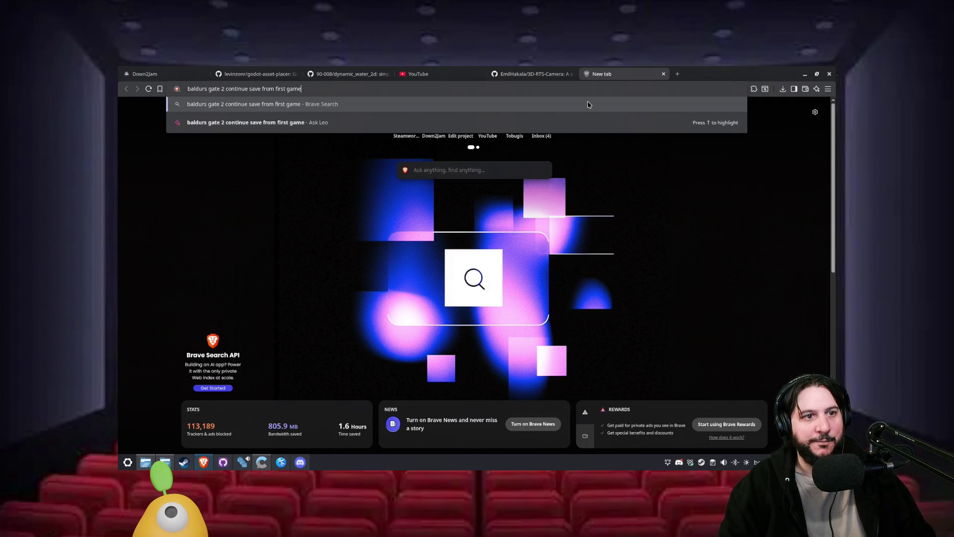
{"action": "type", "text": "e"}
{"action": "key", "text": "Return"}
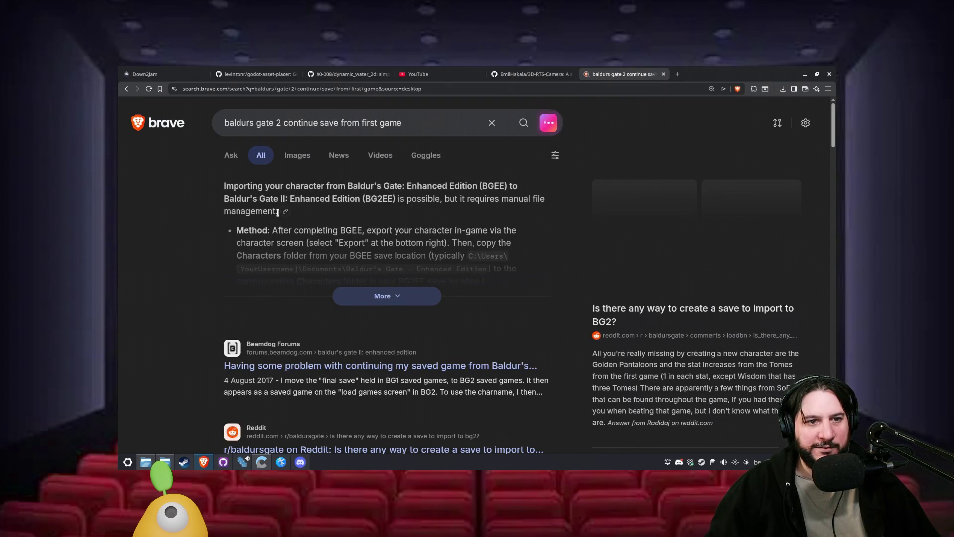
{"action": "left_click", "coordinate": [366, 301]}
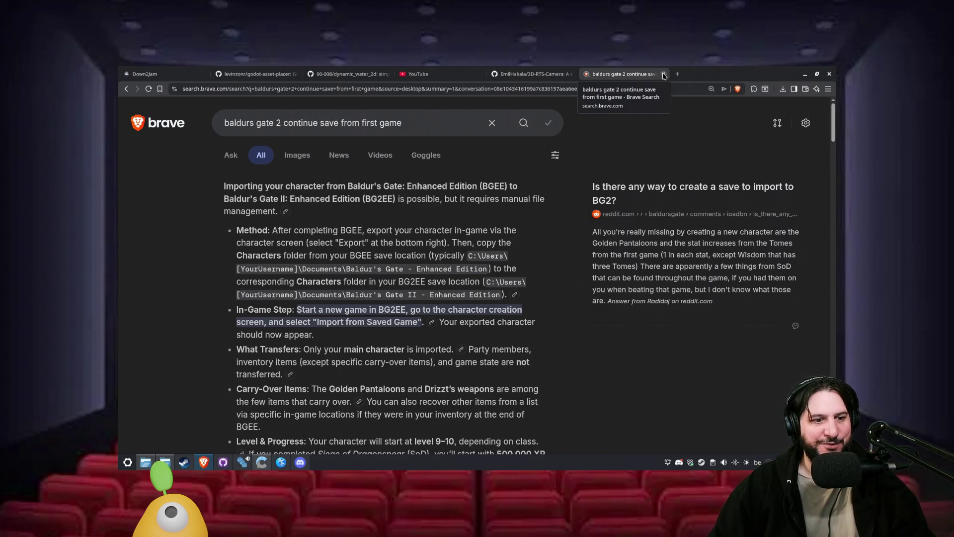
- Read through the summary's Carry-Over Items and Level & Progress lines
{"action": "scroll", "coordinate": [269, 309], "scroll_direction": "down", "scroll_amount": 2}
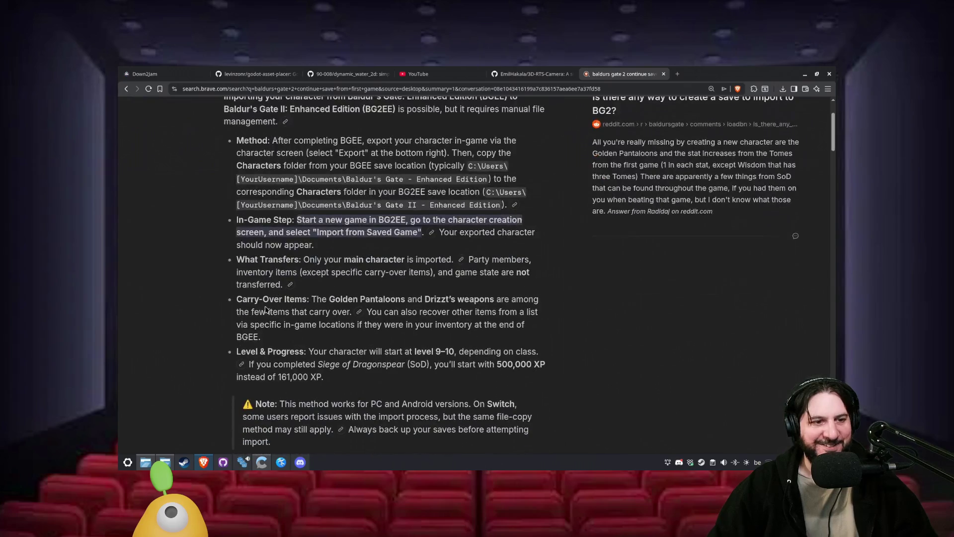
{"action": "left_click_drag", "start_coordinate": [239, 300], "coordinate": [320, 302]}
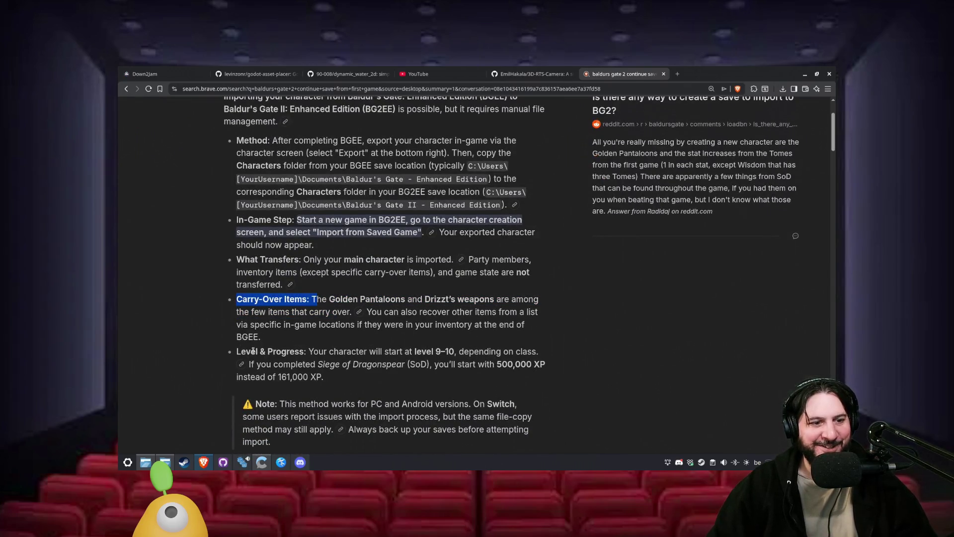
{"action": "left_click_drag", "start_coordinate": [246, 351], "coordinate": [315, 352]}
{"action": "left_click", "coordinate": [328, 347]}
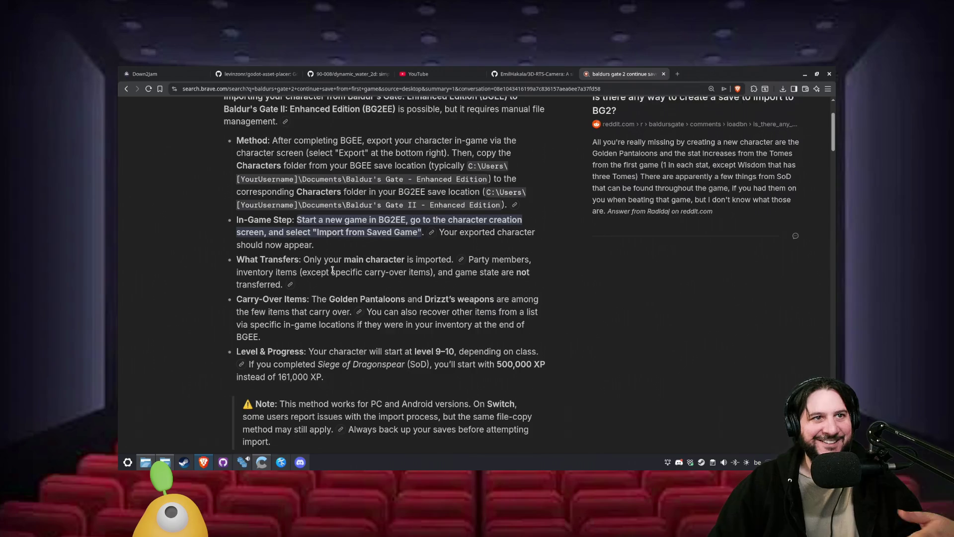
{"action": "scroll", "coordinate": [333, 270], "scroll_direction": "up", "scroll_amount": 2}
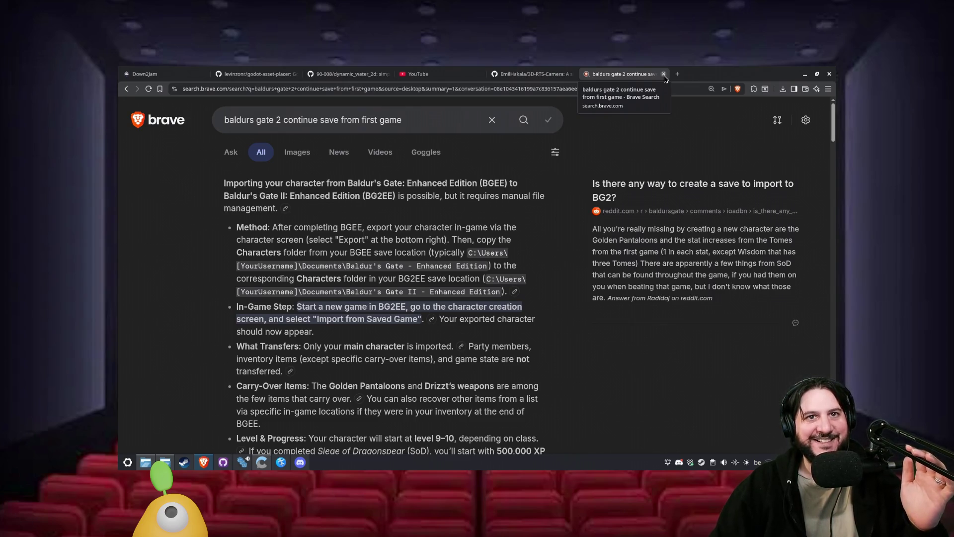
- Close the Brave Search, YouTube, dynamic_water_2d and godot-asset-placer tabs
{"action": "left_click", "coordinate": [664, 74]}
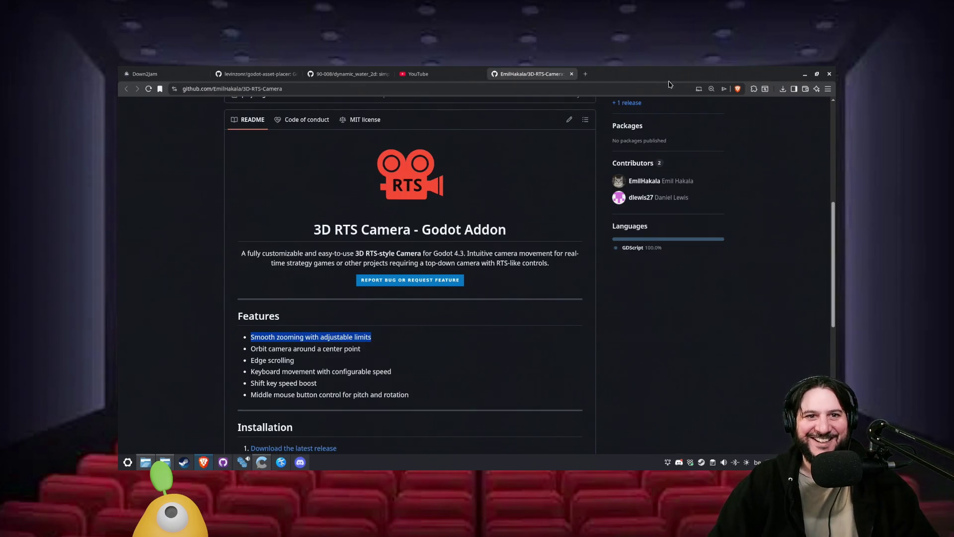
{"action": "left_click", "coordinate": [480, 75]}
{"action": "left_click", "coordinate": [382, 74]}
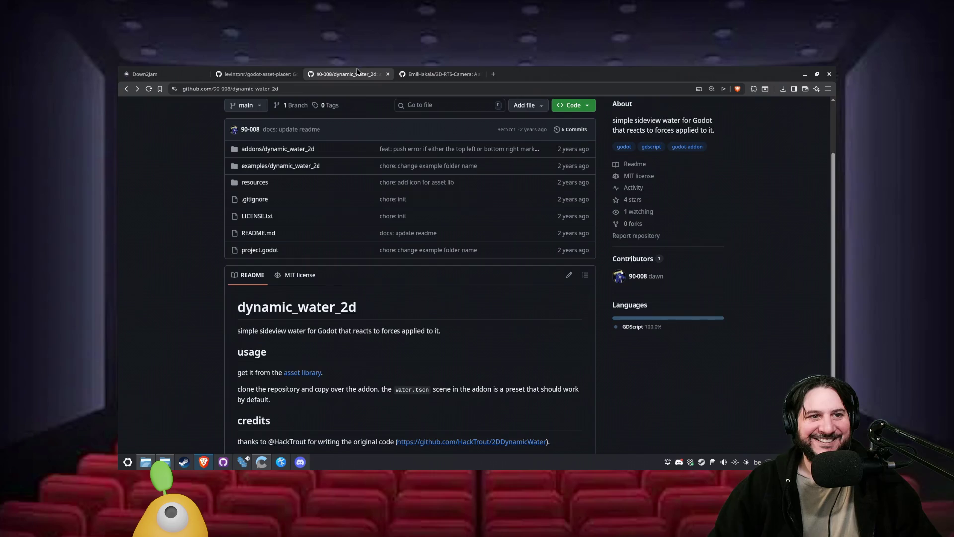
{"action": "left_click", "coordinate": [388, 74]}
{"action": "left_click", "coordinate": [294, 74]}
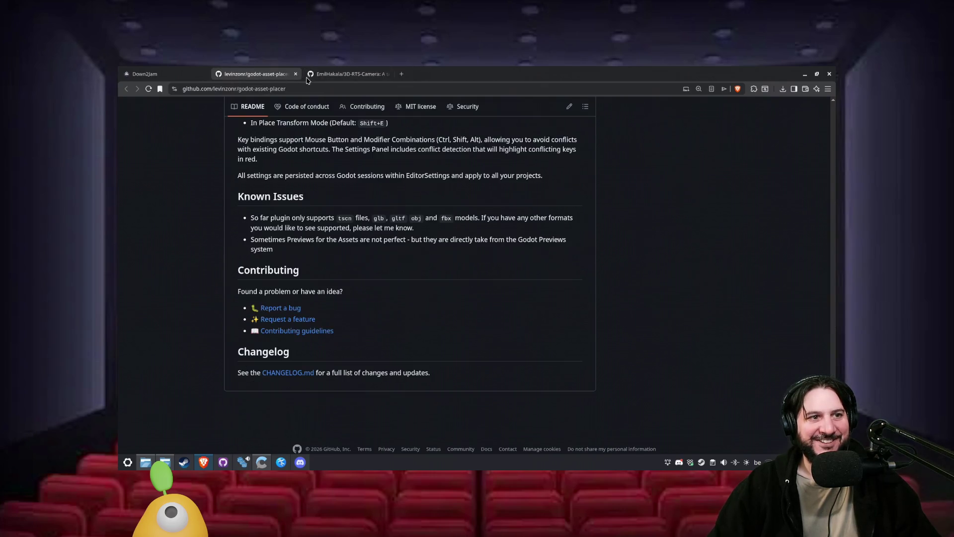
{"action": "left_click", "coordinate": [294, 74]}
{"action": "left_click", "coordinate": [278, 74]}
- Reload the Down2Jam home page and minimize the browser
{"action": "left_click", "coordinate": [204, 73]}
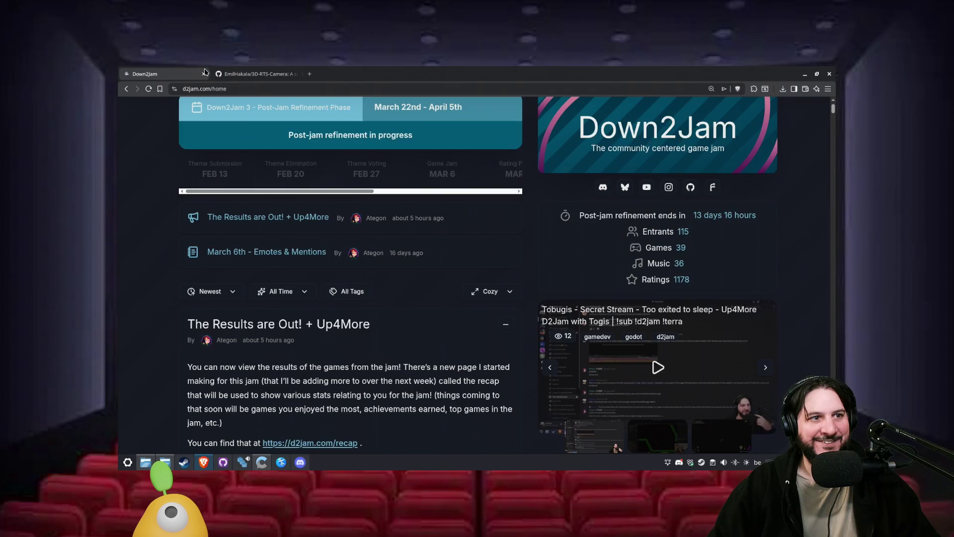
{"action": "left_click", "coordinate": [148, 88]}
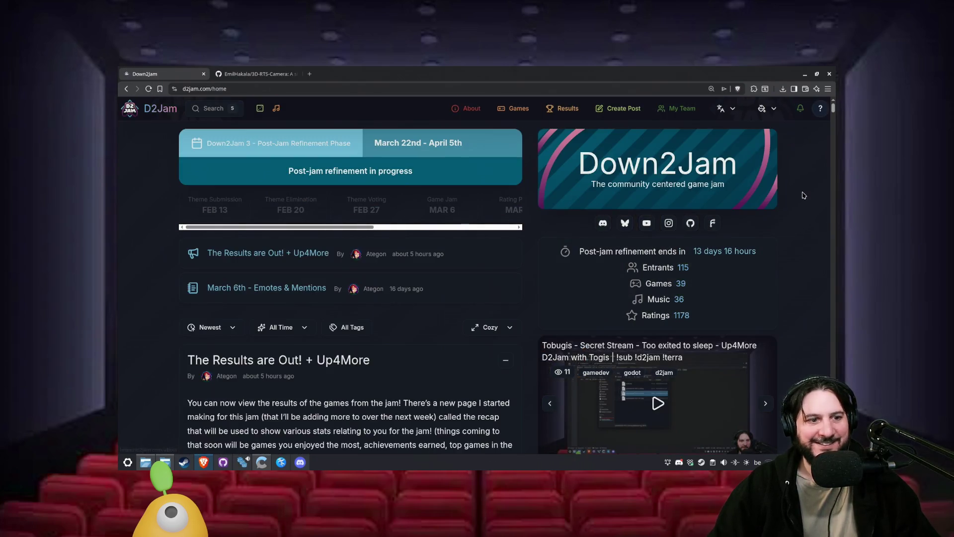
{"action": "left_click", "coordinate": [805, 73]}
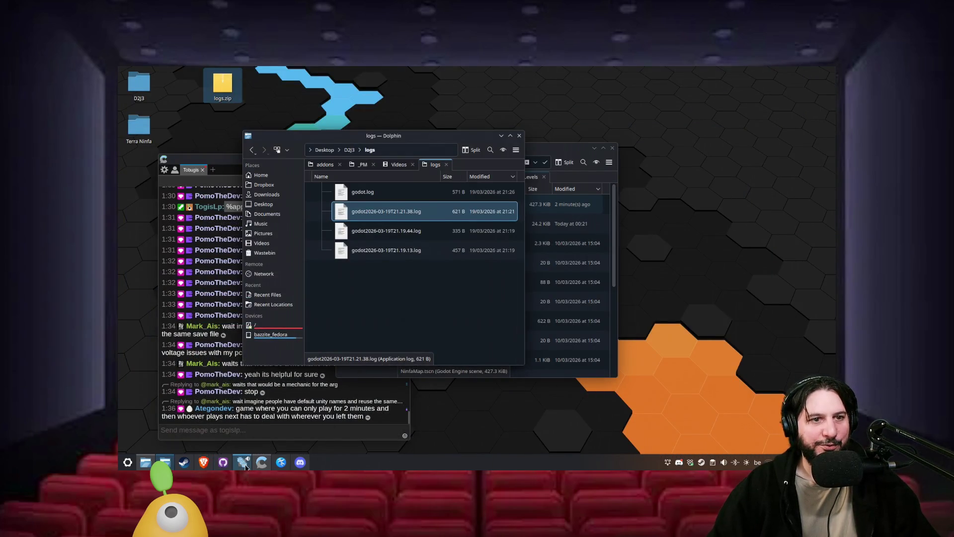
- Close the logs folder window and rename logs.zip to 'Pomo crash Terra Ninfa'
{"action": "left_click", "coordinate": [519, 135]}
{"action": "right_click", "coordinate": [228, 93]}
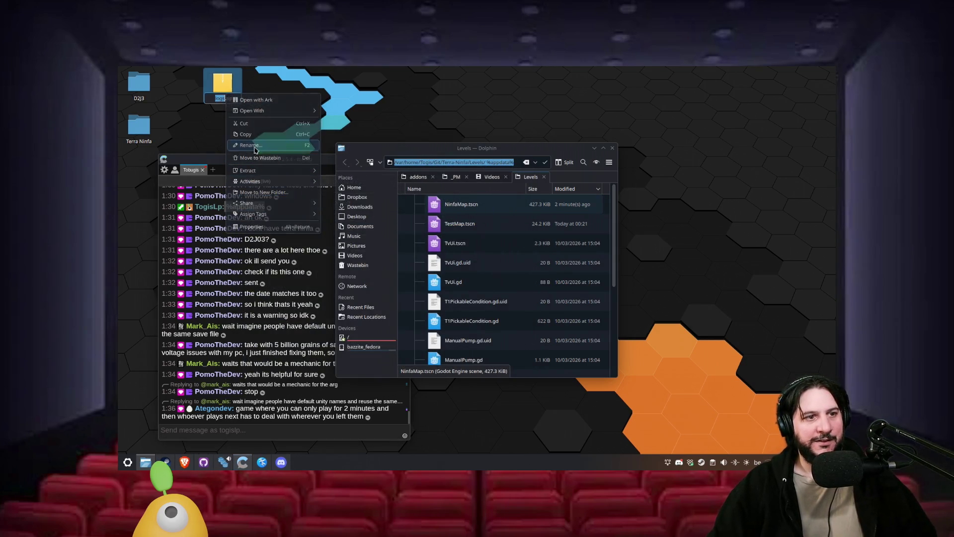
{"action": "left_click", "coordinate": [246, 134]}
{"action": "type", "text": "Pomo crash Terralogs.zip"}
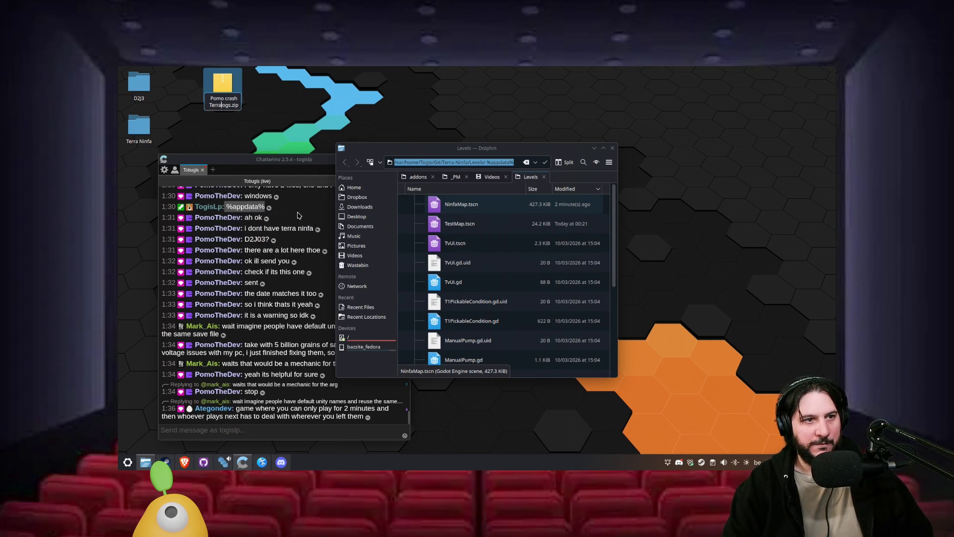
{"action": "type", "text": " Terra Ninfa"}
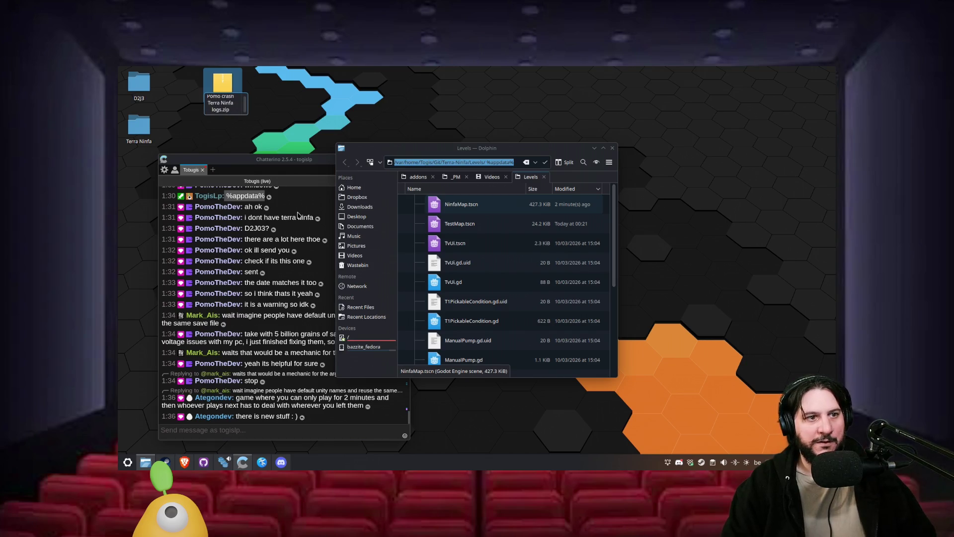
{"action": "key", "text": "Return"}
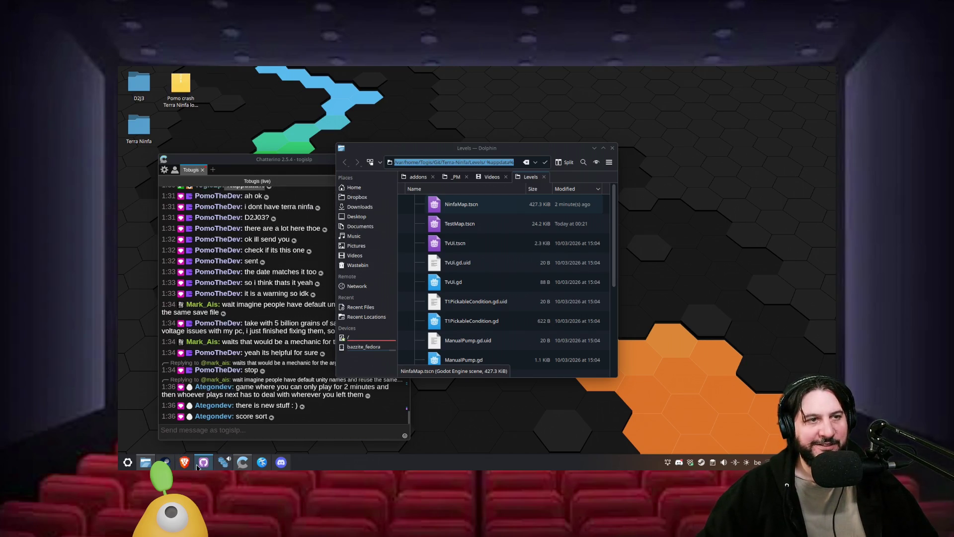
- Bring the Brave window with the Down2Jam home page back to the front
{"action": "mouse_move", "coordinate": [198, 466]}
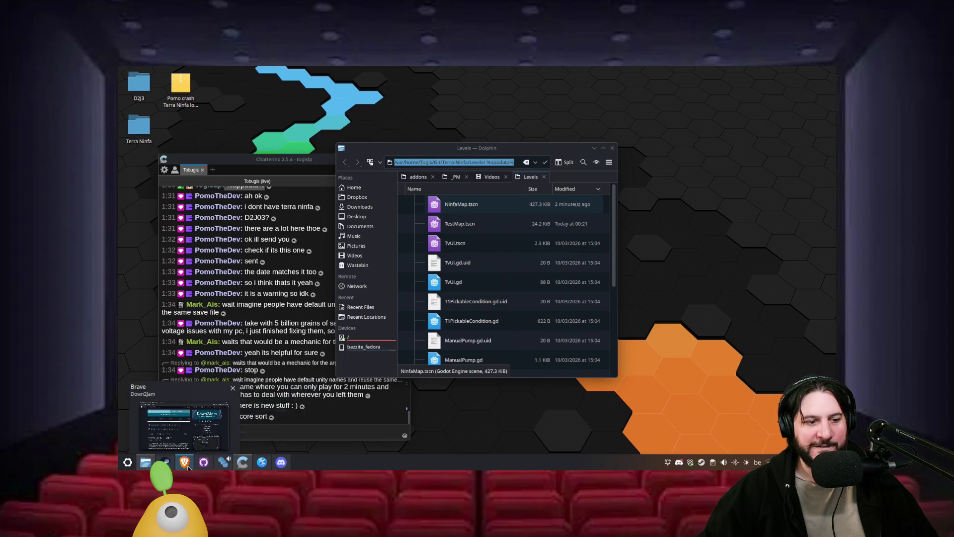
{"action": "left_click", "coordinate": [188, 467]}
{"action": "scroll", "coordinate": [302, 242], "scroll_direction": "down", "scroll_amount": 5}
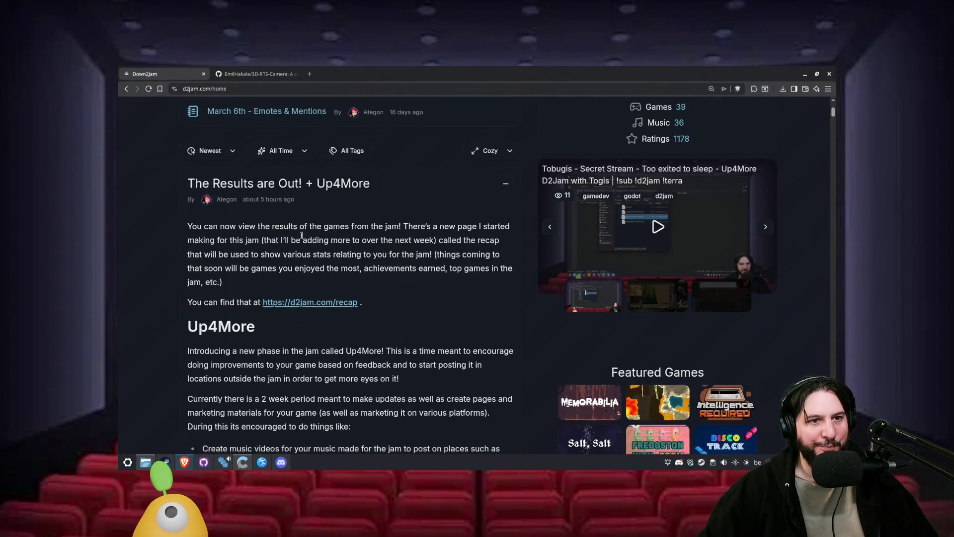
{"action": "scroll", "coordinate": [193, 275], "scroll_direction": "up", "scroll_amount": 3}
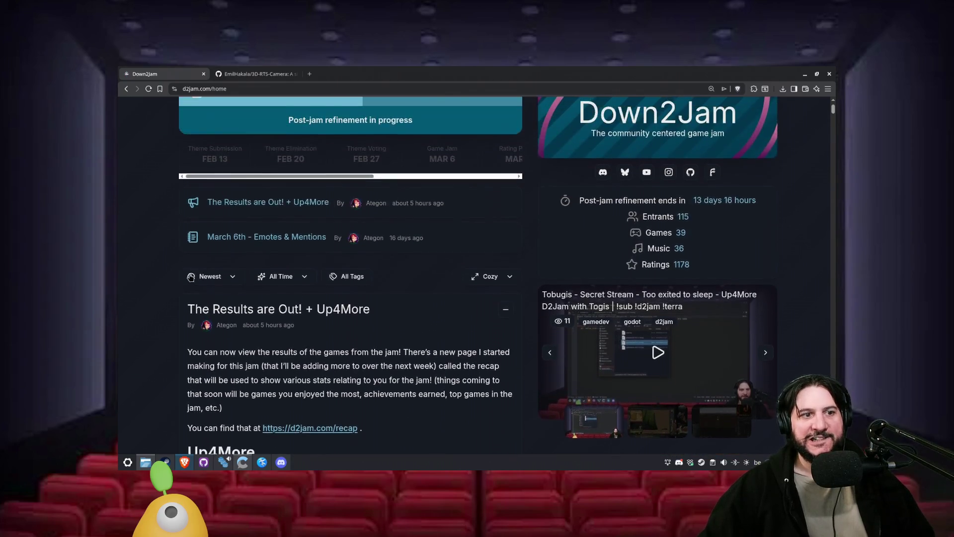
- Open the Down2Jam Results recap and open Games in a background tab
{"action": "scroll", "coordinate": [192, 275], "scroll_direction": "up", "scroll_amount": 1}
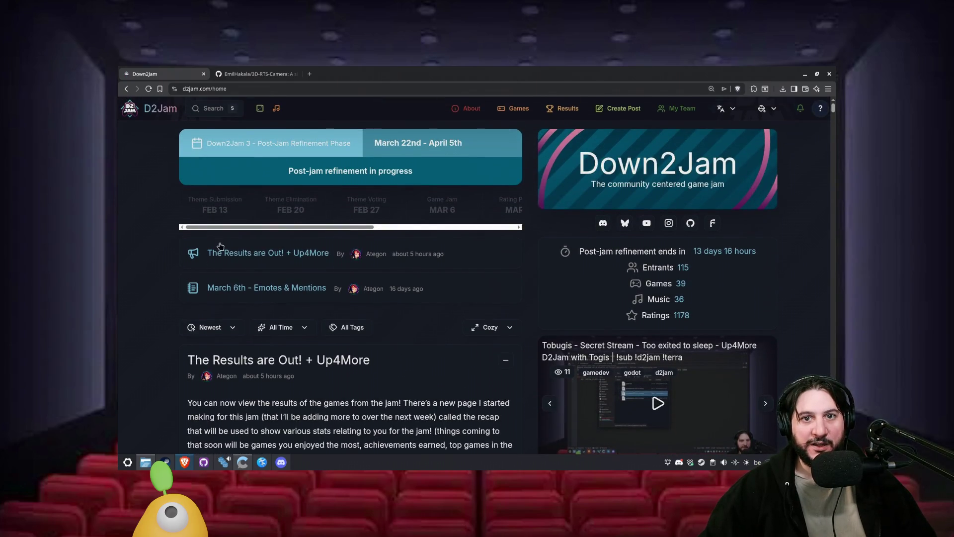
{"action": "left_click", "coordinate": [566, 110]}
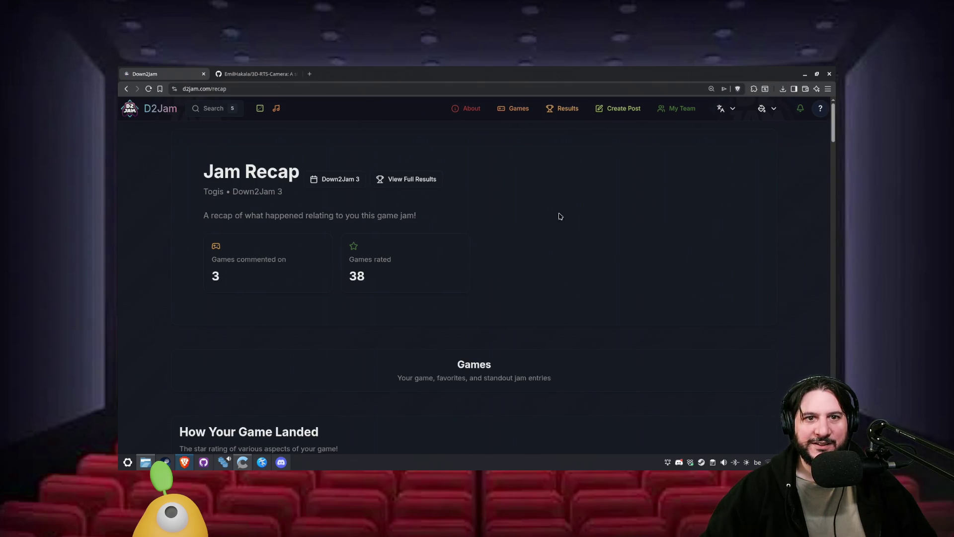
{"action": "middle_click", "coordinate": [514, 109]}
- Scroll through Terra Ninfa's jam recap stats, then switch to the games listing tab
{"action": "scroll", "coordinate": [616, 278], "scroll_direction": "down", "scroll_amount": 1}
{"action": "scroll", "coordinate": [617, 278], "scroll_direction": "down", "scroll_amount": 3}
{"action": "scroll", "coordinate": [334, 214], "scroll_direction": "down", "scroll_amount": 3}
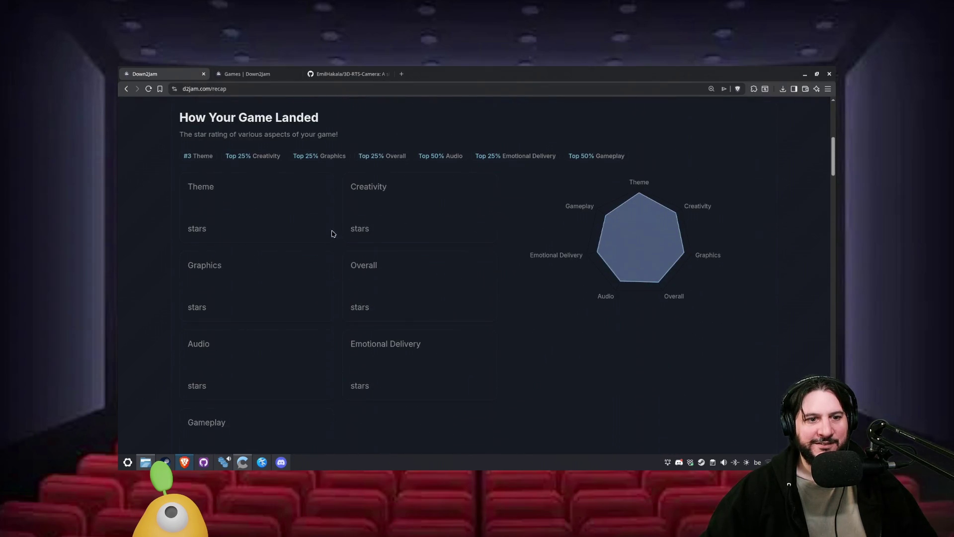
{"action": "scroll", "coordinate": [440, 334], "scroll_direction": "down", "scroll_amount": 2}
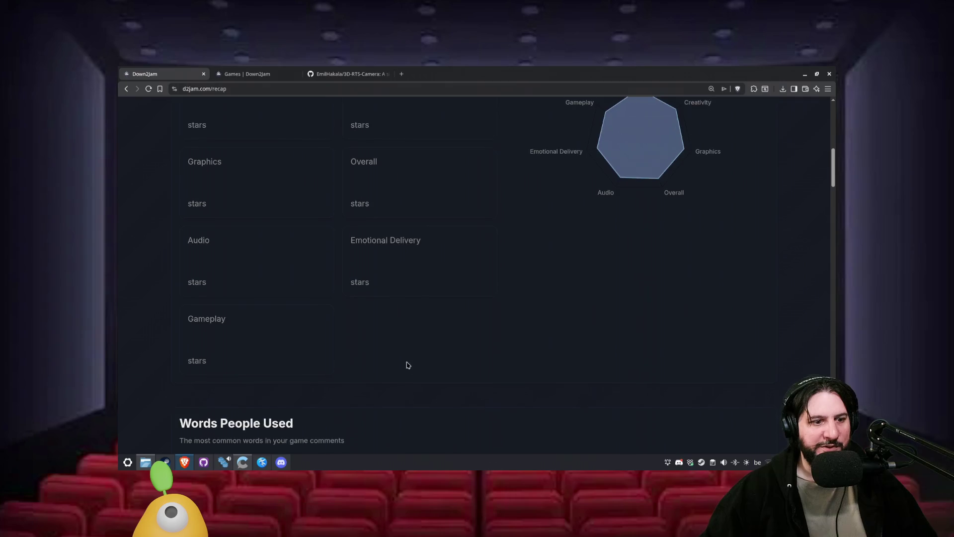
{"action": "scroll", "coordinate": [404, 324], "scroll_direction": "down", "scroll_amount": 6}
{"action": "scroll", "coordinate": [404, 323], "scroll_direction": "down", "scroll_amount": 6}
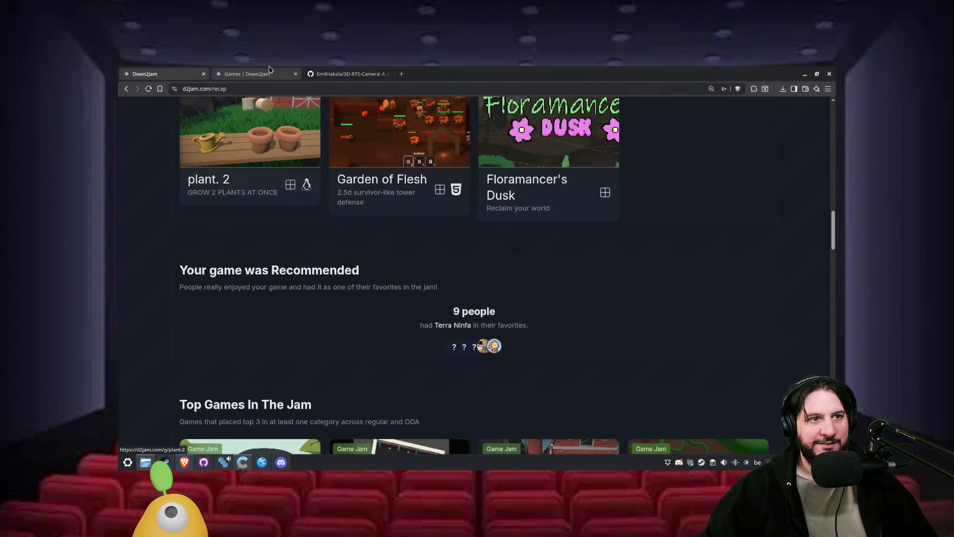
{"action": "left_click", "coordinate": [256, 75]}
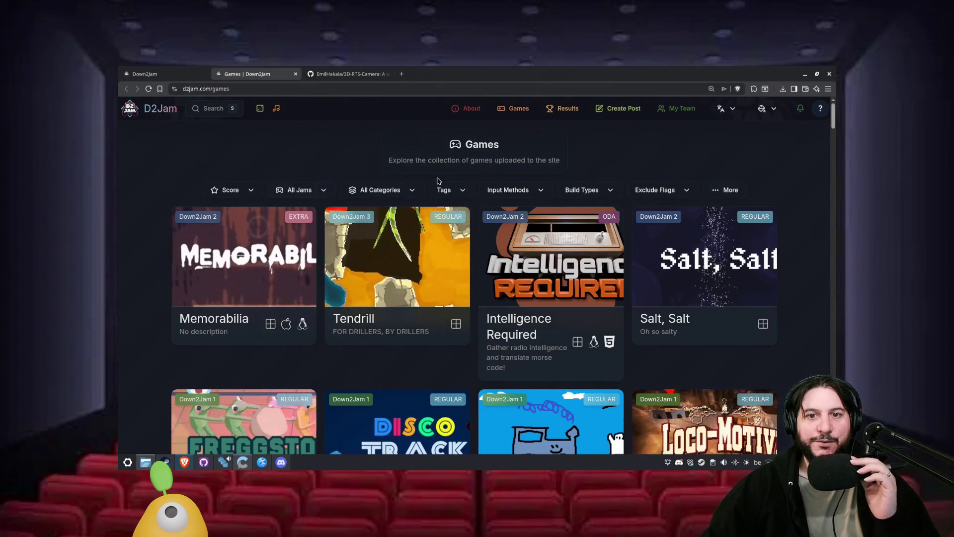
- Change the games listing sort from Score to Random
{"action": "left_click", "coordinate": [718, 192]}
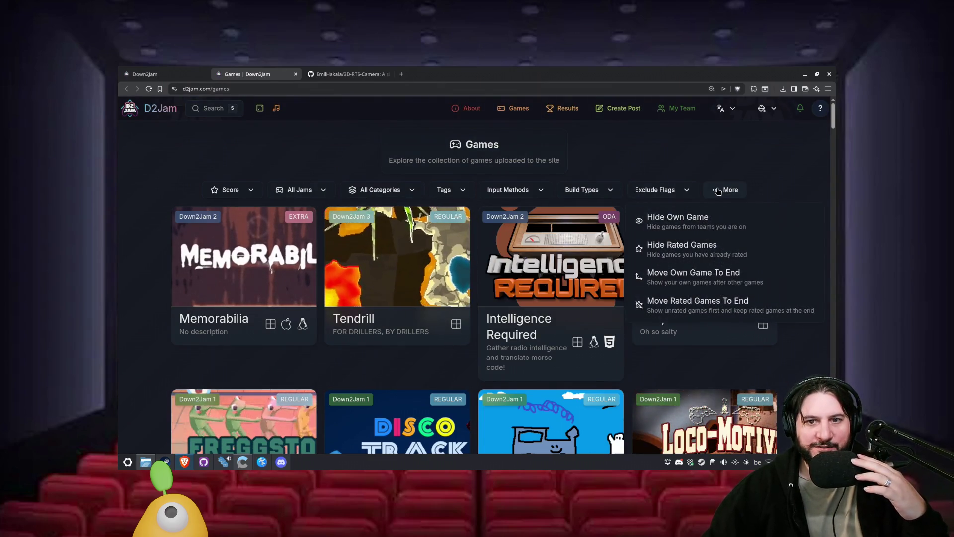
{"action": "left_click", "coordinate": [718, 192]}
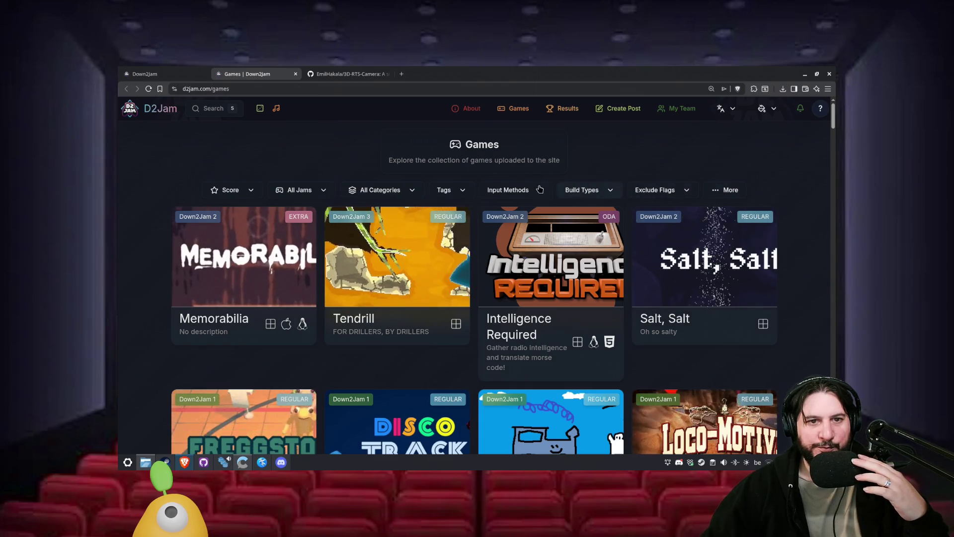
{"action": "left_click", "coordinate": [233, 190]}
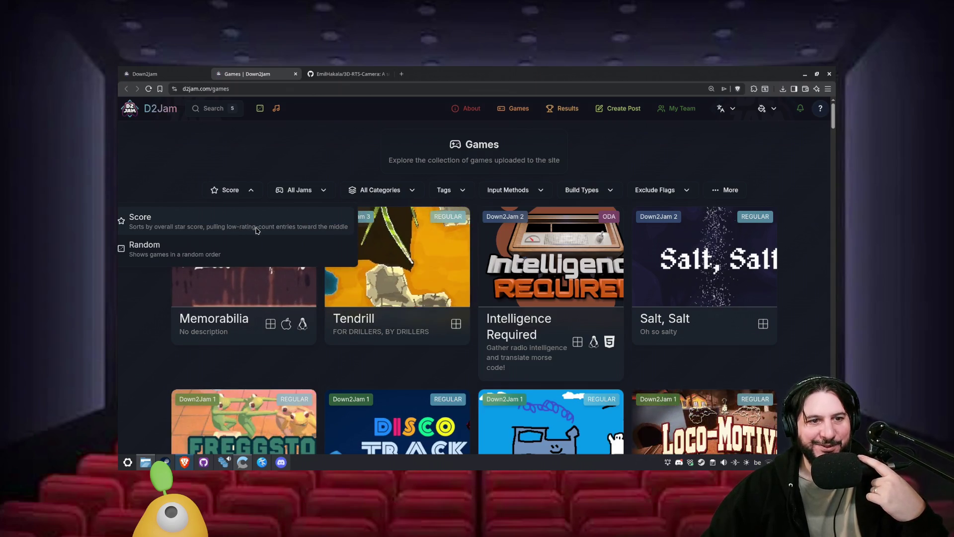
{"action": "left_click", "coordinate": [255, 230]}
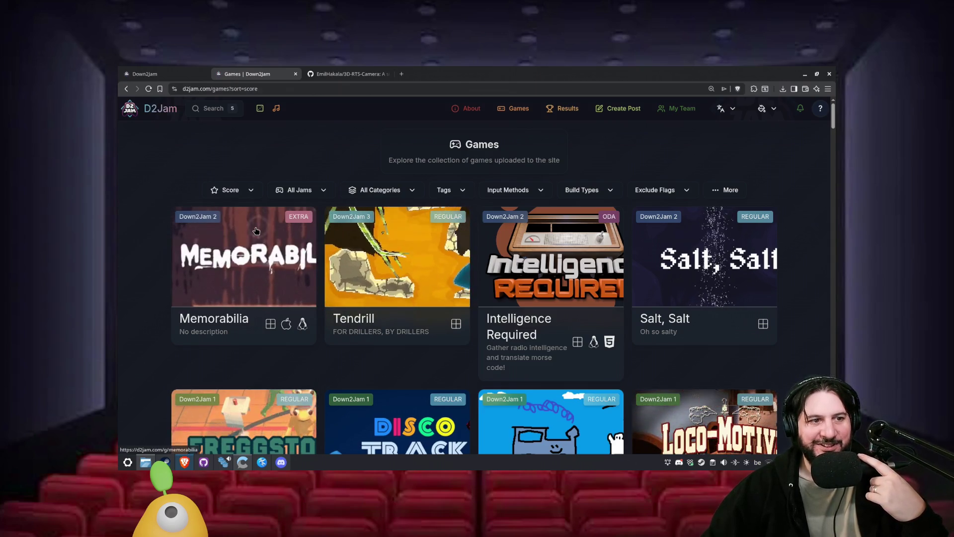
{"action": "left_click", "coordinate": [238, 191]}
{"action": "left_click", "coordinate": [189, 225]}
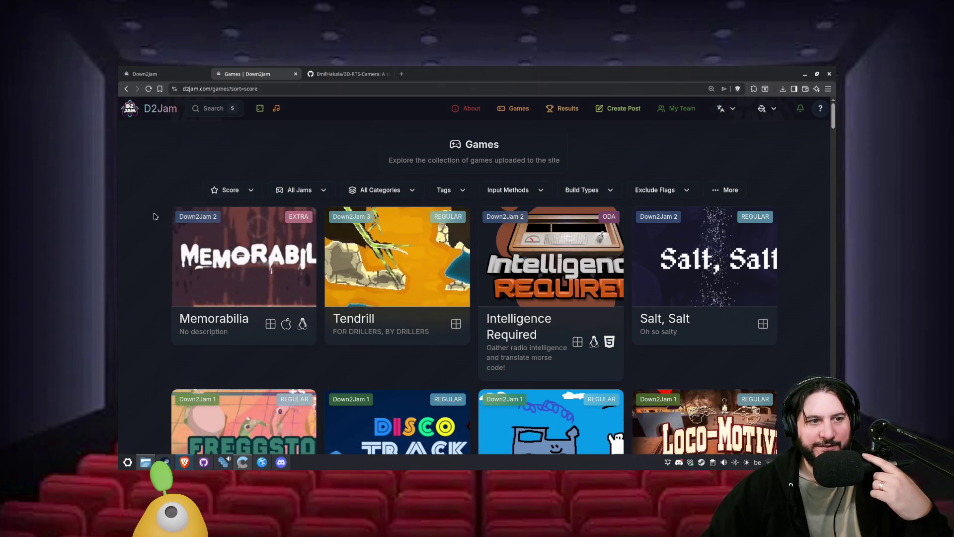
{"action": "left_click", "coordinate": [233, 191]}
{"action": "left_click", "coordinate": [154, 241]}
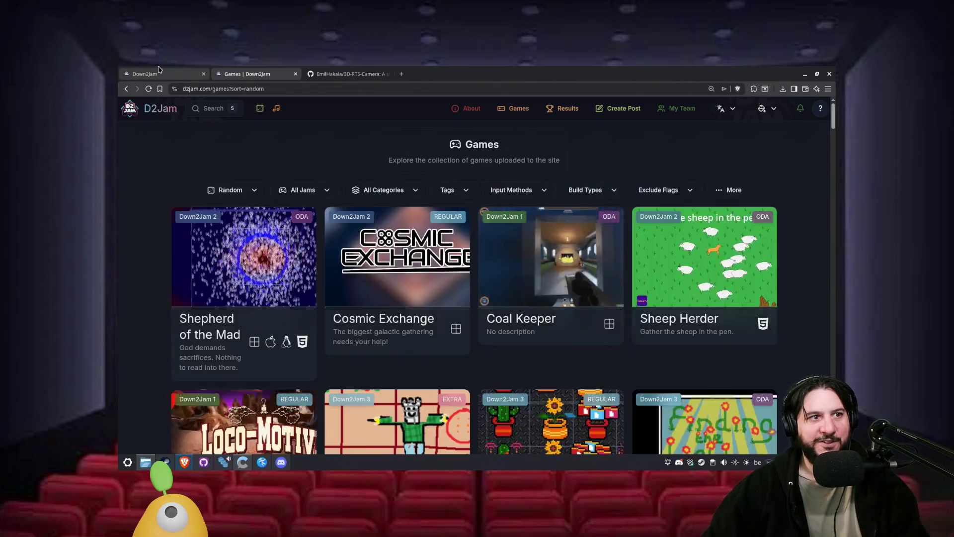
- Return to the recap tab to view Terra Ninfa's category rankings
{"action": "key", "text": "ctrl+Page_Up"}
{"action": "scroll", "coordinate": [341, 273], "scroll_direction": "up", "scroll_amount": 4}
{"action": "scroll", "coordinate": [346, 275], "scroll_direction": "up", "scroll_amount": 8}
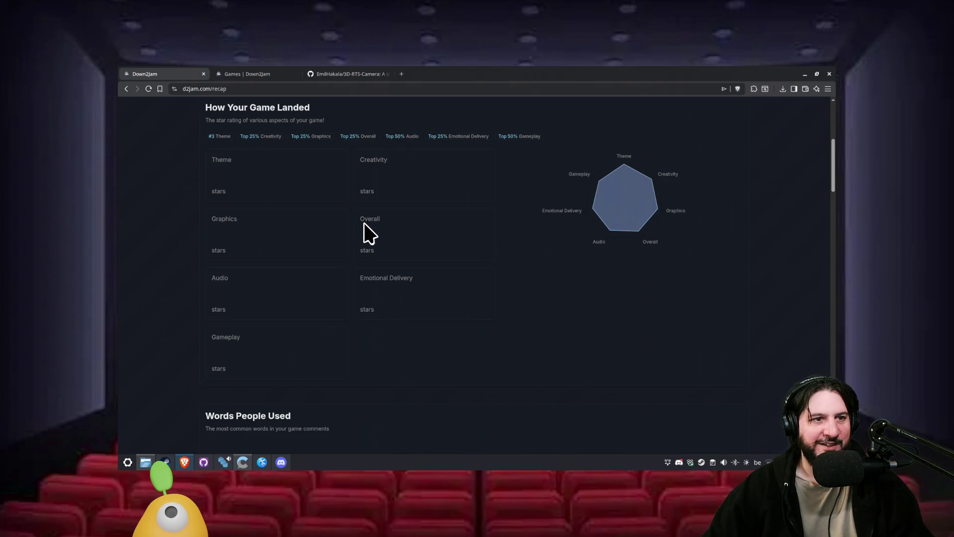
- Select the recap rating cards to reveal scores from Theme 4.58 to Gameplay 3.97
{"action": "mouse_move", "coordinate": [214, 170]}
{"action": "left_mouse_down"}
{"action": "mouse_move", "coordinate": [265, 218]}
{"action": "mouse_move", "coordinate": [262, 205]}
{"action": "mouse_move", "coordinate": [342, 373]}
{"action": "mouse_move", "coordinate": [326, 396]}
{"action": "left_mouse_up"}
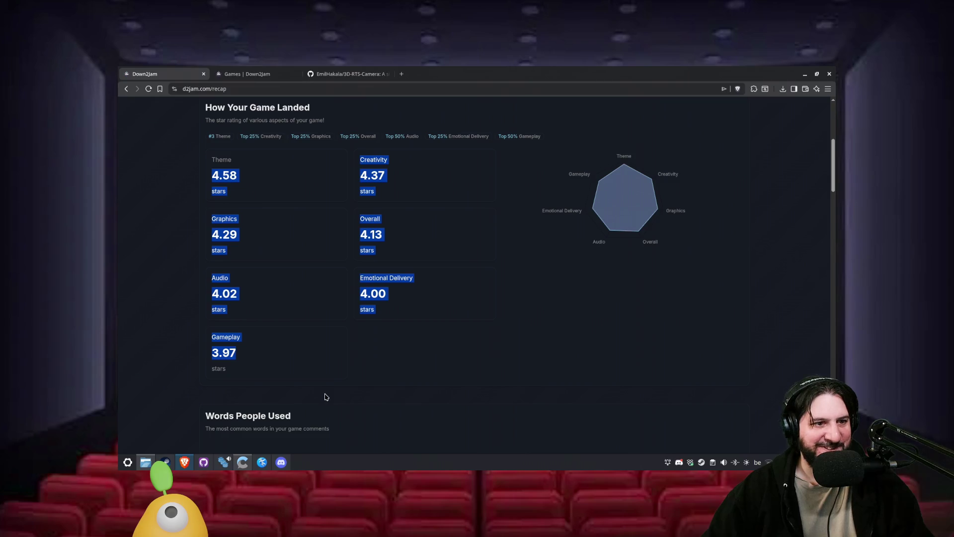
{"action": "mouse_move", "coordinate": [233, 149]}
{"action": "left_mouse_down"}
{"action": "mouse_move", "coordinate": [247, 207]}
{"action": "mouse_move", "coordinate": [230, 211]}
{"action": "mouse_move", "coordinate": [292, 385]}
{"action": "left_mouse_up"}
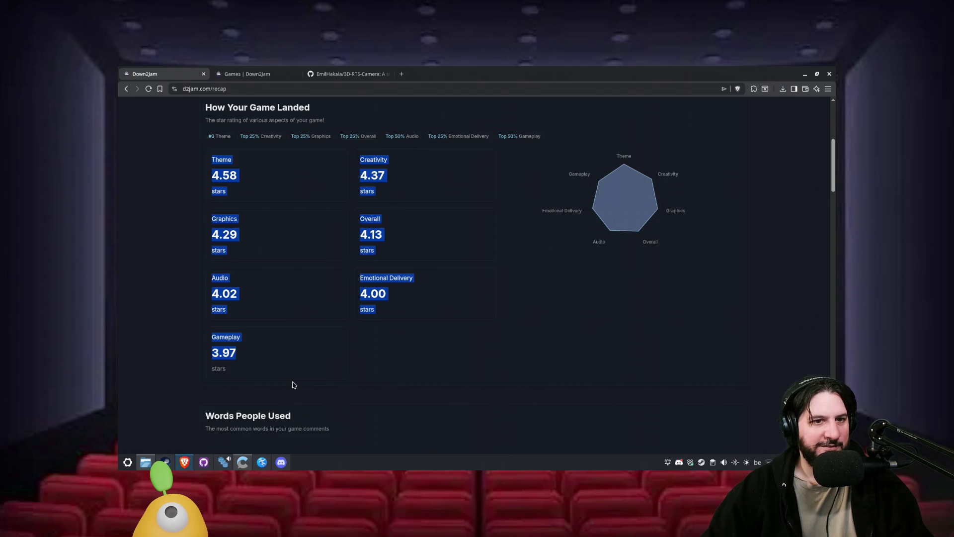
{"action": "left_click", "coordinate": [418, 348]}
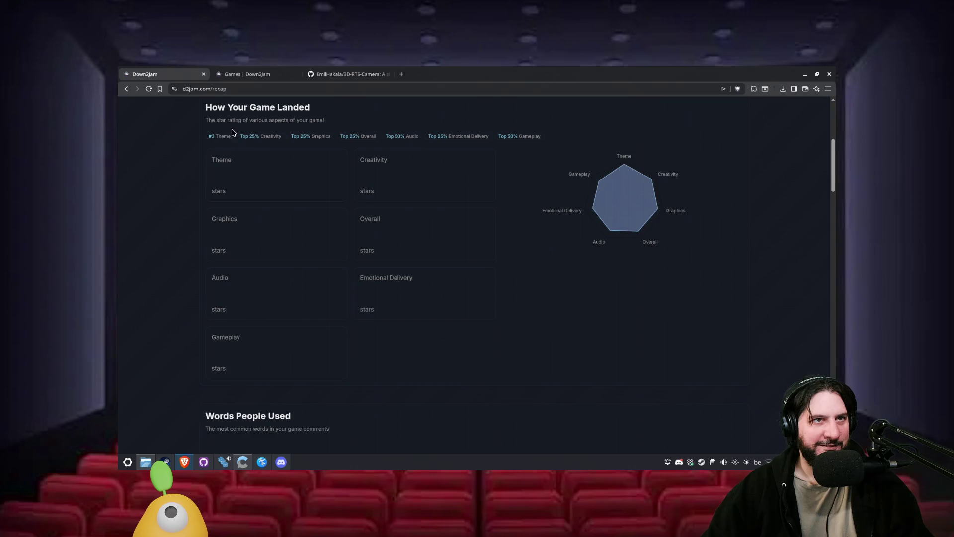
{"action": "mouse_move", "coordinate": [209, 149]}
{"action": "left_mouse_down"}
{"action": "mouse_move", "coordinate": [323, 353]}
{"action": "mouse_move", "coordinate": [316, 390]}
{"action": "left_mouse_up"}
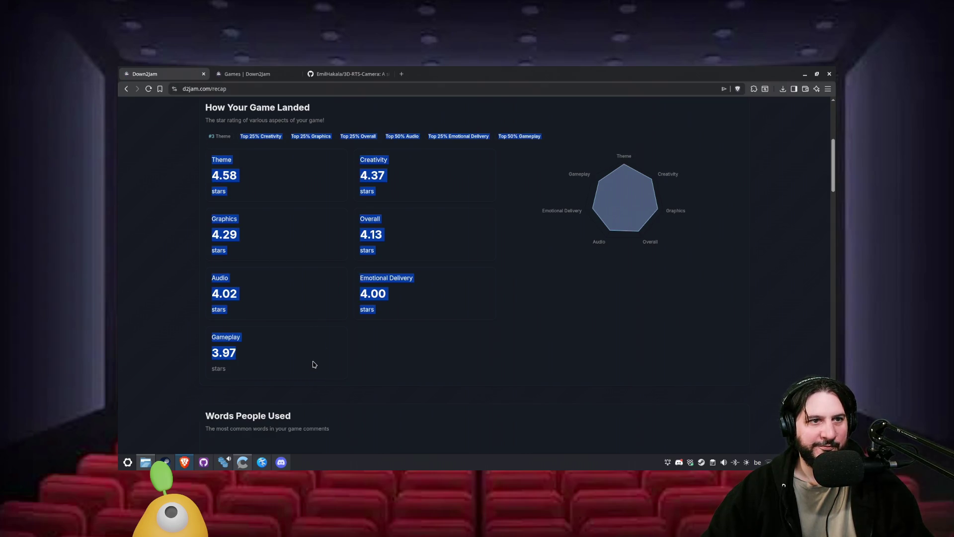
{"action": "left_click", "coordinate": [313, 364]}
- Sort the games listing by Score again and return to the recap
{"action": "left_click", "coordinate": [246, 74]}
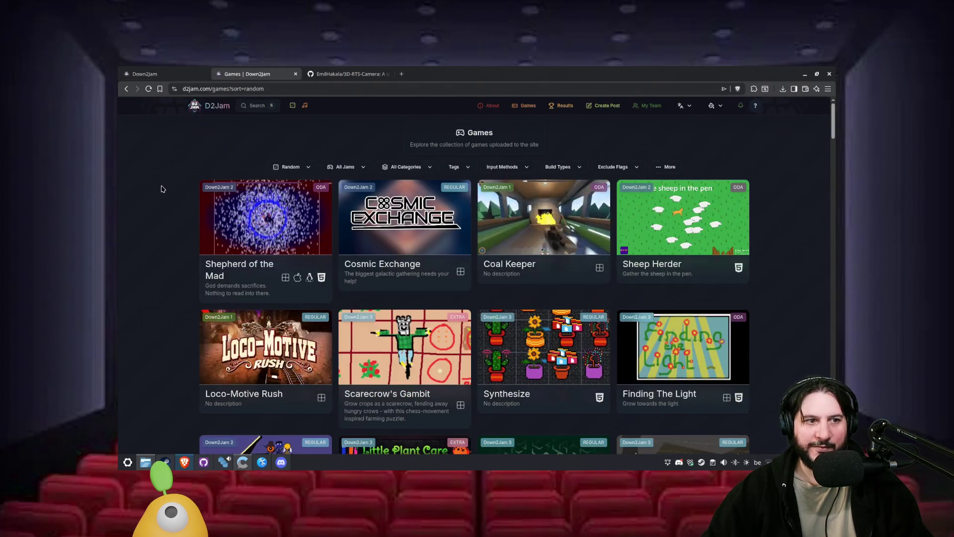
{"action": "left_click", "coordinate": [290, 166]}
{"action": "left_click", "coordinate": [289, 191]}
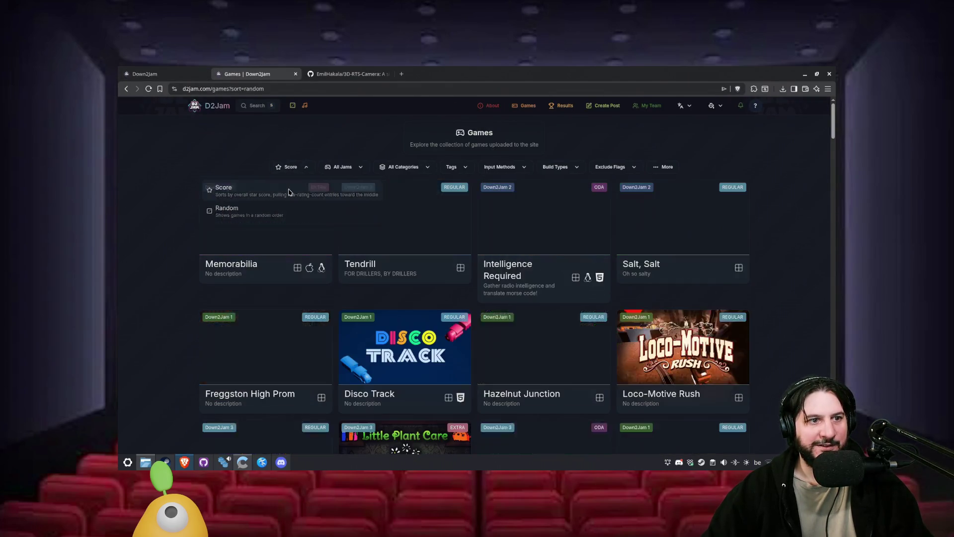
{"action": "left_click", "coordinate": [347, 73]}
{"action": "left_click", "coordinate": [149, 74]}
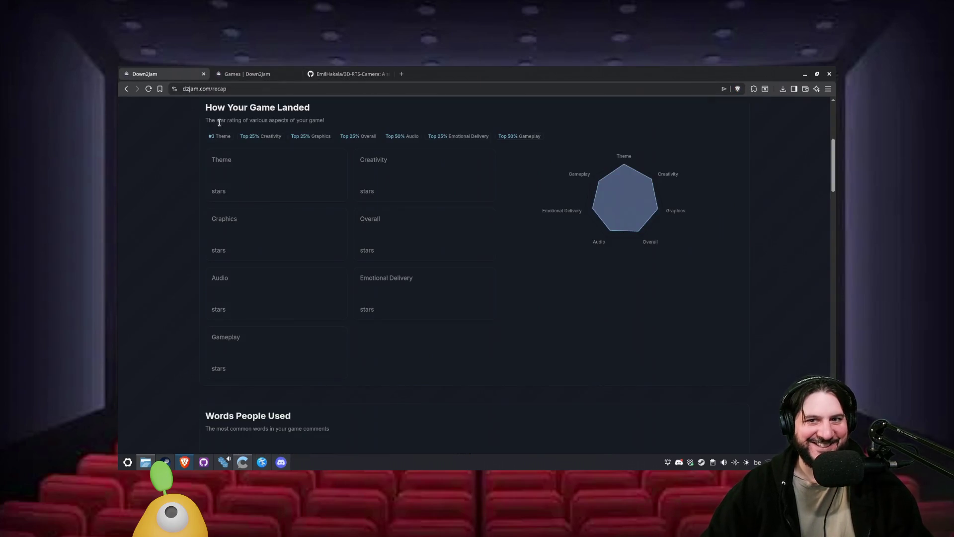
- Open DevTools on the recap page, enlarge the Console and inspect the chart size warning
{"action": "right_click", "coordinate": [216, 171]}
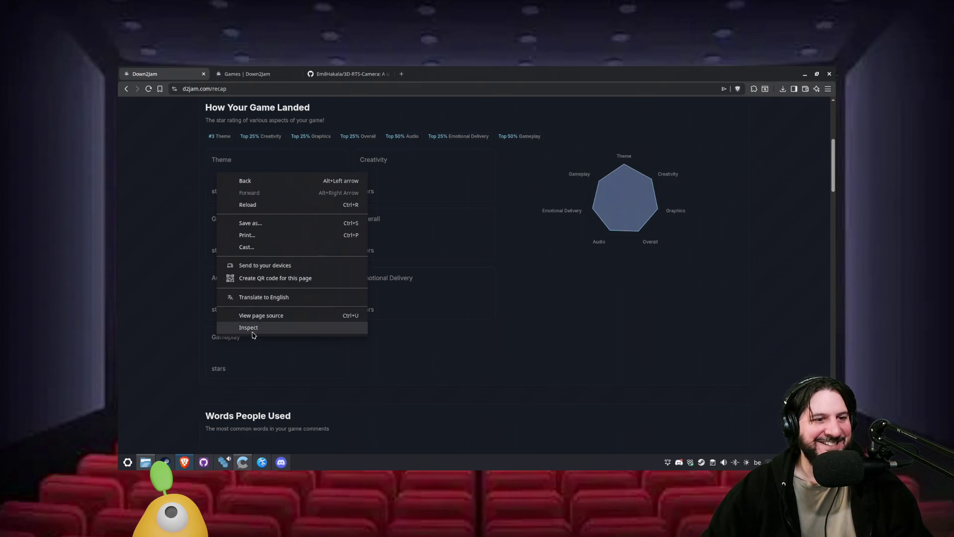
{"action": "left_click", "coordinate": [252, 330]}
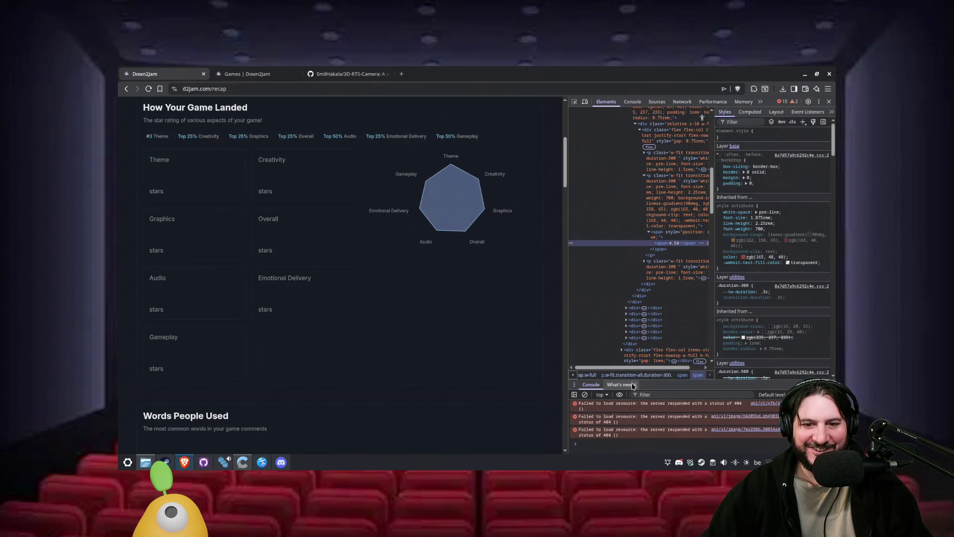
{"action": "left_click_drag", "start_coordinate": [649, 381], "coordinate": [663, 162]}
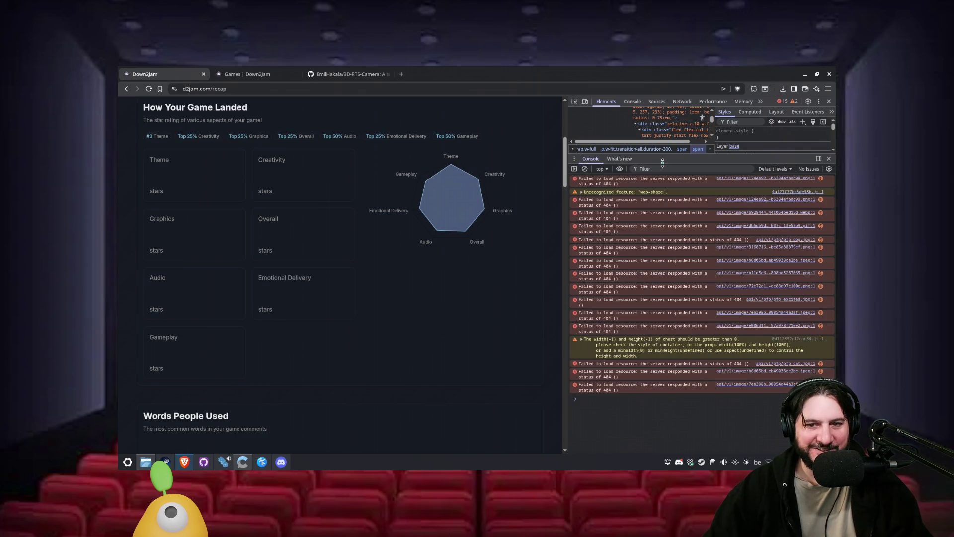
{"action": "left_click_drag", "start_coordinate": [663, 162], "coordinate": [665, 160]}
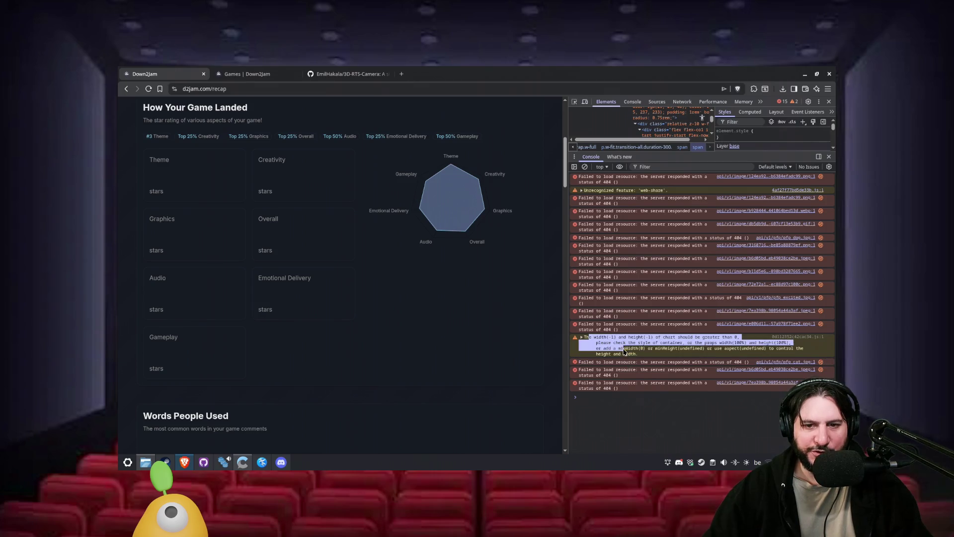
{"action": "left_click", "coordinate": [638, 349]}
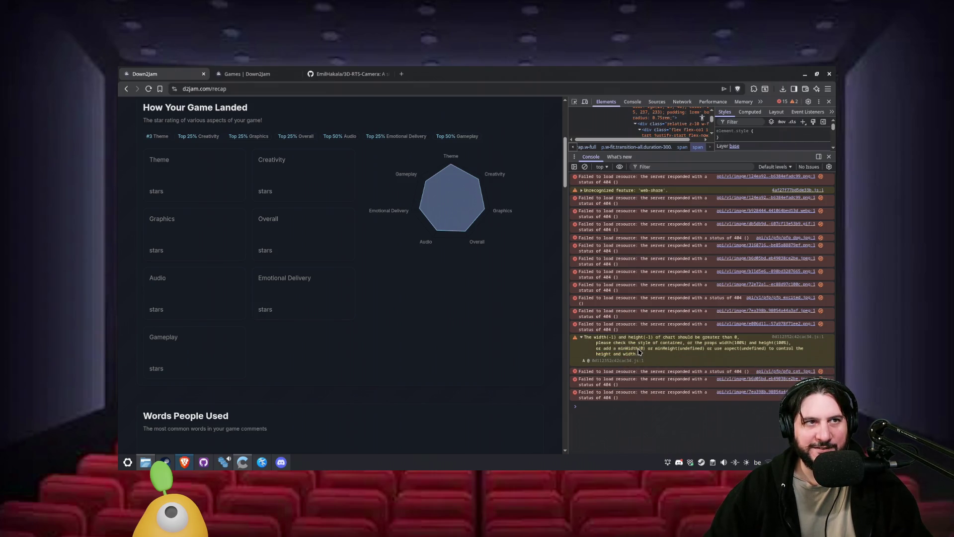
{"action": "left_click", "coordinate": [639, 351]}
- Close the Console and DevTools, then show the 3D-RTS-Camera repository tab
{"action": "left_click", "coordinate": [829, 157]}
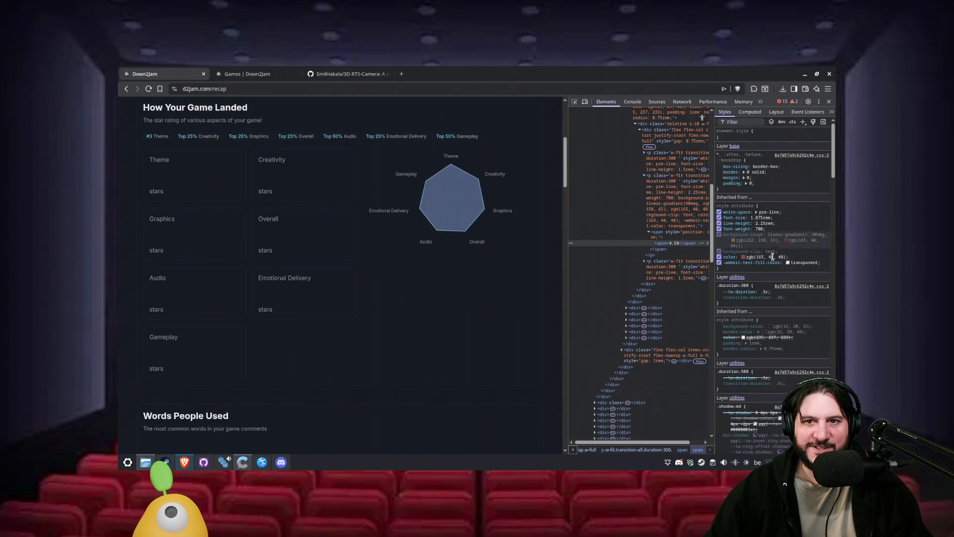
{"action": "left_click", "coordinate": [829, 101]}
{"action": "scroll", "coordinate": [198, 198], "scroll_direction": "up", "scroll_amount": 3}
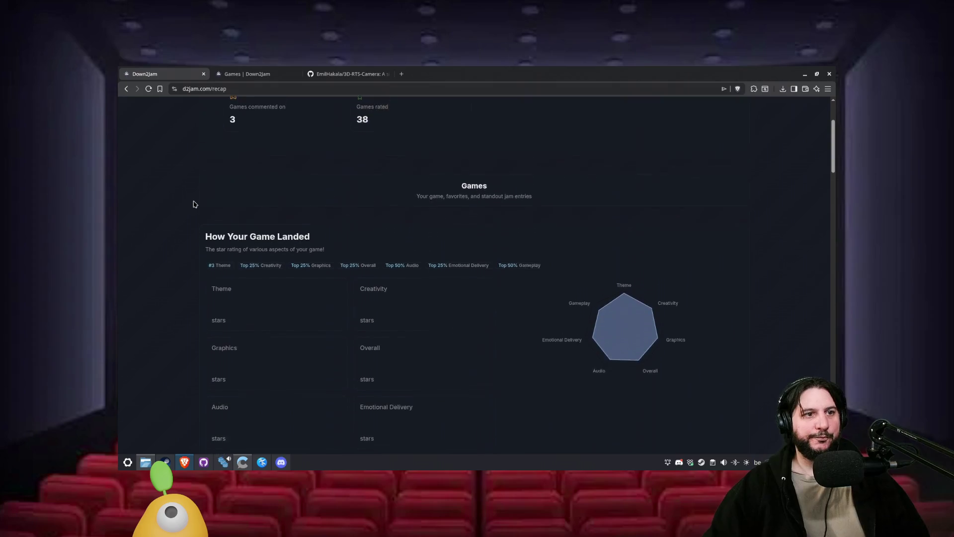
{"action": "left_click", "coordinate": [377, 75]}
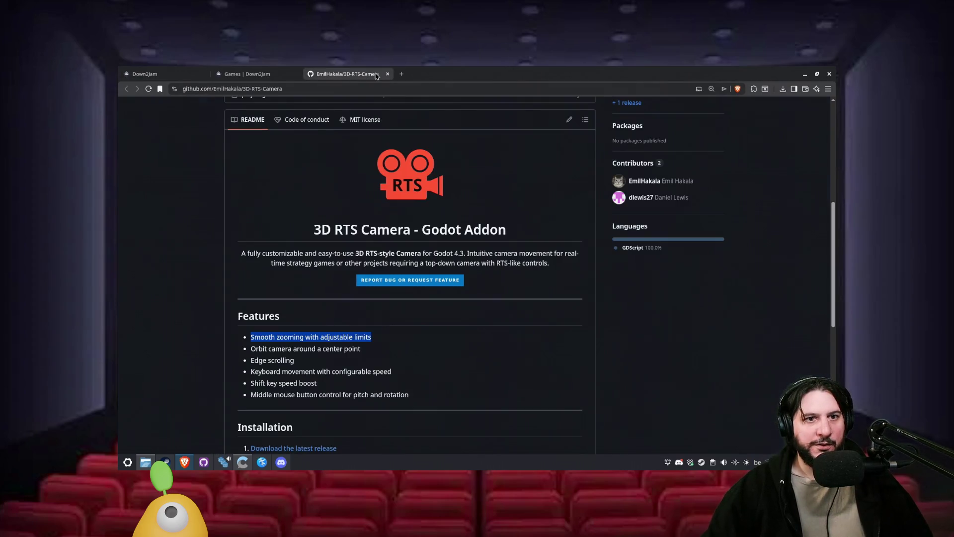
- Run the Terra Ninfa project from Godot maximized and start a game
{"action": "left_click", "coordinate": [262, 462]}
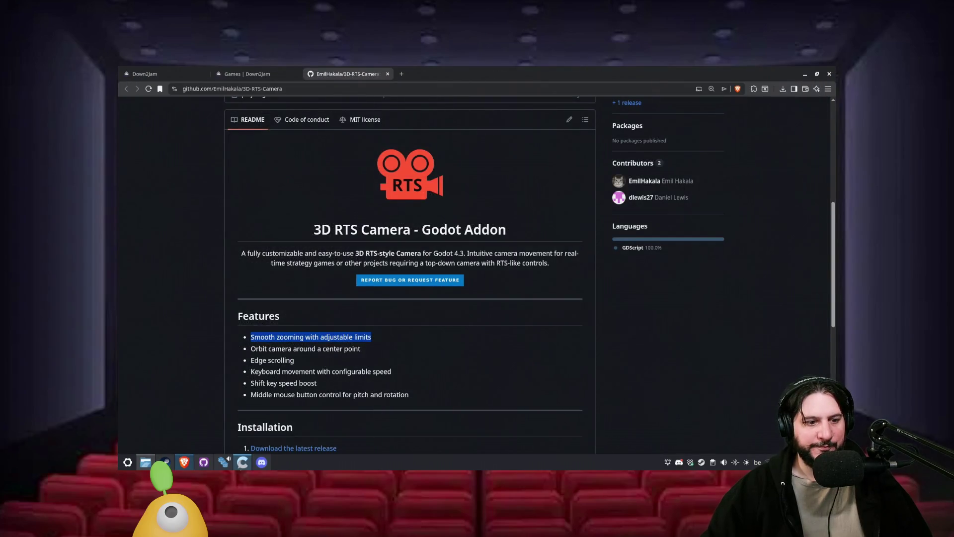
{"action": "left_click", "coordinate": [221, 463]}
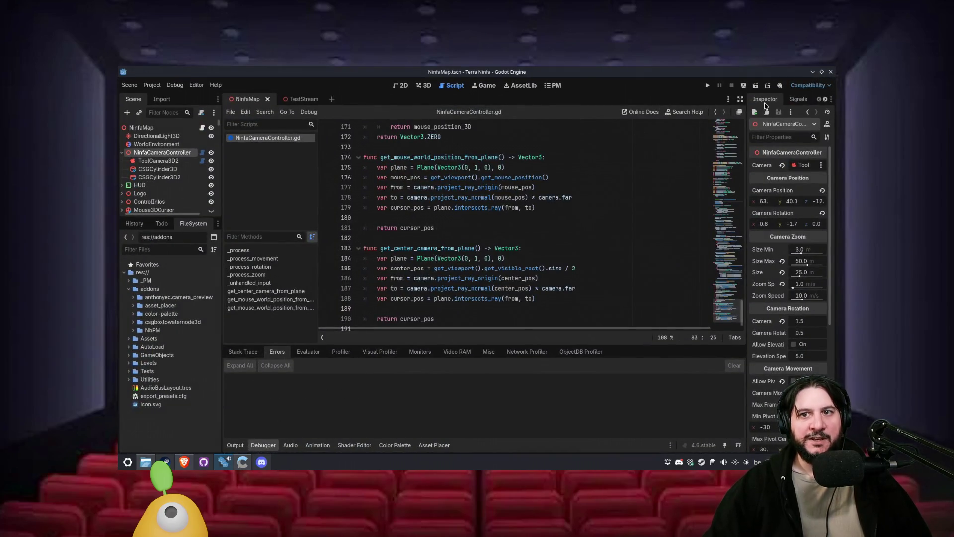
{"action": "left_click", "coordinate": [707, 85]}
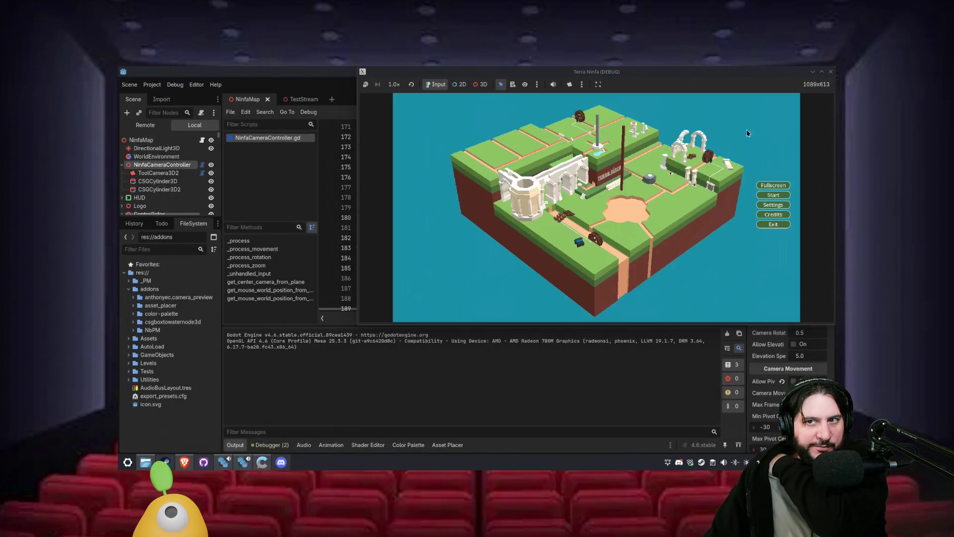
{"action": "left_click", "coordinate": [822, 72]}
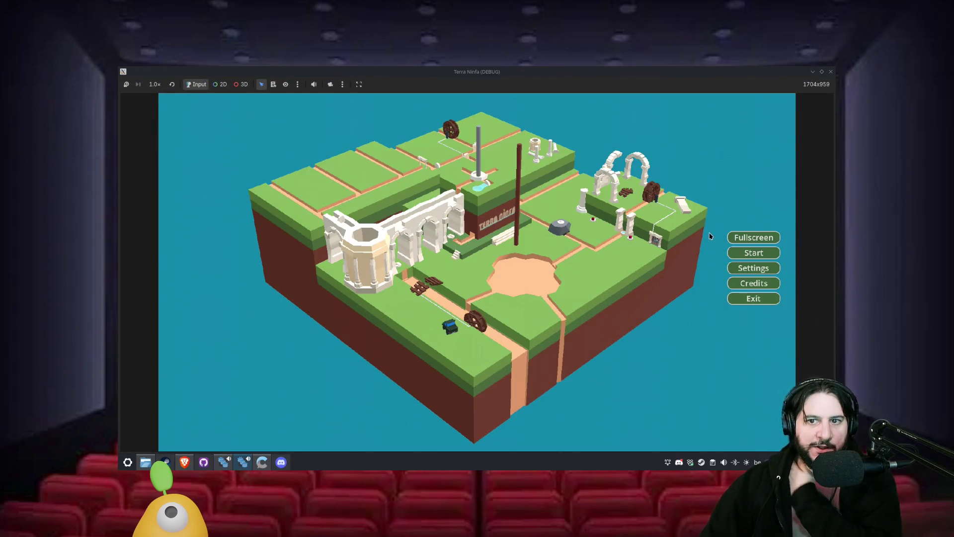
{"action": "left_click", "coordinate": [737, 256]}
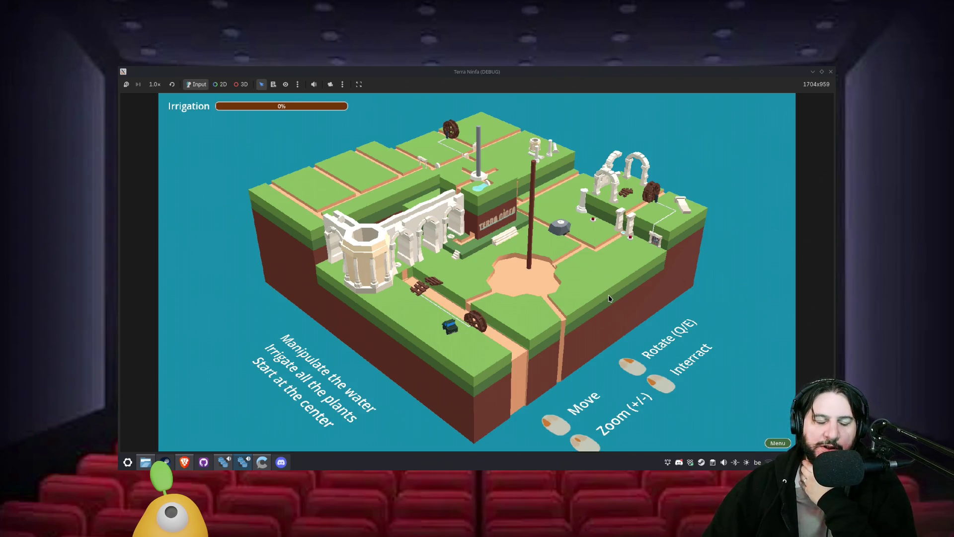
- Rotate the camera around the board with Q and middle-mouse drags, then close the game
{"action": "key", "text": "q"}
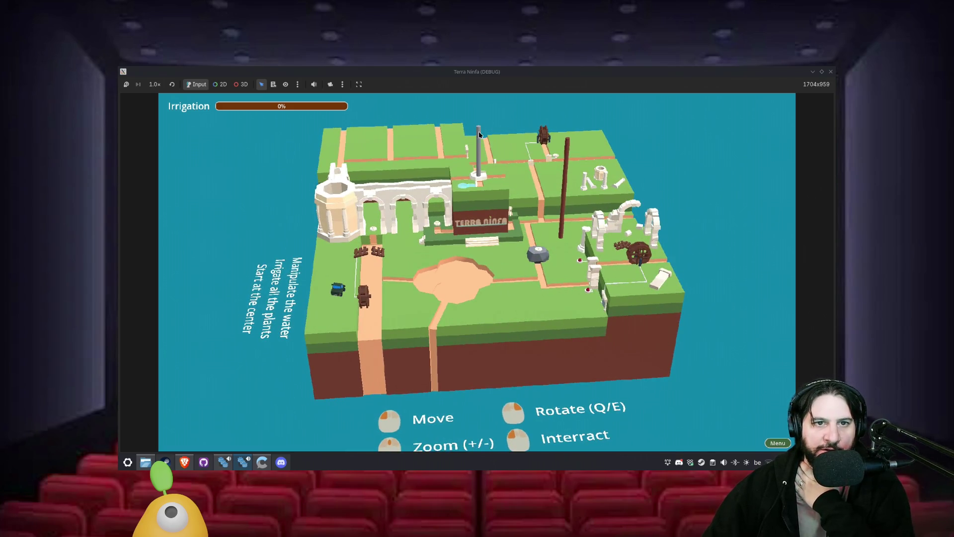
{"action": "key", "text": "q"}
{"action": "key", "text": "q"}
{"action": "key", "text": "q"}
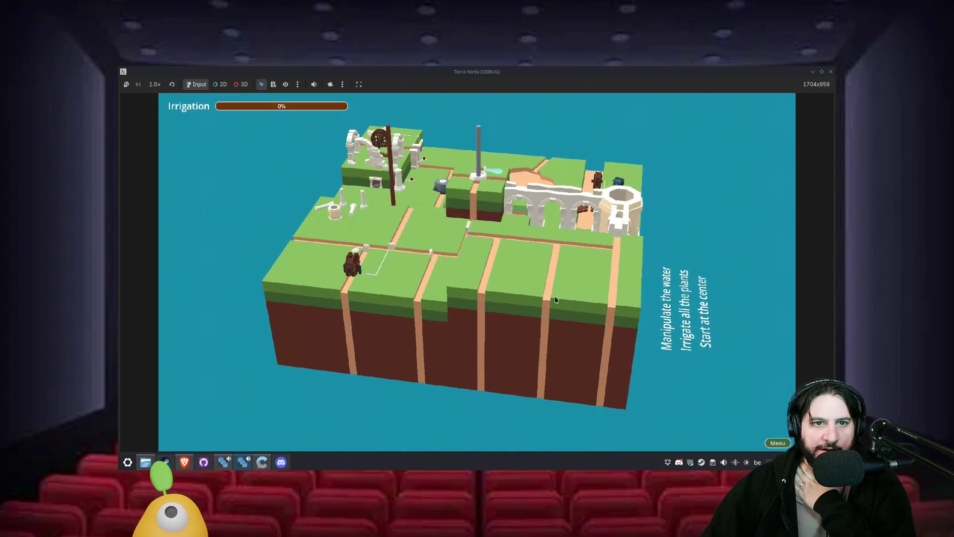
{"action": "mouse_move", "coordinate": [602, 214]}
{"action": "left_mouse_down"}
{"action": "mouse_move", "coordinate": [568, 237]}
{"action": "mouse_move", "coordinate": [388, 276]}
{"action": "left_mouse_up"}
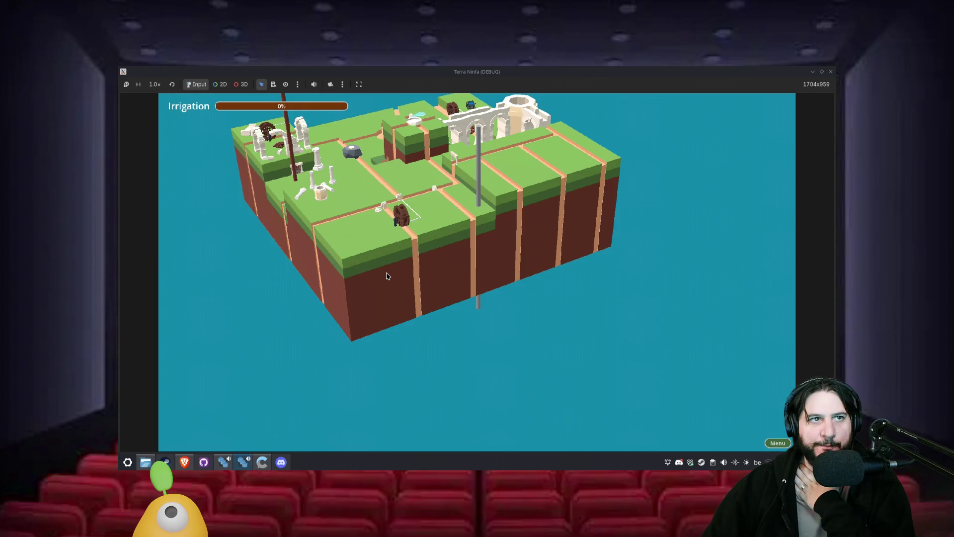
{"action": "left_click_drag", "start_coordinate": [387, 276], "coordinate": [528, 291]}
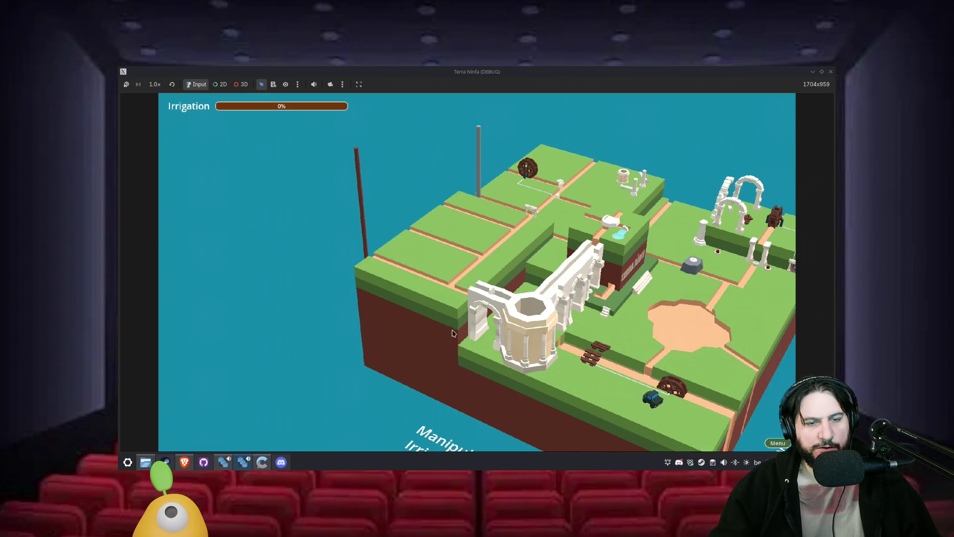
{"action": "mouse_move", "coordinate": [436, 335]}
{"action": "left_mouse_down"}
{"action": "mouse_move", "coordinate": [466, 335]}
{"action": "mouse_move", "coordinate": [382, 341]}
{"action": "mouse_move", "coordinate": [323, 332]}
{"action": "left_mouse_up"}
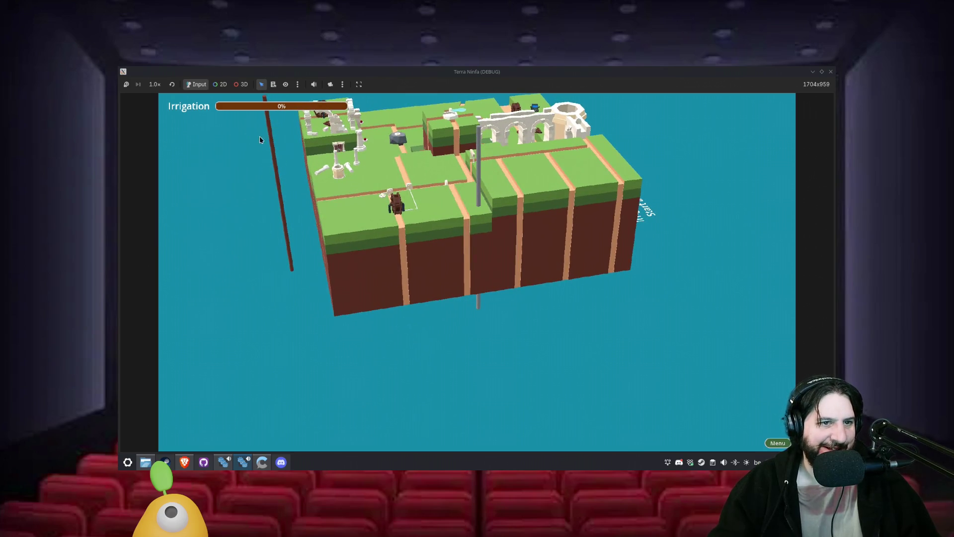
{"action": "mouse_move", "coordinate": [302, 273]}
{"action": "left_mouse_down"}
{"action": "mouse_move", "coordinate": [359, 288]}
{"action": "mouse_move", "coordinate": [473, 295]}
{"action": "left_mouse_up"}
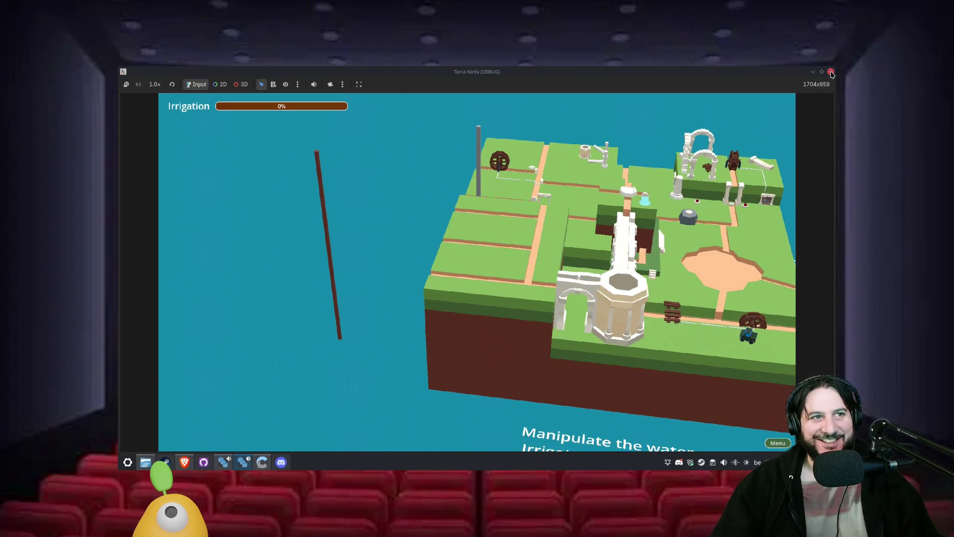
{"action": "left_click", "coordinate": [831, 73]}
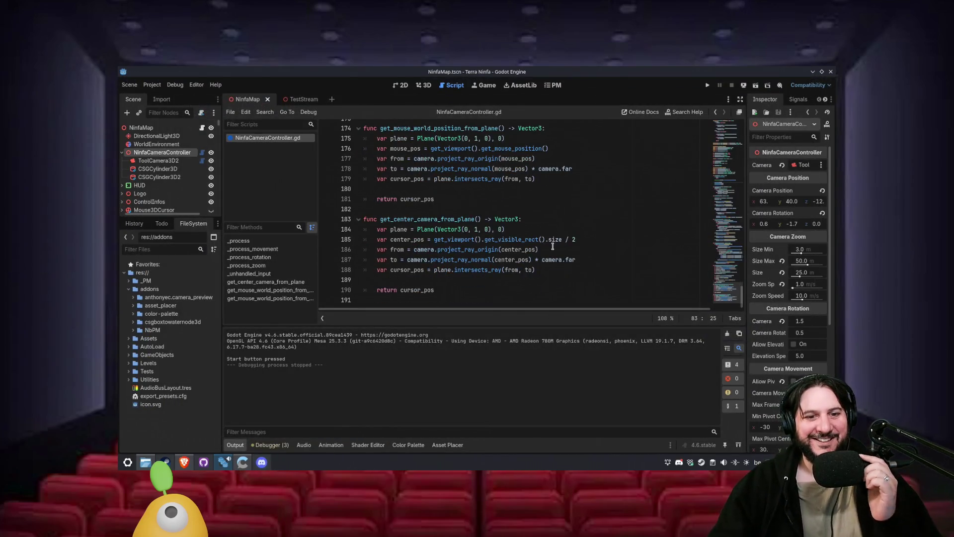
{"action": "left_click", "coordinate": [184, 462]}
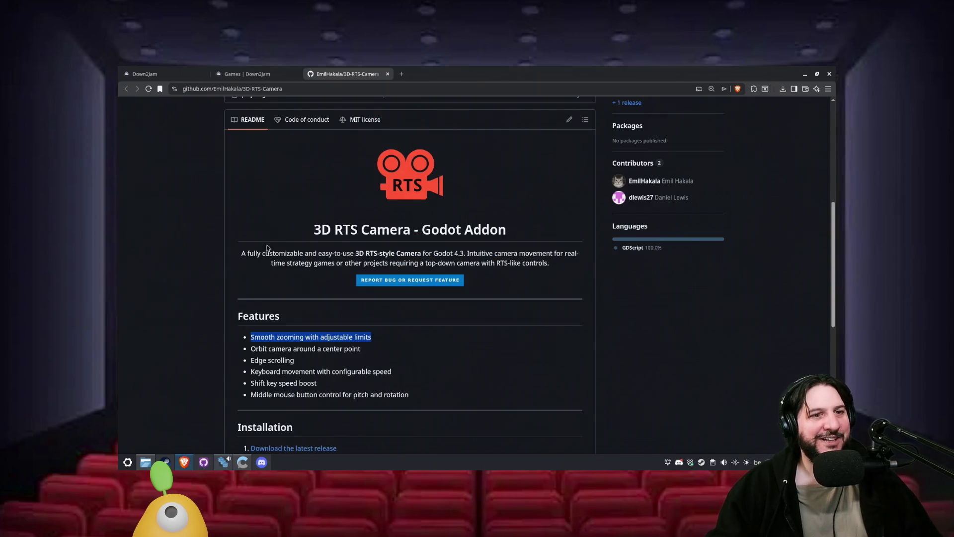
- Search for 'pivot', then search 'bing translate' and open Bing Translator
{"action": "left_click", "coordinate": [403, 73]}
{"action": "type", "text": "pivot"}
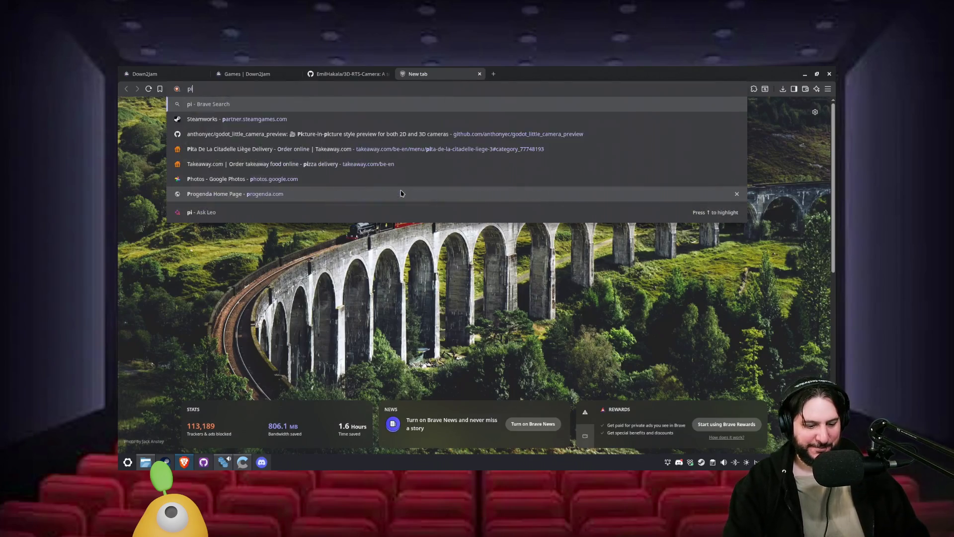
{"action": "key", "text": "Return"}
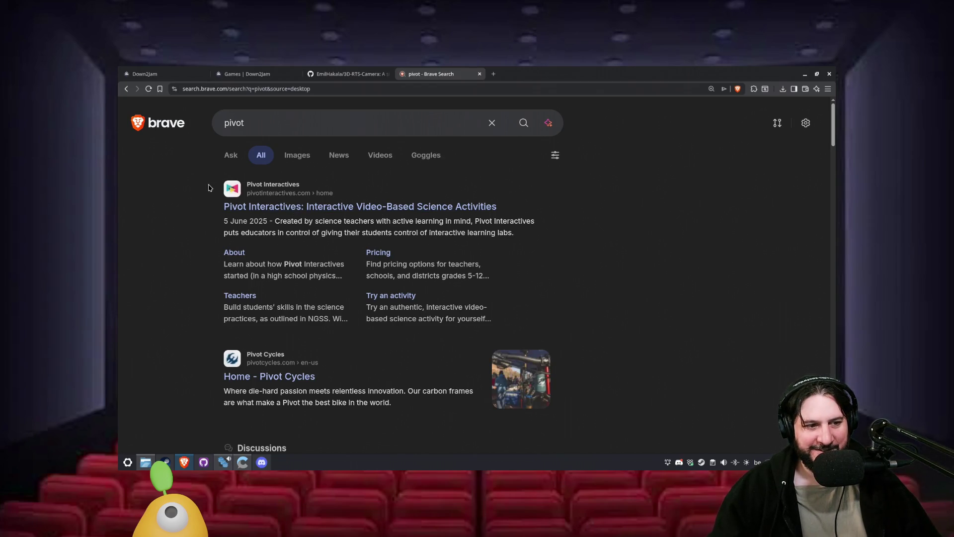
{"action": "left_click", "coordinate": [240, 128]}
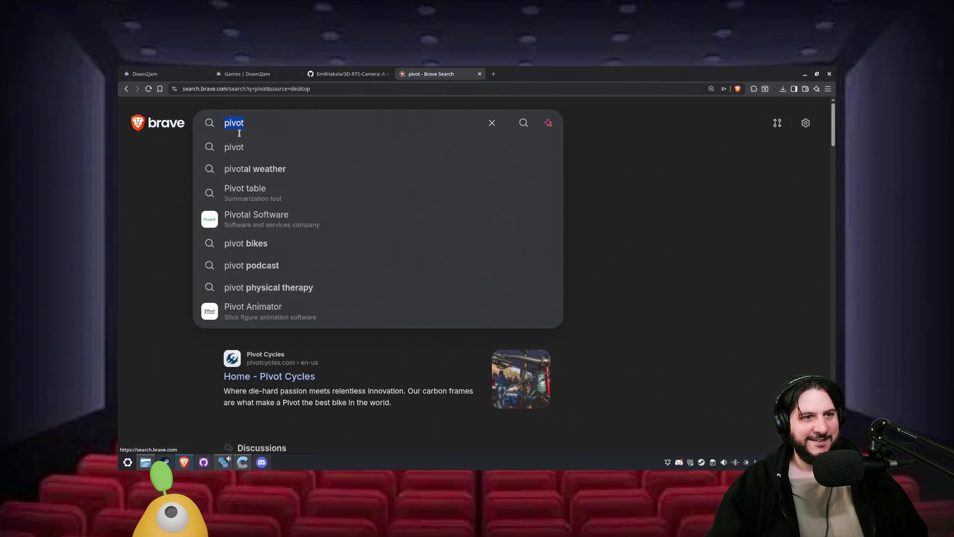
{"action": "left_click", "coordinate": [263, 91]}
{"action": "type", "text": "bing"}
{"action": "type", "text": " translate"}
{"action": "key", "text": "Return"}
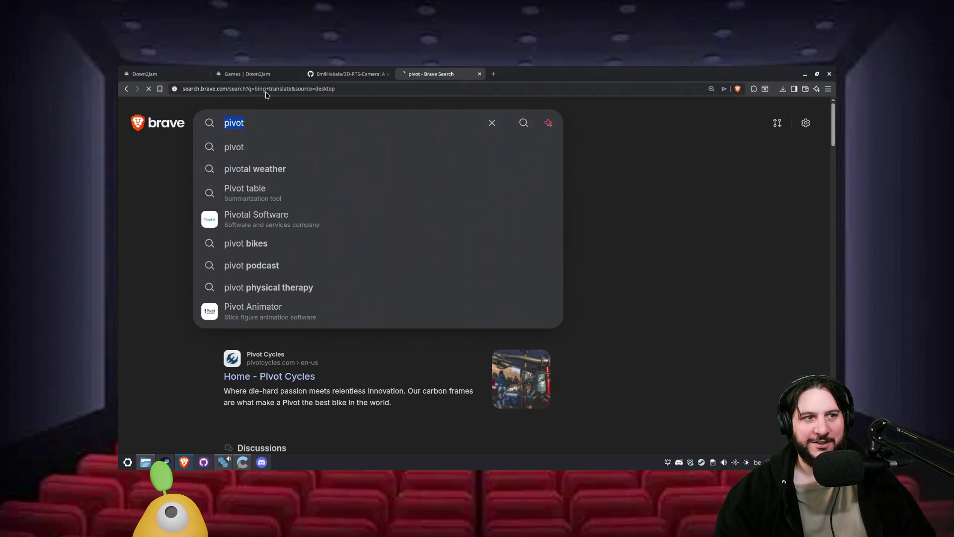
{"action": "left_click", "coordinate": [329, 367]}
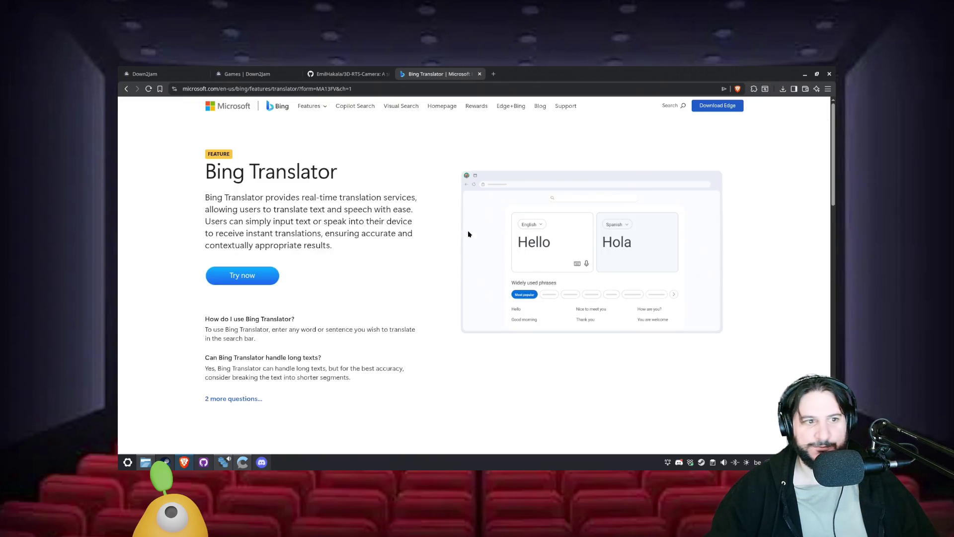
{"action": "left_click", "coordinate": [242, 275]}
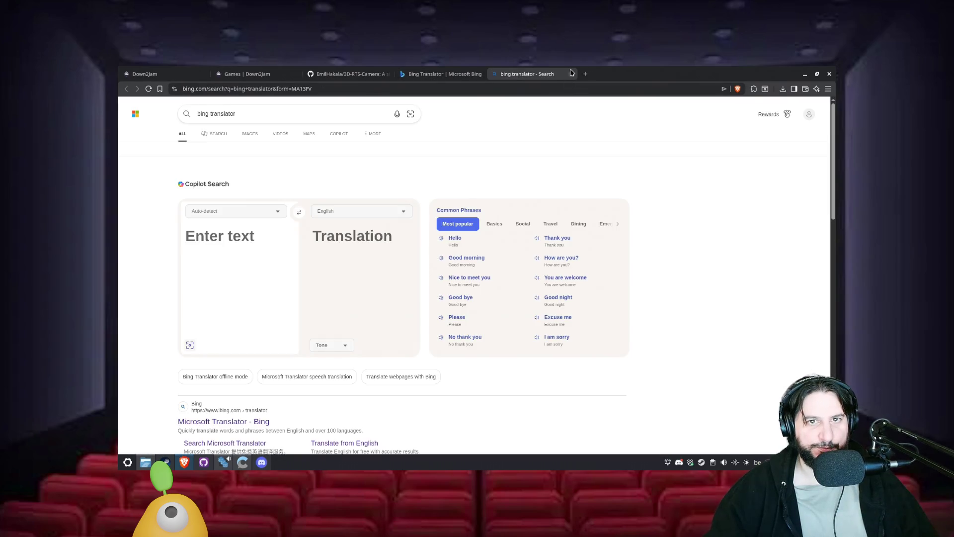
- Translate 'pivot' and play its spoken pronunciation three times
{"action": "type", "text": "pivot"}
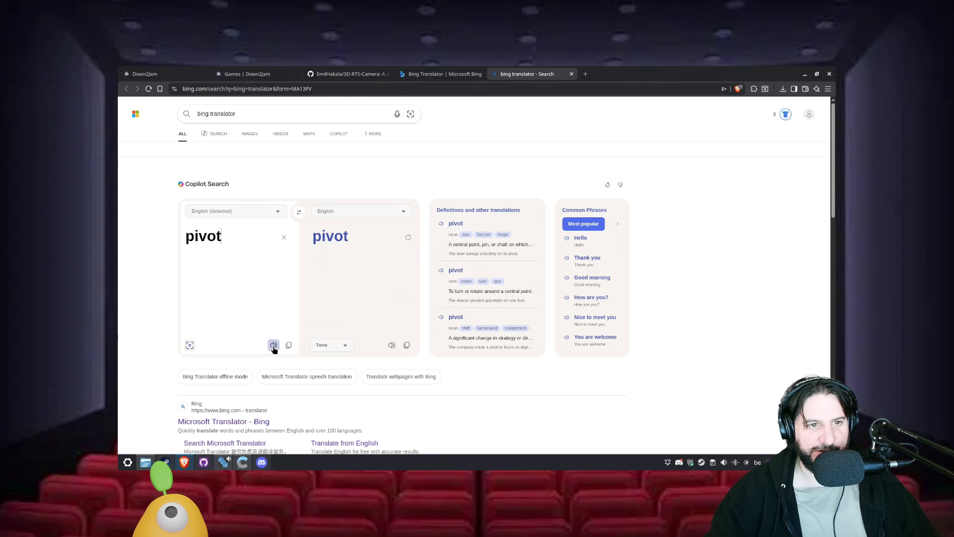
{"action": "left_click", "coordinate": [390, 345]}
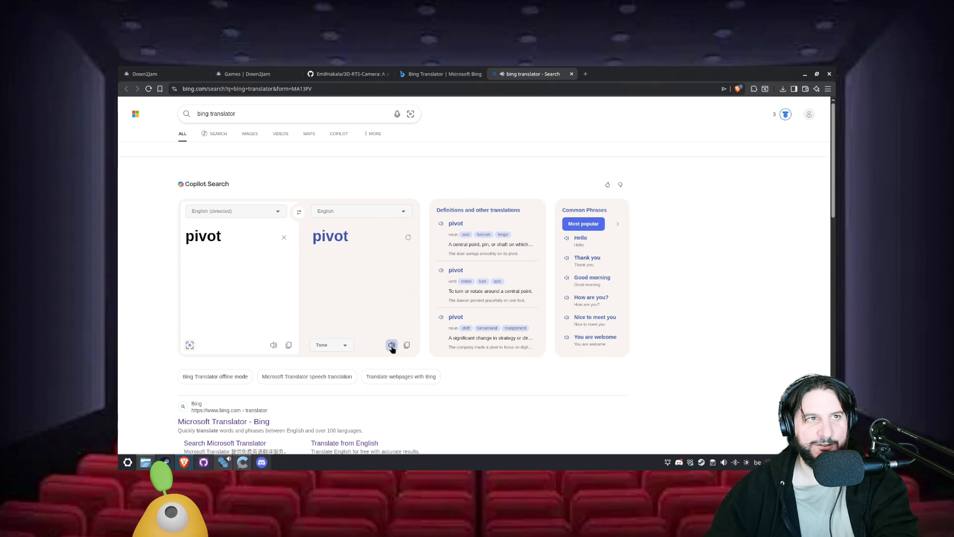
{"action": "left_click", "coordinate": [392, 345]}
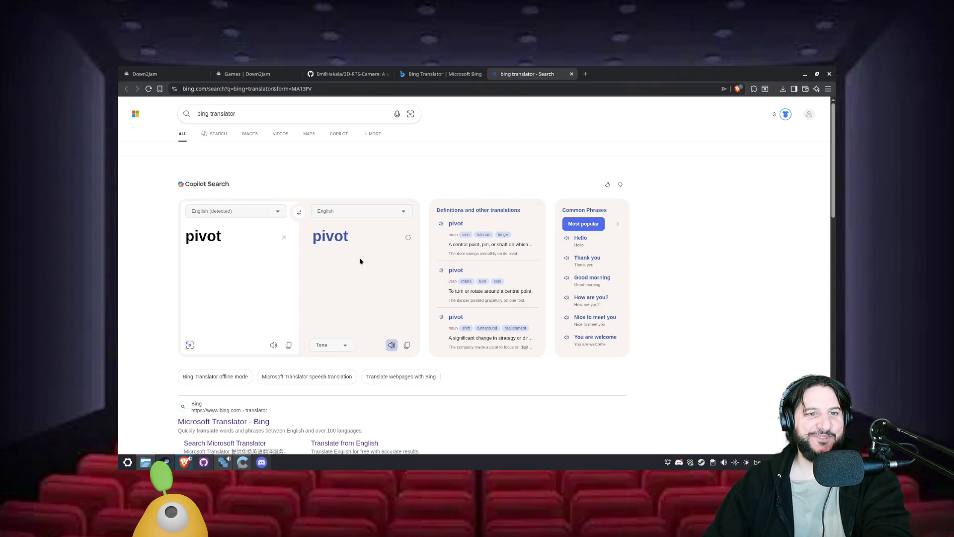
{"action": "left_click", "coordinate": [392, 344]}
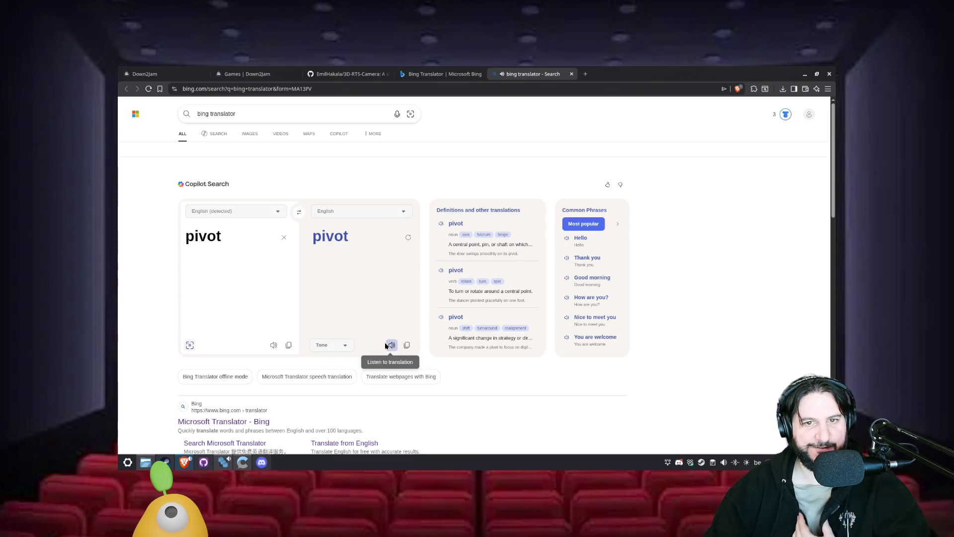
- Close both translator tabs and minimize Brave back to the Godot editor
{"action": "left_click", "coordinate": [572, 74]}
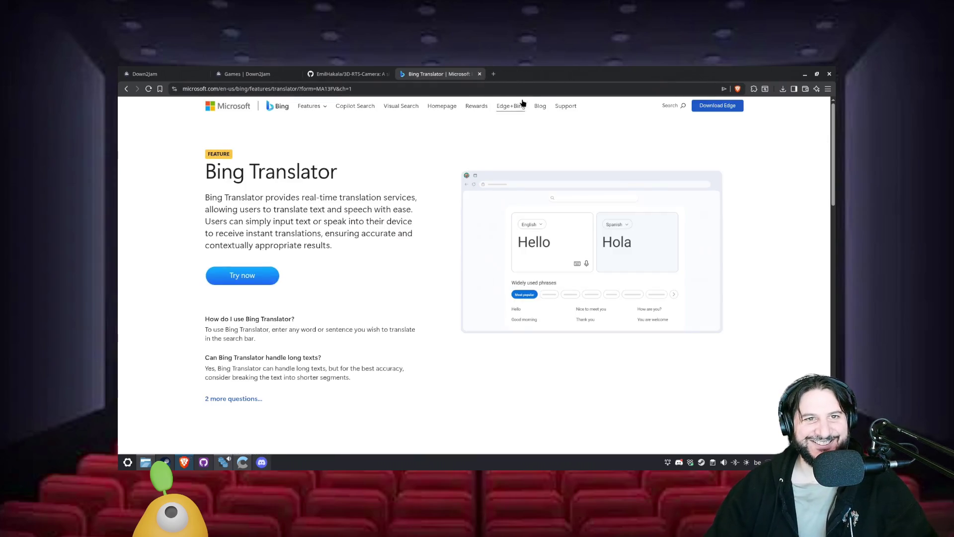
{"action": "left_click", "coordinate": [478, 75]}
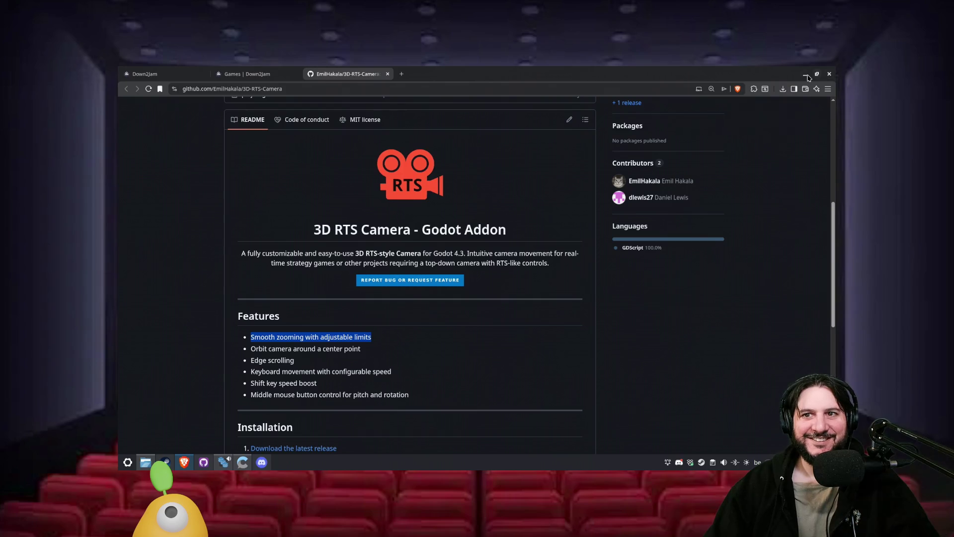
{"action": "left_click", "coordinate": [806, 75]}
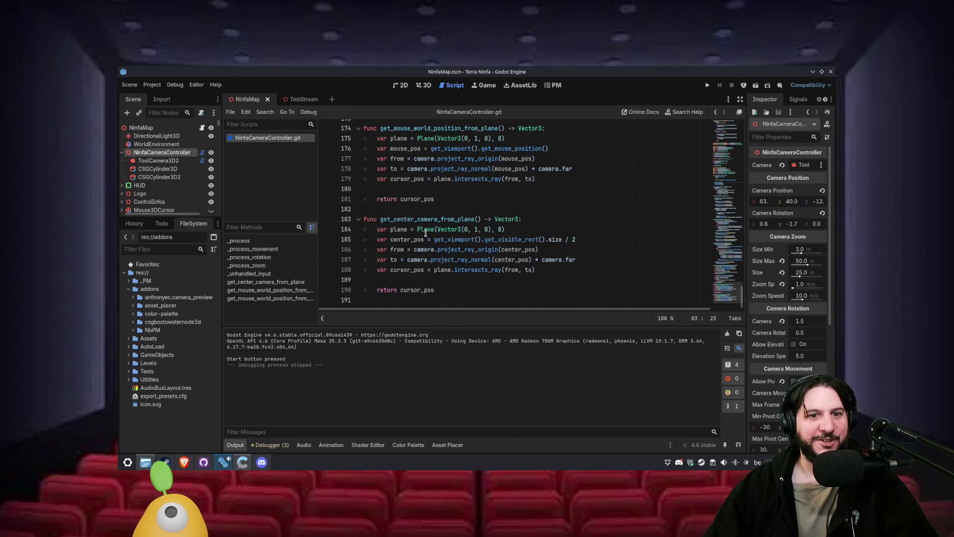
- Examine the center_pos and get_viewport code on line 185 of get_center_camera_from_plane
{"action": "left_click", "coordinate": [417, 219]}
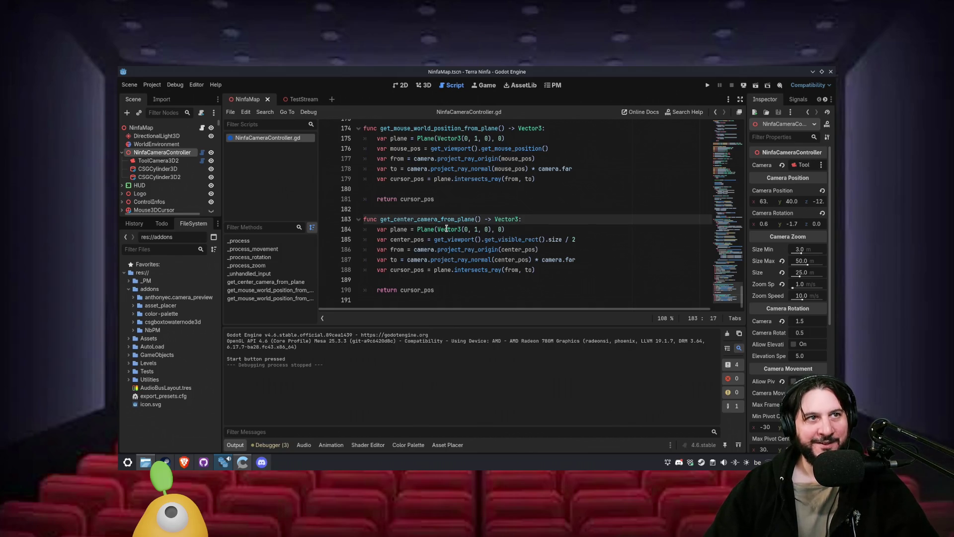
{"action": "left_click", "coordinate": [391, 241]}
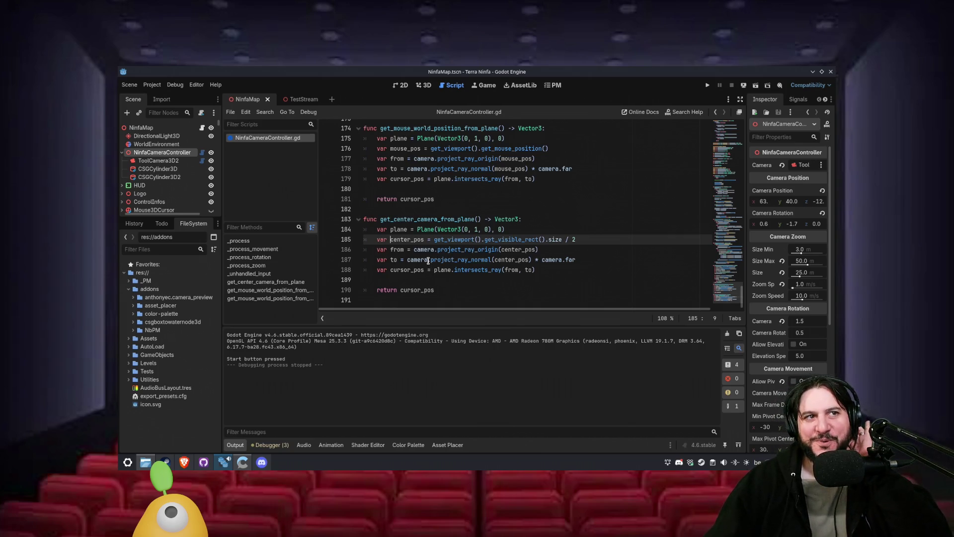
{"action": "mouse_move", "coordinate": [428, 261]}
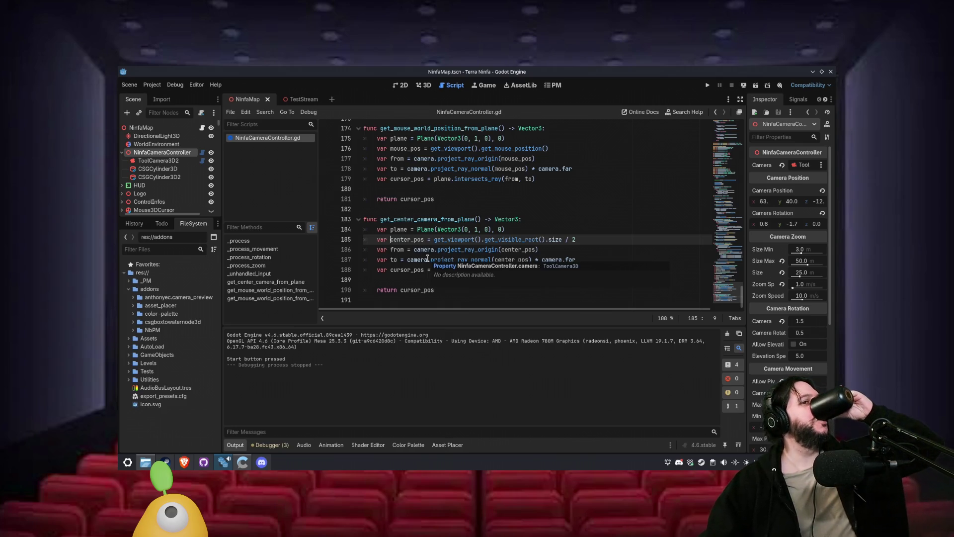
{"action": "left_click", "coordinate": [450, 251]}
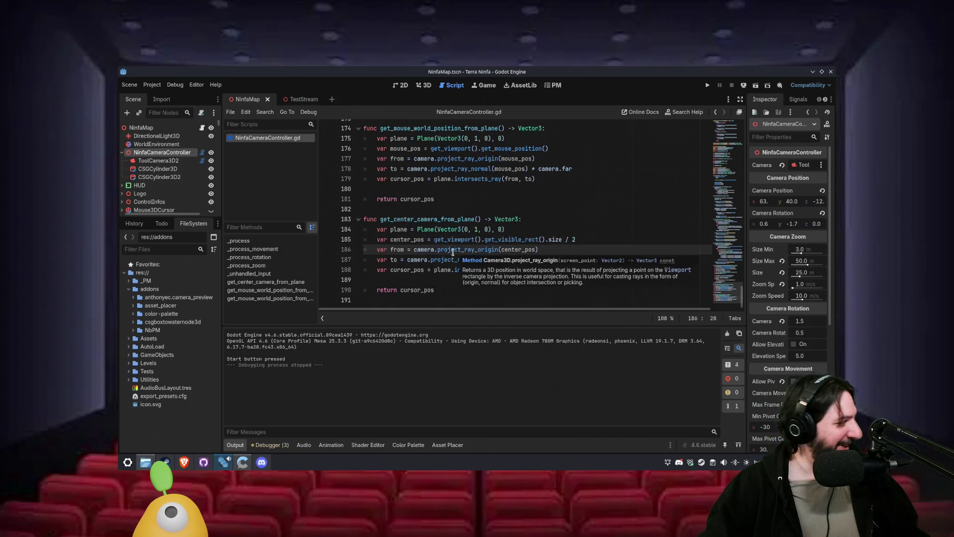
{"action": "mouse_move", "coordinate": [415, 234]}
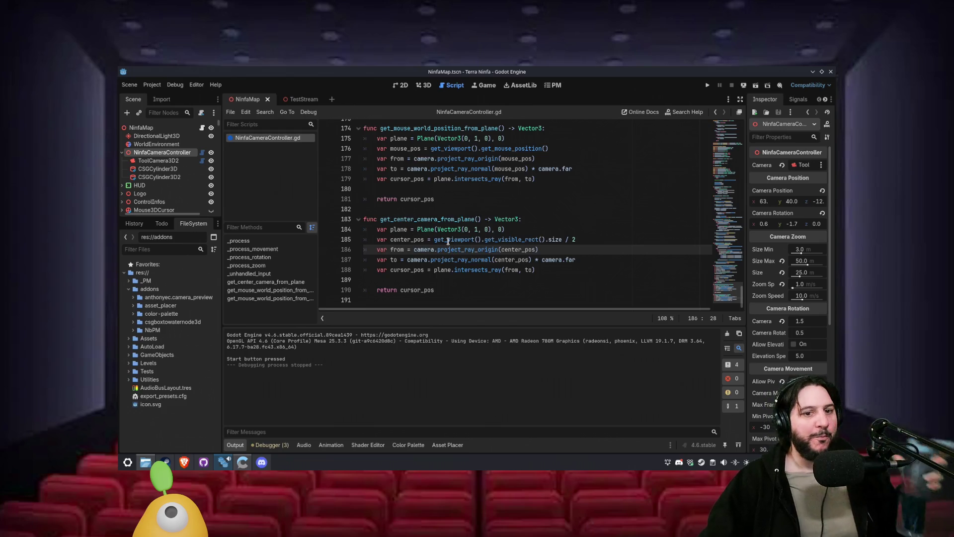
{"action": "key", "text": "Up"}
{"action": "key", "text": "Left"}
{"action": "key", "text": "Left"}
{"action": "double_click", "coordinate": [404, 240]}
{"action": "left_click", "coordinate": [615, 239], "text": "shift"}
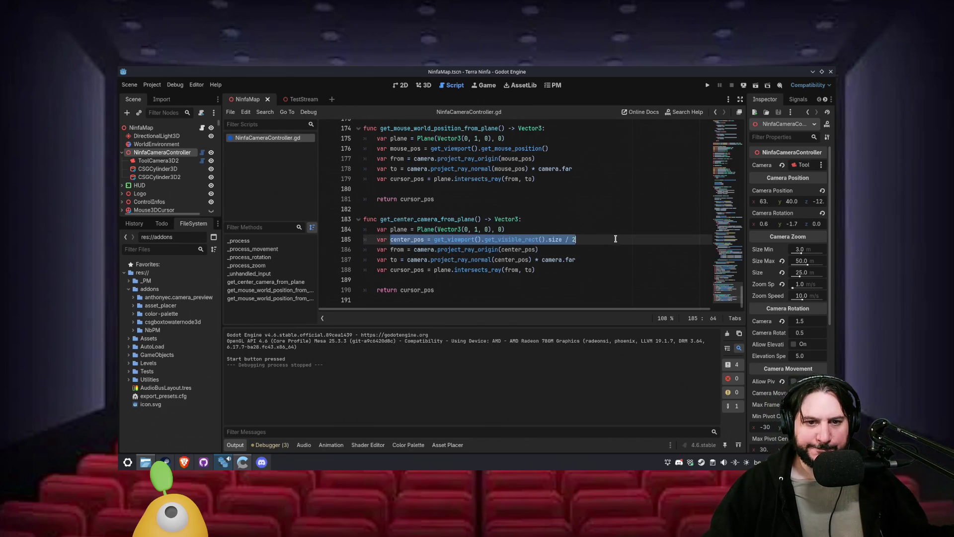
{"action": "left_click", "coordinate": [595, 248]}
{"action": "double_click", "coordinate": [468, 240]}
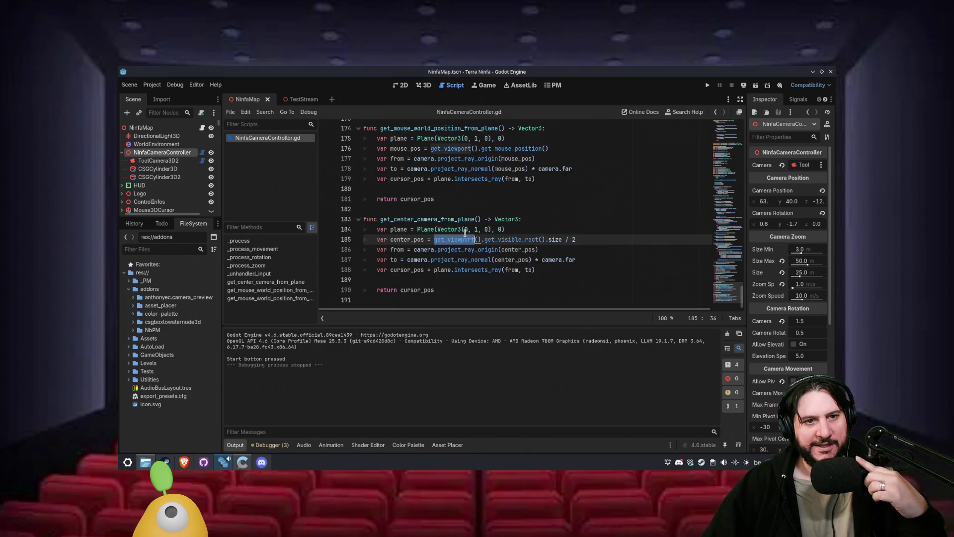
- Replace line 81's call with get_mouse_world_position_from_plane and run the project
{"action": "scroll", "coordinate": [461, 233], "scroll_direction": "up", "scroll_amount": 6}
{"action": "scroll", "coordinate": [513, 272], "scroll_direction": "down", "scroll_amount": 3}
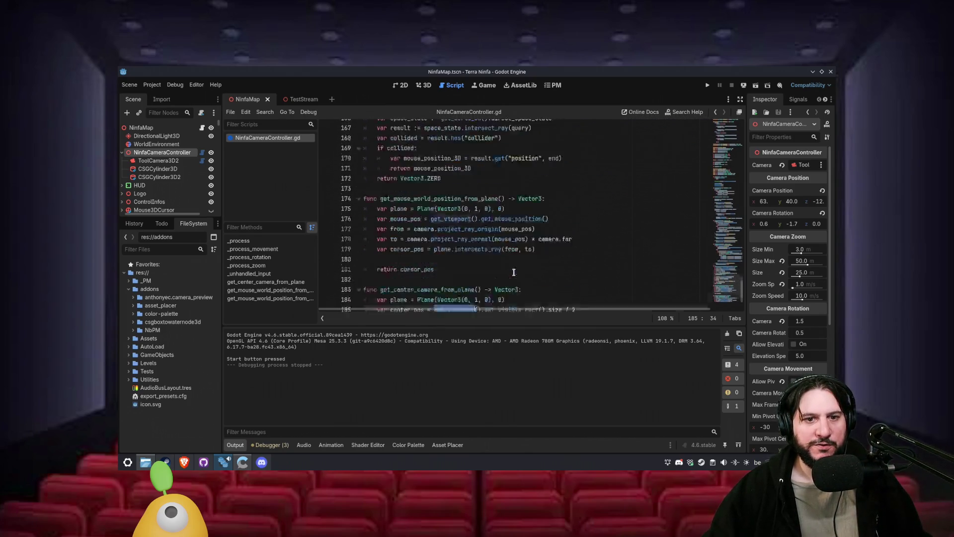
{"action": "scroll", "coordinate": [513, 272], "scroll_direction": "down", "scroll_amount": 3}
{"action": "double_click", "coordinate": [415, 129]}
{"action": "key", "text": "ctrl+c"}
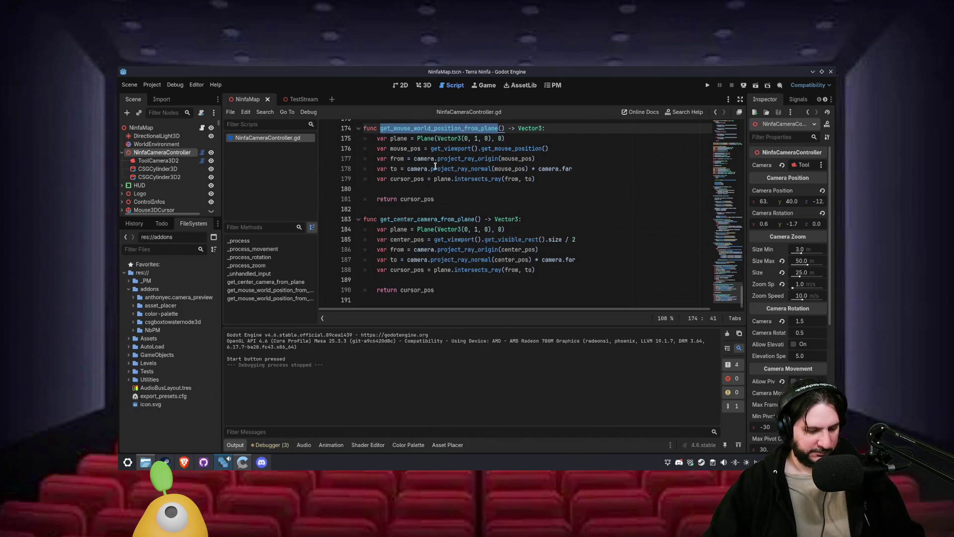
{"action": "scroll", "coordinate": [444, 134], "scroll_direction": "up", "scroll_amount": 15}
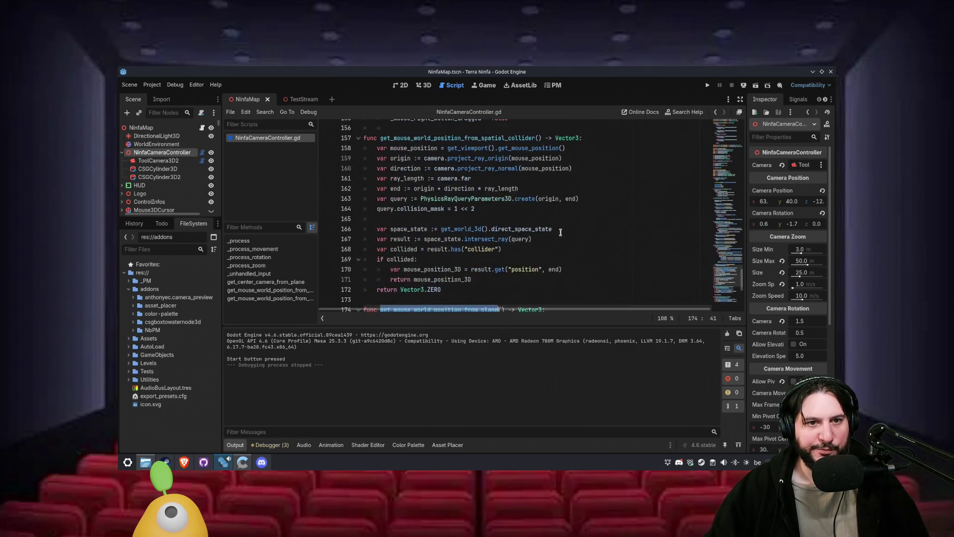
{"action": "scroll", "coordinate": [521, 250], "scroll_direction": "up", "scroll_amount": 18}
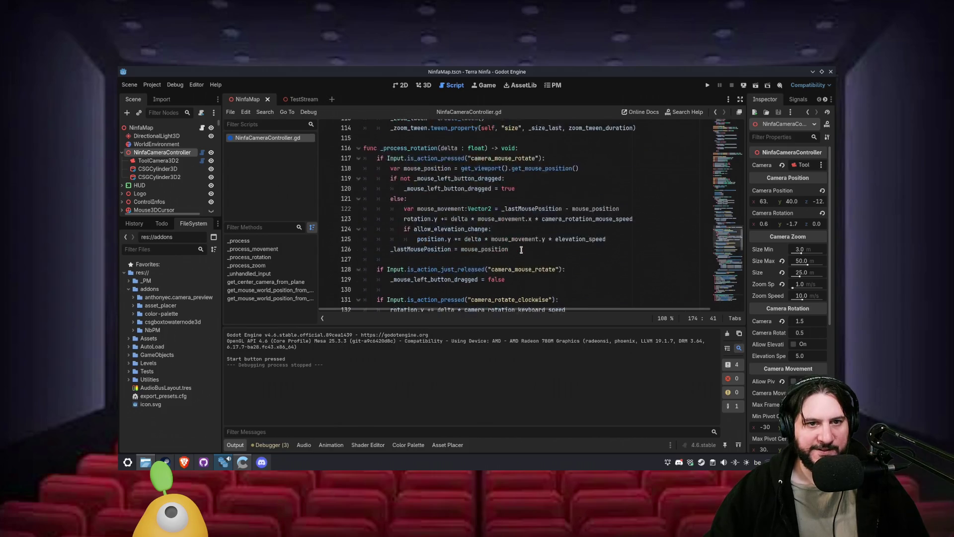
{"action": "scroll", "coordinate": [531, 249], "scroll_direction": "up", "scroll_amount": 1}
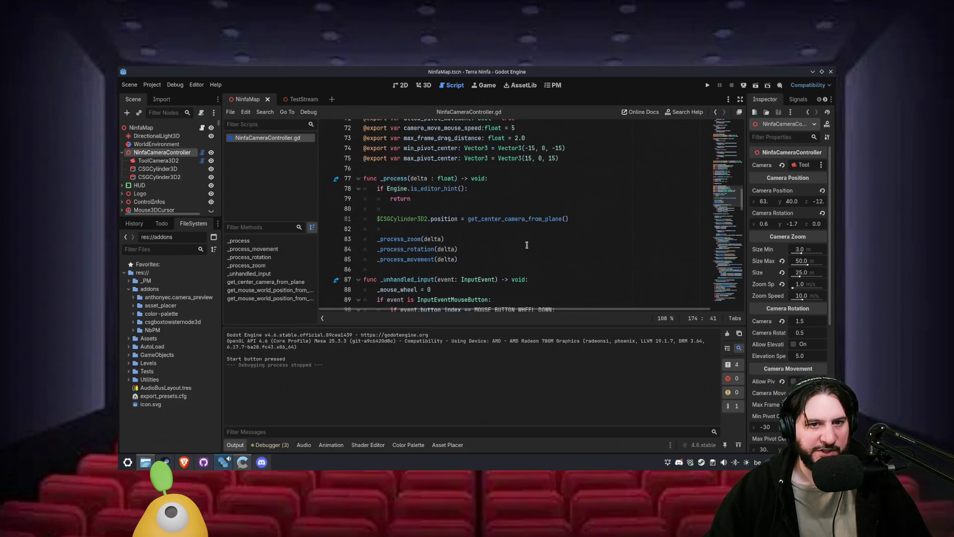
{"action": "double_click", "coordinate": [503, 219]}
{"action": "key", "text": "ctrl+v"}
{"action": "left_click", "coordinate": [710, 85]}
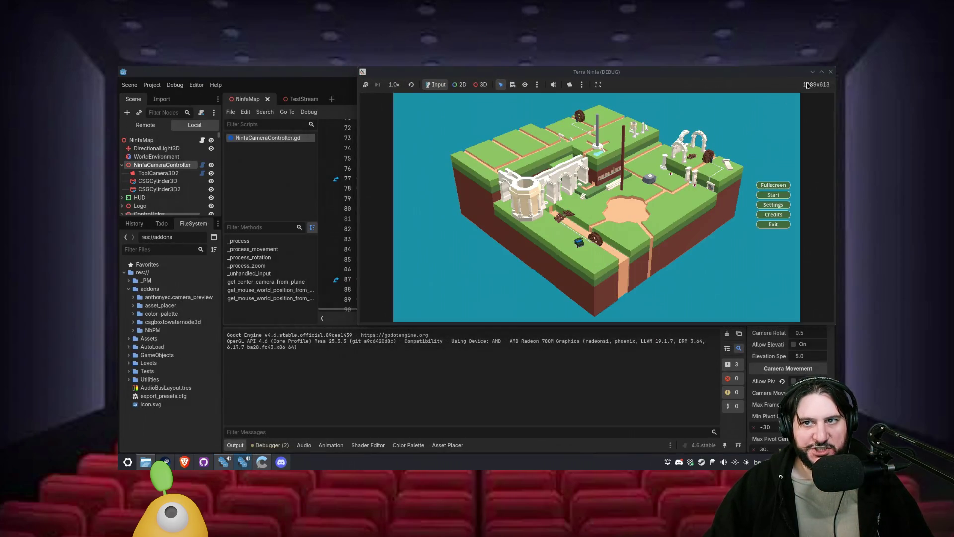
- Maximize the game window and start a new game from the main menu
{"action": "left_click", "coordinate": [821, 72]}
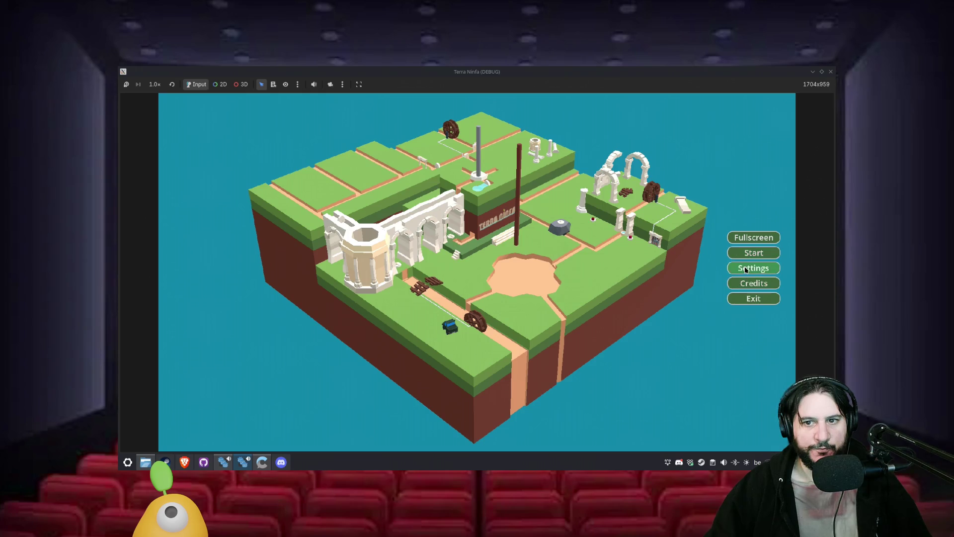
{"action": "left_click", "coordinate": [745, 270]}
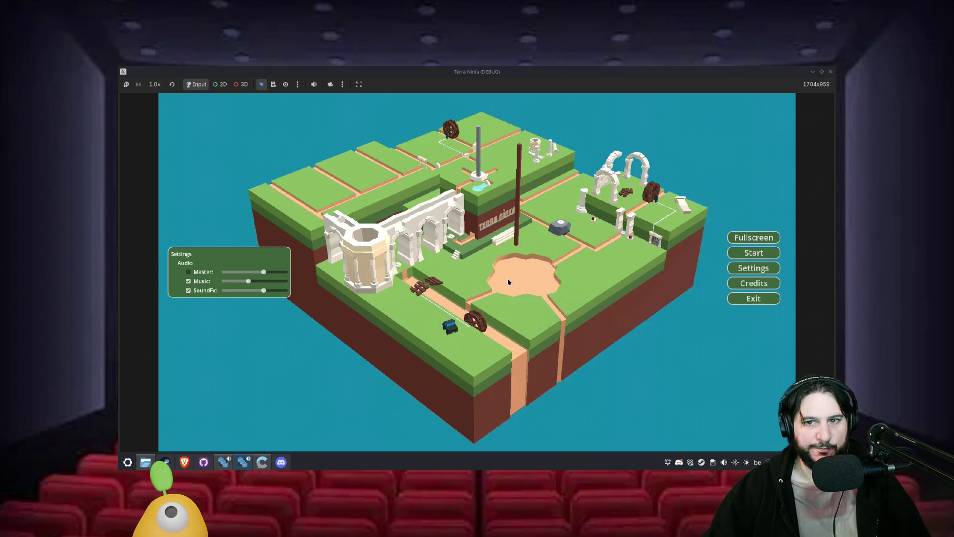
{"action": "left_click", "coordinate": [753, 252]}
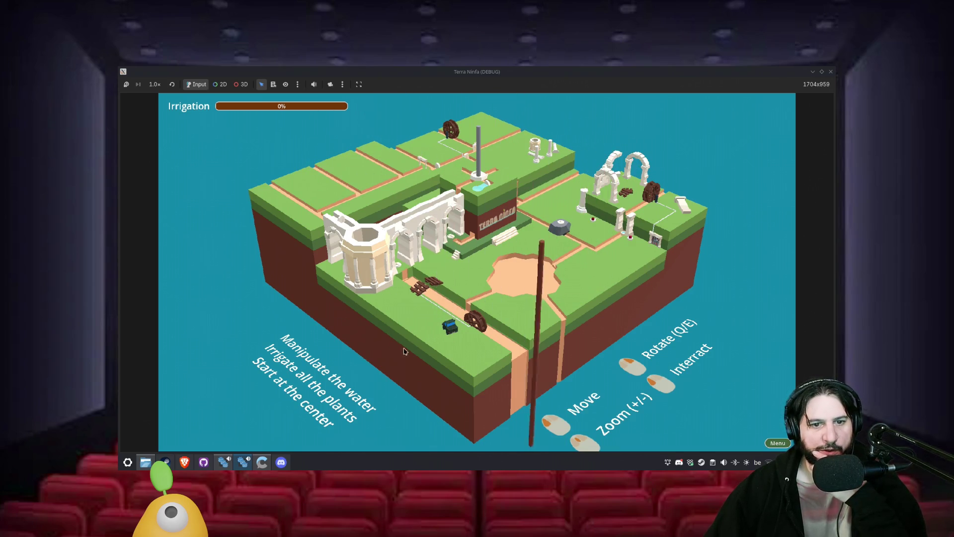
- Rotate the board with Q and E, close the game, and select 'position' on line 81
{"action": "key", "text": "q"}
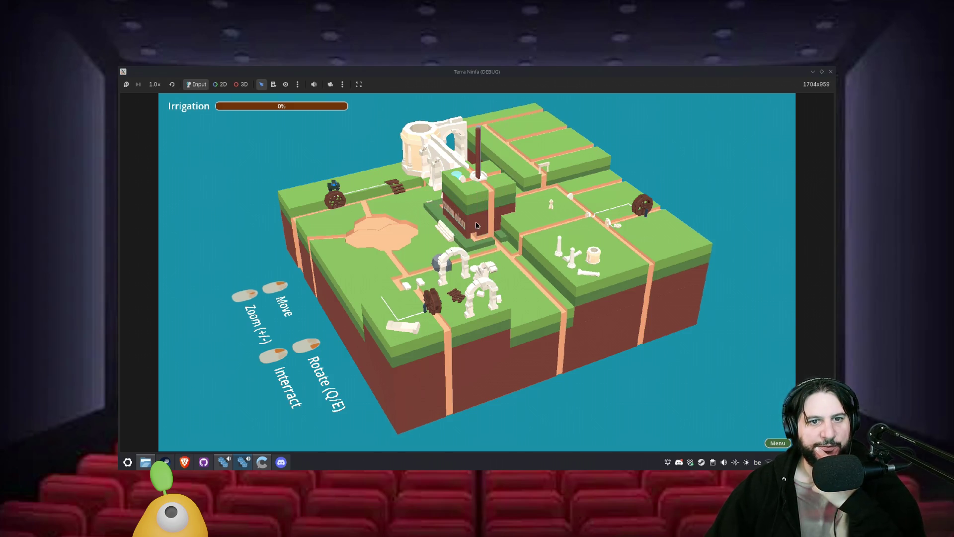
{"action": "key", "text": "e"}
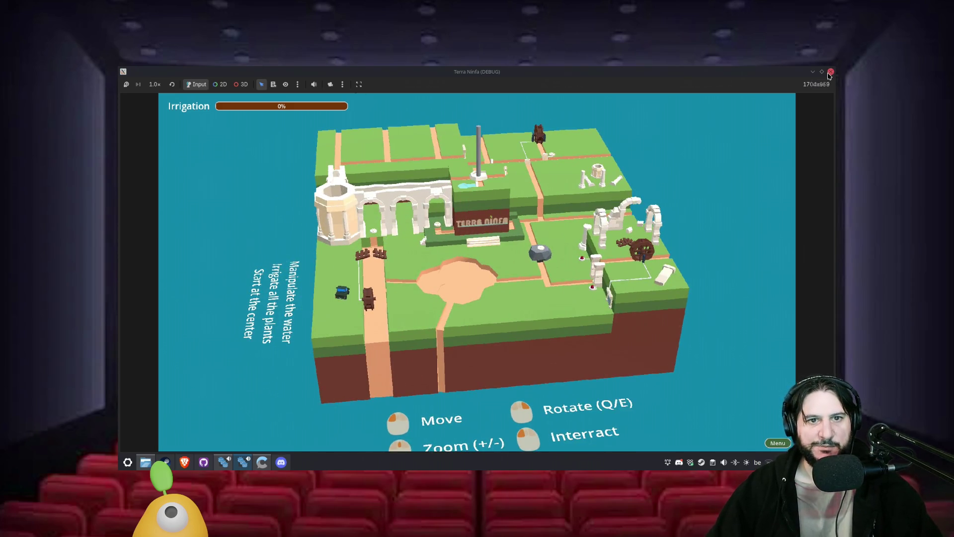
{"action": "left_click", "coordinate": [830, 71]}
{"action": "double_click", "coordinate": [438, 217]}
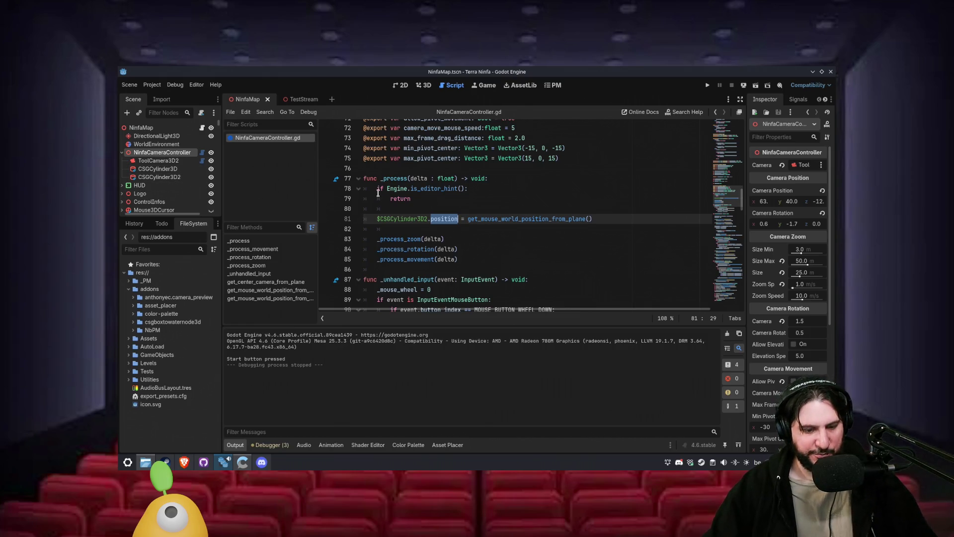
- Change the cylinder's position to global_position on line 81 and save the script
{"action": "type", "text": "glo"}
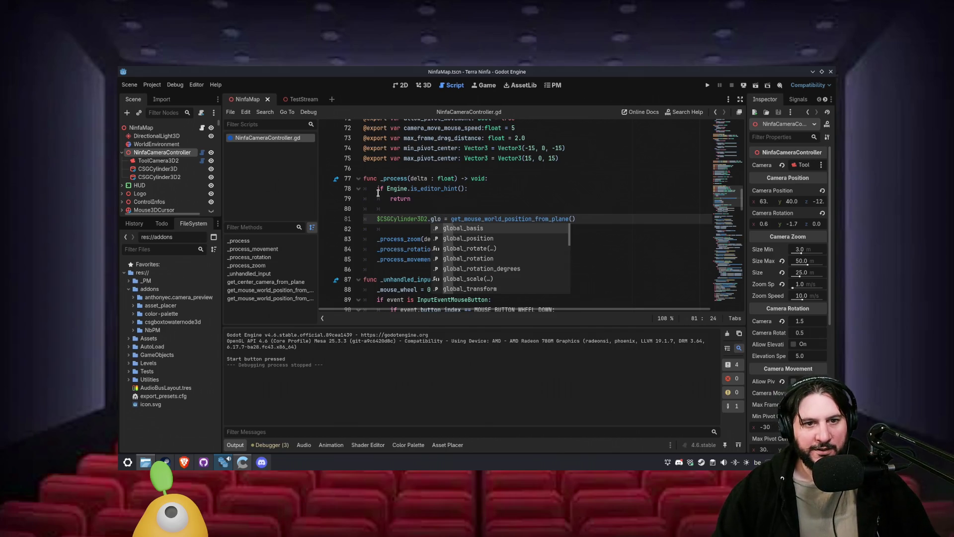
{"action": "key", "text": "Down"}
{"action": "key", "text": "Return"}
{"action": "key", "text": "ctrl+s"}
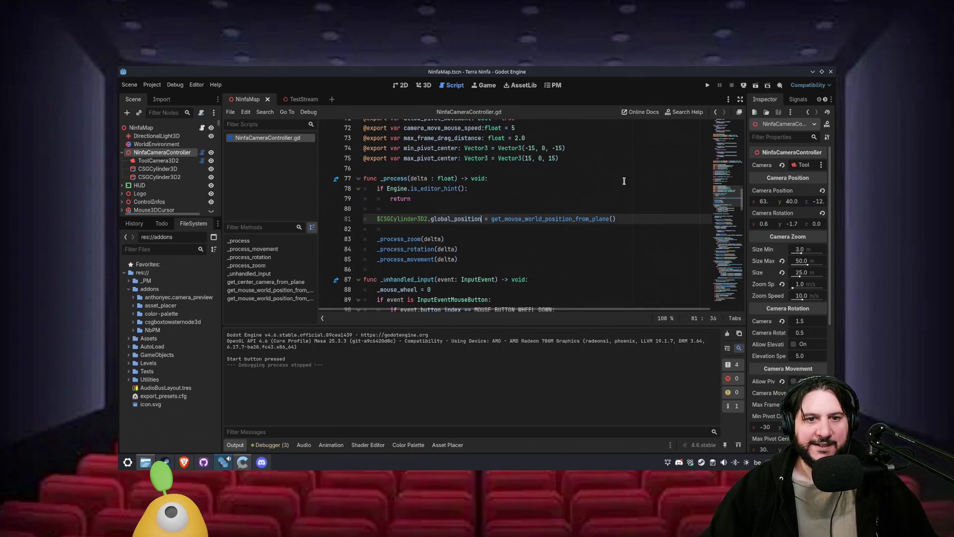
- Replace the called function with get_center_camera_from_plane() and run the project again
{"action": "left_click", "coordinate": [563, 213]}
{"action": "double_click", "coordinate": [560, 222]}
{"action": "type", "text": "get_"}
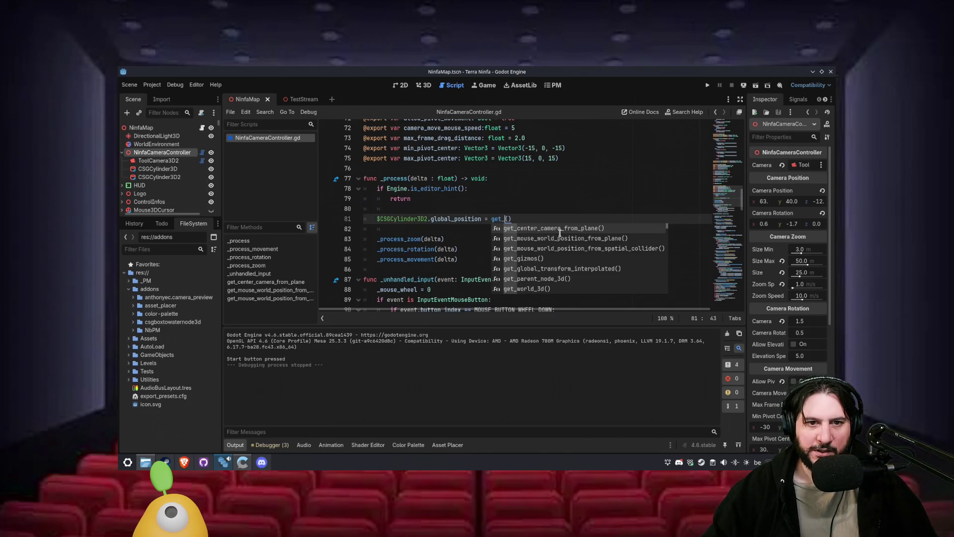
{"action": "key", "text": "Return"}
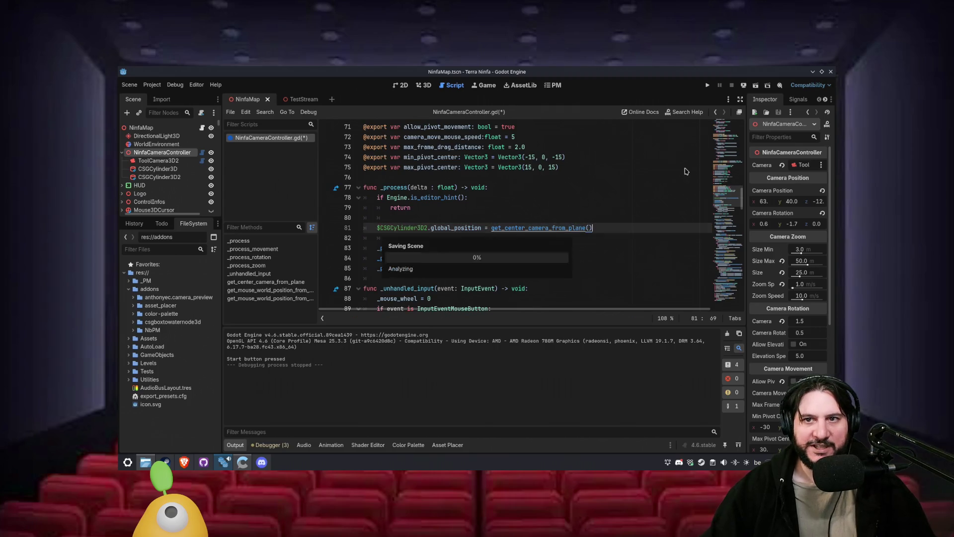
{"action": "left_click", "coordinate": [707, 86]}
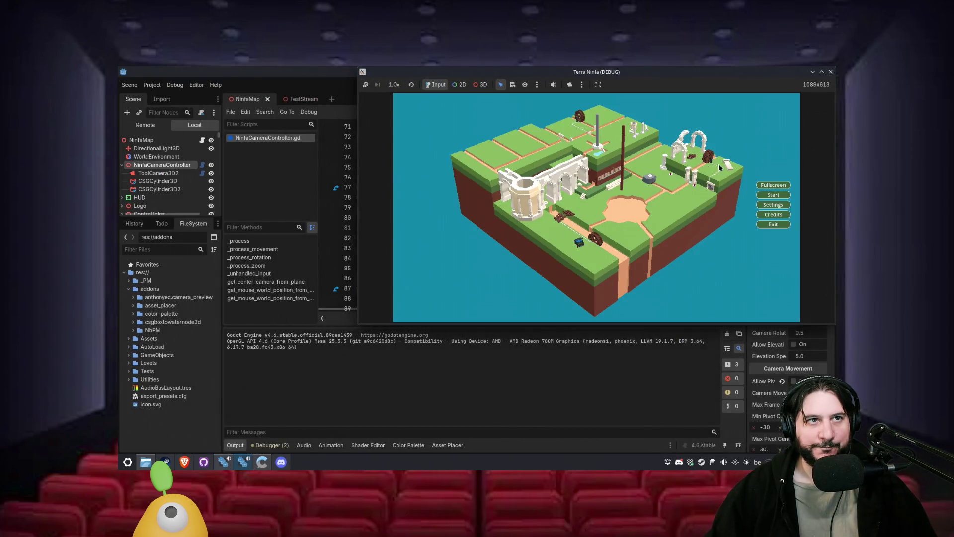
- Start the game from the main menu and make its window full size
{"action": "left_click", "coordinate": [773, 205]}
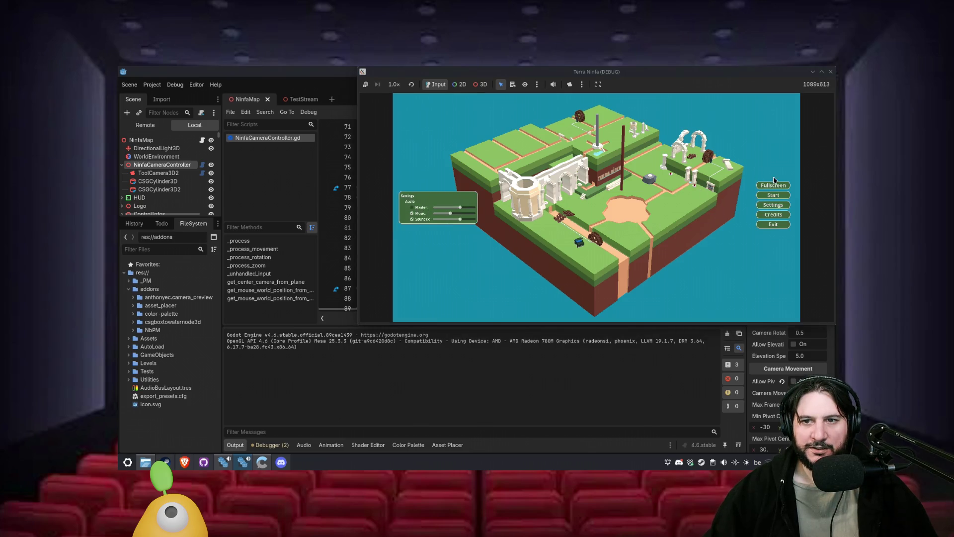
{"action": "left_click", "coordinate": [773, 195]}
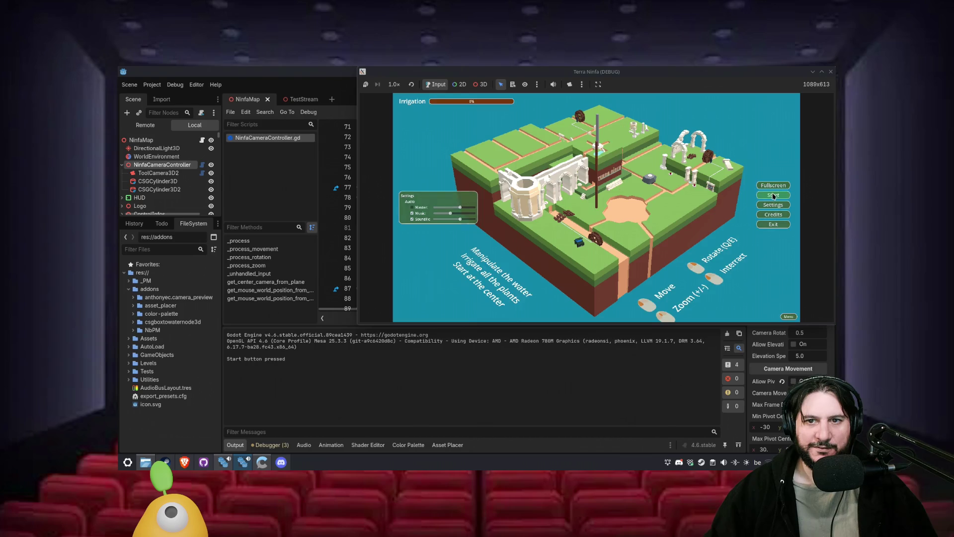
{"action": "key", "text": "super+Up"}
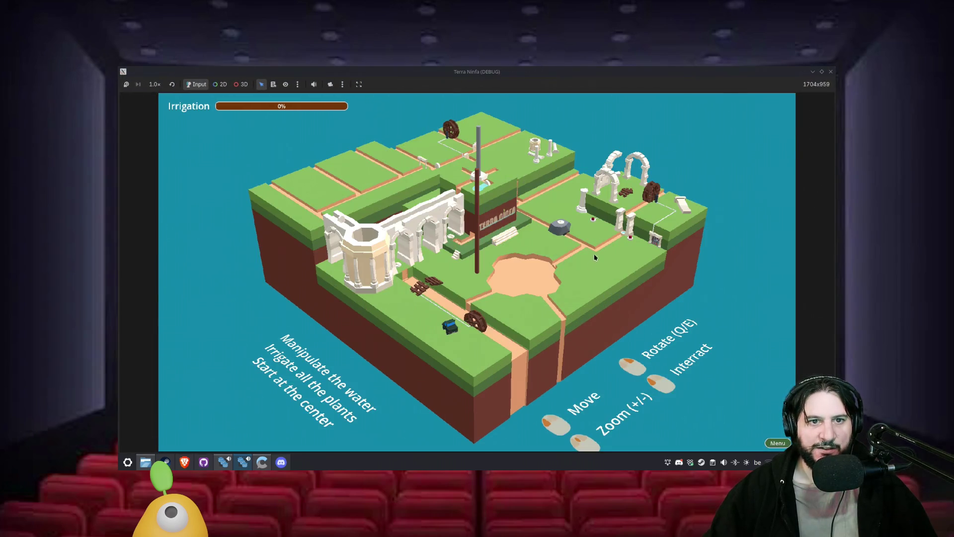
- Rotate the board a quarter turn with E, turn it back with Q, then close the game
{"action": "key", "text": "e"}
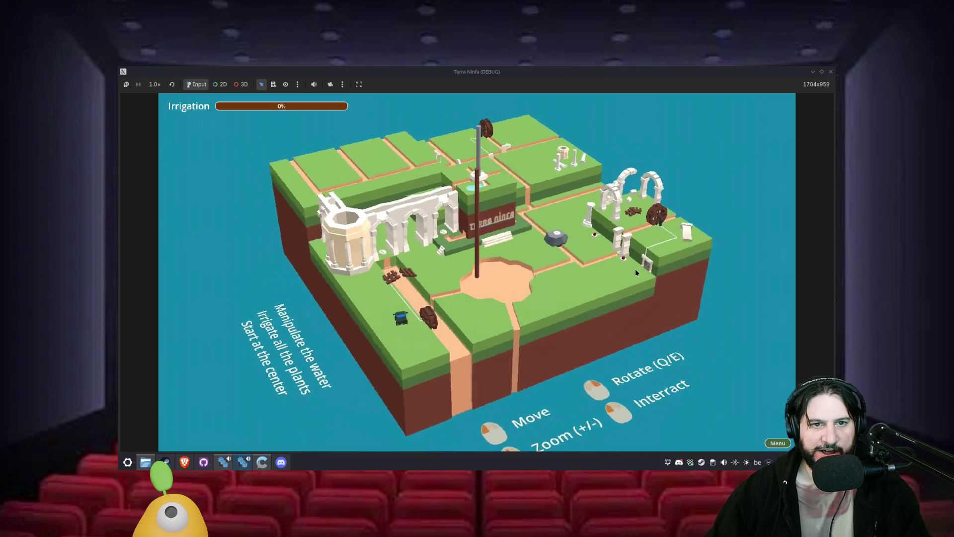
{"action": "key", "text": "e"}
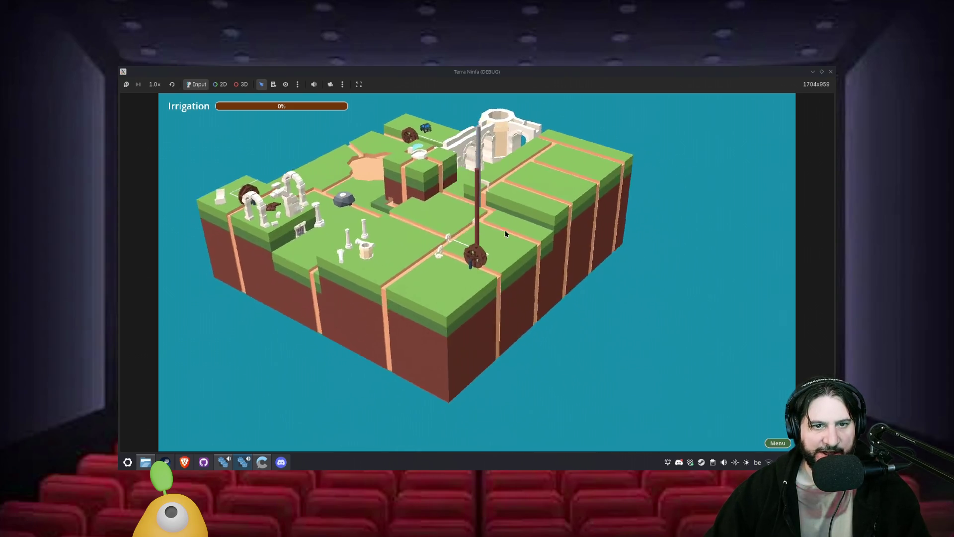
{"action": "key", "text": "e"}
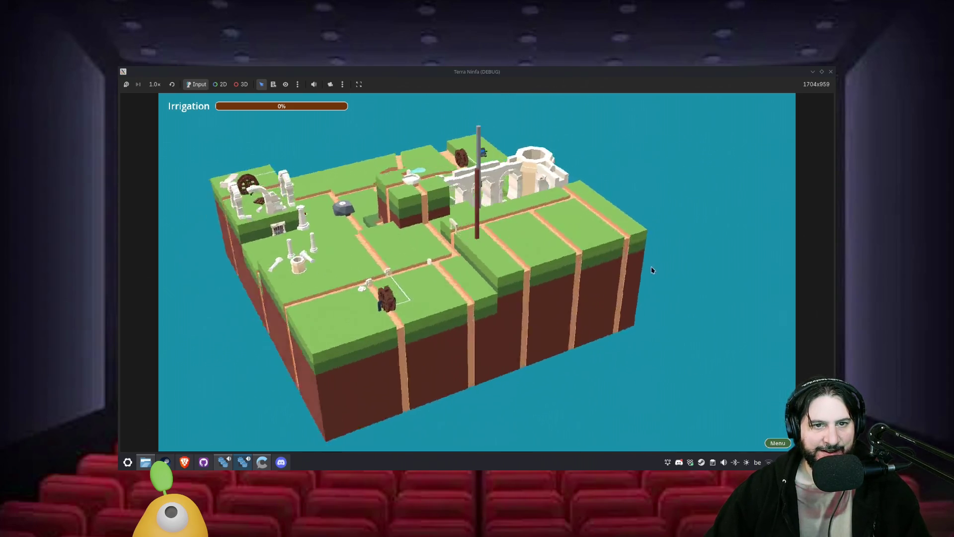
{"action": "key", "text": "e"}
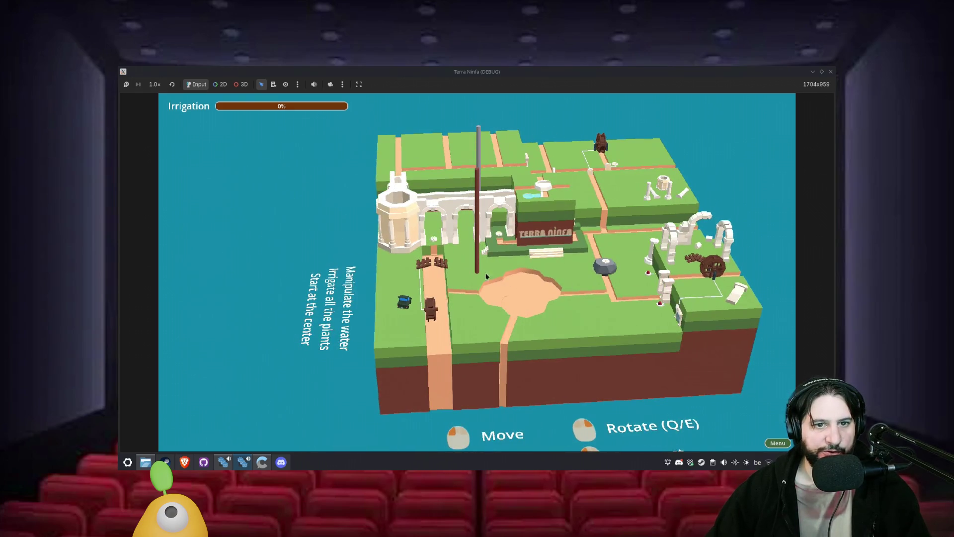
{"action": "key", "text": "e"}
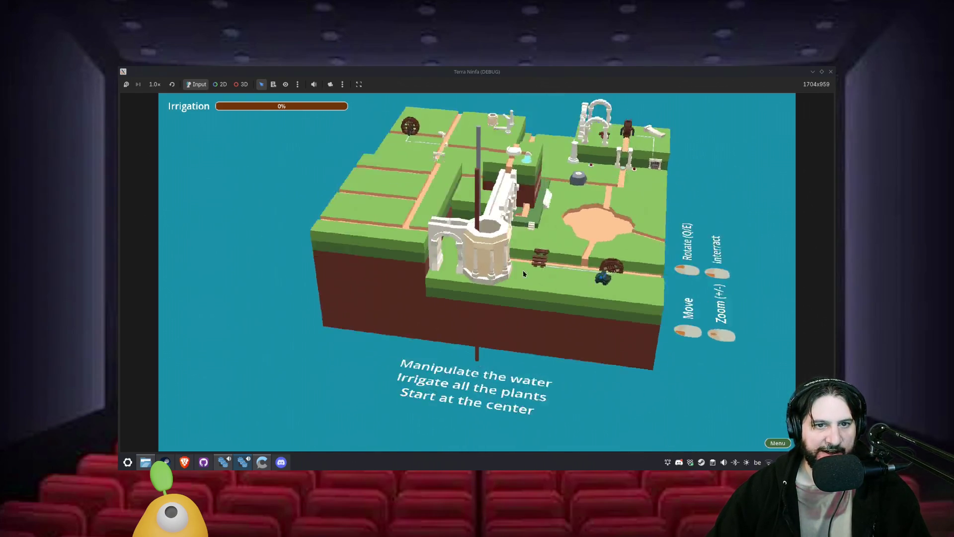
{"action": "key", "text": "q"}
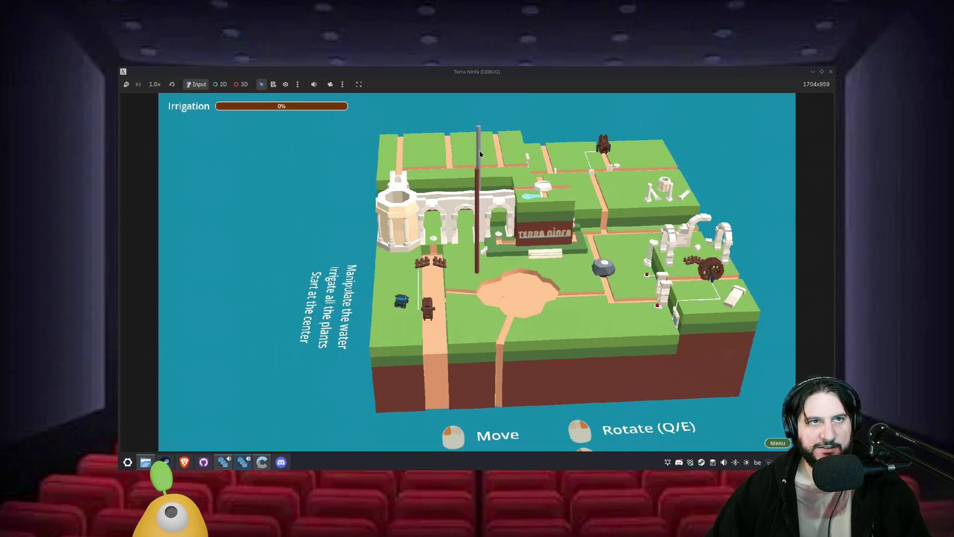
{"action": "left_click", "coordinate": [831, 71]}
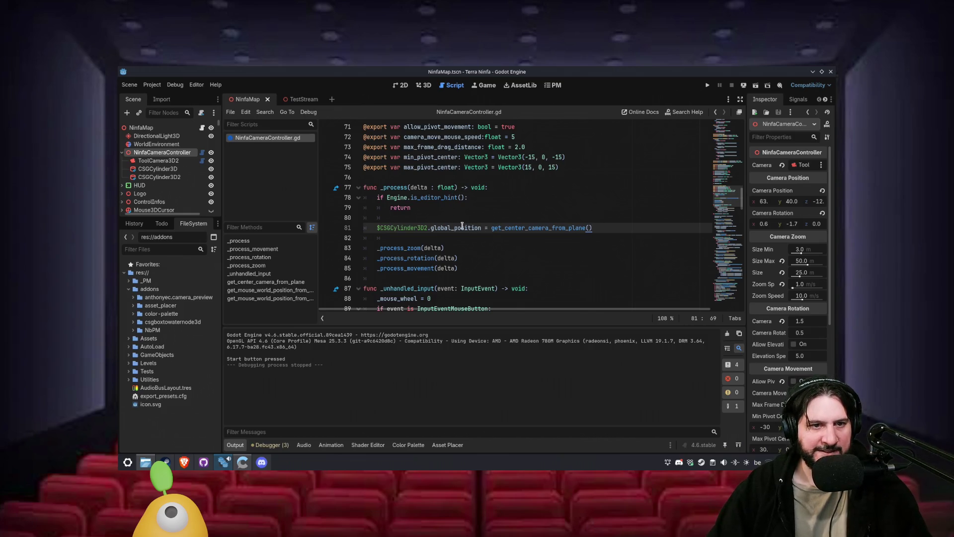
- Scroll down to _process_rotation and inspect its rotation.y line 123
{"action": "mouse_move", "coordinate": [462, 225]}
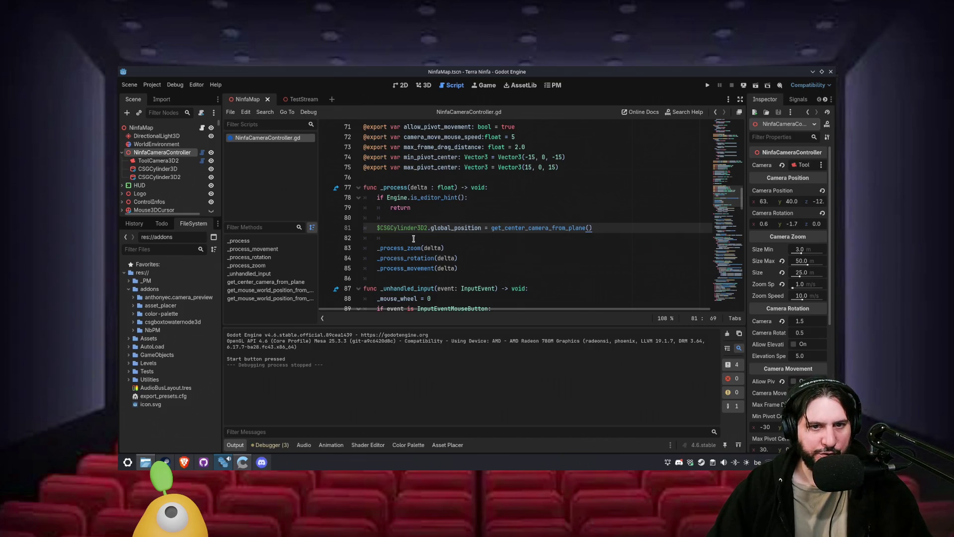
{"action": "scroll", "coordinate": [462, 233], "scroll_direction": "down", "scroll_amount": 4}
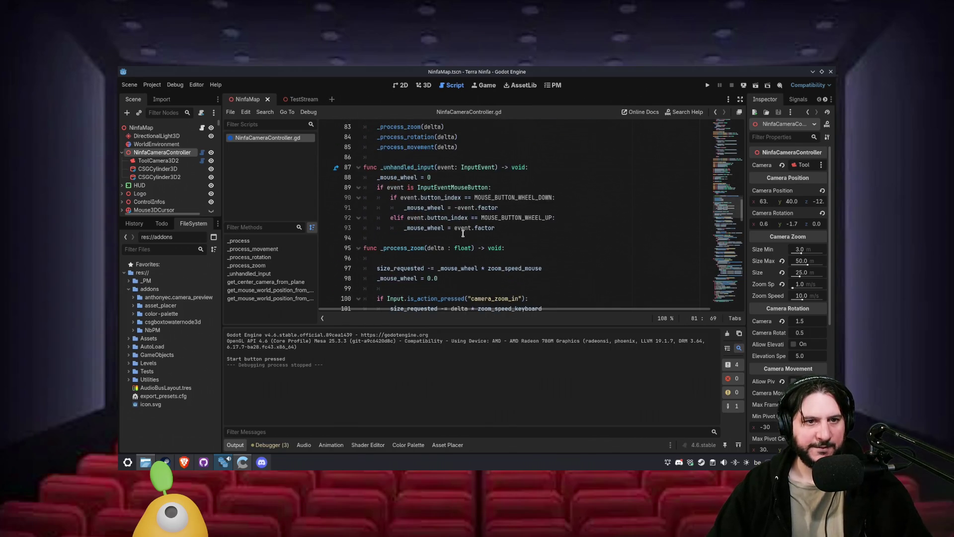
{"action": "scroll", "coordinate": [463, 232], "scroll_direction": "down", "scroll_amount": 3}
{"action": "scroll", "coordinate": [463, 233], "scroll_direction": "down", "scroll_amount": 8}
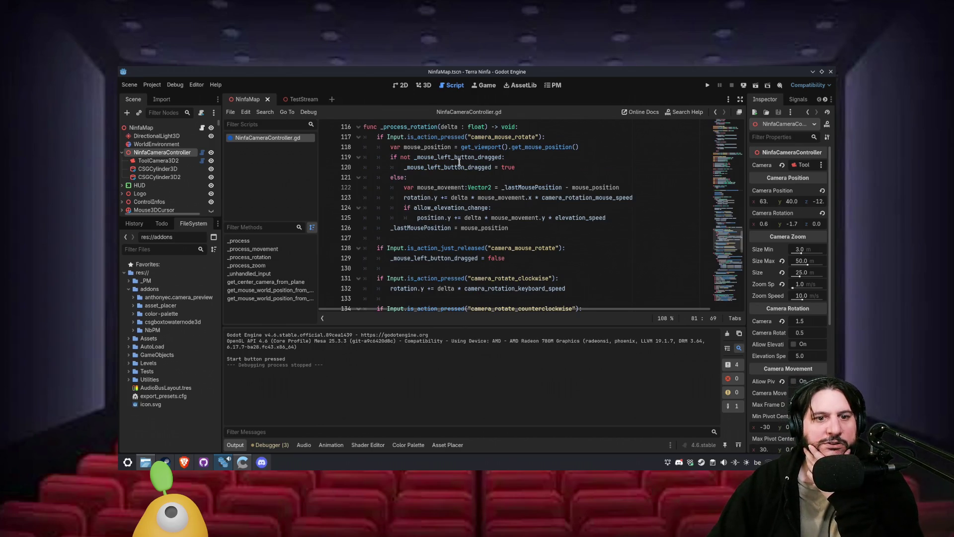
{"action": "double_click", "coordinate": [426, 128]}
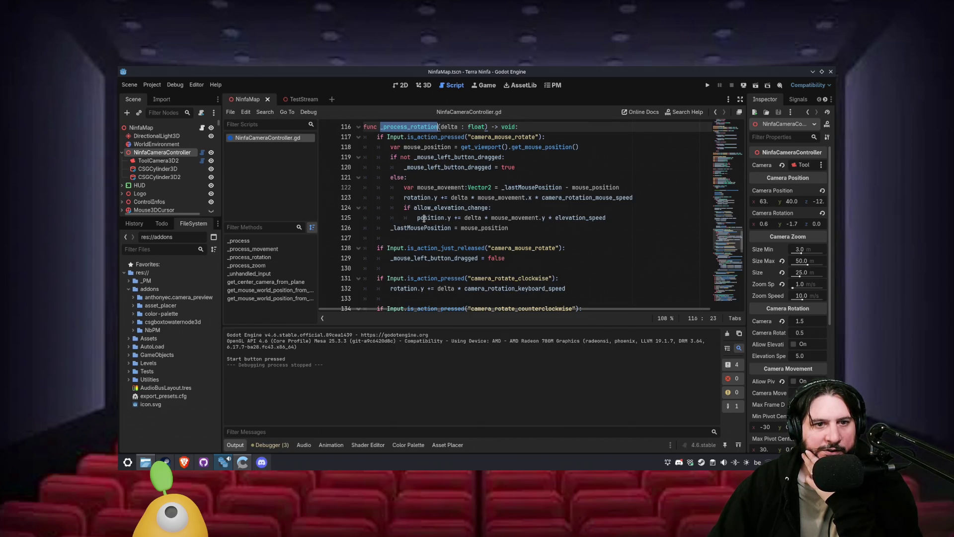
{"action": "left_click", "coordinate": [403, 198]}
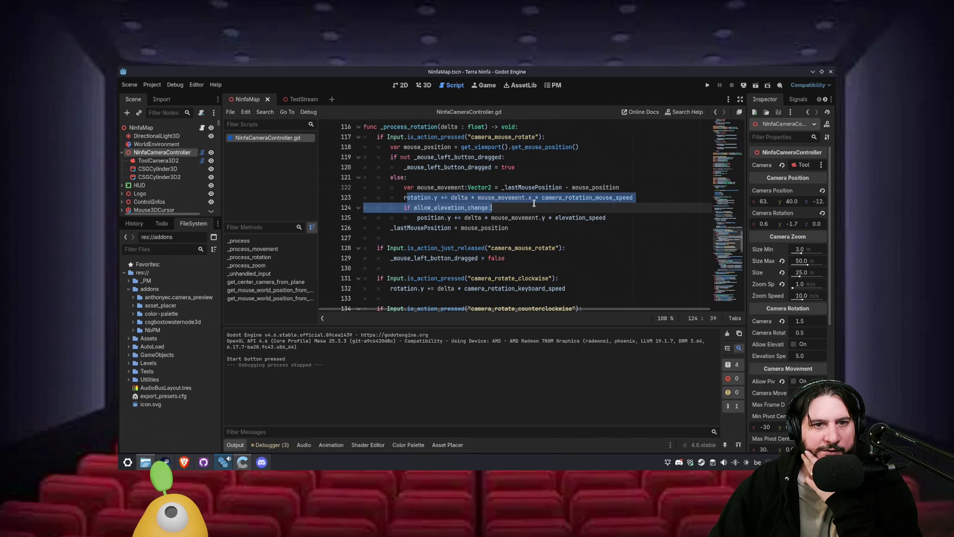
{"action": "left_click", "coordinate": [495, 197]}
{"action": "mouse_move", "coordinate": [496, 197]}
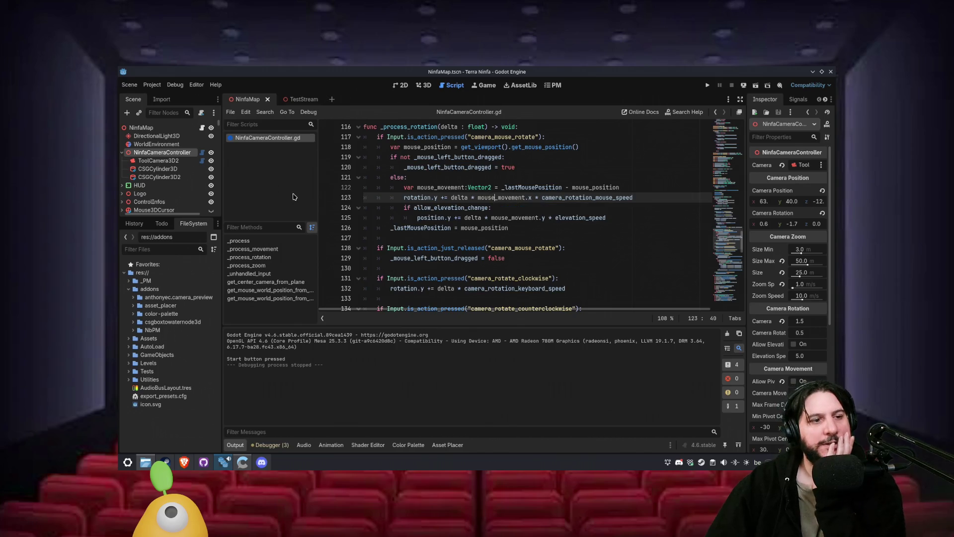
- Select the mouse-rotation block to review it, then place the caret at the end of the function header
{"action": "scroll", "coordinate": [737, 237], "scroll_direction": "up", "scroll_amount": 20}
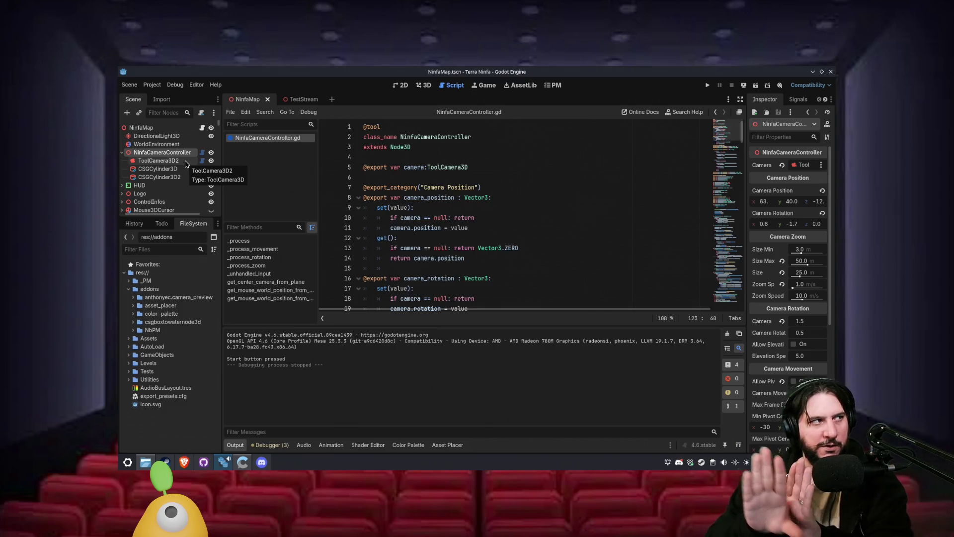
{"action": "scroll", "coordinate": [482, 231], "scroll_direction": "down", "scroll_amount": 8}
{"action": "scroll", "coordinate": [482, 231], "scroll_direction": "down", "scroll_amount": 20}
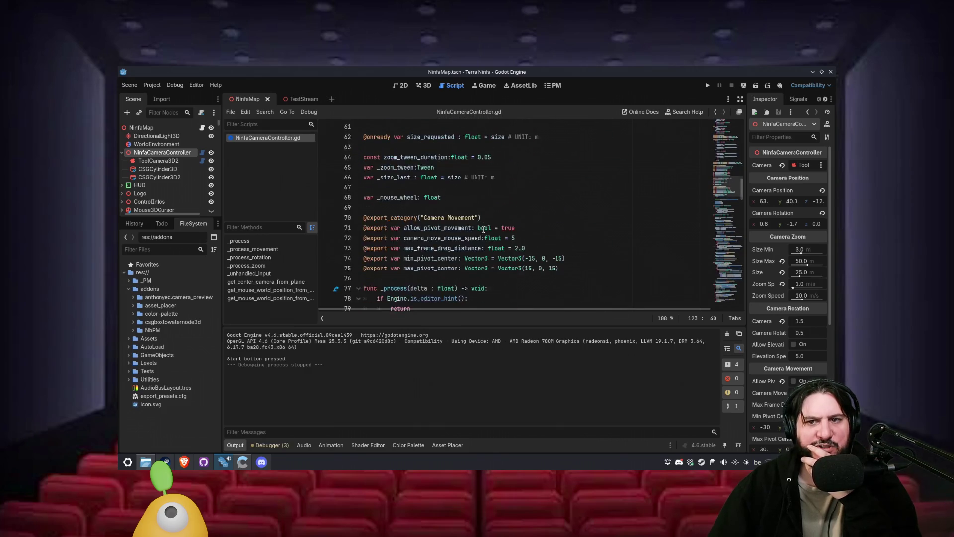
{"action": "scroll", "coordinate": [483, 231], "scroll_direction": "down", "scroll_amount": 7}
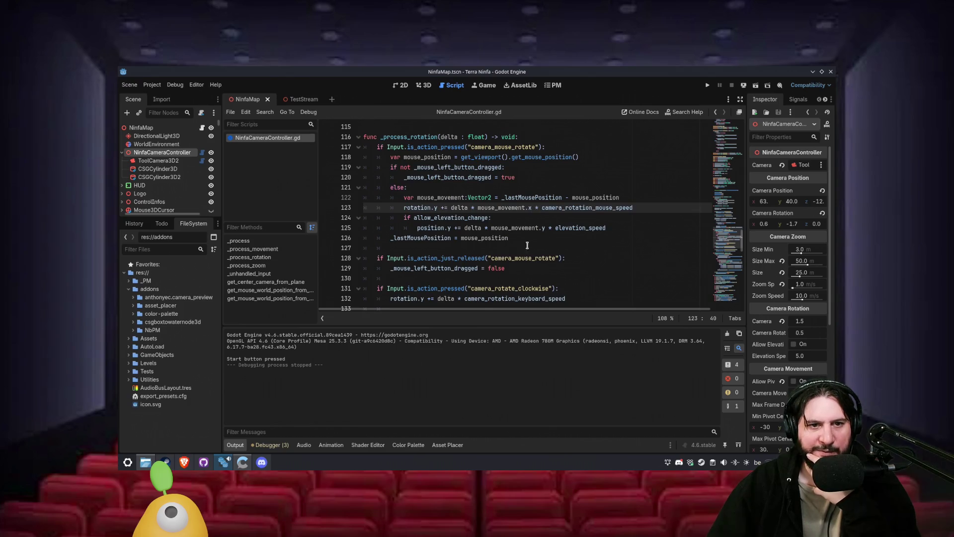
{"action": "left_click_drag", "start_coordinate": [368, 146], "coordinate": [509, 239]}
{"action": "scroll", "coordinate": [517, 236], "scroll_direction": "down", "scroll_amount": 3}
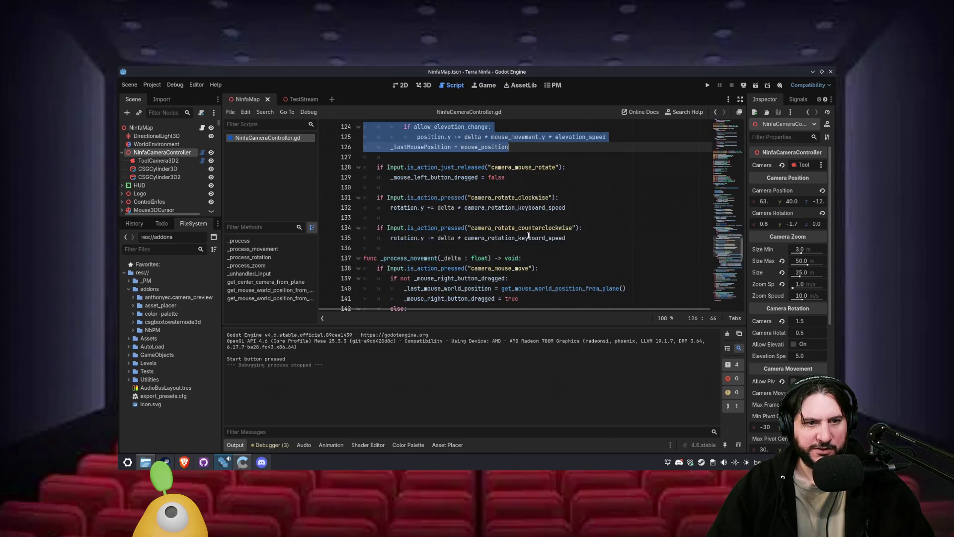
{"action": "scroll", "coordinate": [528, 235], "scroll_direction": "up", "scroll_amount": 3}
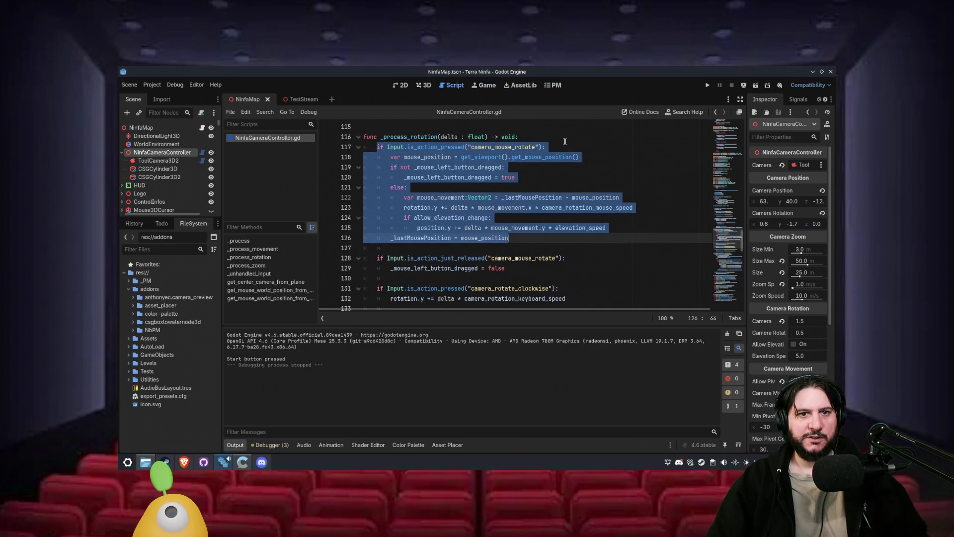
{"action": "left_click", "coordinate": [564, 137]}
- Declare 'var rotation_y:float' at the top of _process_rotation
{"action": "key", "text": "Return"}
{"action": "type", "text": "var rotation"}
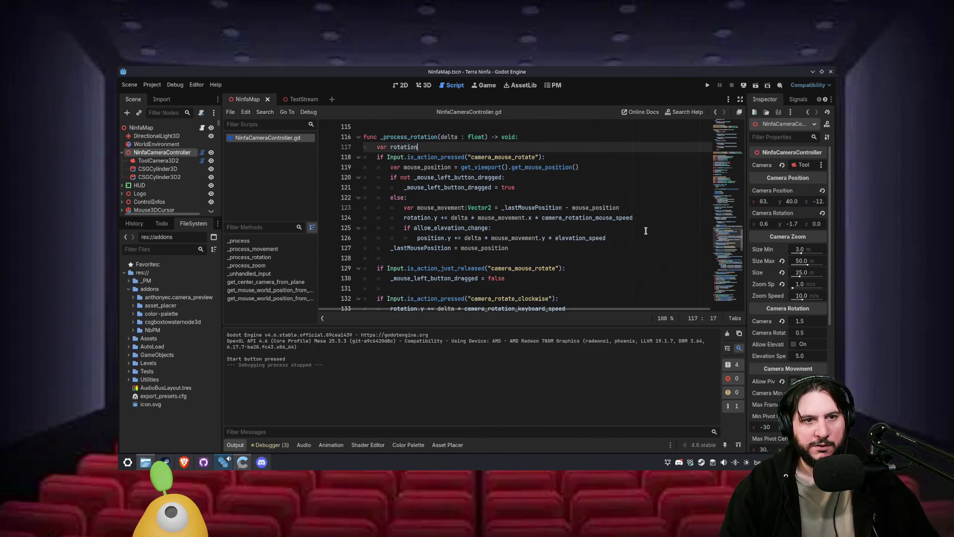
{"action": "key", "text": "ctrl+Left"}
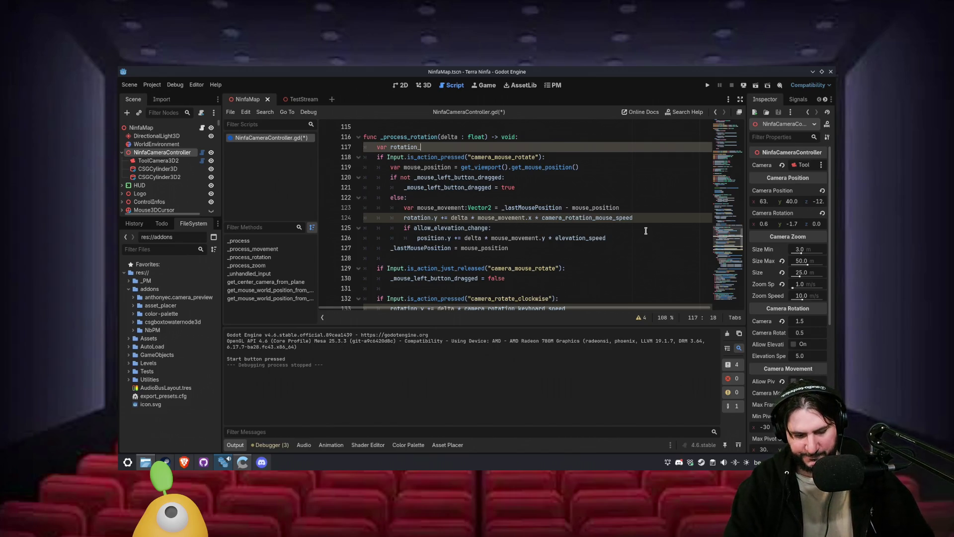
{"action": "key", "text": "End"}
{"action": "type", "text": "_y:float"}
{"action": "key", "text": "Return"}
{"action": "key", "text": "Return"}
{"action": "key", "text": "Up"}
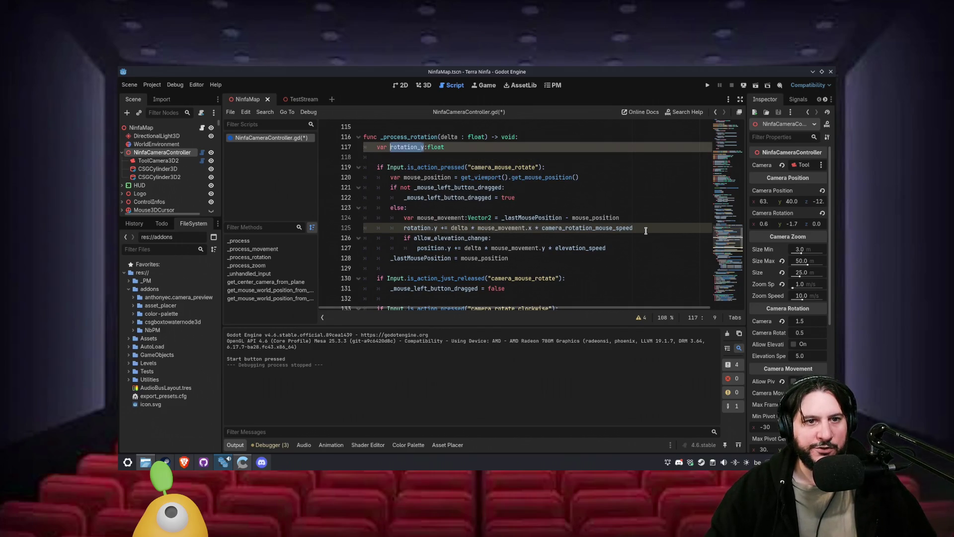
- Use rotation_y on the mouse rotation line and comment out the elevation-change lines
{"action": "key", "text": "Down"}
{"action": "key", "text": "Down"}
{"action": "key", "text": "Down"}
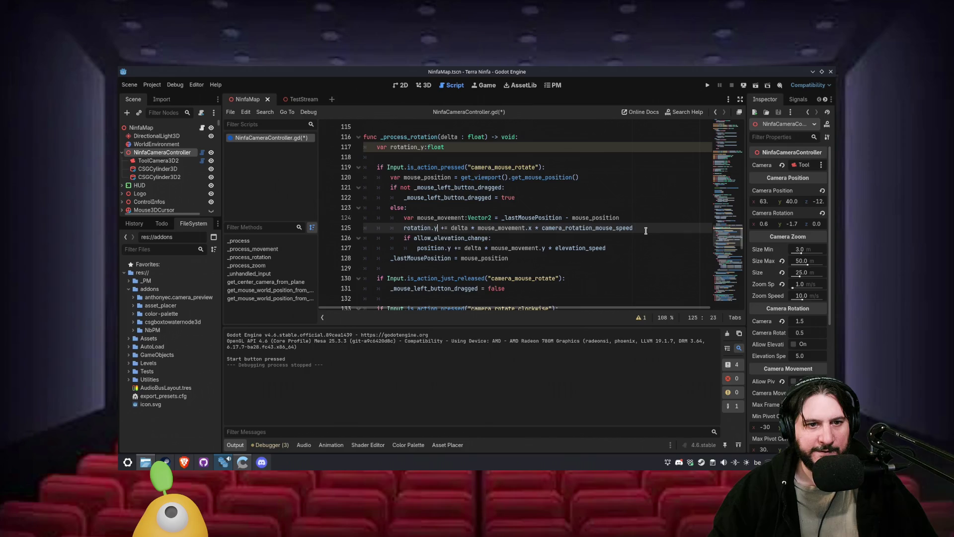
{"action": "key", "text": "shift+Home"}
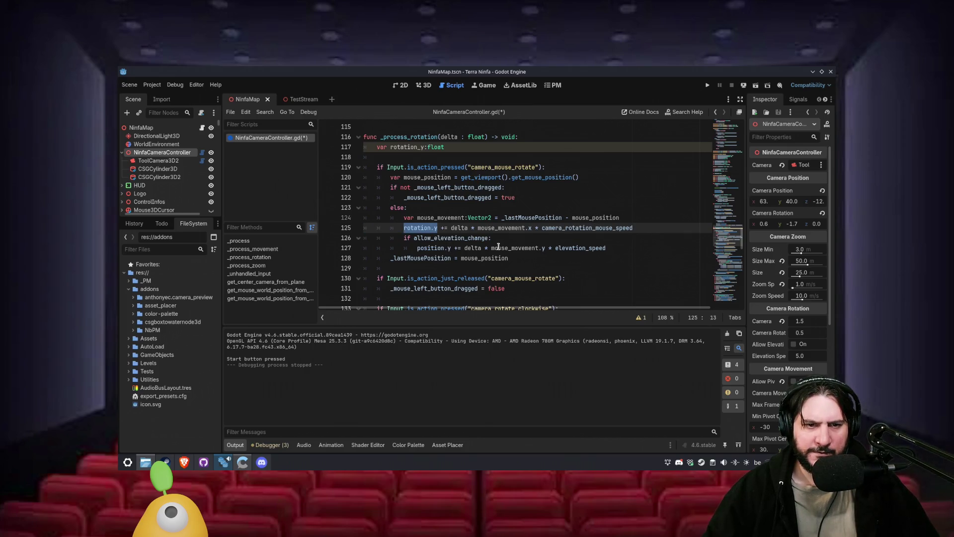
{"action": "type", "text": "rotation_y"}
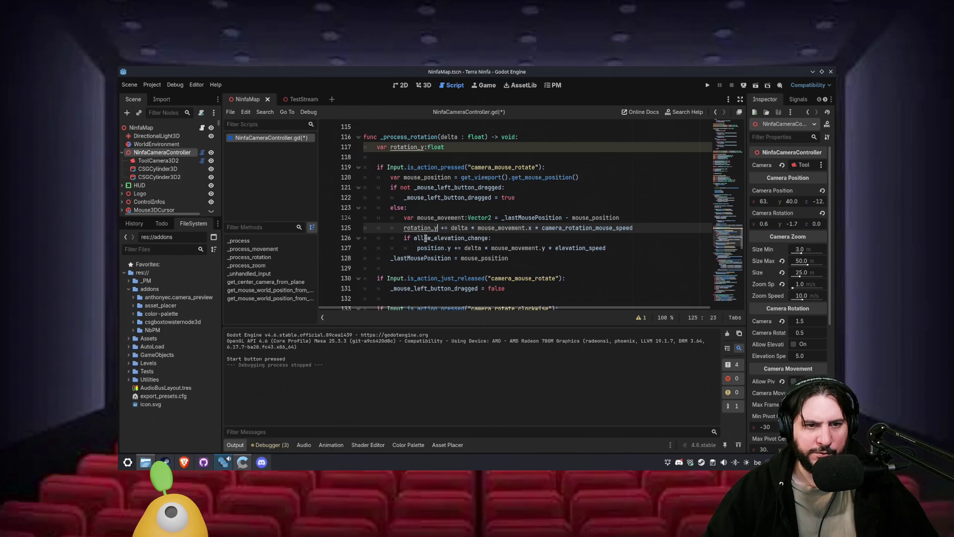
{"action": "scroll", "coordinate": [411, 246], "scroll_direction": "down", "scroll_amount": 2}
{"action": "mouse_move", "coordinate": [639, 187]}
{"action": "left_mouse_down"}
{"action": "mouse_move", "coordinate": [647, 168]}
{"action": "mouse_move", "coordinate": [614, 187]}
{"action": "mouse_move", "coordinate": [364, 178]}
{"action": "left_mouse_up"}
{"action": "key", "text": "ctrl+k"}
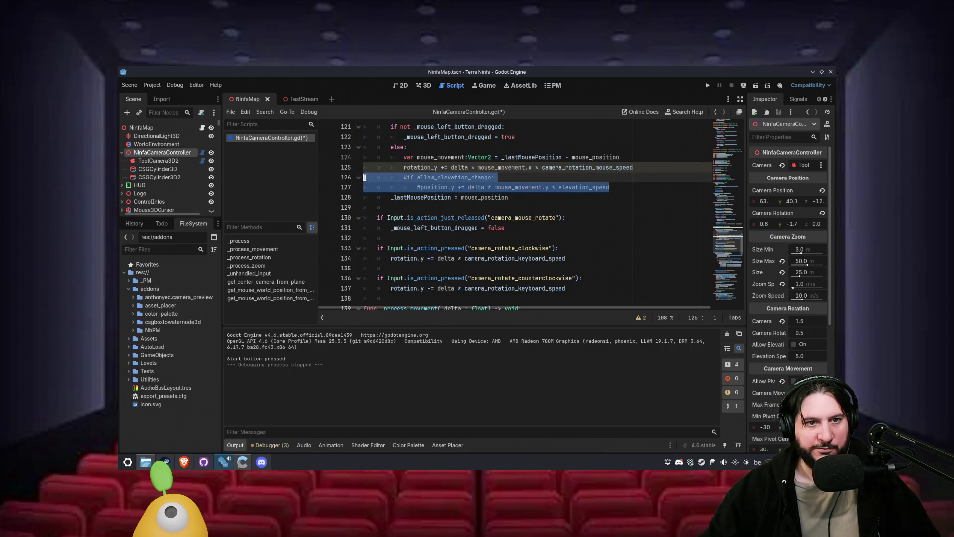
{"action": "left_click", "coordinate": [468, 211]}
- Use rotation_y on the clockwise and counterclockwise lines, then add 'if rotation_y != 0.0:'
{"action": "scroll", "coordinate": [456, 250], "scroll_direction": "down", "scroll_amount": 1}
{"action": "mouse_move", "coordinate": [390, 227]}
{"action": "left_mouse_down"}
{"action": "mouse_move", "coordinate": [423, 227]}
{"action": "mouse_move", "coordinate": [390, 258]}
{"action": "left_mouse_up"}
{"action": "type", "text": "rotation_y"}
{"action": "left_click", "coordinate": [422, 258]}
{"action": "type", "text": "rotation_"}
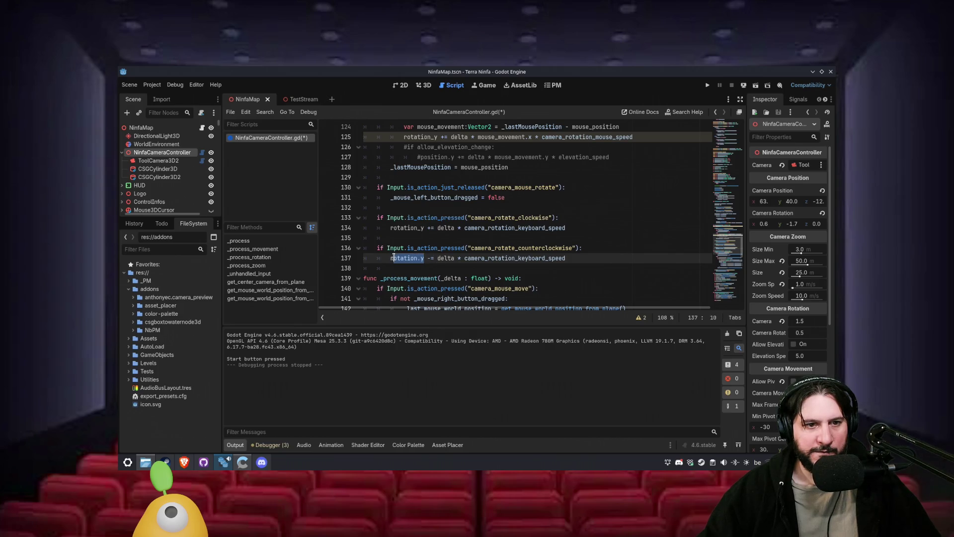
{"action": "key", "text": "Right"}
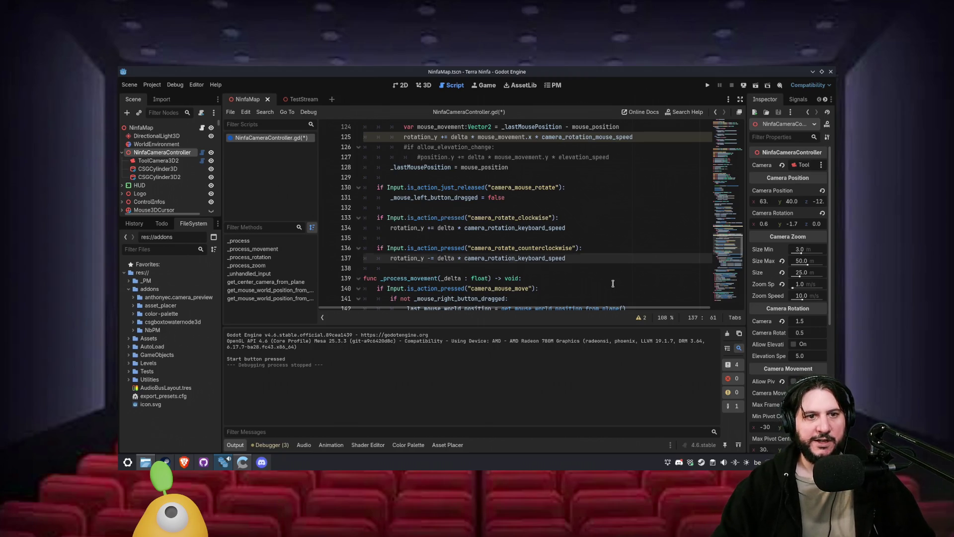
{"action": "key", "text": "Return"}
{"action": "key", "text": "Return"}
{"action": "type", "text": "if "}
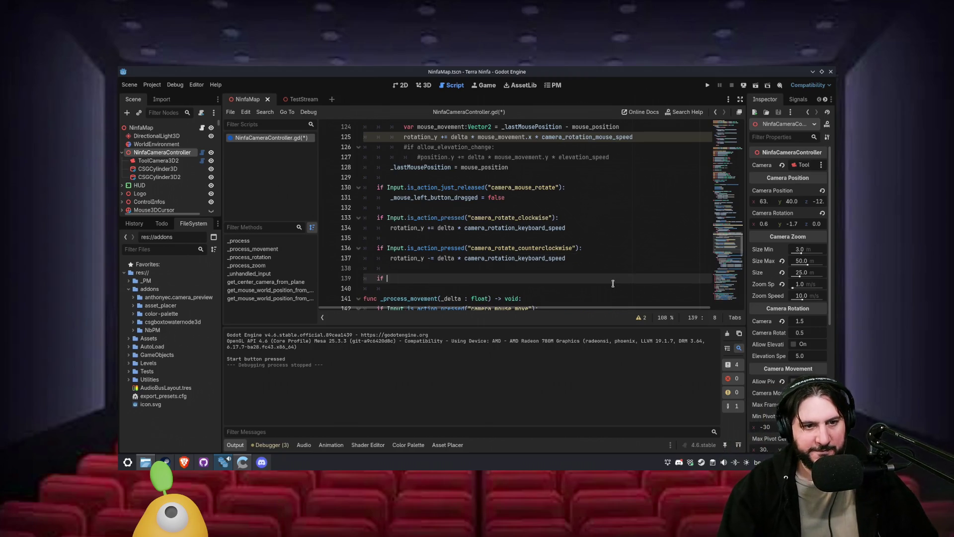
{"action": "type", "text": "rotation_y != 0.0:"}
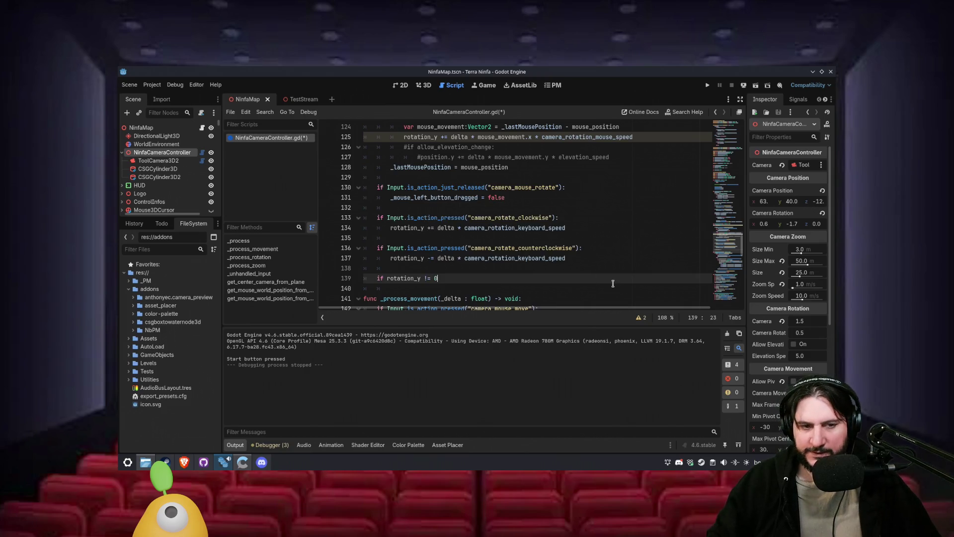
- Begin a rotate( call inside the rotation_y check and open the Node3D reference for rotate()
{"action": "key", "text": "Return"}
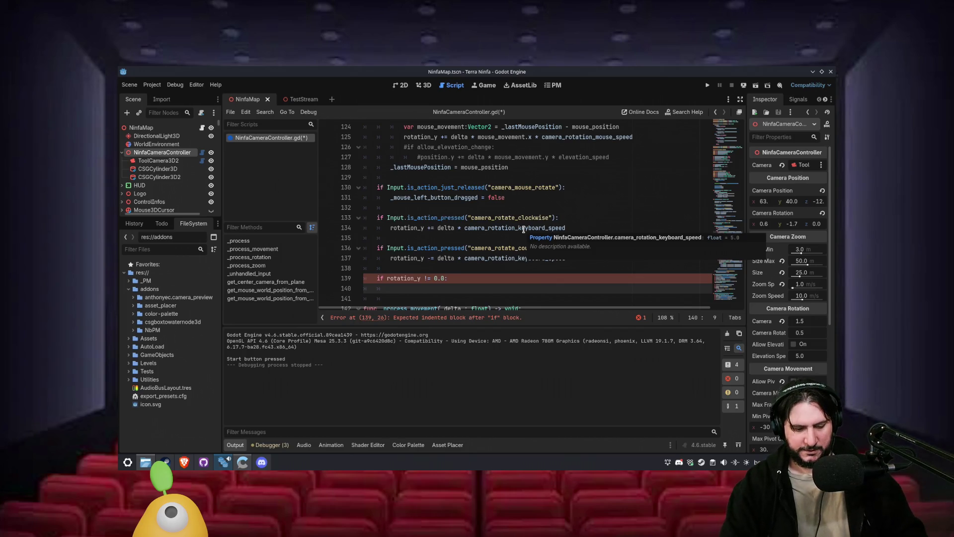
{"action": "type", "text": "rotate"}
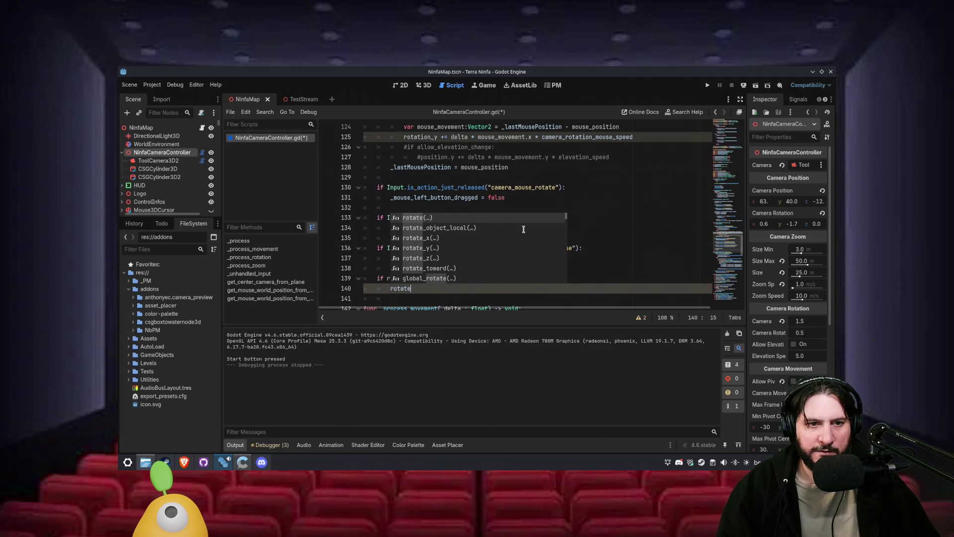
{"action": "type", "text": "_a"}
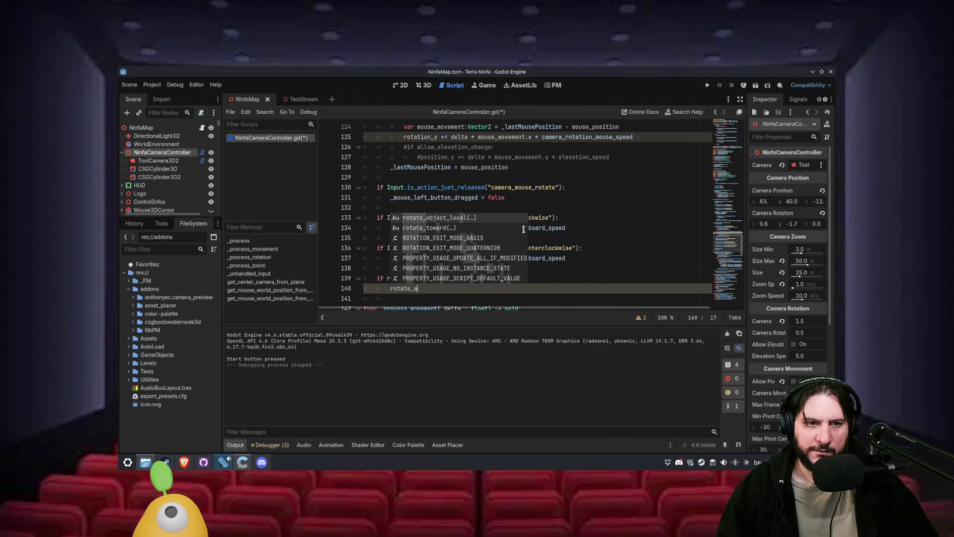
{"action": "type", "text": "r"}
{"action": "key", "text": "BackSpace"}
{"action": "key", "text": "BackSpace"}
{"action": "key", "text": "BackSpace"}
{"action": "type", "text": "("}
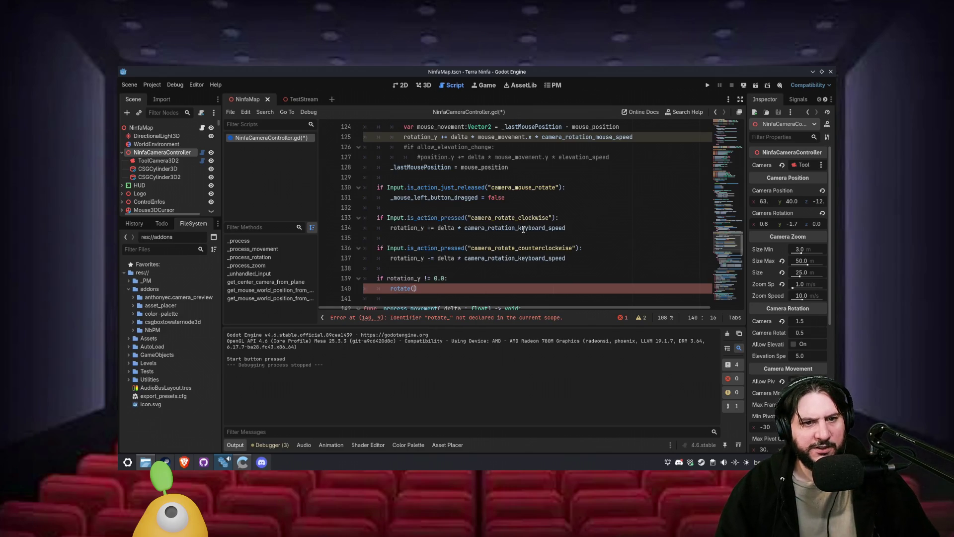
{"action": "scroll", "coordinate": [440, 246], "scroll_direction": "down", "scroll_amount": 1}
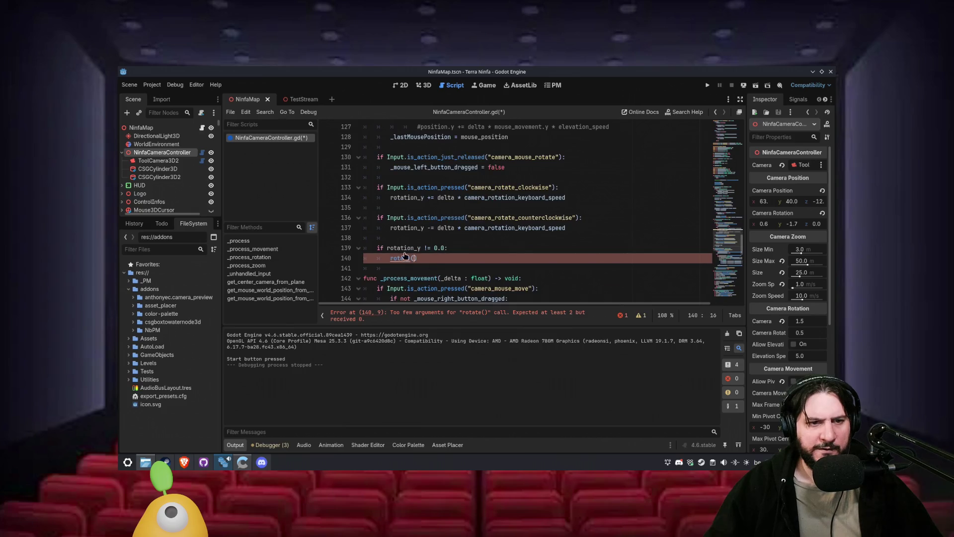
{"action": "left_click", "coordinate": [402, 259], "text": "ctrl"}
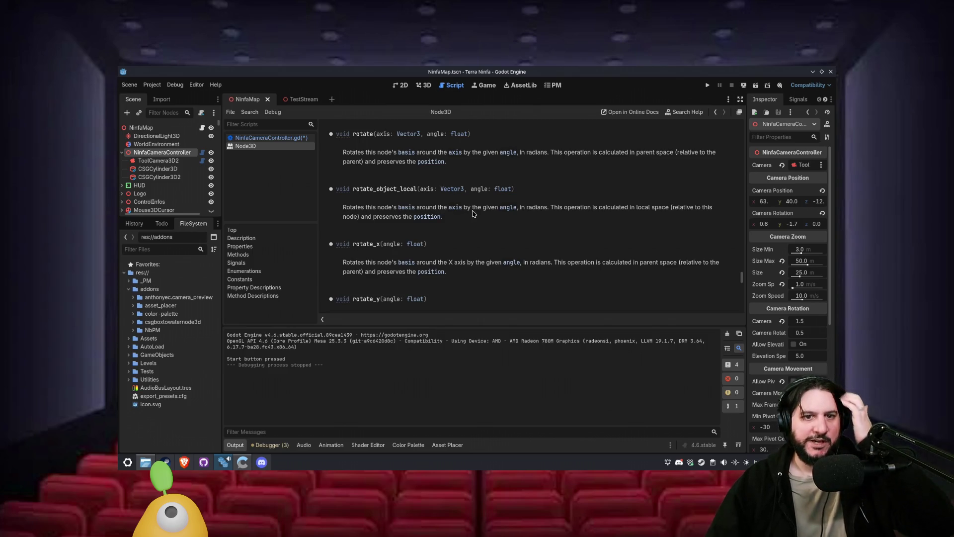
- Read how rotate_object_local uses its axis in local space, then switch to the browser
{"action": "left_click_drag", "start_coordinate": [551, 208], "coordinate": [581, 215]}
{"action": "left_click", "coordinate": [558, 210]}
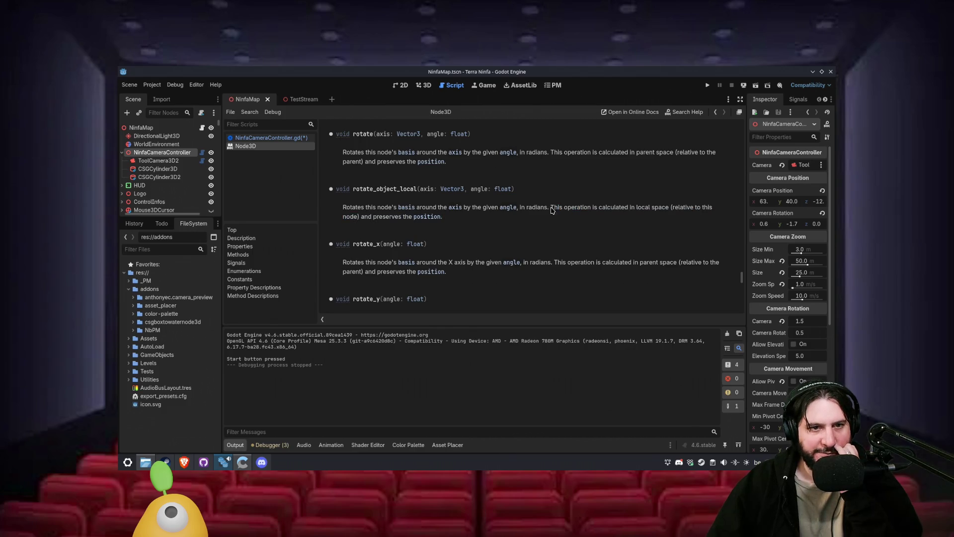
{"action": "double_click", "coordinate": [453, 211]}
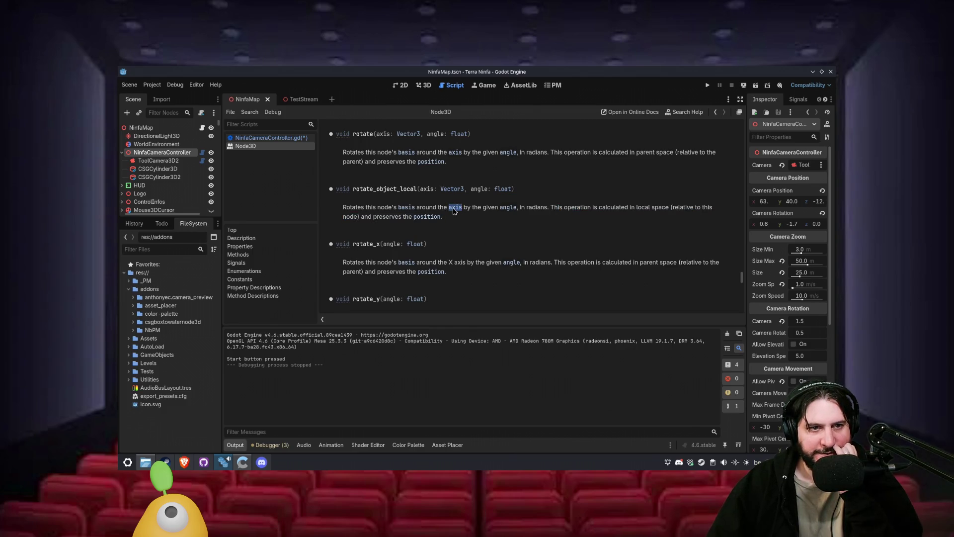
{"action": "scroll", "coordinate": [448, 227], "scroll_direction": "down", "scroll_amount": 2}
{"action": "scroll", "coordinate": [448, 227], "scroll_direction": "up", "scroll_amount": 5}
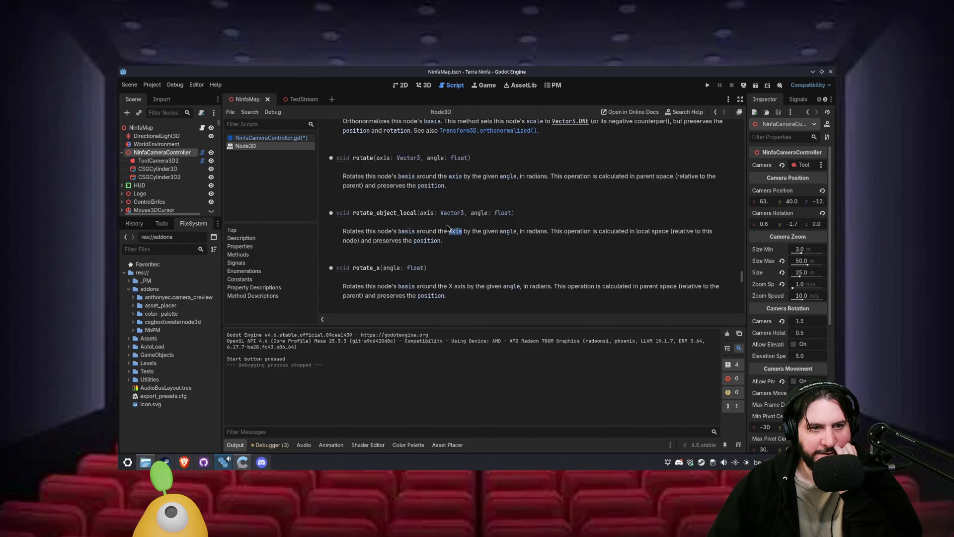
{"action": "scroll", "coordinate": [447, 227], "scroll_direction": "up", "scroll_amount": 3}
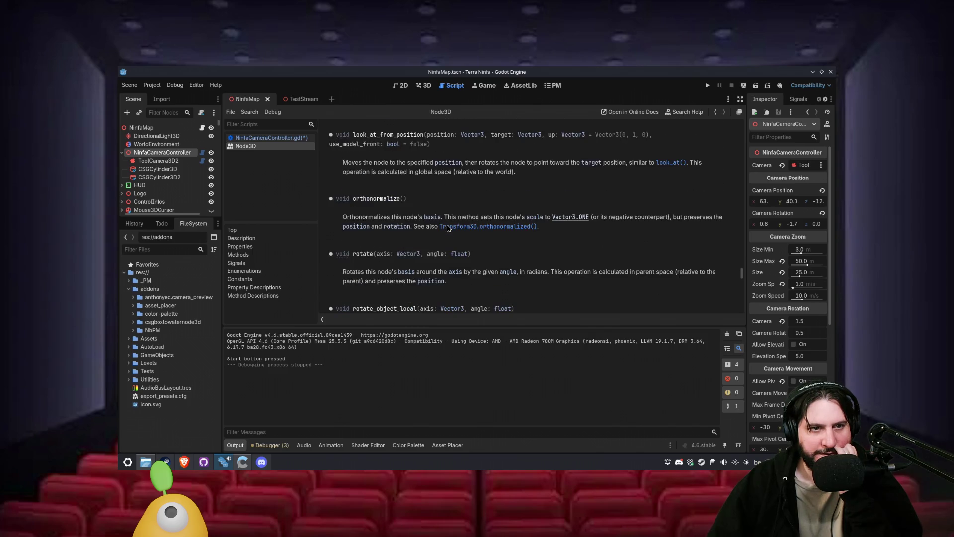
{"action": "scroll", "coordinate": [448, 228], "scroll_direction": "up", "scroll_amount": 10}
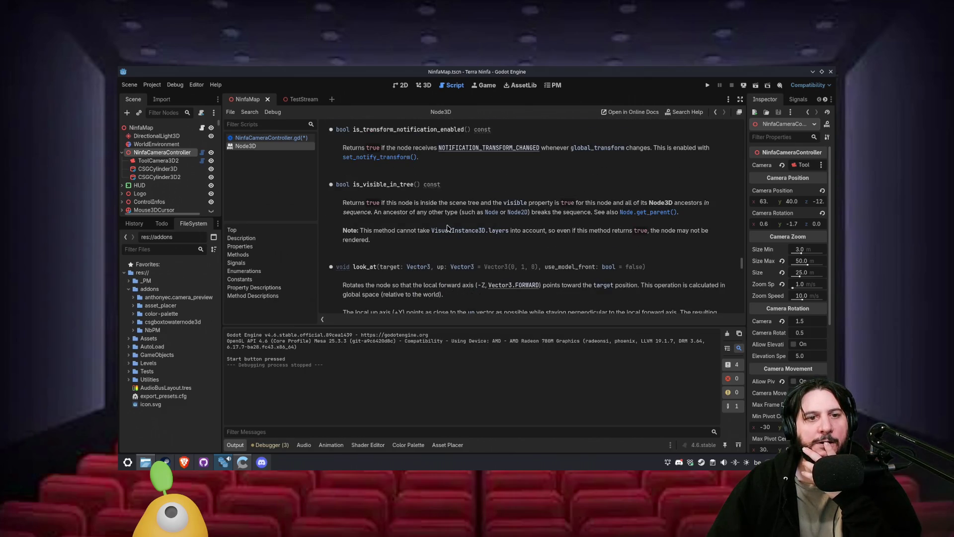
{"action": "left_click", "coordinate": [184, 462]}
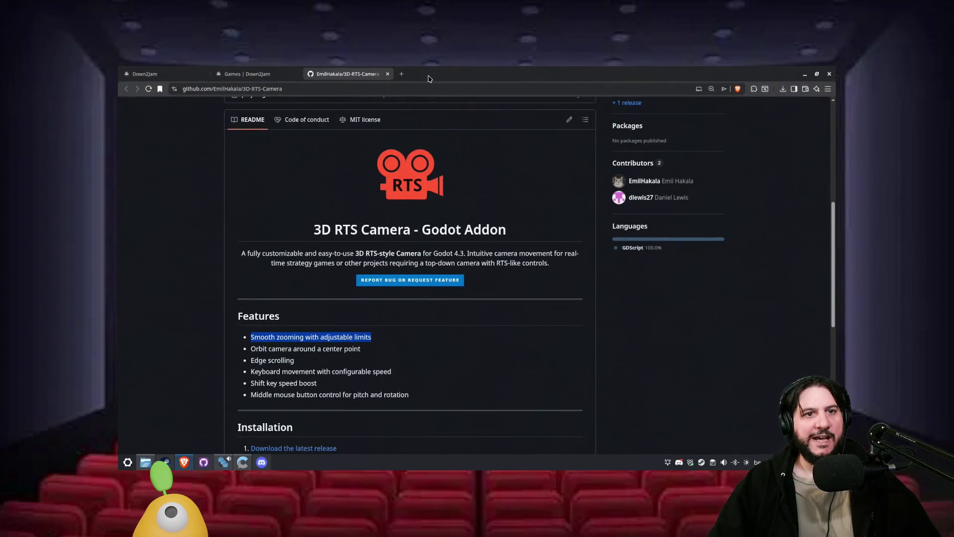
- Search the web for how to rotate 3D around a Vector3 in Godot 4
{"action": "left_click", "coordinate": [401, 74]}
{"action": "type", "text": "godot 4 jh"}
{"action": "key", "text": "BackSpace"}
{"action": "key", "text": "BackSpace"}
{"action": "type", "text": "how to "}
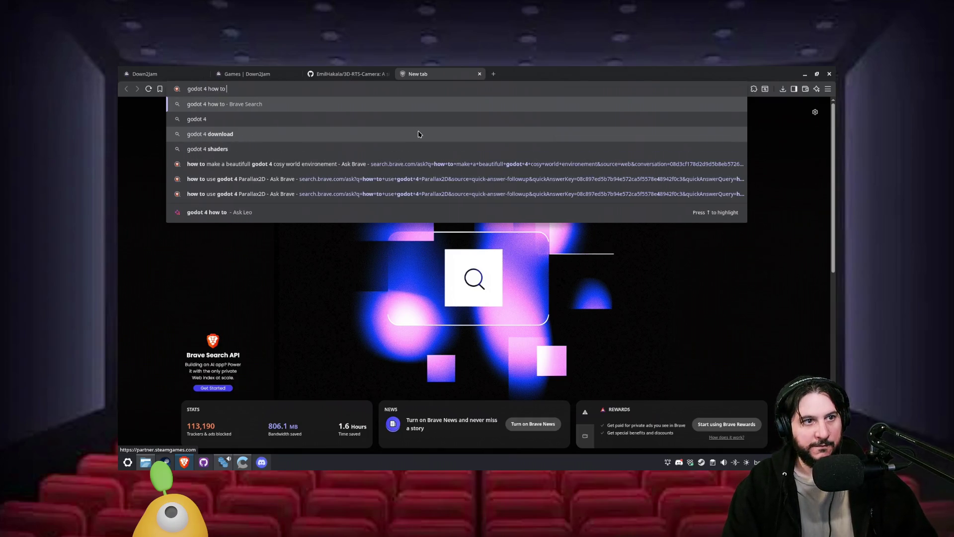
{"action": "type", "text": "rotate "}
{"action": "type", "text": "3d around "}
{"action": "type", "text": "a vector "}
{"action": "type", "text": "3"}
{"action": "key", "text": "Return"}
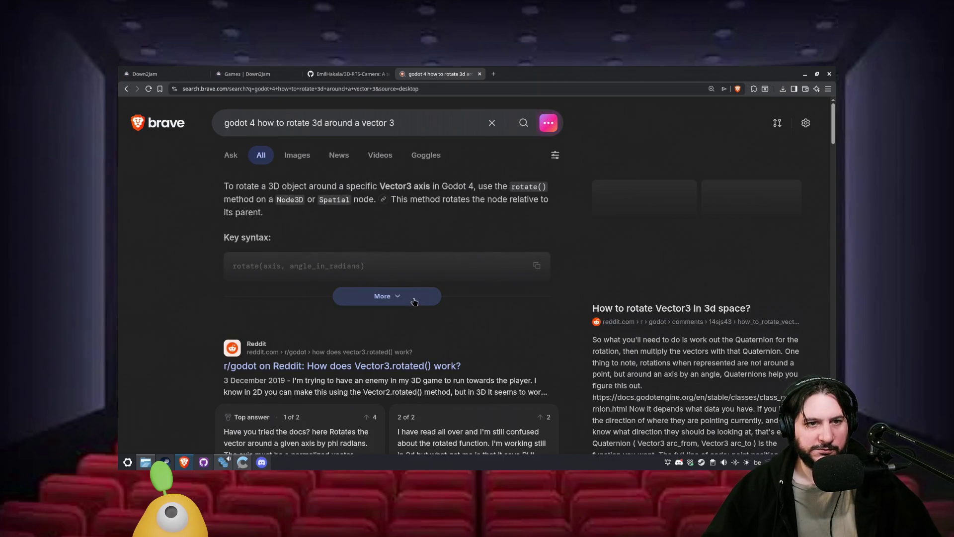
- Expand the AI answer, read its explanation of the axis parameter, and scroll through the results
{"action": "left_click", "coordinate": [412, 296]}
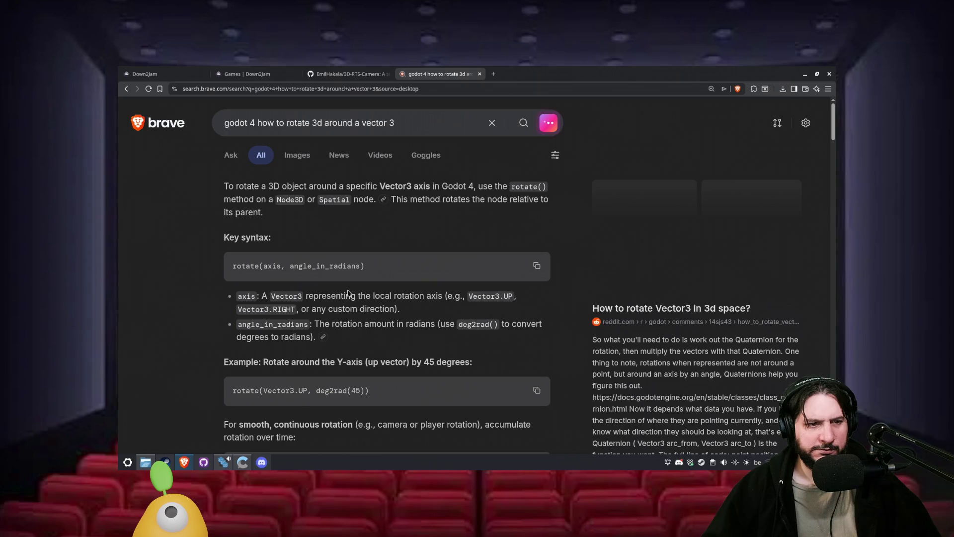
{"action": "mouse_move", "coordinate": [258, 293]}
{"action": "left_mouse_down"}
{"action": "mouse_move", "coordinate": [300, 310]}
{"action": "mouse_move", "coordinate": [403, 316]}
{"action": "left_mouse_up"}
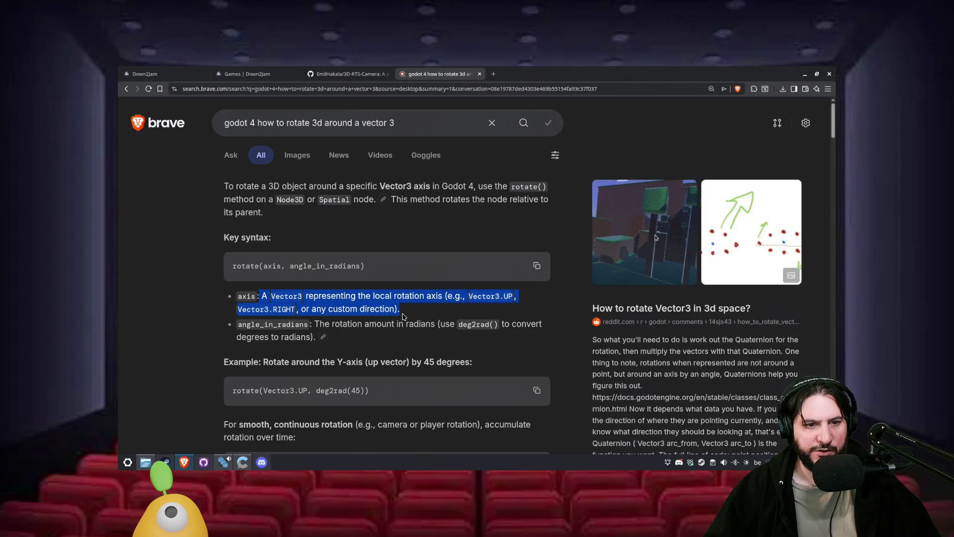
{"action": "scroll", "coordinate": [397, 318], "scroll_direction": "down", "scroll_amount": 3}
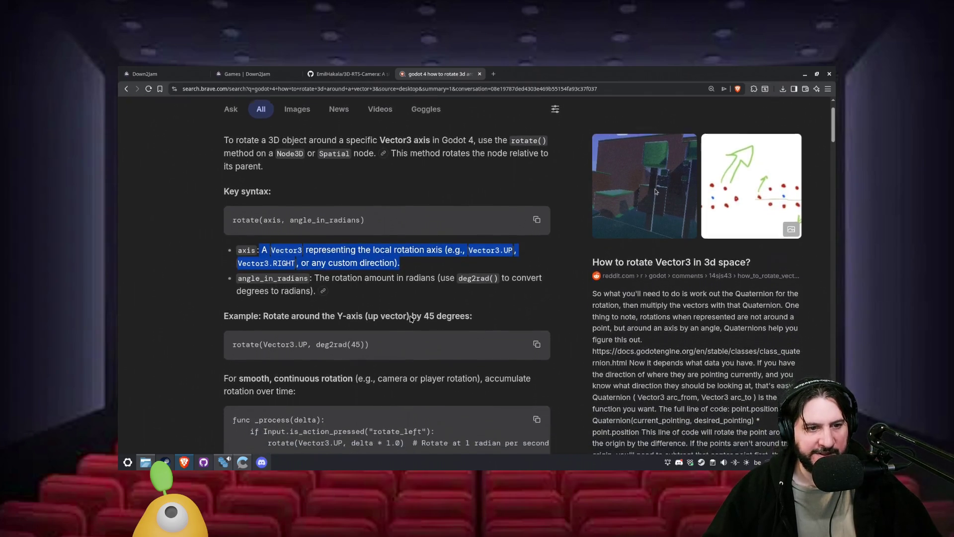
{"action": "left_click", "coordinate": [409, 331]}
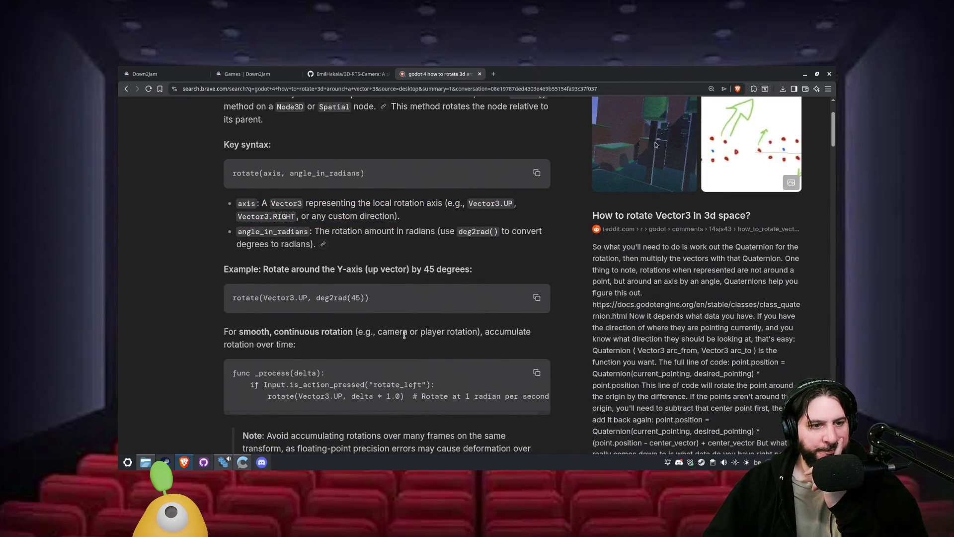
{"action": "scroll", "coordinate": [149, 324], "scroll_direction": "down", "scroll_amount": 3}
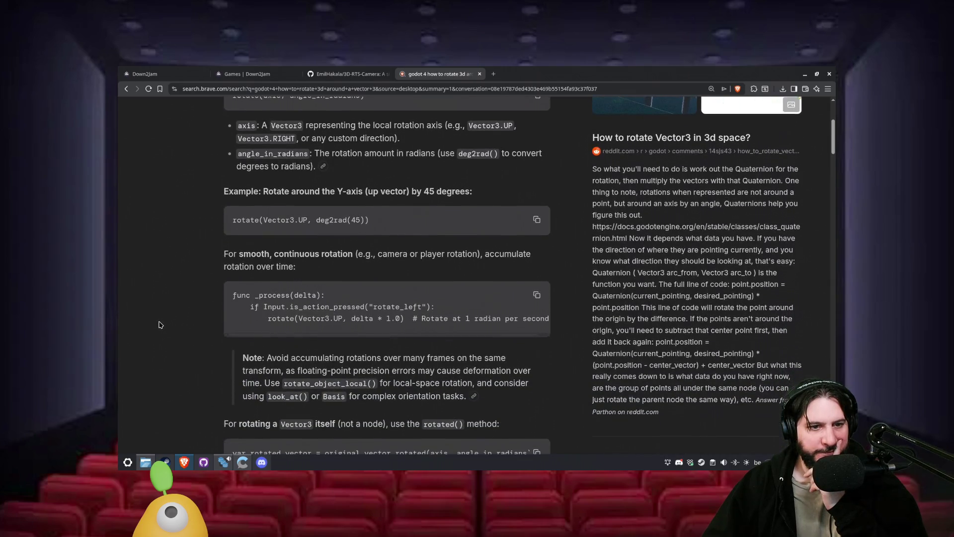
{"action": "scroll", "coordinate": [169, 326], "scroll_direction": "down", "scroll_amount": 5}
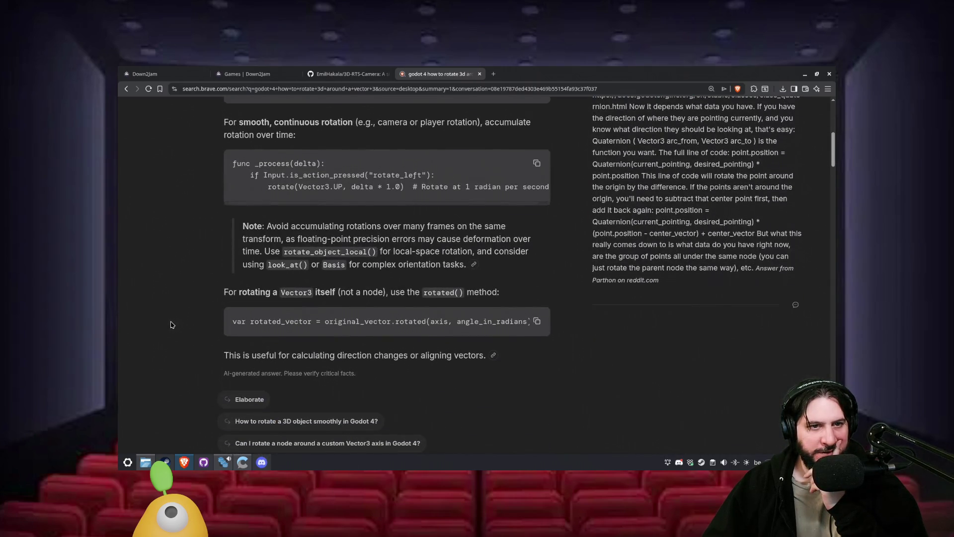
{"action": "scroll", "coordinate": [194, 310], "scroll_direction": "down", "scroll_amount": 5}
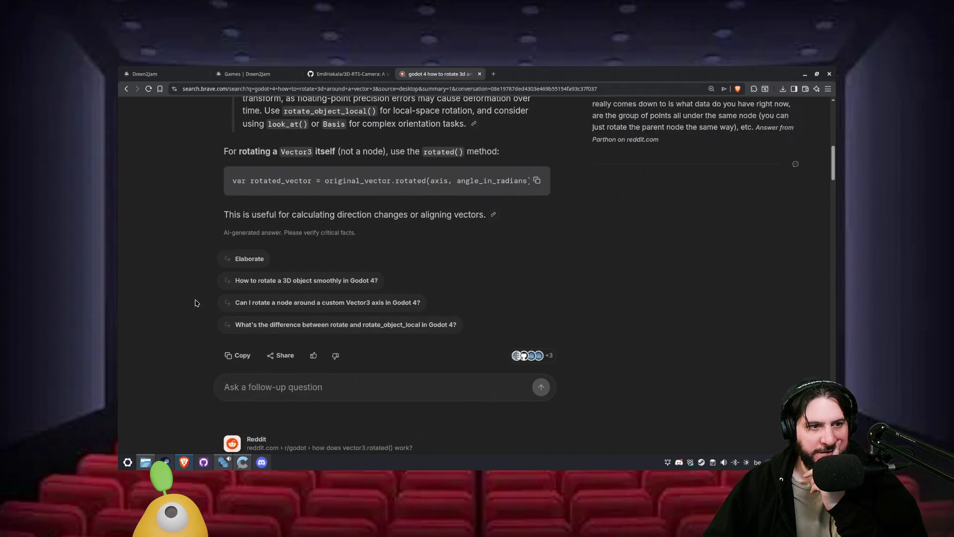
{"action": "scroll", "coordinate": [195, 303], "scroll_direction": "down", "scroll_amount": 6}
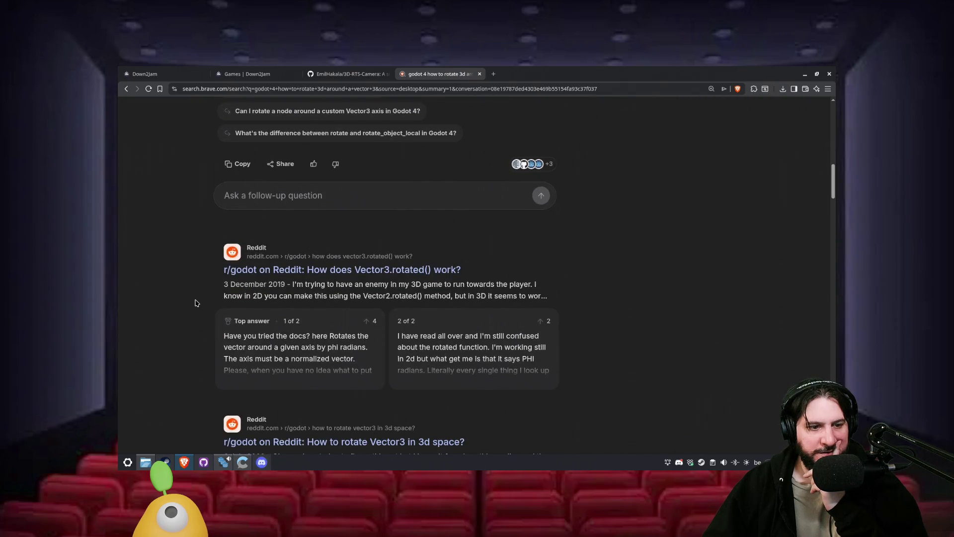
{"action": "scroll", "coordinate": [195, 303], "scroll_direction": "down", "scroll_amount": 3}
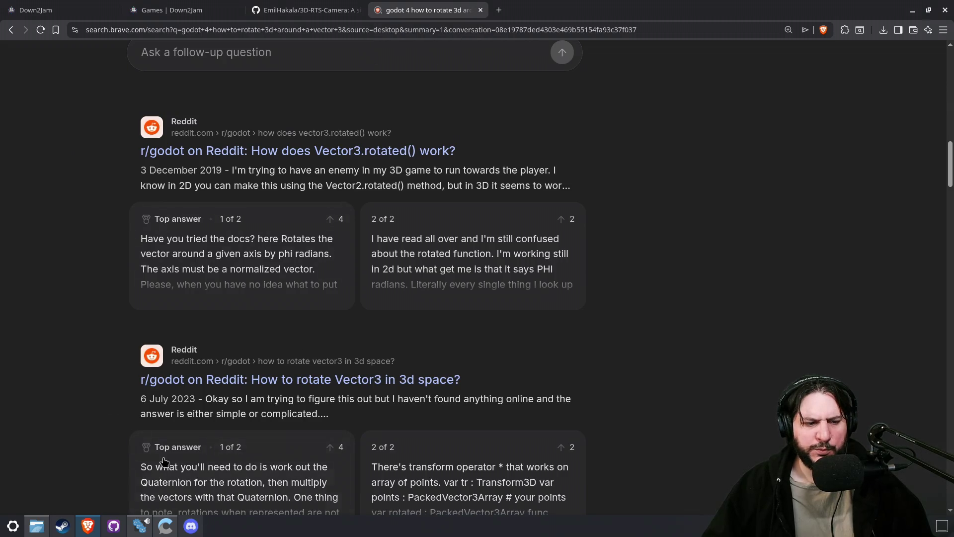
{"action": "scroll", "coordinate": [69, 375], "scroll_direction": "down", "scroll_amount": 5}
{"action": "scroll", "coordinate": [70, 376], "scroll_direction": "down", "scroll_amount": 4}
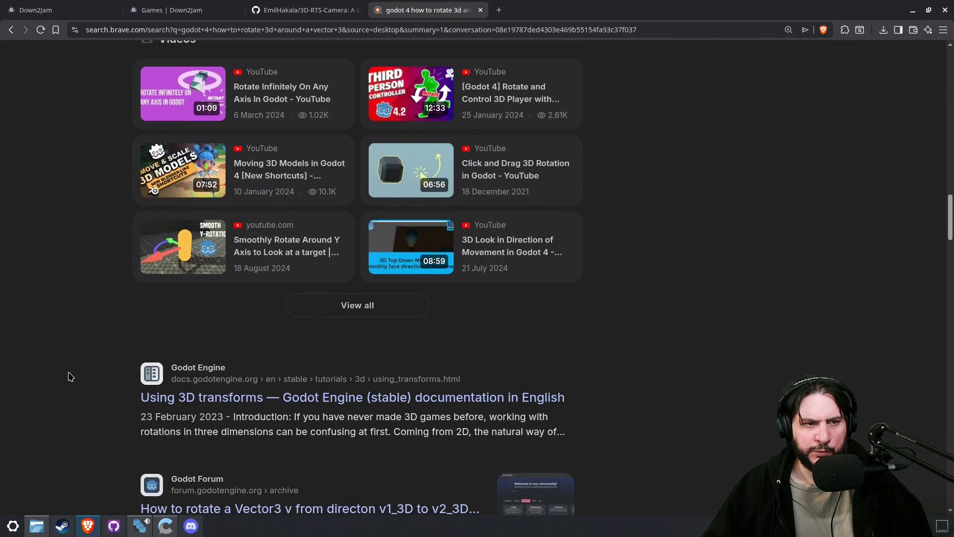
- Close Discord and return to NinfaCameraController.gd in Godot
{"action": "left_click", "coordinate": [191, 525]}
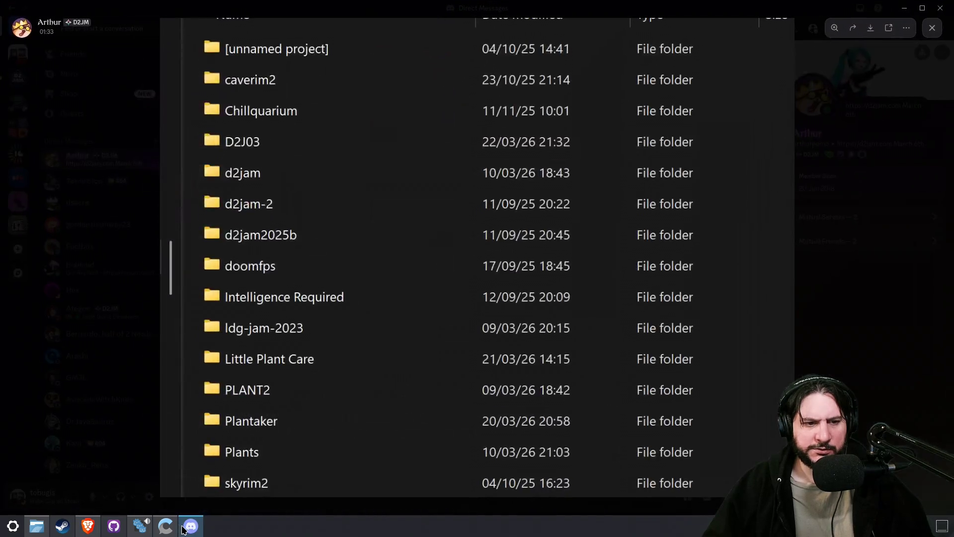
{"action": "left_click", "coordinate": [942, 11]}
{"action": "left_click", "coordinate": [139, 526]}
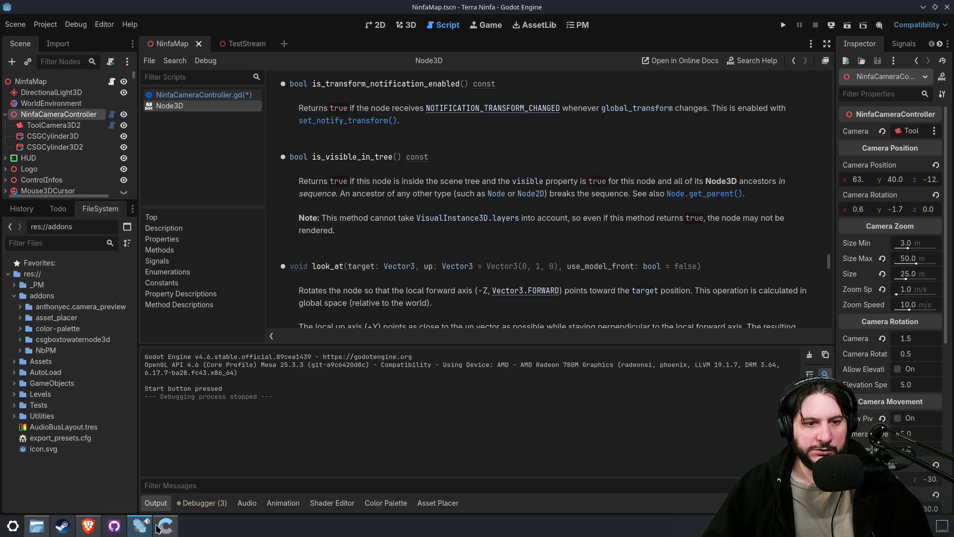
{"action": "left_click", "coordinate": [224, 98]}
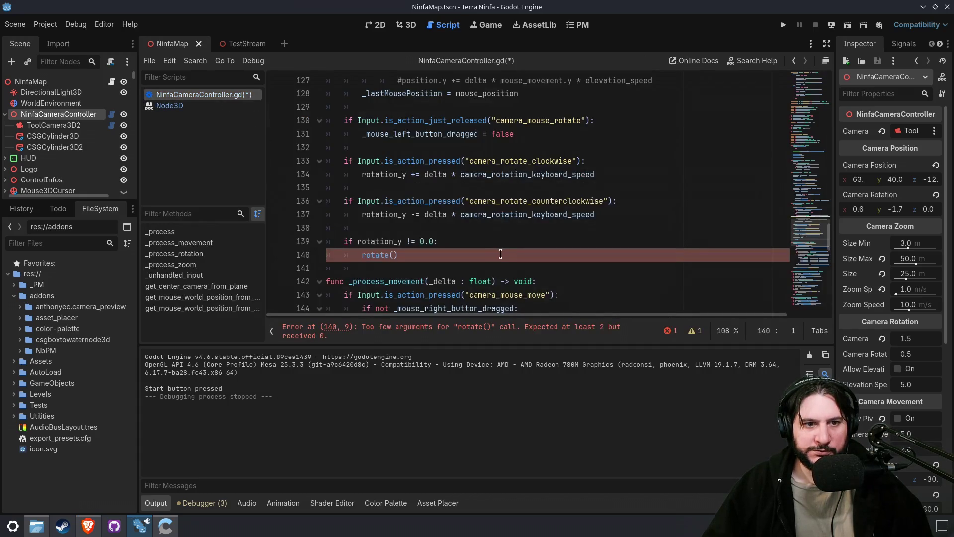
- Try replacing rotate() on line 140 with rotate_y() from autocomplete, then delete it
{"action": "left_click", "coordinate": [438, 256]}
{"action": "key", "text": "super+space"}
{"action": "key", "text": "BackSpace"}
{"action": "key", "text": "BackSpace"}
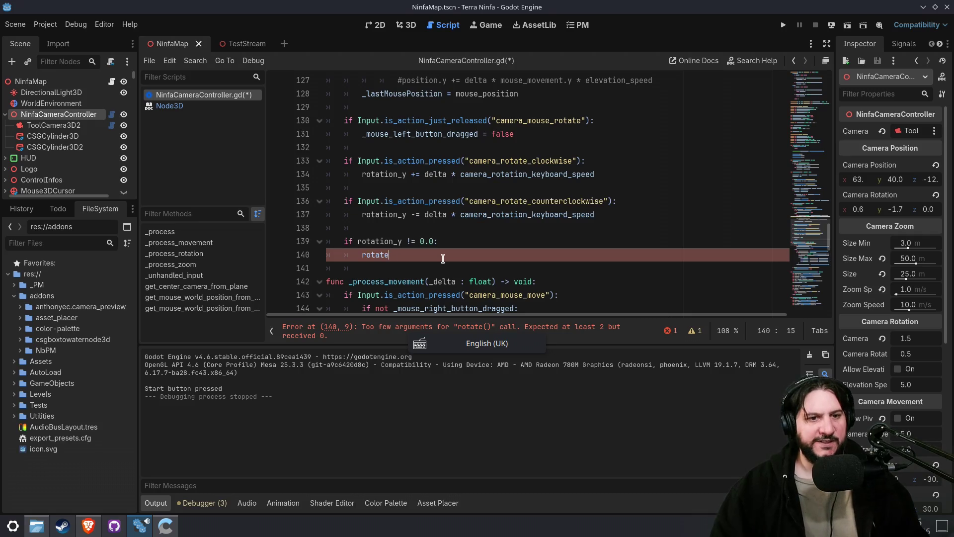
{"action": "type", "text": "_"}
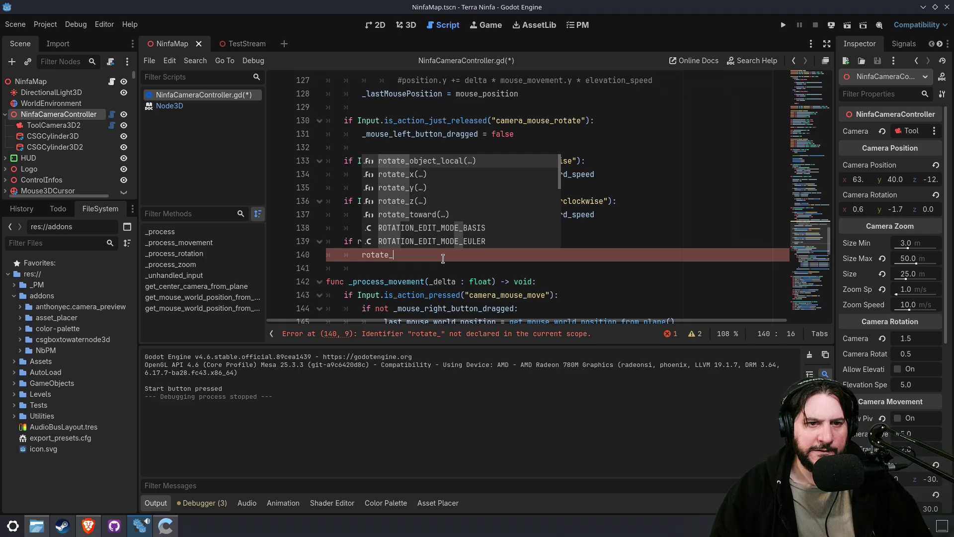
{"action": "key", "text": "Down"}
{"action": "key", "text": "Down"}
{"action": "key", "text": "Down"}
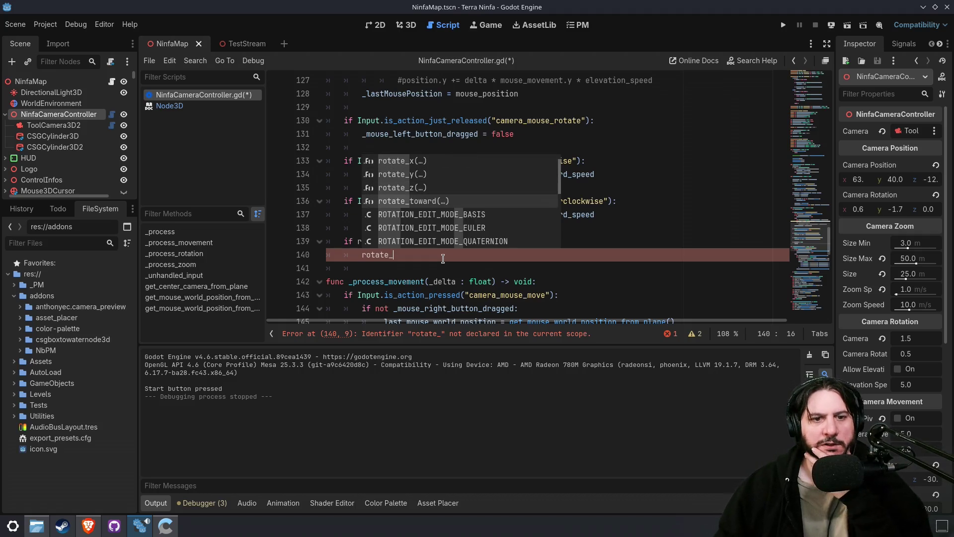
{"action": "key", "text": "Down"}
{"action": "key", "text": "Down"}
{"action": "key", "text": "Down"}
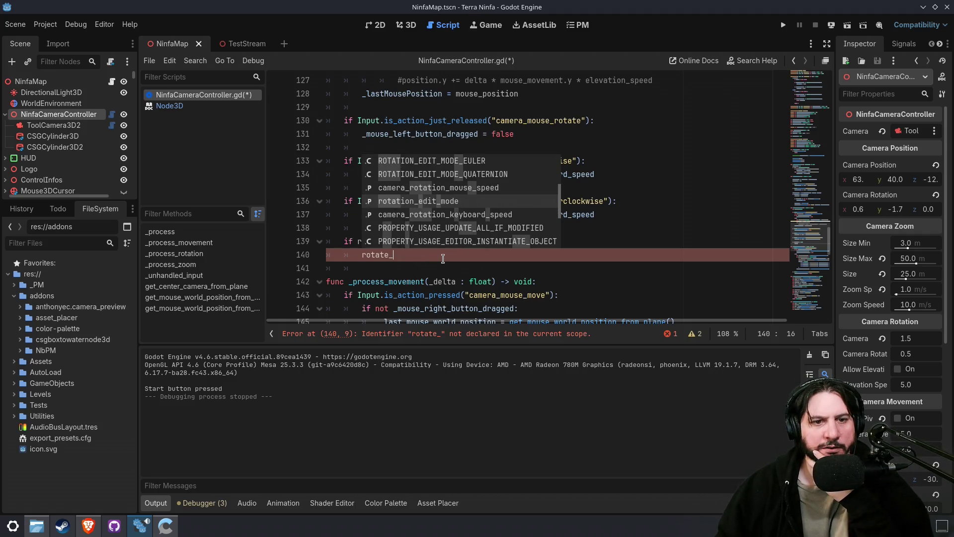
{"action": "scroll", "coordinate": [446, 237], "scroll_direction": "up", "scroll_amount": 4}
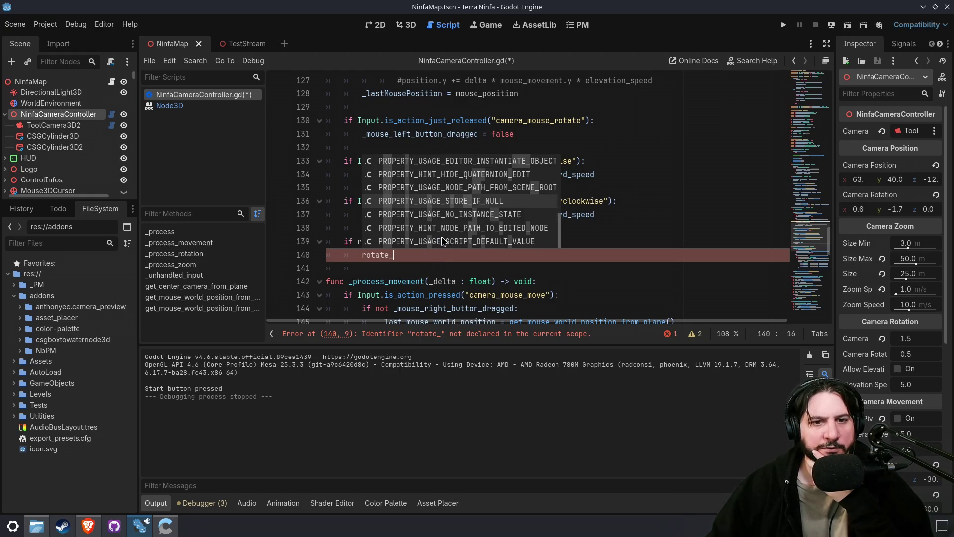
{"action": "scroll", "coordinate": [445, 237], "scroll_direction": "up", "scroll_amount": 5}
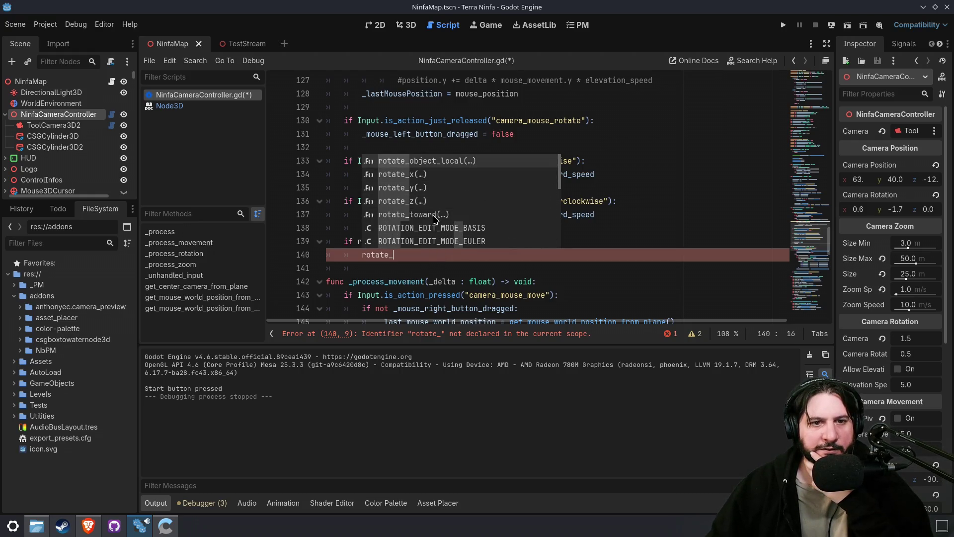
{"action": "double_click", "coordinate": [430, 187]}
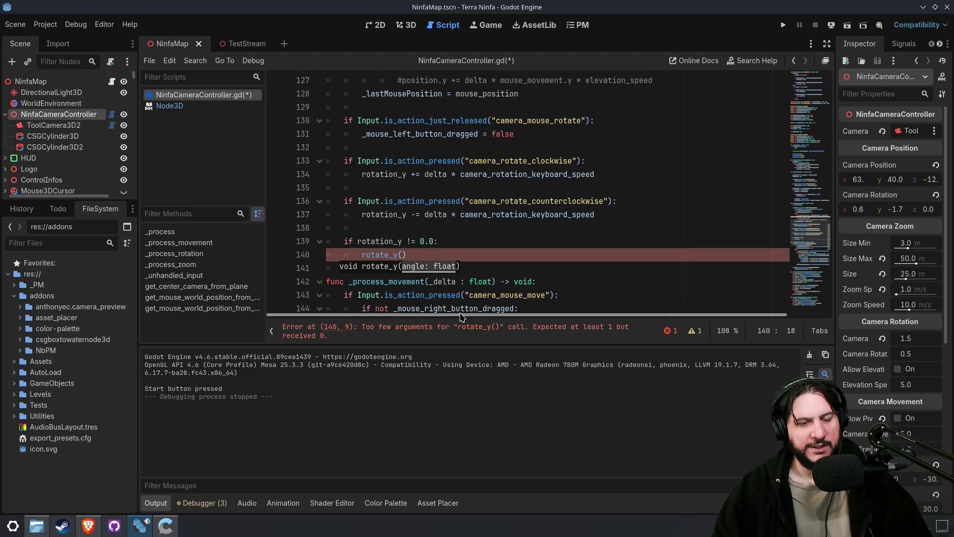
{"action": "key", "text": "shift+Home"}
{"action": "key", "text": "BackSpace"}
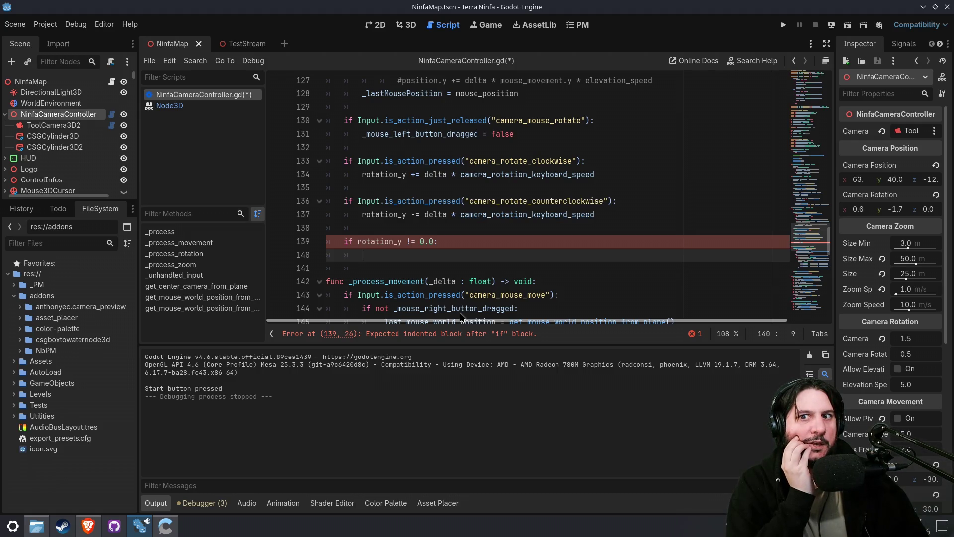
- Toggle the rotation_y check's comment off again, then insert global_rotate() on a new indented line
{"action": "key", "text": "Up"}
{"action": "key", "text": "ctrl+k"}
{"action": "scroll", "coordinate": [477, 224], "scroll_direction": "up", "scroll_amount": 3}
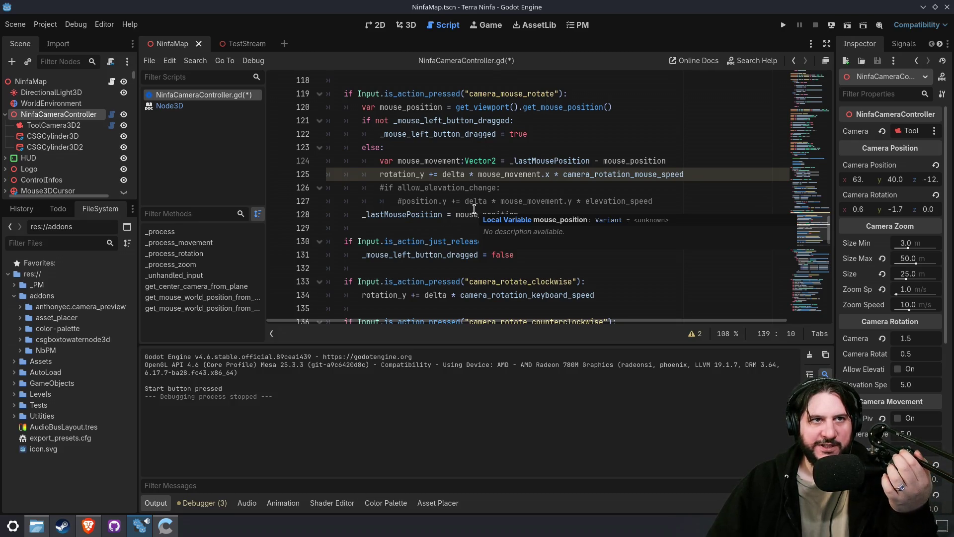
{"action": "scroll", "coordinate": [475, 208], "scroll_direction": "down", "scroll_amount": 4}
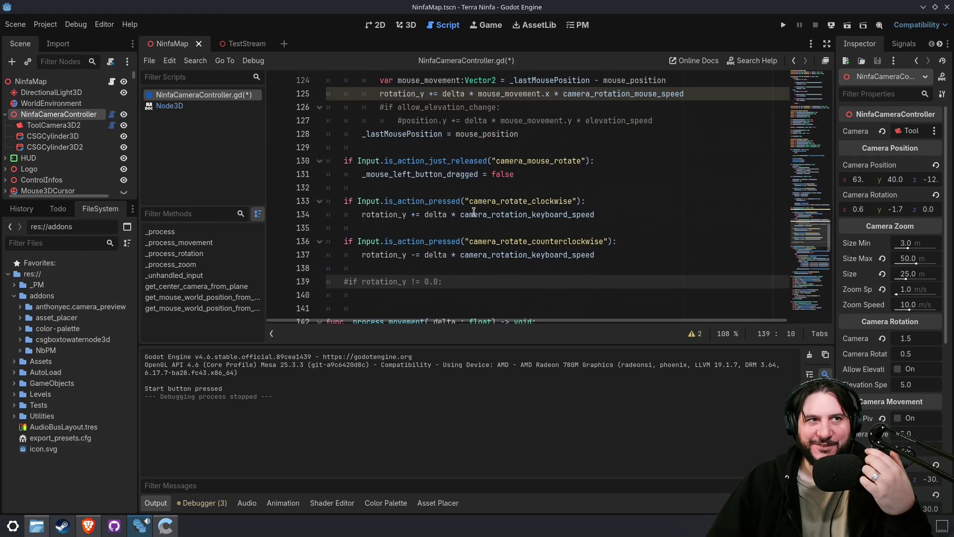
{"action": "key", "text": "ctrl+k"}
{"action": "key", "text": "End"}
{"action": "key", "text": "Return"}
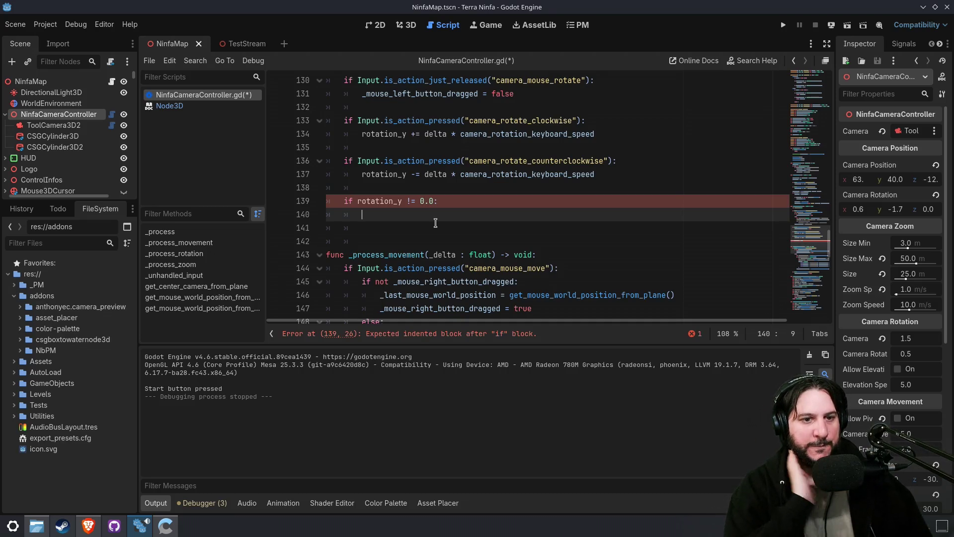
{"action": "type", "text": "rotate"}
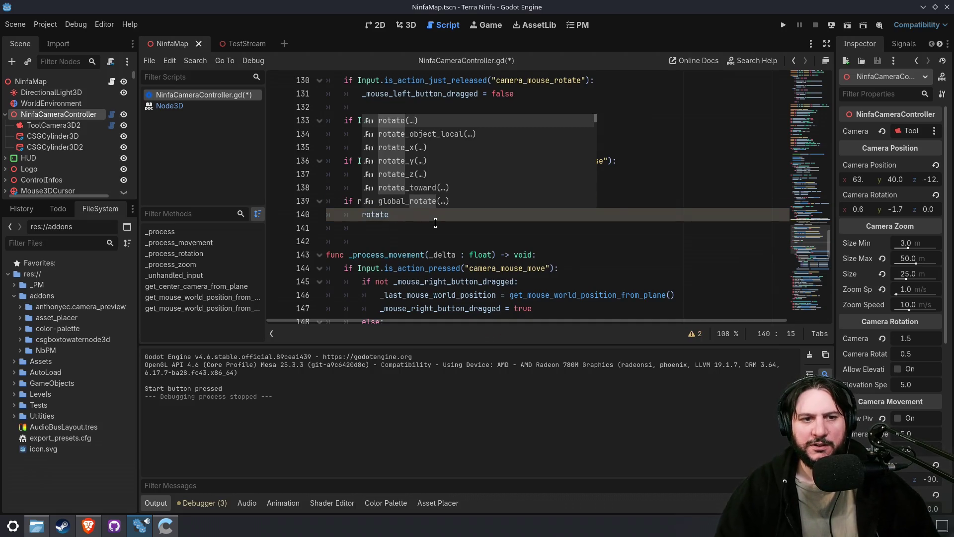
{"action": "key", "text": "Down"}
{"action": "key", "text": "Down"}
{"action": "key", "text": "Down"}
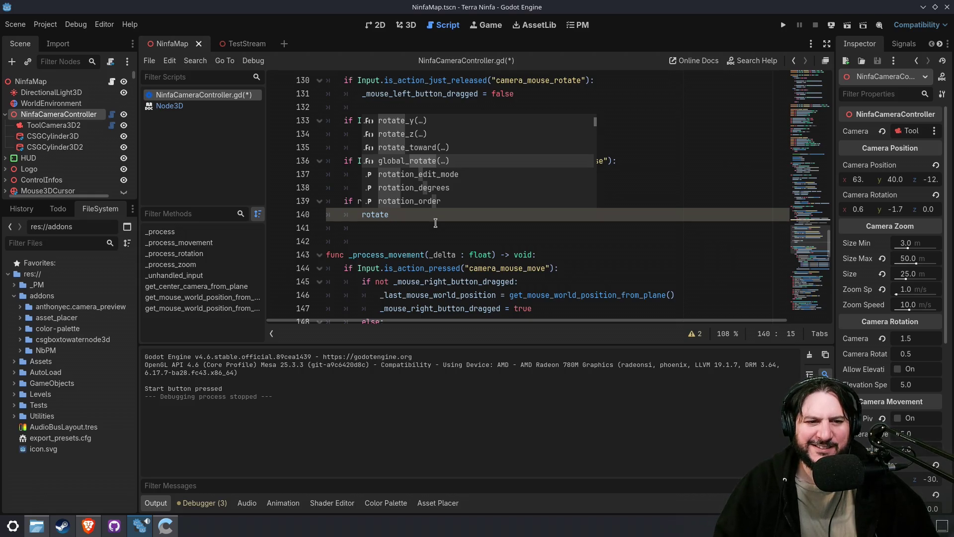
{"action": "key", "text": "Return"}
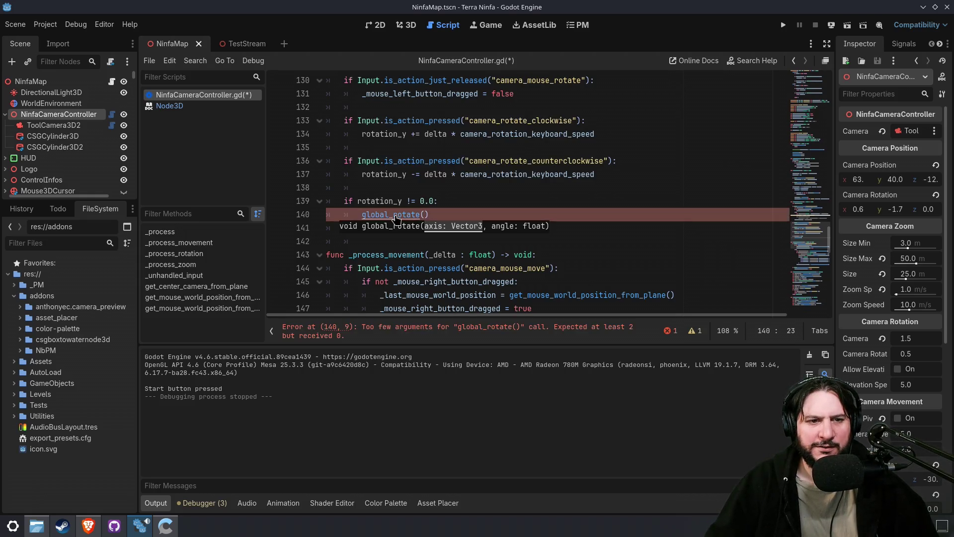
- Read the global_rotate documentation on rotating around a global axis, then return to the script
{"action": "left_click", "coordinate": [397, 219], "text": "ctrl"}
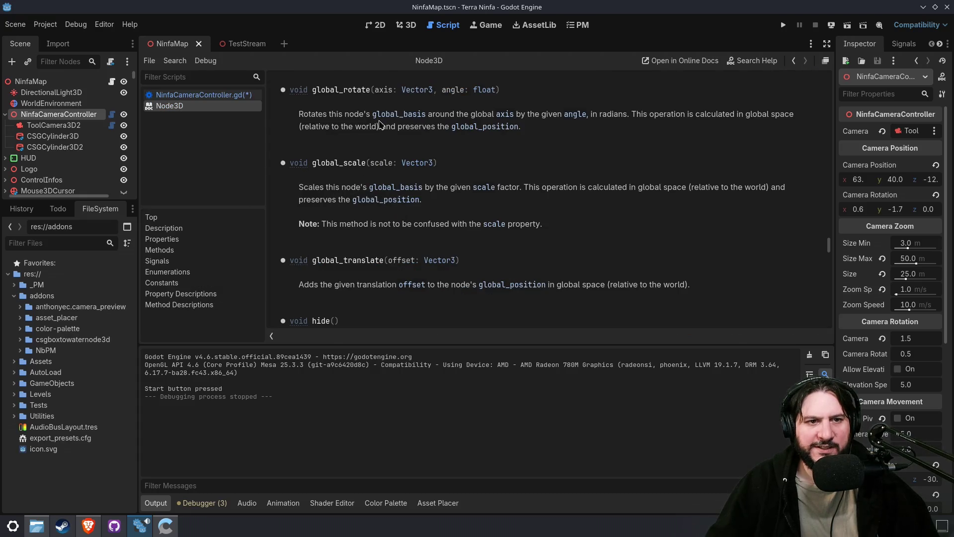
{"action": "left_click_drag", "start_coordinate": [440, 115], "coordinate": [546, 115]}
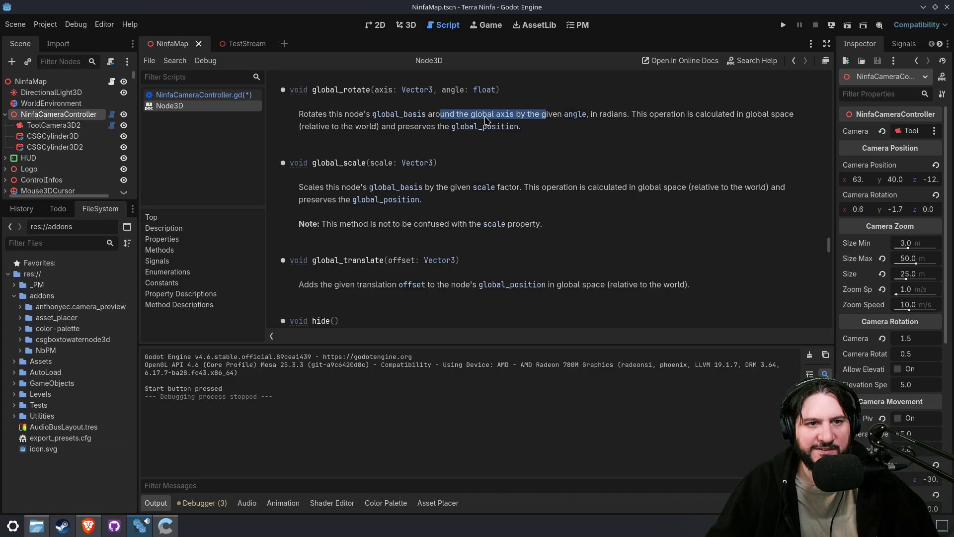
{"action": "left_click", "coordinate": [472, 120]}
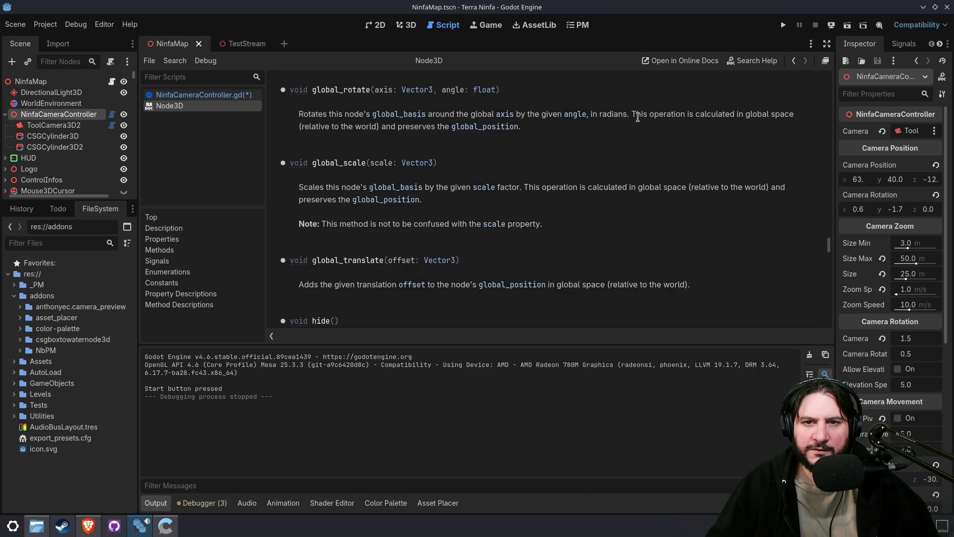
{"action": "left_click_drag", "start_coordinate": [639, 115], "coordinate": [640, 126]}
{"action": "left_click", "coordinate": [640, 127]}
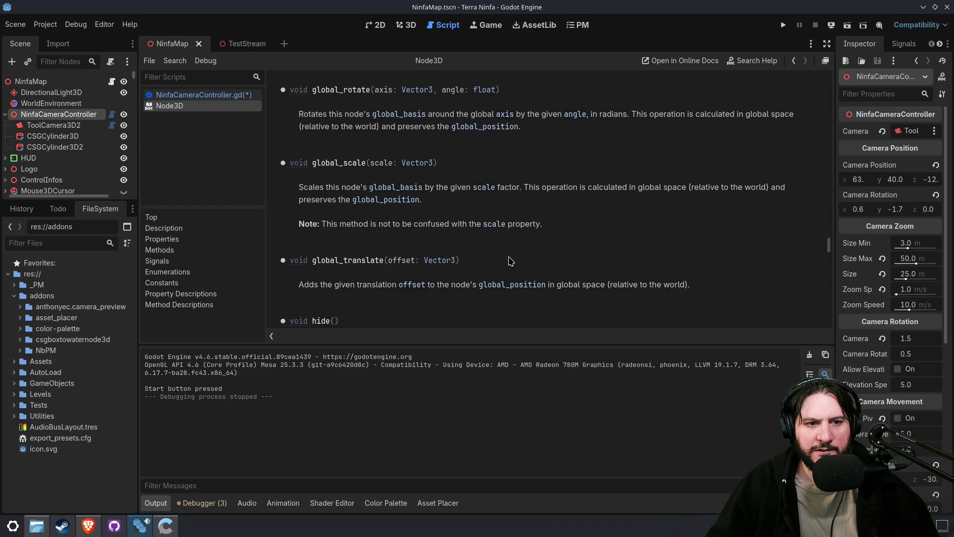
{"action": "scroll", "coordinate": [511, 260], "scroll_direction": "down", "scroll_amount": 5}
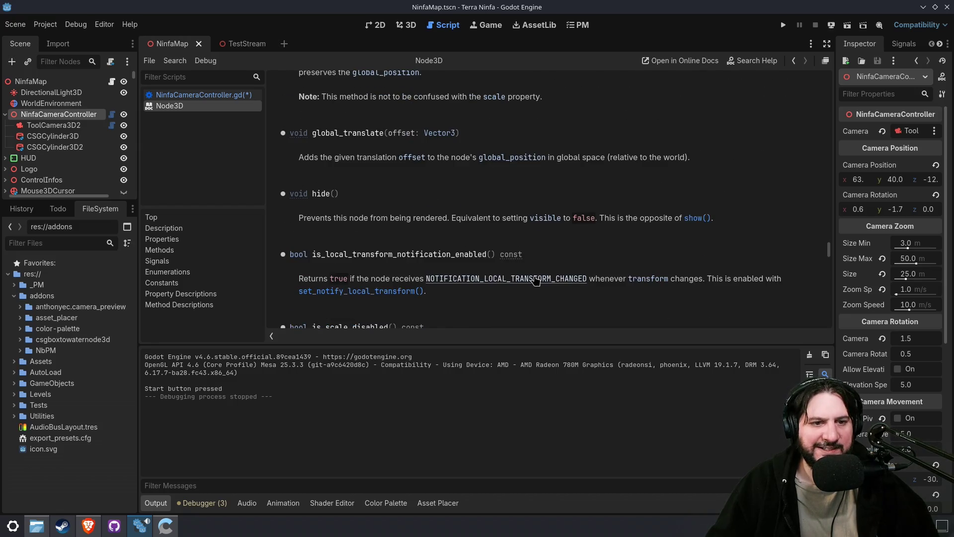
{"action": "scroll", "coordinate": [535, 280], "scroll_direction": "down", "scroll_amount": 6}
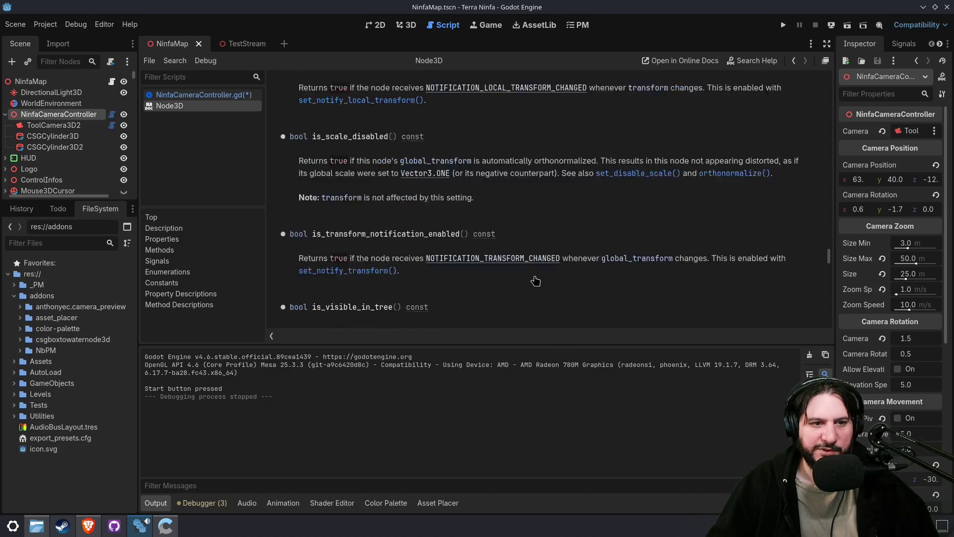
{"action": "scroll", "coordinate": [536, 281], "scroll_direction": "down", "scroll_amount": 4}
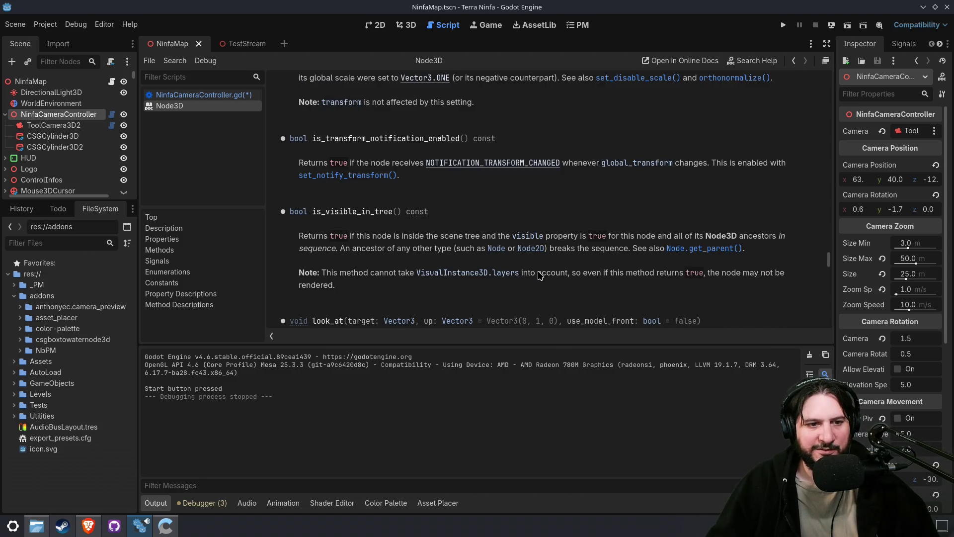
{"action": "scroll", "coordinate": [540, 274], "scroll_direction": "down", "scroll_amount": 10}
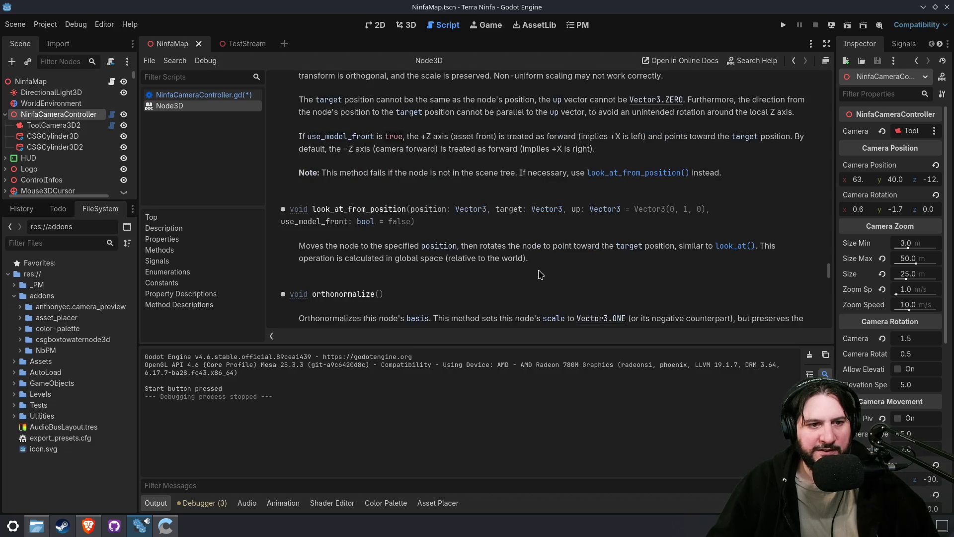
{"action": "scroll", "coordinate": [540, 274], "scroll_direction": "down", "scroll_amount": 3}
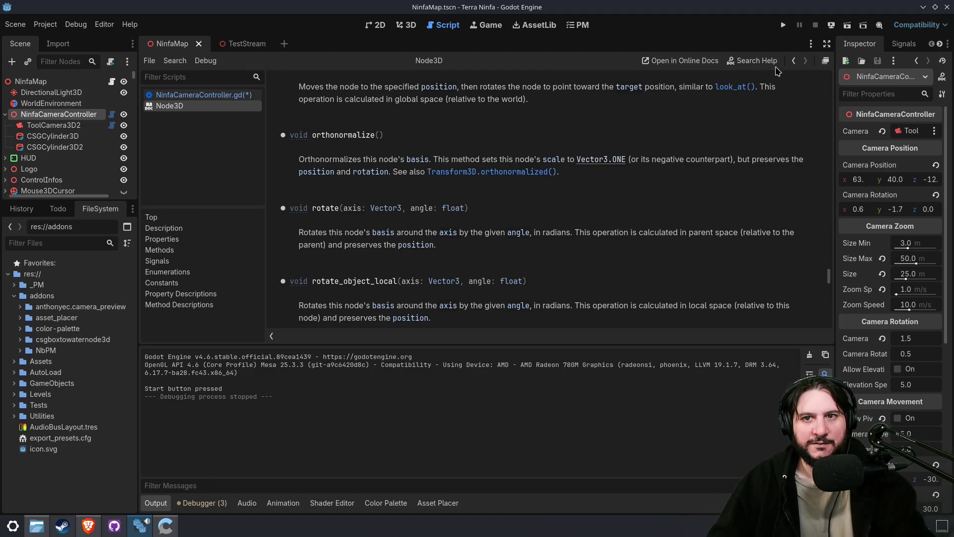
{"action": "left_click", "coordinate": [794, 62]}
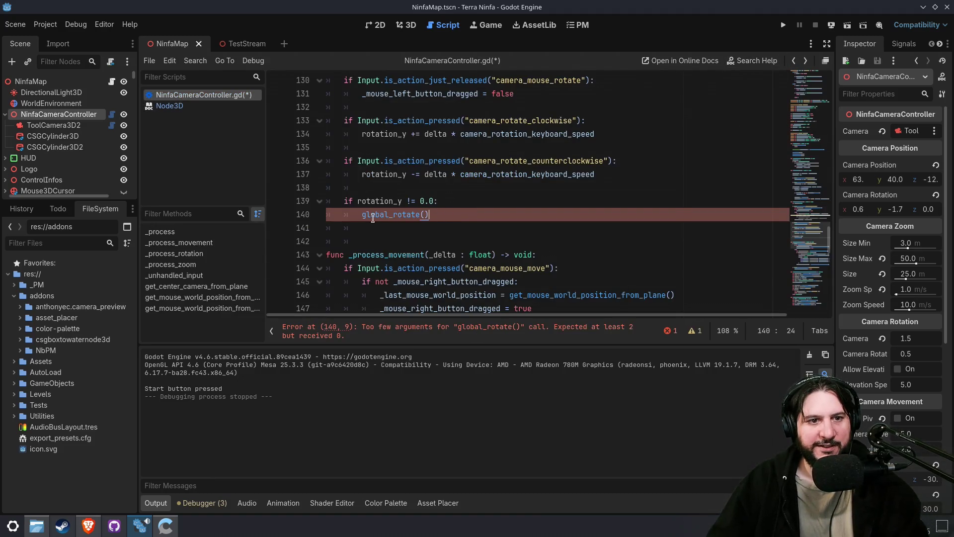
- Replace the global_rotate() call on line 140 with 'var cam_position_pivot = camera.position'
{"action": "left_click", "coordinate": [360, 217], "text": "shift"}
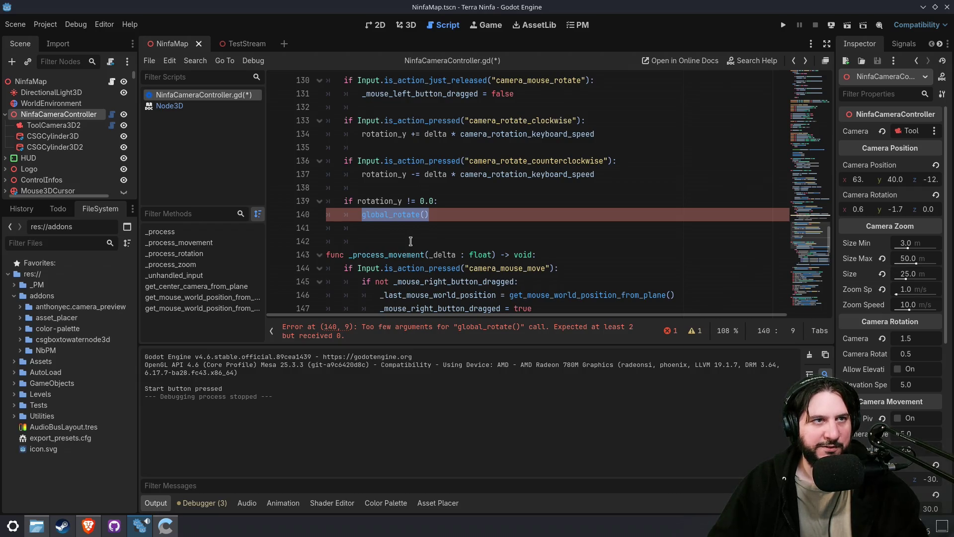
{"action": "key", "text": "BackSpace"}
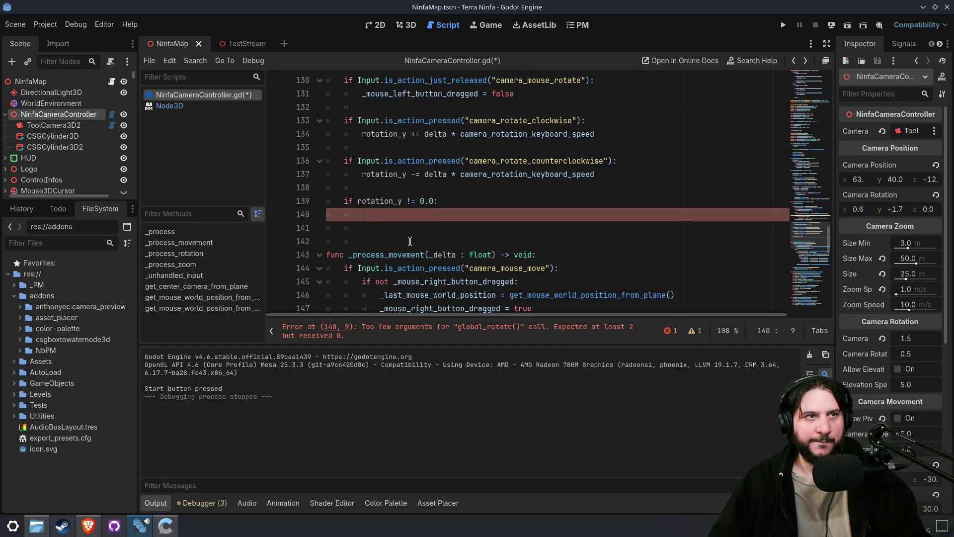
{"action": "type", "text": "var cam_"}
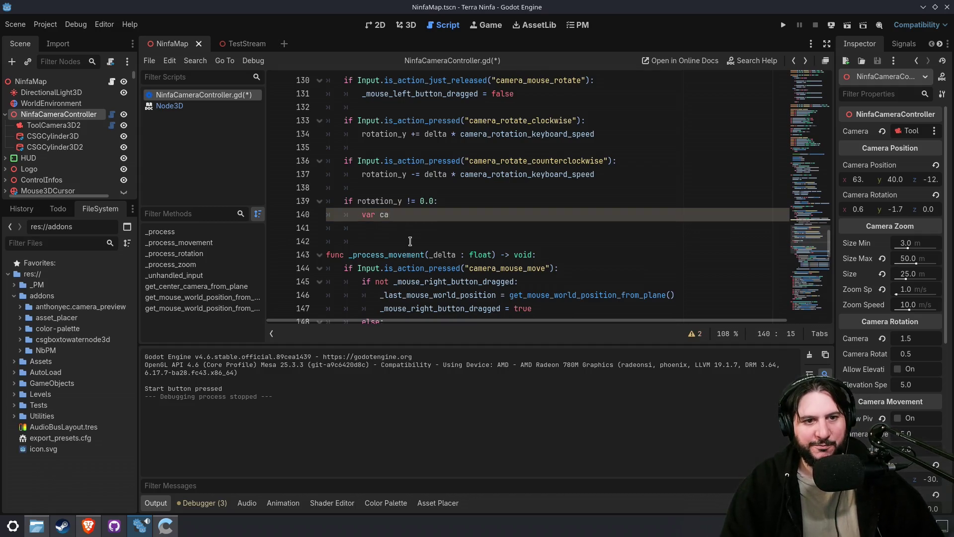
{"action": "type", "text": "position_po"}
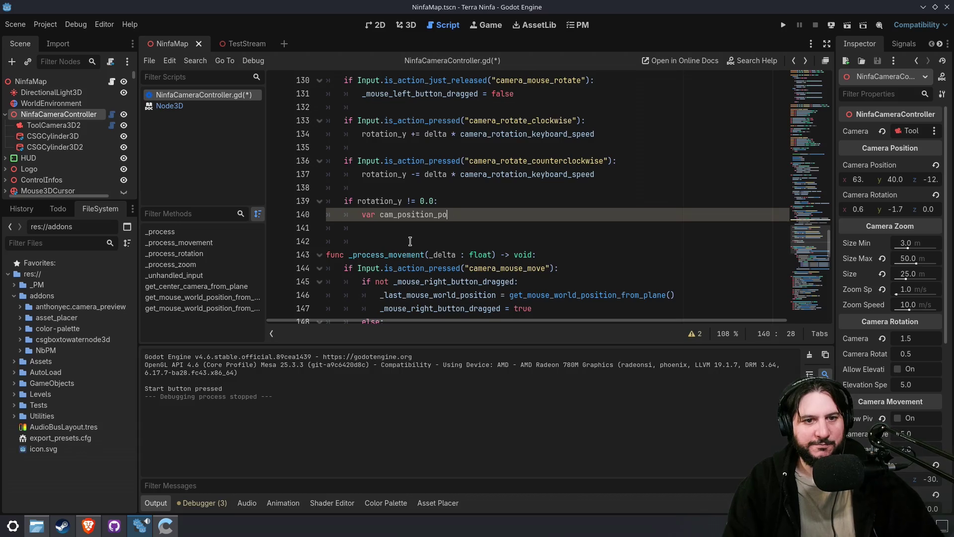
{"action": "type", "text": "ivot = came"}
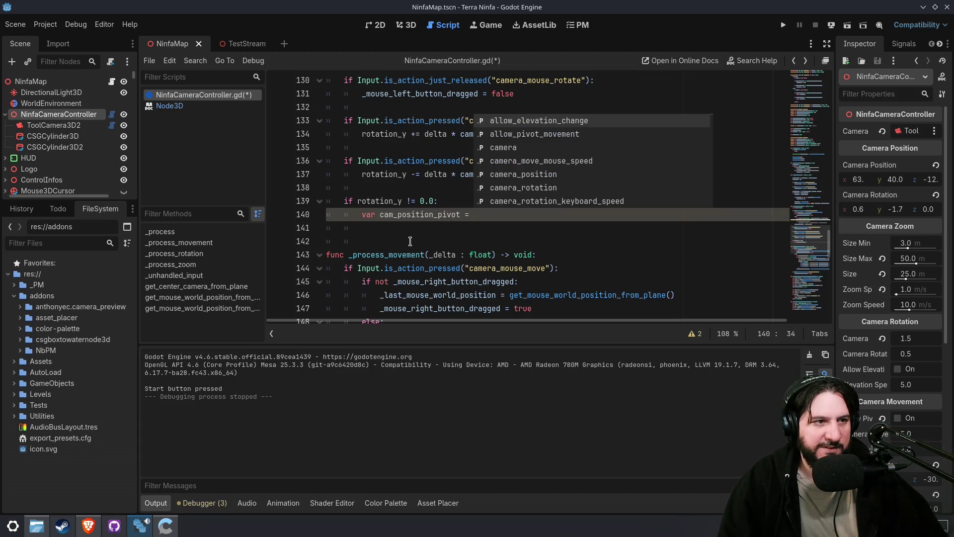
{"action": "key", "text": "Return"}
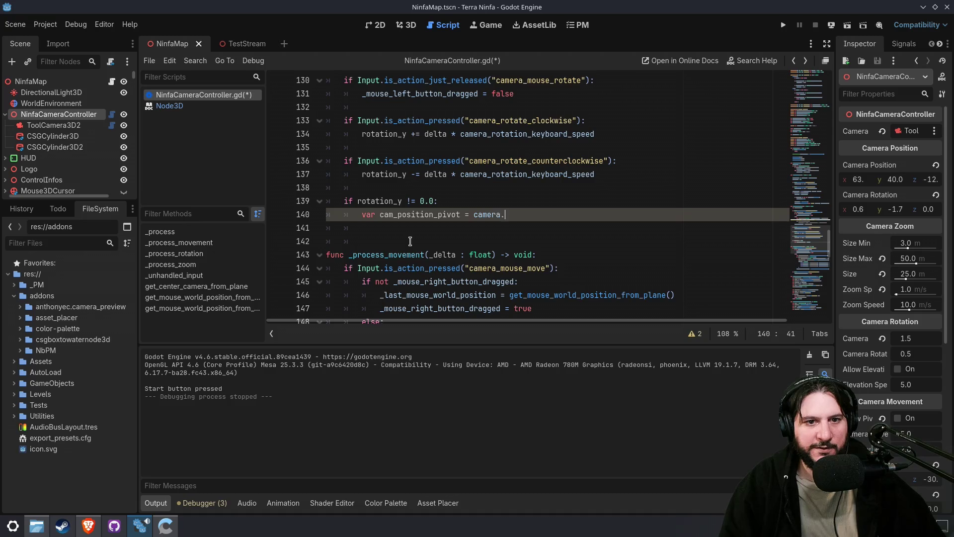
{"action": "type", "text": "position"}
{"action": "key", "text": "Return"}
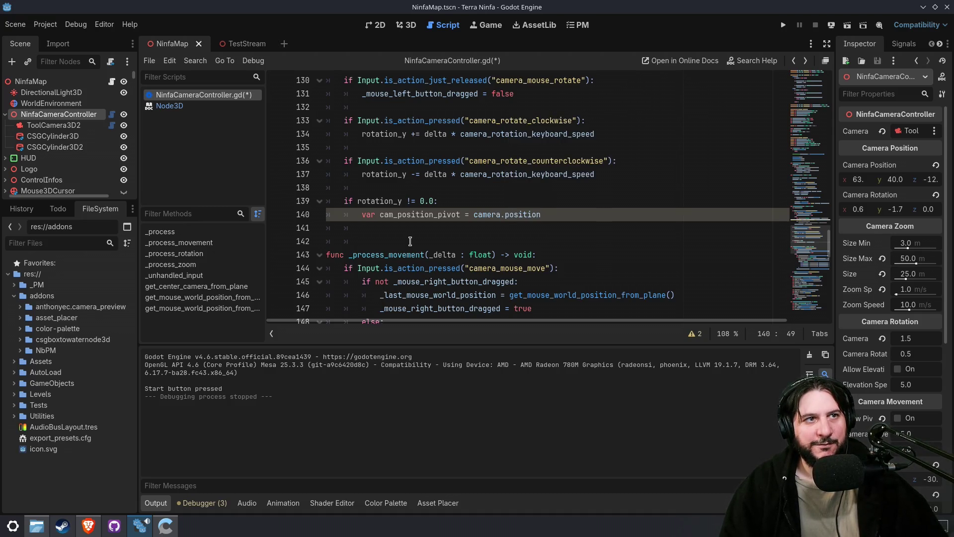
- Begin a 'var angle = atan2' line below, then clear the unfinished line
{"action": "key", "text": "Return"}
{"action": "type", "text": "var ang"}
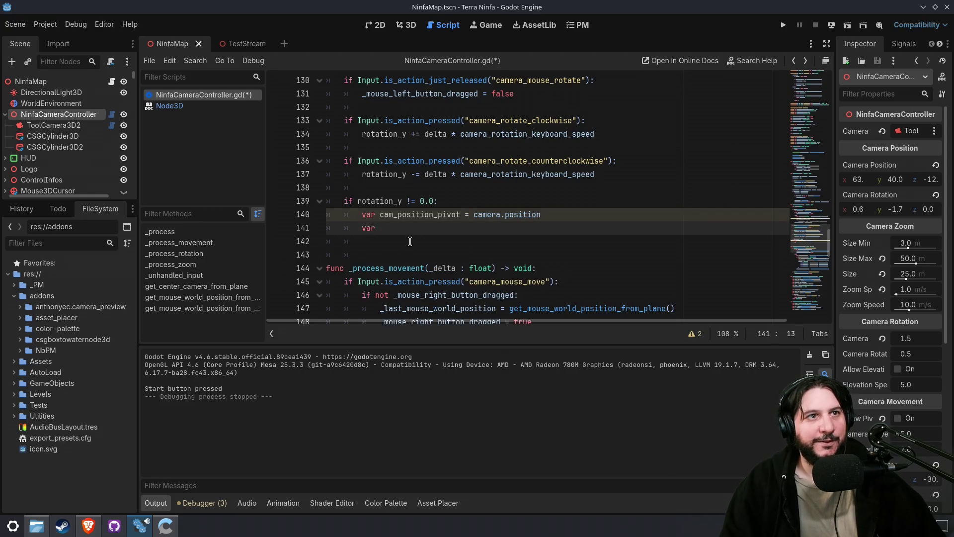
{"action": "type", "text": "le = "}
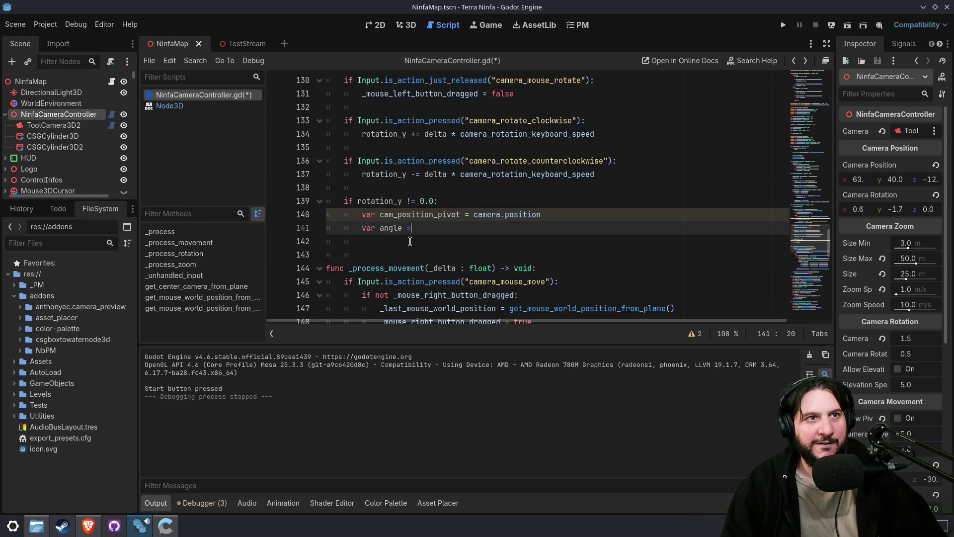
{"action": "type", "text": "at"}
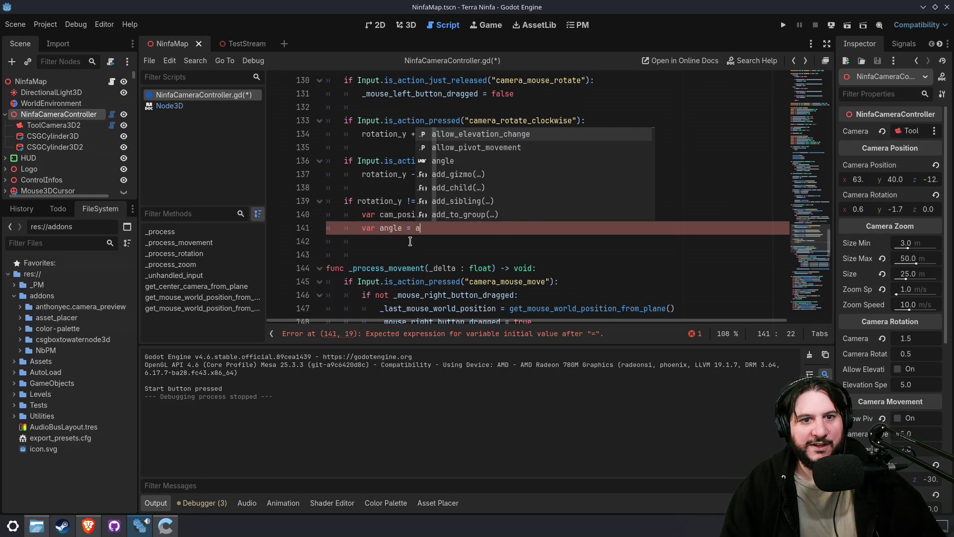
{"action": "key", "text": "Return"}
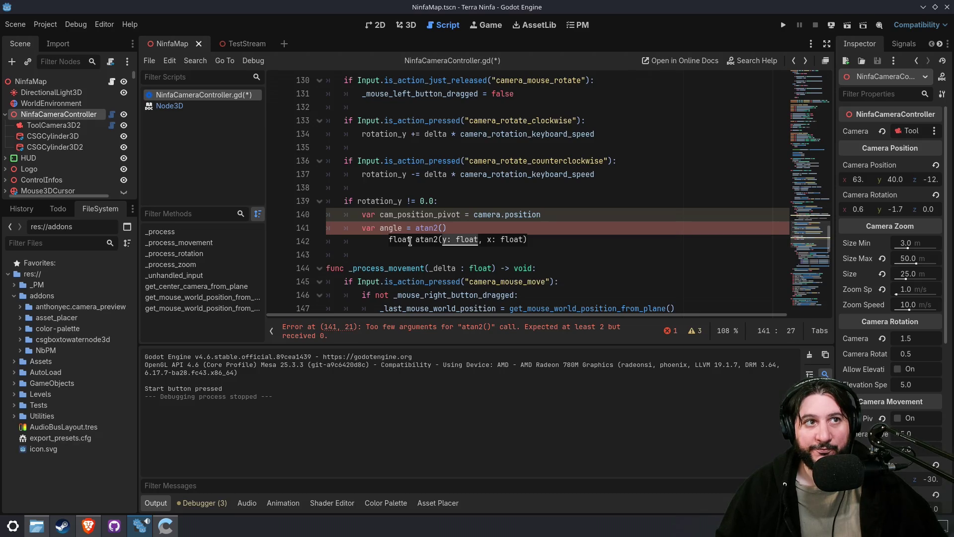
{"action": "key", "text": "BackSpace"}
{"action": "key", "text": "BackSpace"}
{"action": "key", "text": "BackSpace"}
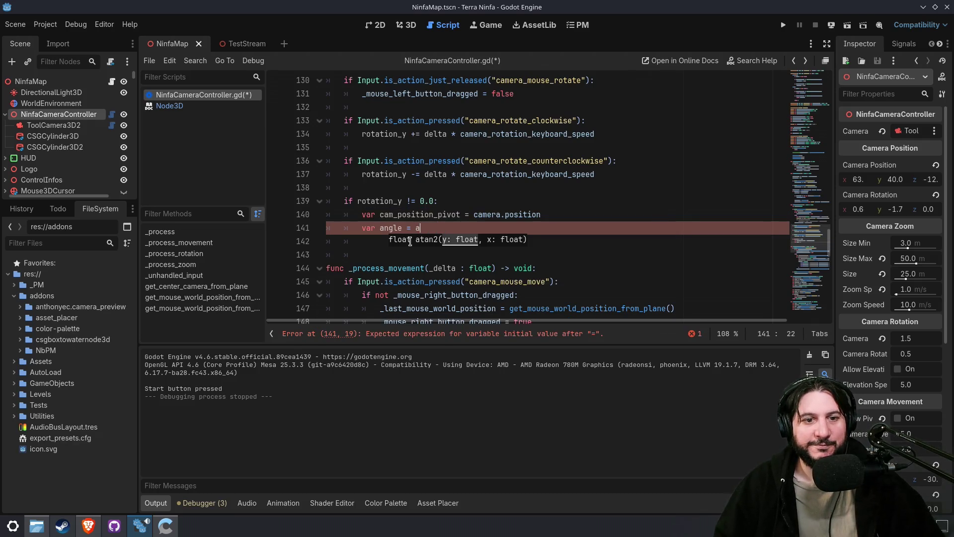
{"action": "type", "text": "at"}
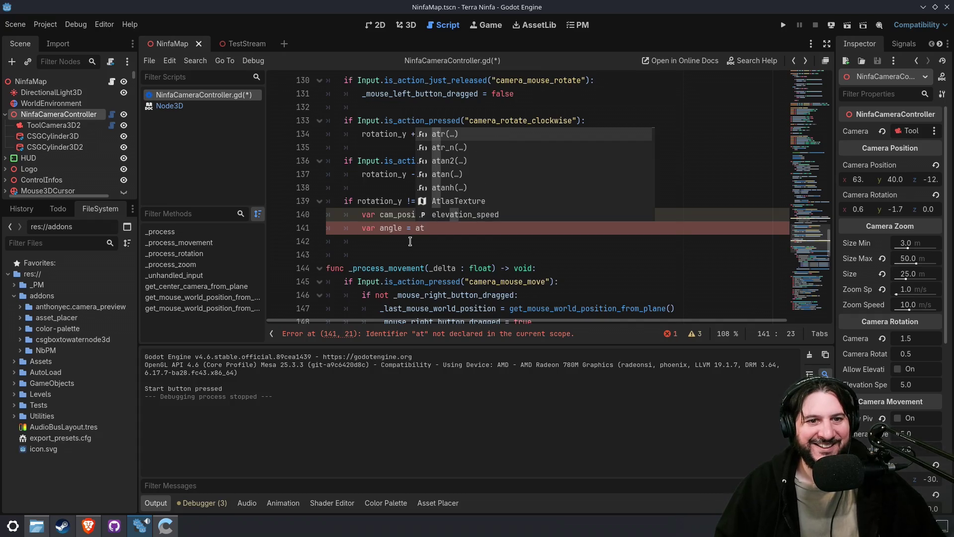
{"action": "key", "text": "Down"}
{"action": "key", "text": "Down"}
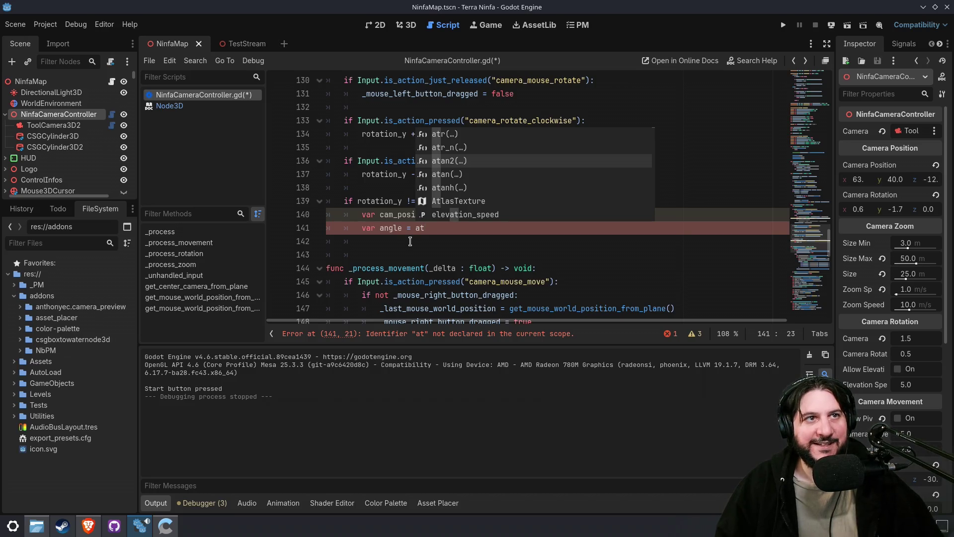
{"action": "key", "text": "Escape"}
{"action": "key", "text": "shift+Home"}
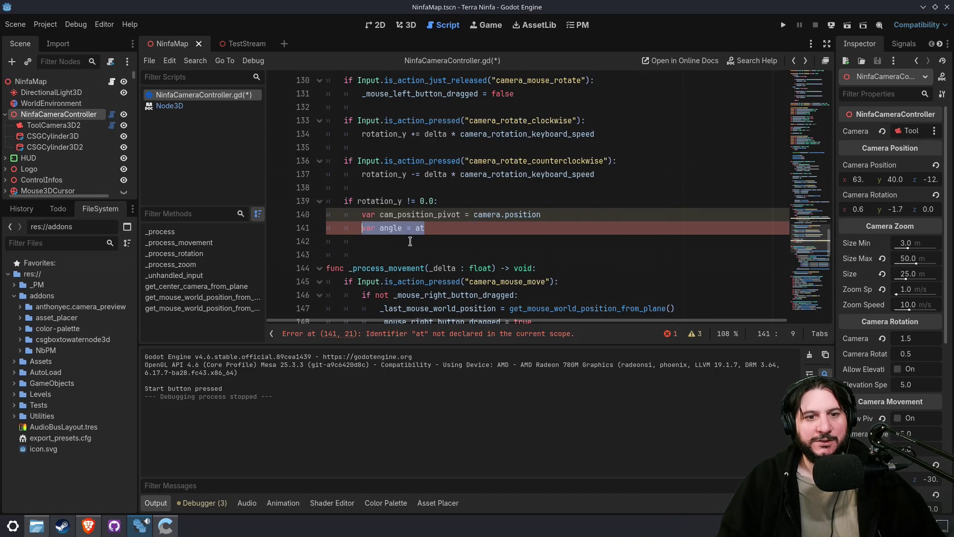
- Rename the pivot variable to cam_position_pivot_offset
{"action": "key", "text": "BackSpace"}
{"action": "key", "text": "Up"}
{"action": "key", "text": "Right"}
{"action": "key", "text": "Right"}
{"action": "key", "text": "Right"}
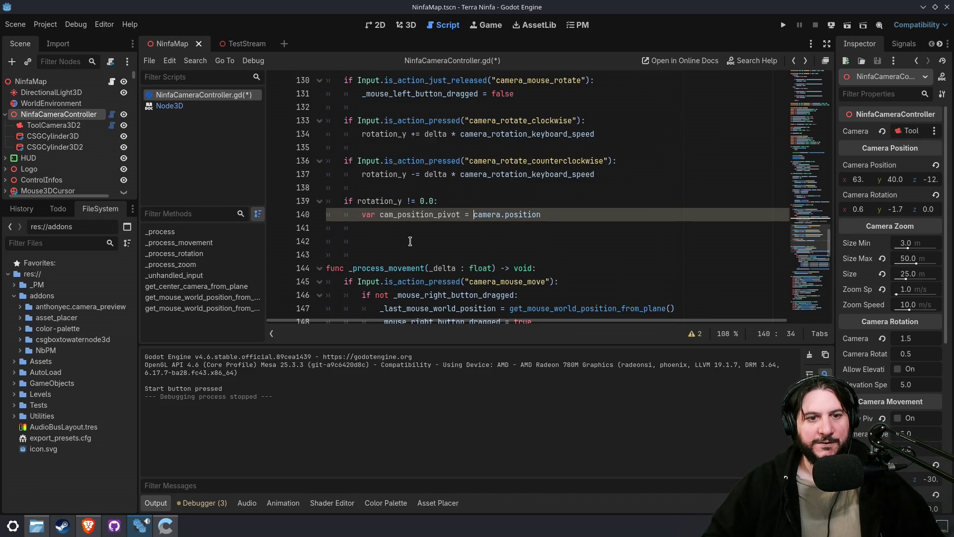
{"action": "key", "text": "ctrl+Right"}
{"action": "key", "text": "ctrl+Right"}
{"action": "key", "text": "Right"}
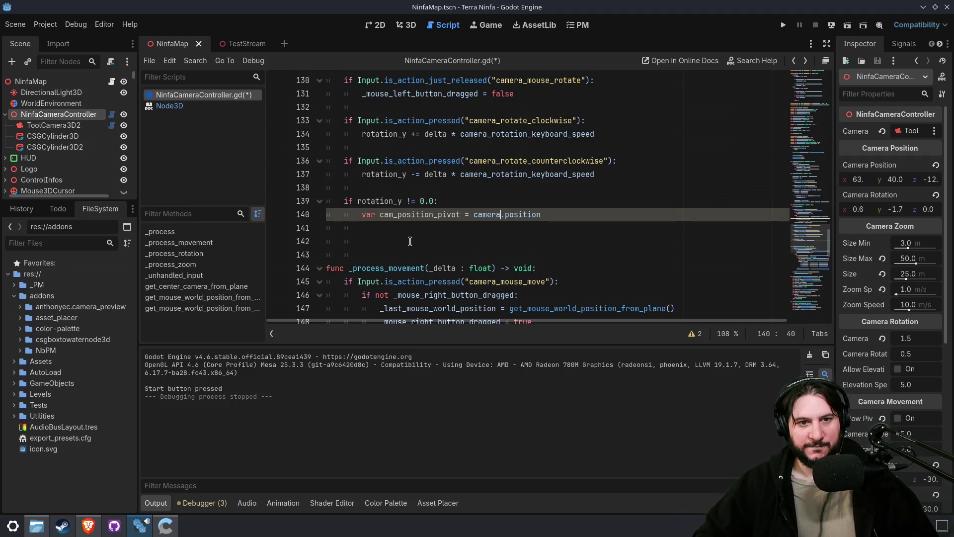
{"action": "key", "text": "ctrl+Right"}
{"action": "type", "text": "_off"}
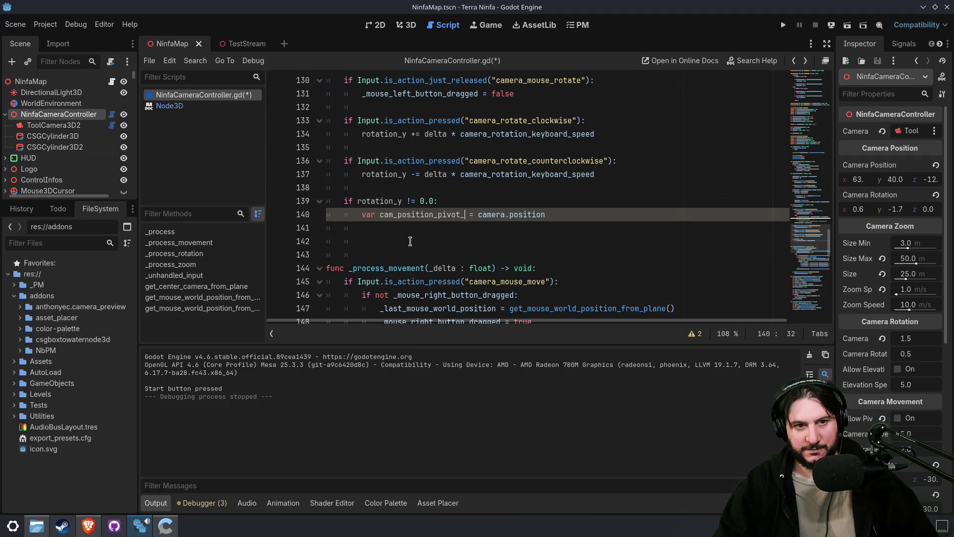
{"action": "type", "text": "set"}
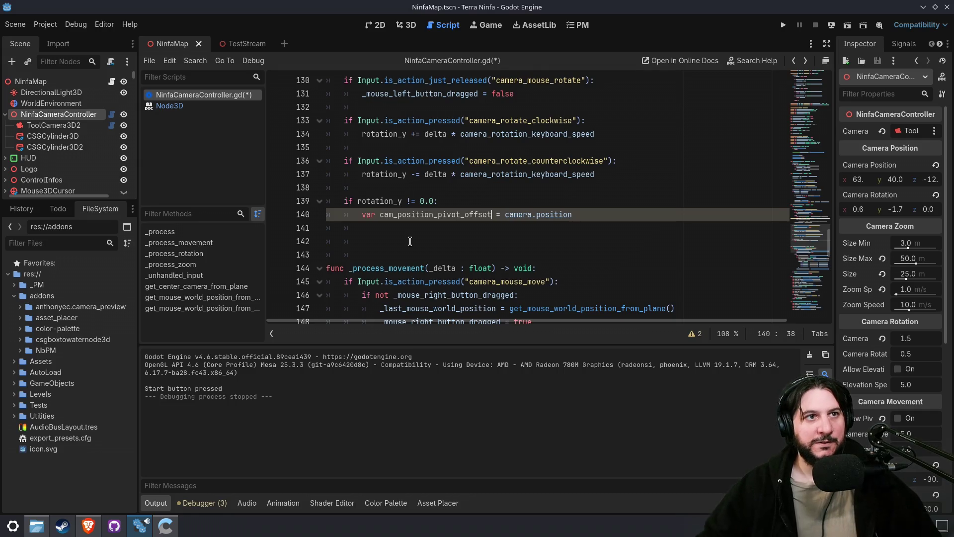
- Add 'var angle = atan2(cam_position_pivot_offset.x, cam_position_pivot_offset.z)' on line 141
{"action": "key", "text": "End"}
{"action": "key", "text": "Return"}
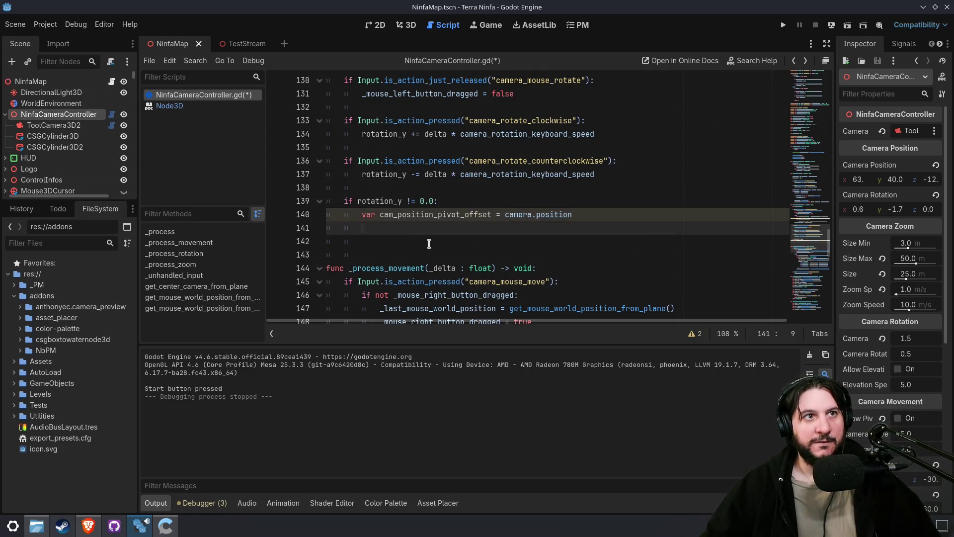
{"action": "type", "text": "var an"}
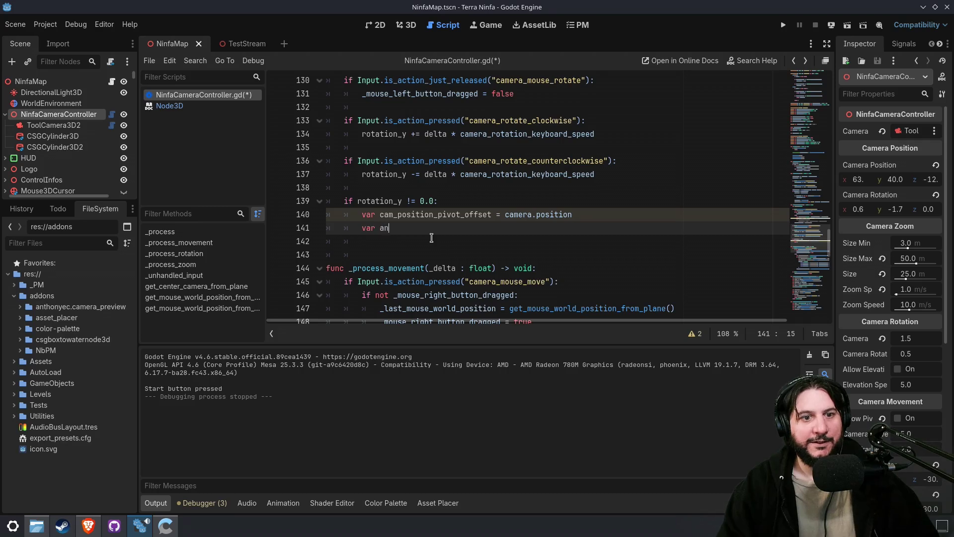
{"action": "type", "text": "gle = atan2("}
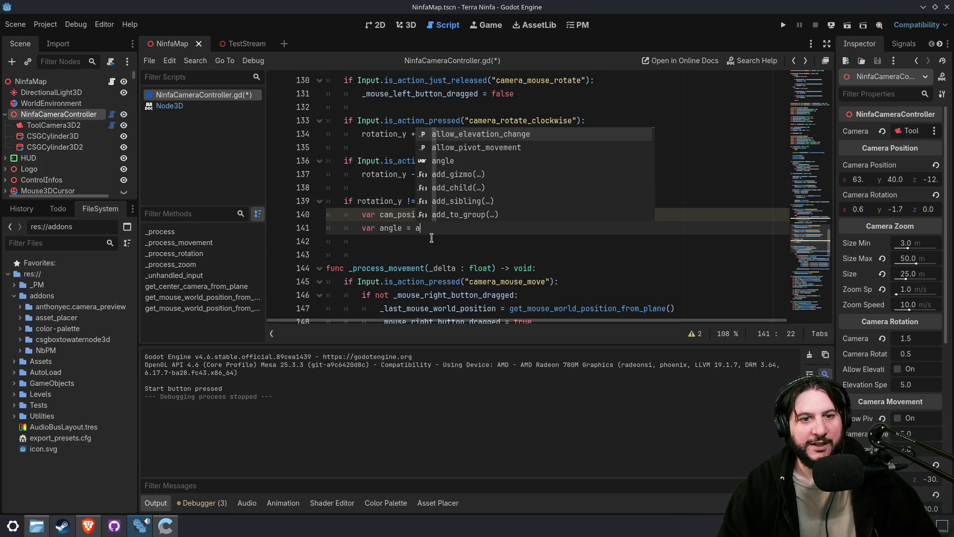
{"action": "type", "text": "cam_position_pivot_offset.x, "}
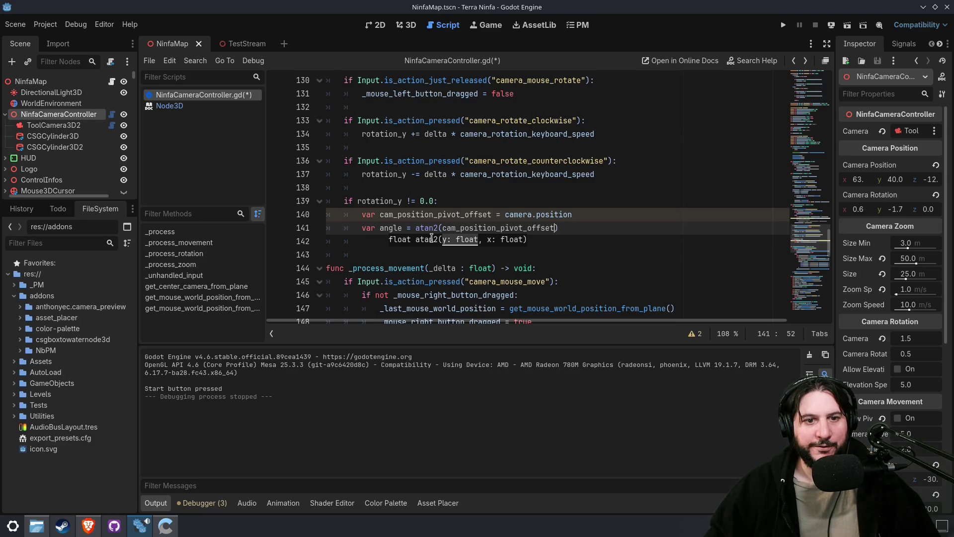
{"action": "type", "text": "cam_position_pivot_offset.y"}
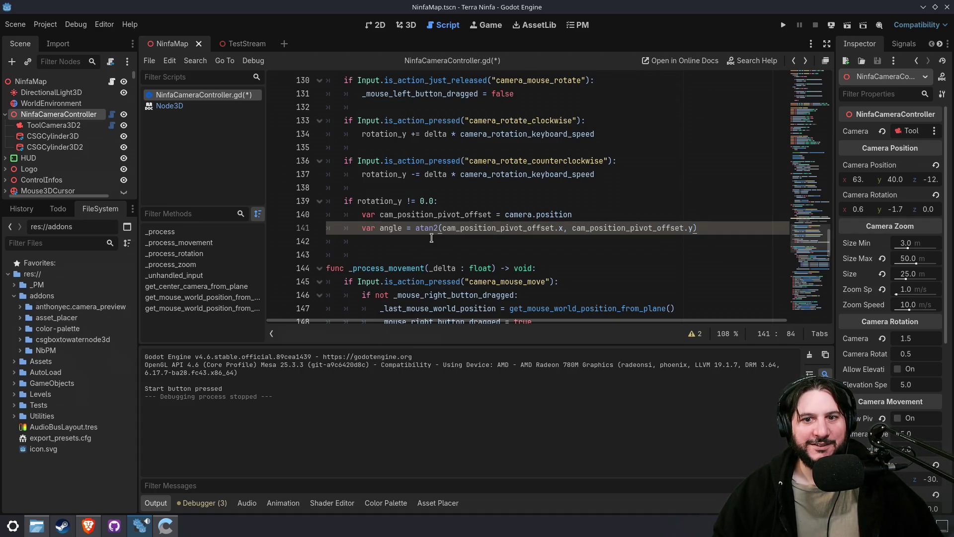
{"action": "key", "text": "Left"}
{"action": "key", "text": "BackSpace"}
{"action": "type", "text": "z"}
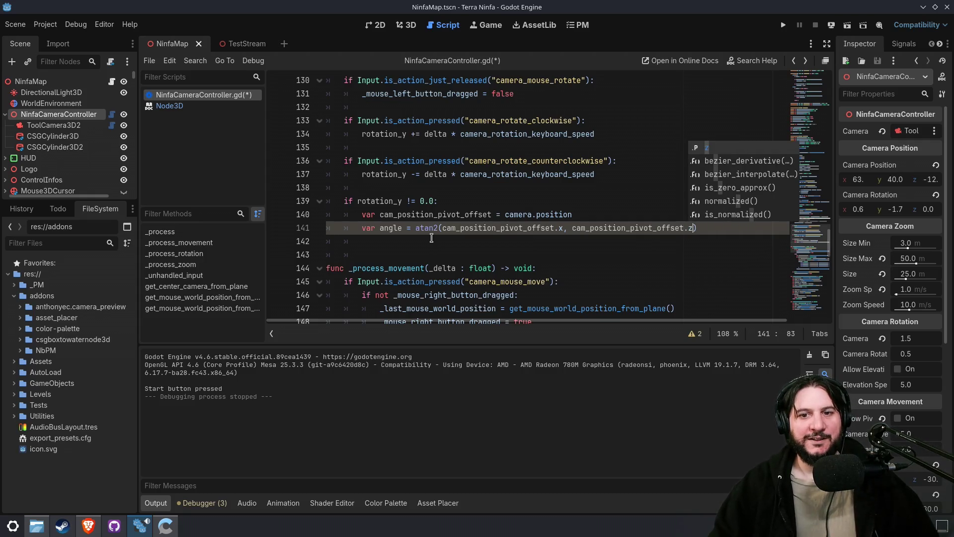
{"action": "key", "text": "End"}
{"action": "key", "text": "Return"}
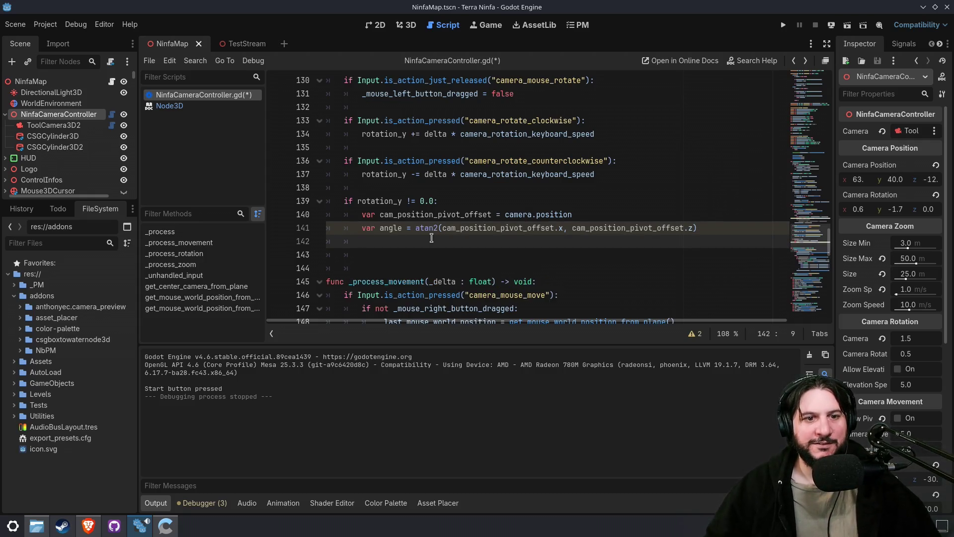
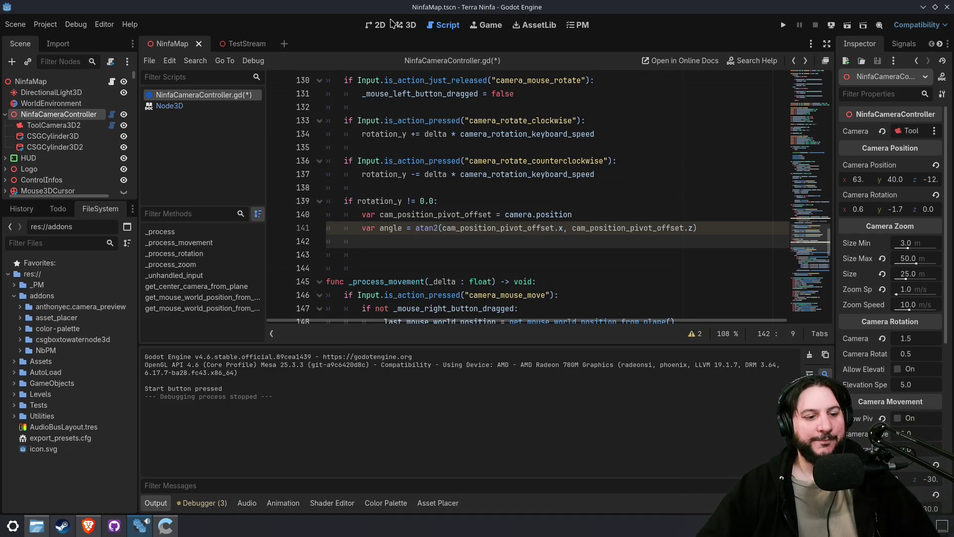
- Add 'rotation.y += rotation_y' as a new line inside the rotation_y block
{"action": "left_click", "coordinate": [473, 201], "text": "shift"}
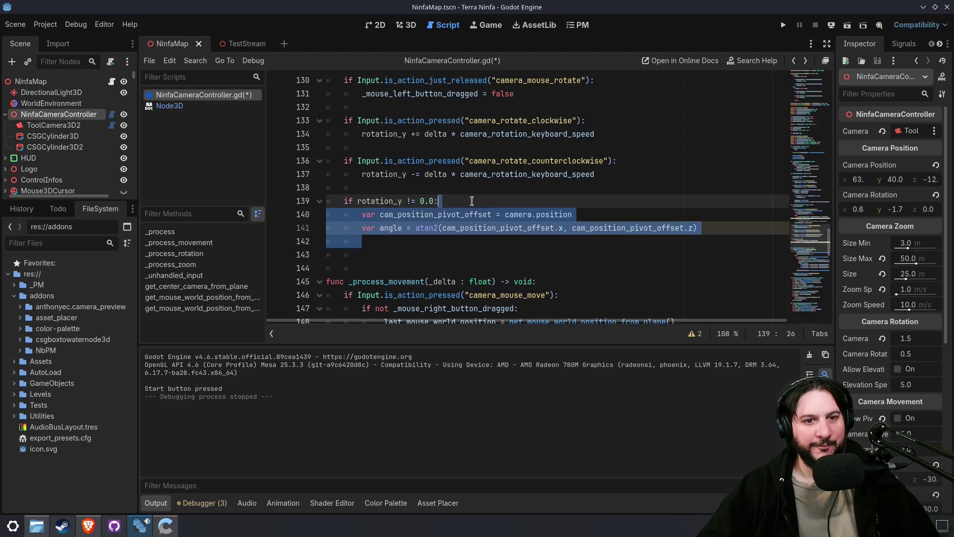
{"action": "key", "text": "ctrl+x"}
{"action": "key", "text": "ctrl+z"}
{"action": "key", "text": "Left"}
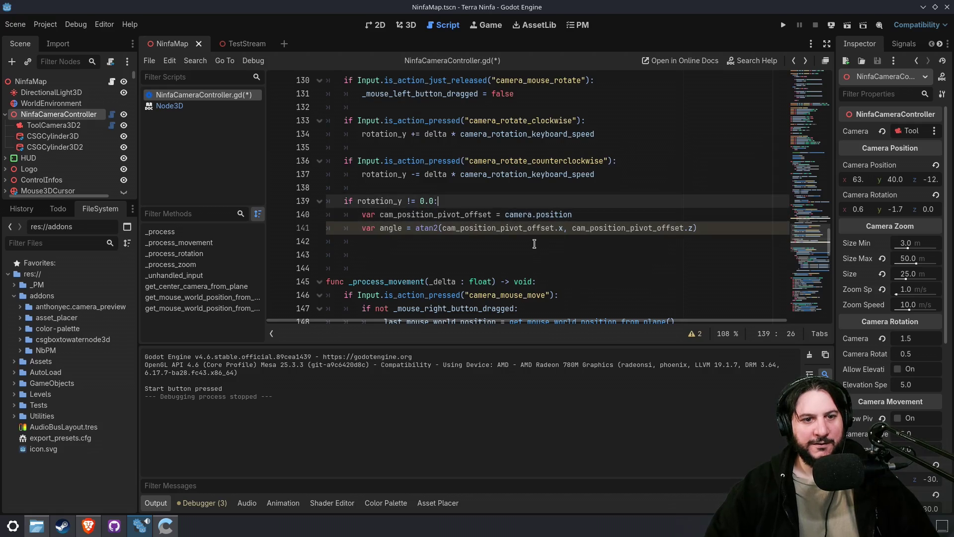
{"action": "key", "text": "Return"}
{"action": "type", "text": "rot"}
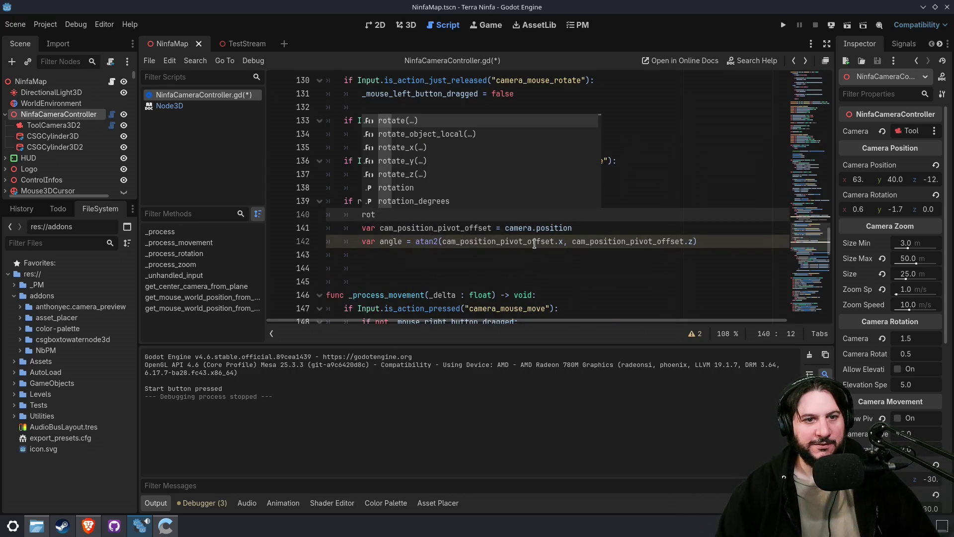
{"action": "key", "text": "Down"}
{"action": "key", "text": "Down"}
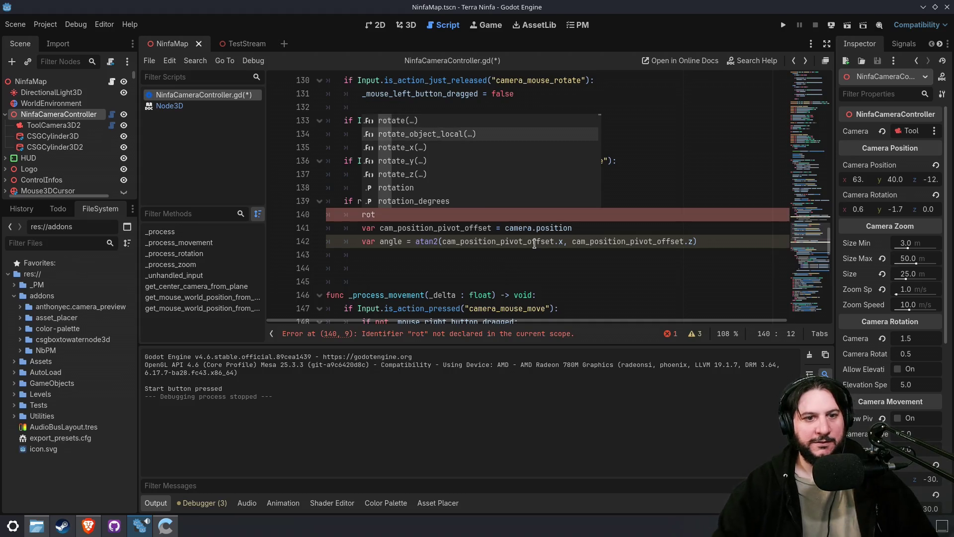
{"action": "key", "text": "Down"}
{"action": "key", "text": "Down"}
{"action": "key", "text": "Down"}
{"action": "key", "text": "Return"}
{"action": "type", "text": "."}
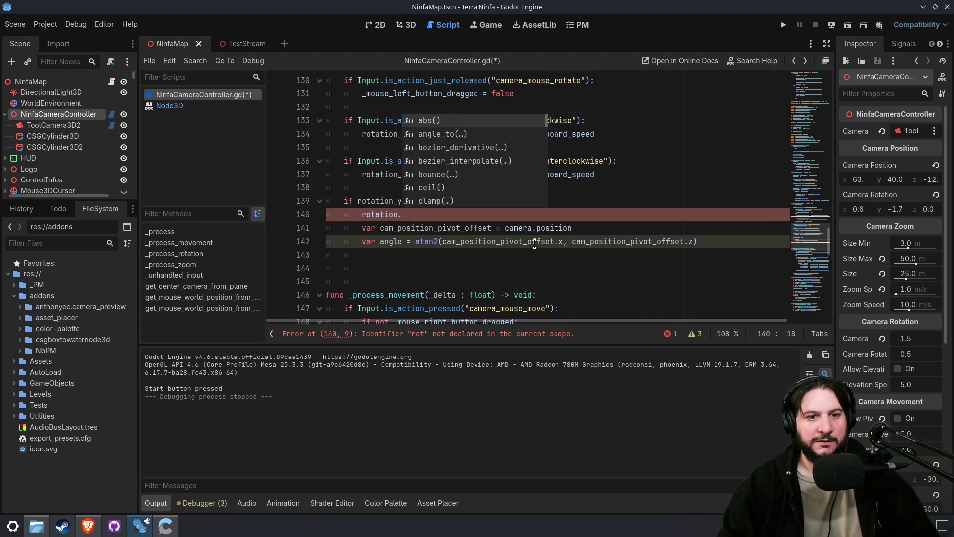
{"action": "type", "text": "y += ro"}
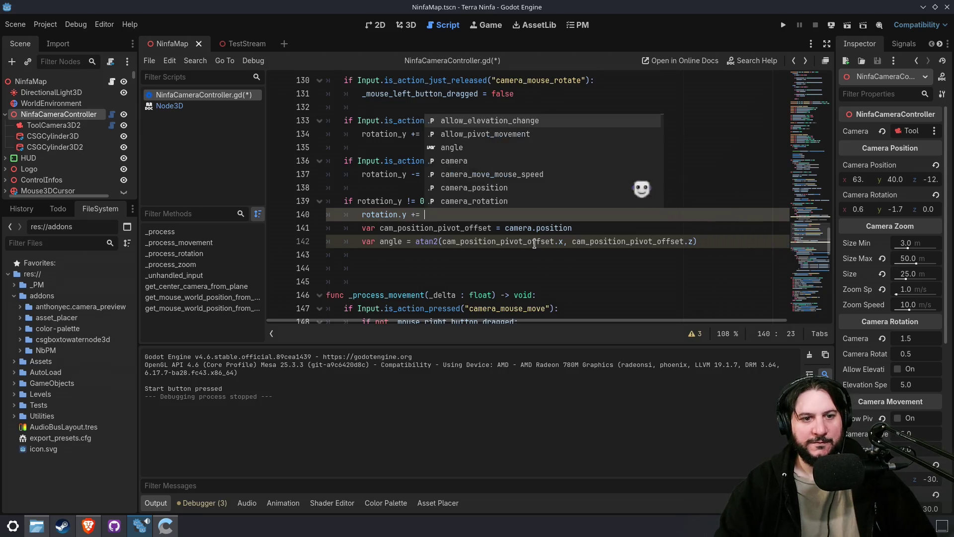
{"action": "key", "text": "Down"}
{"action": "key", "text": "Down"}
{"action": "key", "text": "Down"}
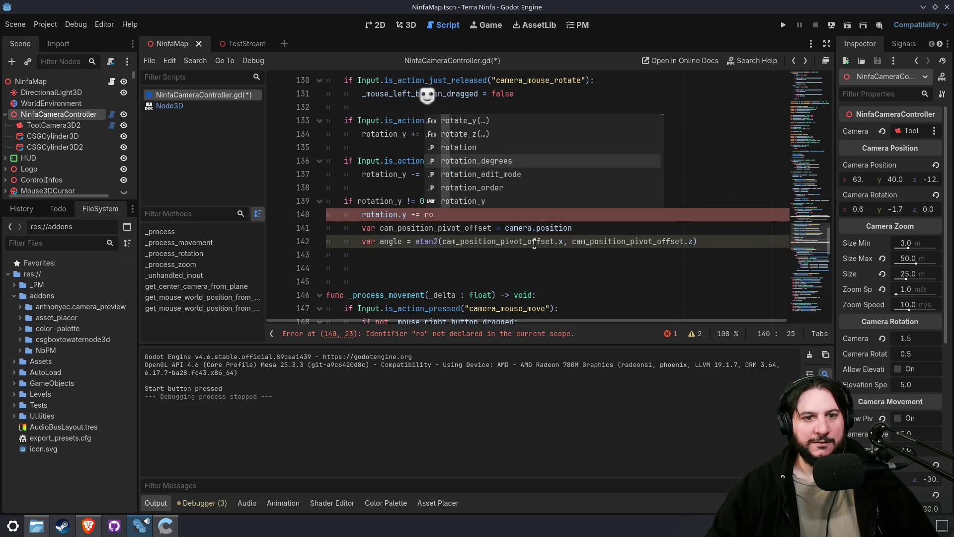
{"action": "key", "text": "Down"}
- Comment out the two pivot-offset var lines, save the script, and run the game
{"action": "key", "text": "Return"}
{"action": "key", "text": "Down"}
{"action": "key", "text": "shift+Down"}
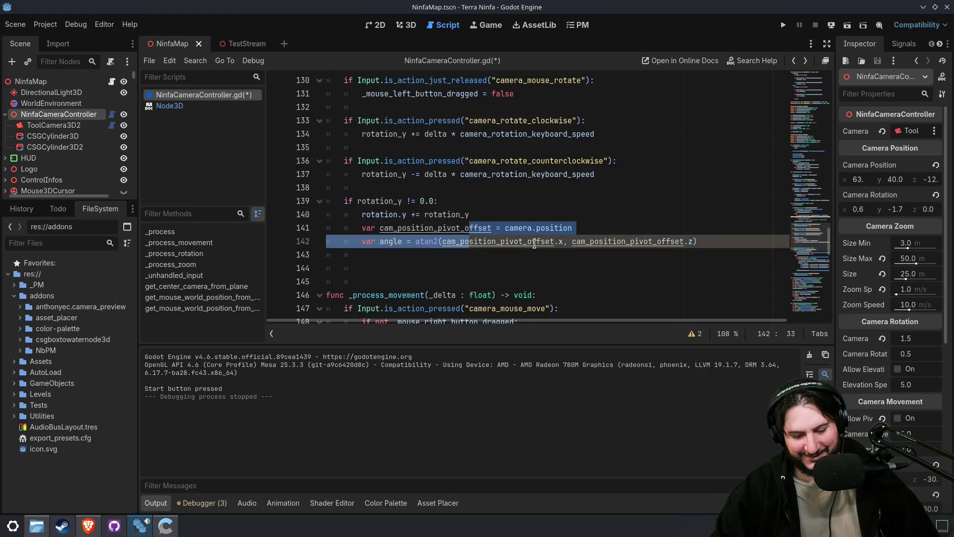
{"action": "key", "text": "ctrl+k"}
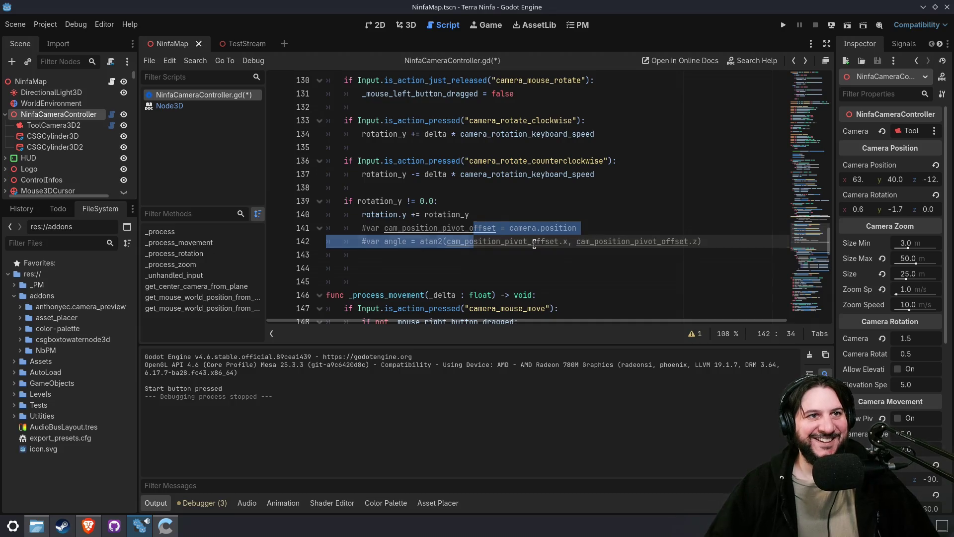
{"action": "left_click", "coordinate": [534, 215]}
{"action": "key", "text": "ctrl+s"}
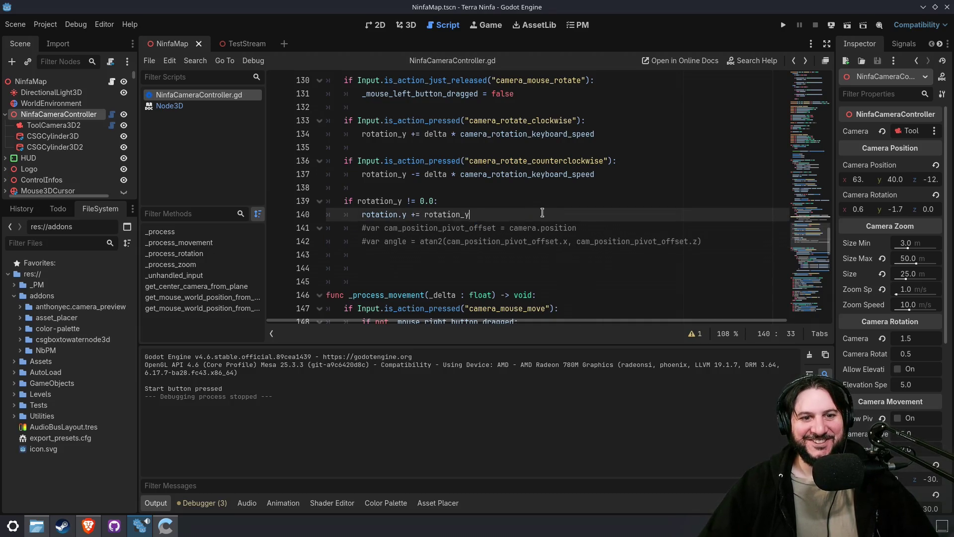
{"action": "left_click", "coordinate": [783, 25]}
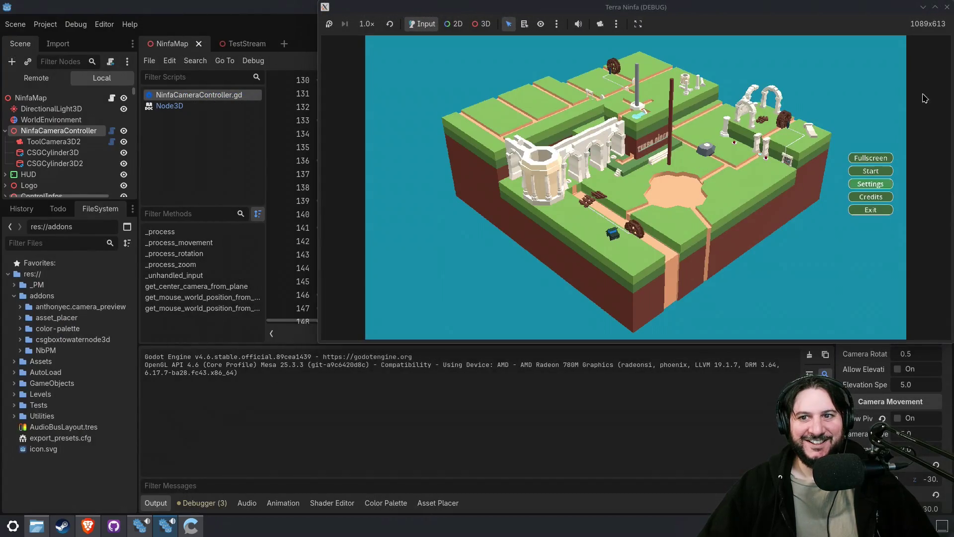
{"action": "left_click", "coordinate": [935, 7]}
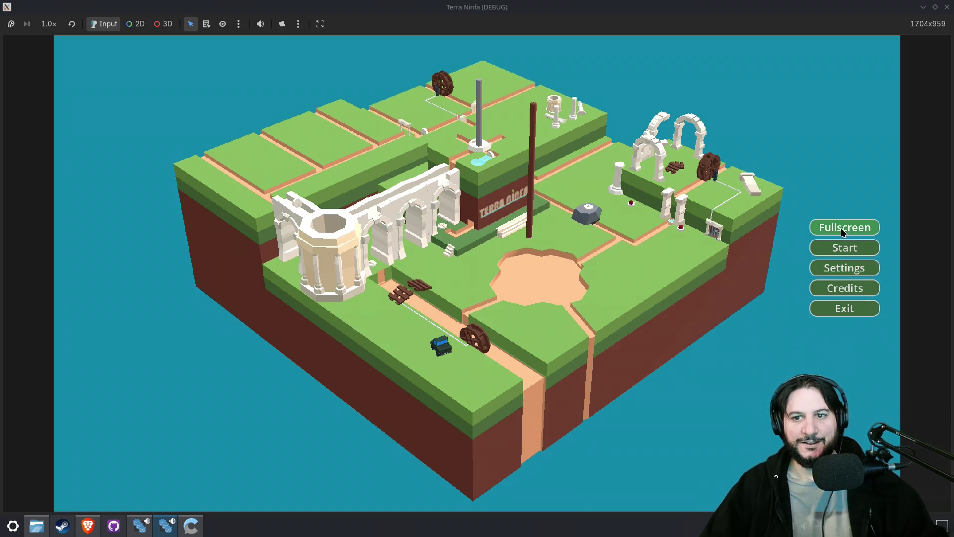
{"action": "left_click", "coordinate": [844, 247]}
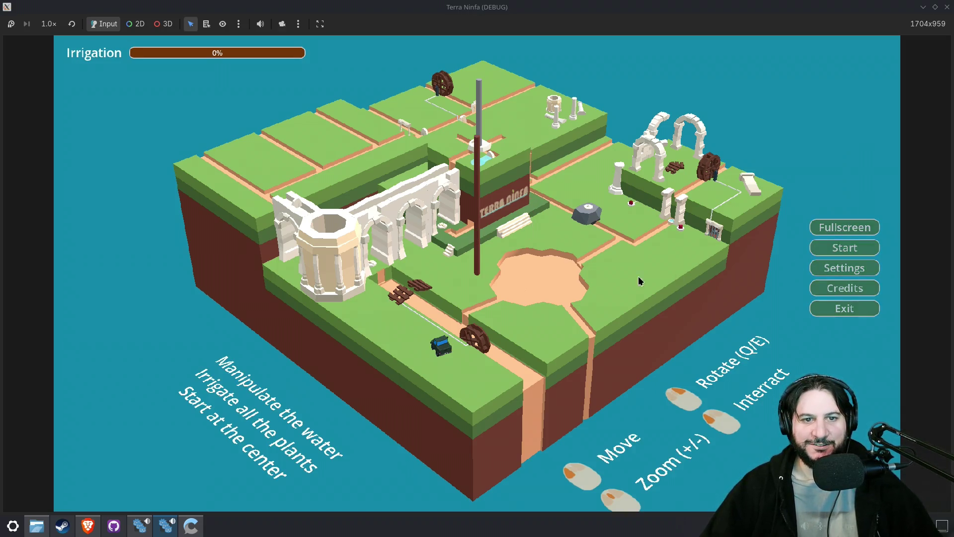
{"action": "key", "text": "q"}
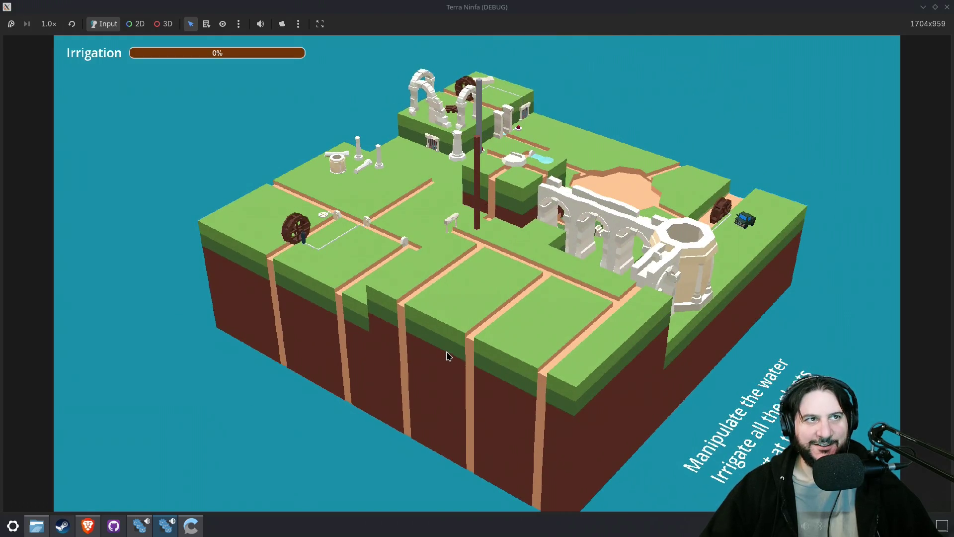
{"action": "left_click", "coordinate": [944, 8]}
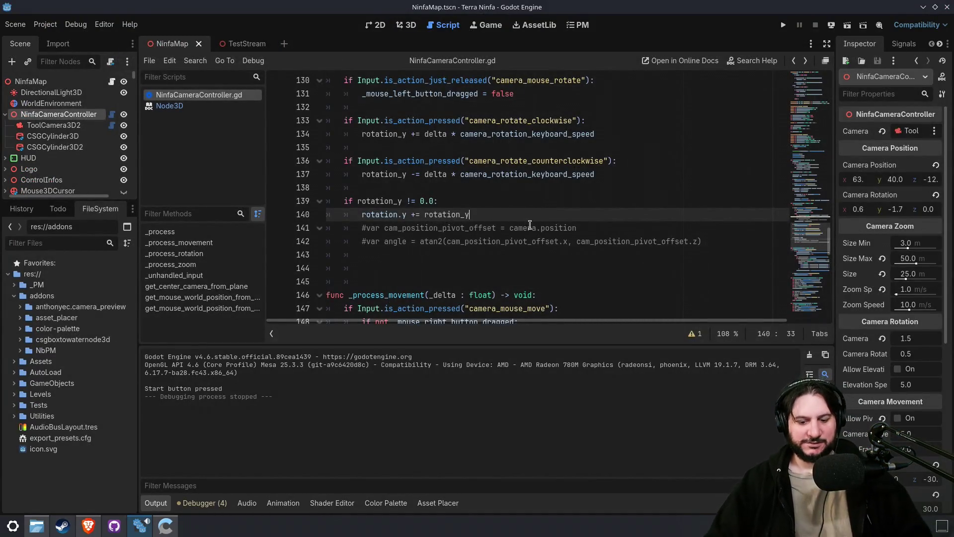
- Move to the rotation_y condition line and switch to the browser's Godot rotation search results
{"action": "key", "text": "Up"}
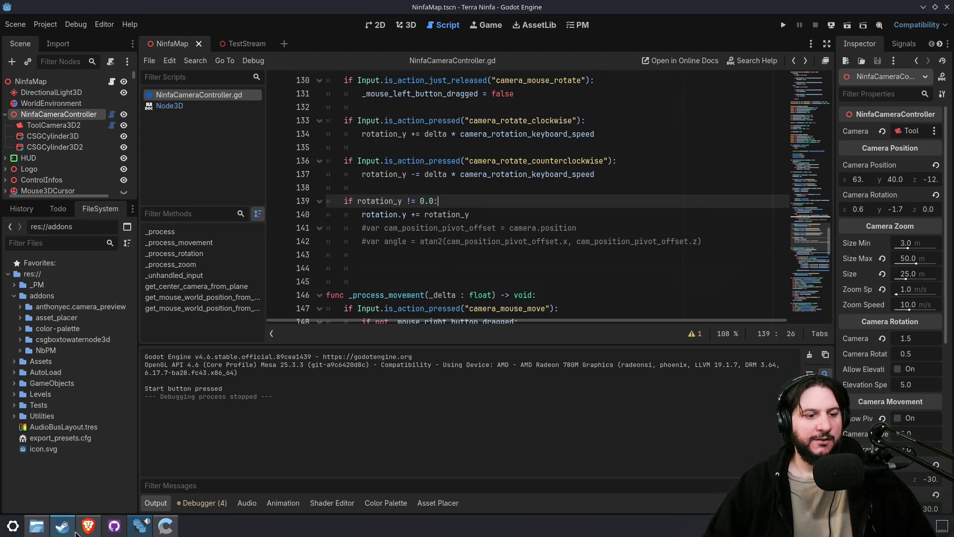
{"action": "left_click", "coordinate": [89, 525]}
- Scroll through the results on rotating 3D around a Vector3, then select the search query
{"action": "scroll", "coordinate": [85, 225], "scroll_direction": "down", "scroll_amount": 1}
{"action": "scroll", "coordinate": [89, 251], "scroll_direction": "up", "scroll_amount": 2}
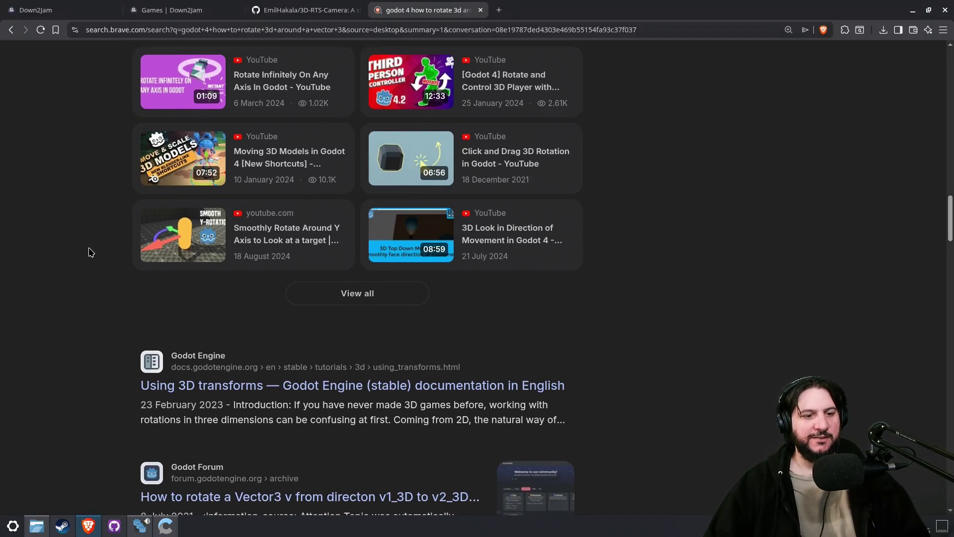
{"action": "scroll", "coordinate": [90, 251], "scroll_direction": "down", "scroll_amount": 5}
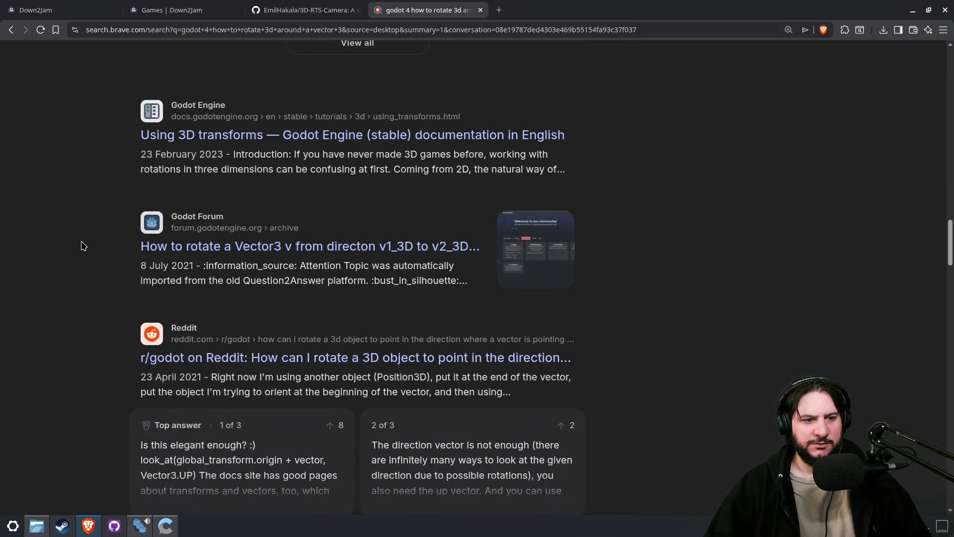
{"action": "scroll", "coordinate": [83, 245], "scroll_direction": "down", "scroll_amount": 1}
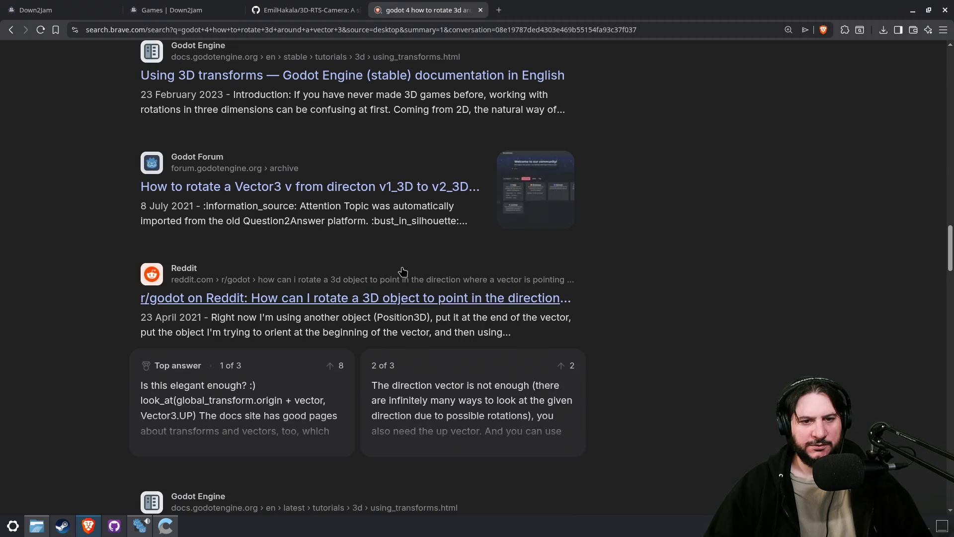
{"action": "scroll", "coordinate": [407, 300], "scroll_direction": "down", "scroll_amount": 5}
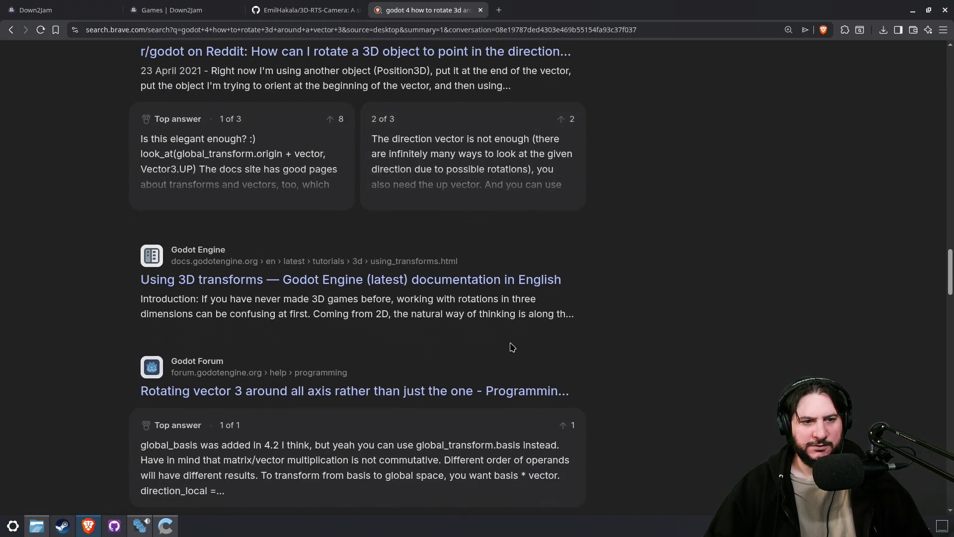
{"action": "scroll", "coordinate": [512, 346], "scroll_direction": "down", "scroll_amount": 2}
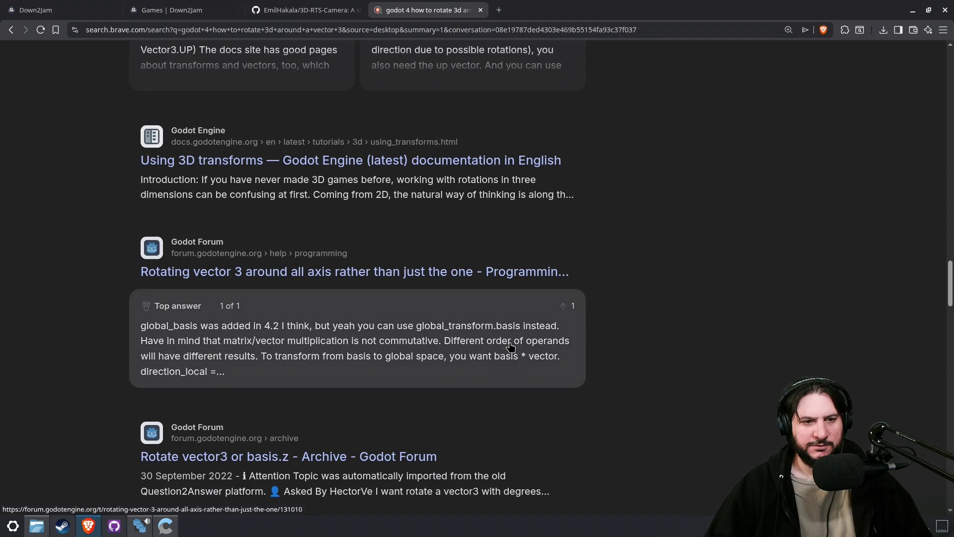
{"action": "scroll", "coordinate": [510, 356], "scroll_direction": "up", "scroll_amount": 15}
{"action": "left_click_drag", "start_coordinate": [221, 74], "coordinate": [141, 75]}
- Search for 'godot rotate around transposed axis'
{"action": "key", "text": "ctrl+a"}
{"action": "key", "text": "BackSpace"}
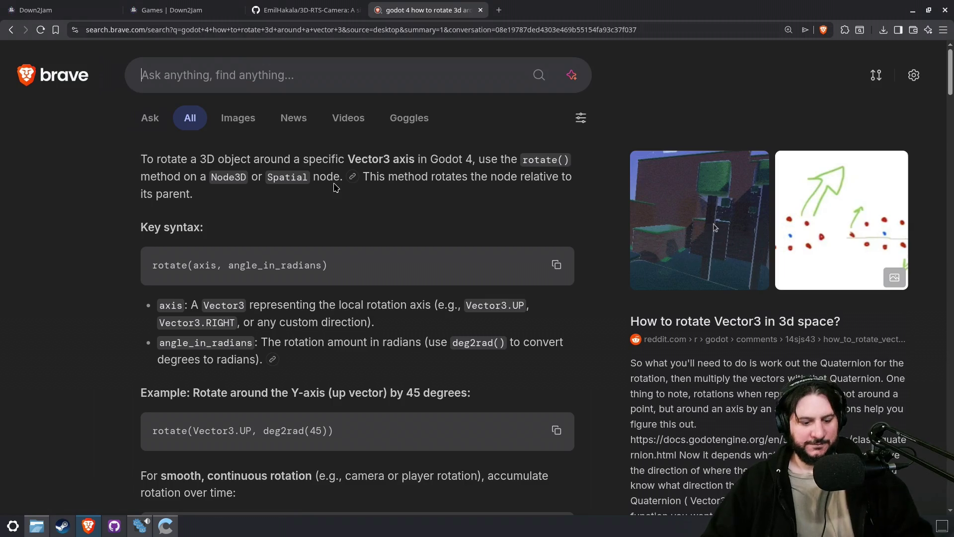
{"action": "type", "text": "godot "}
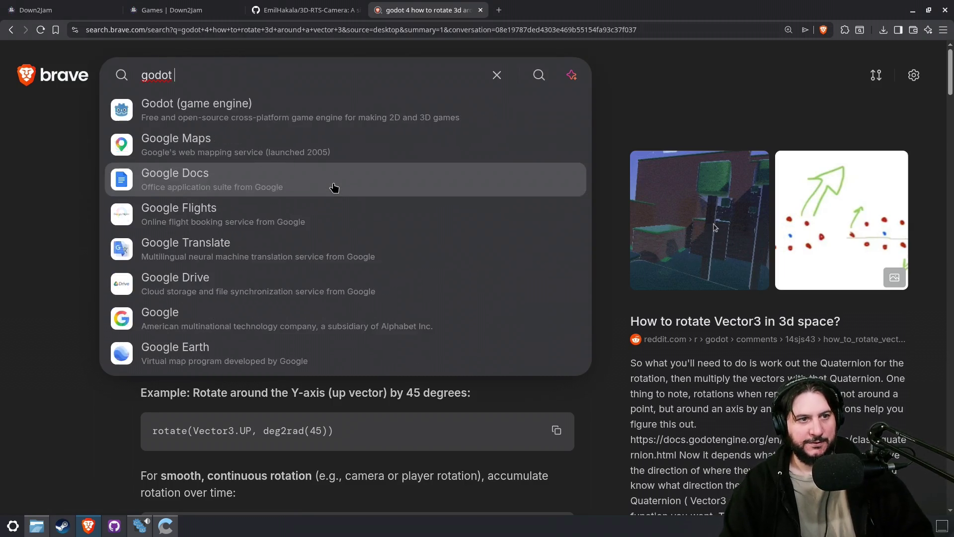
{"action": "type", "text": "rotate "}
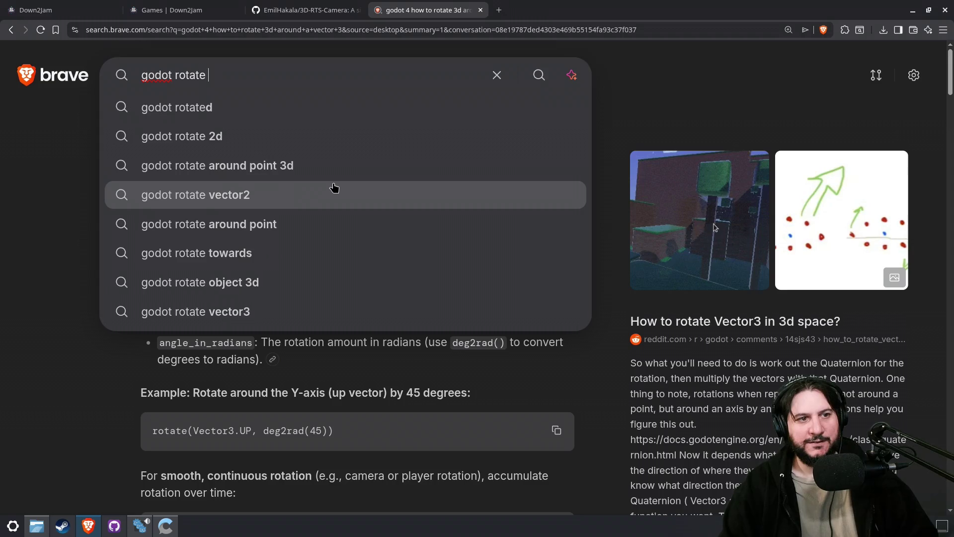
{"action": "type", "text": "around"}
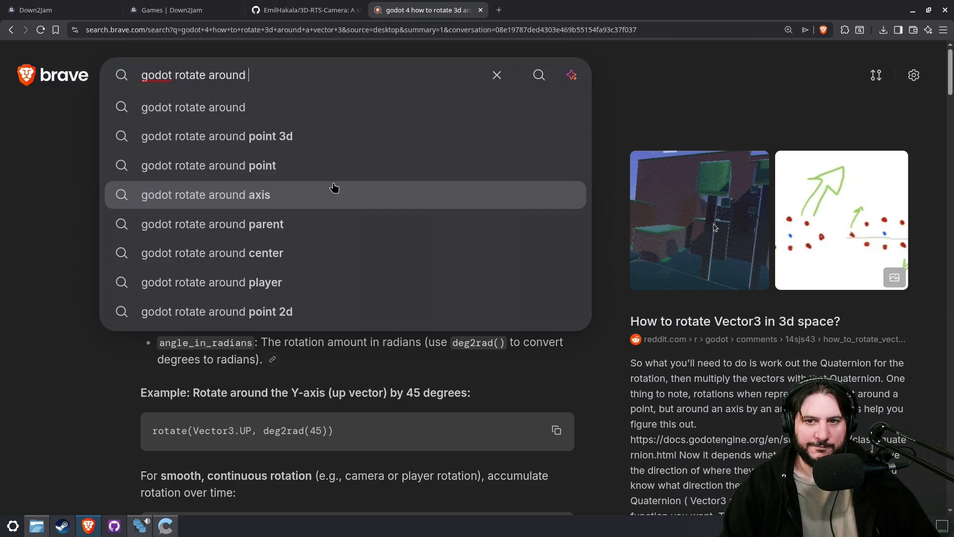
{"action": "type", "text": "transpo"}
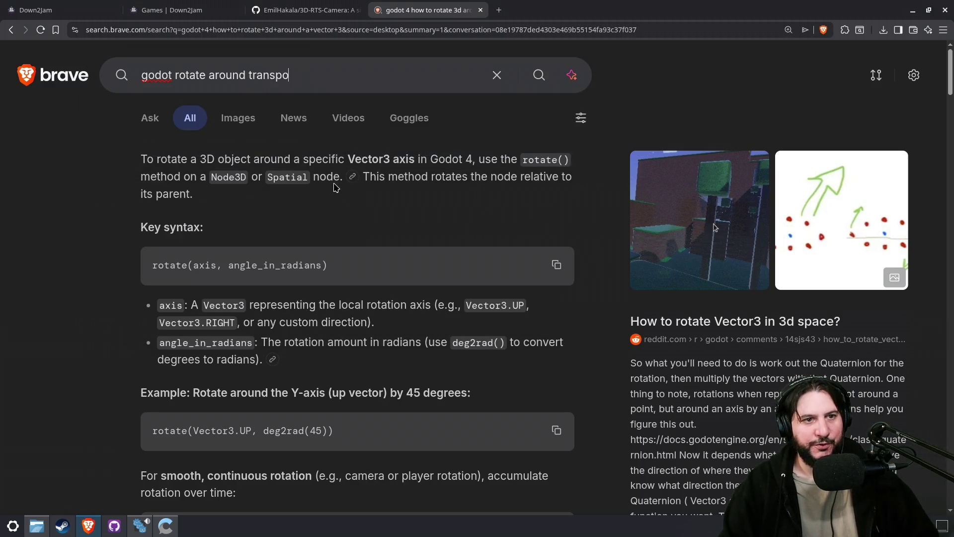
{"action": "type", "text": "sed axis"}
{"action": "key", "text": "Return"}
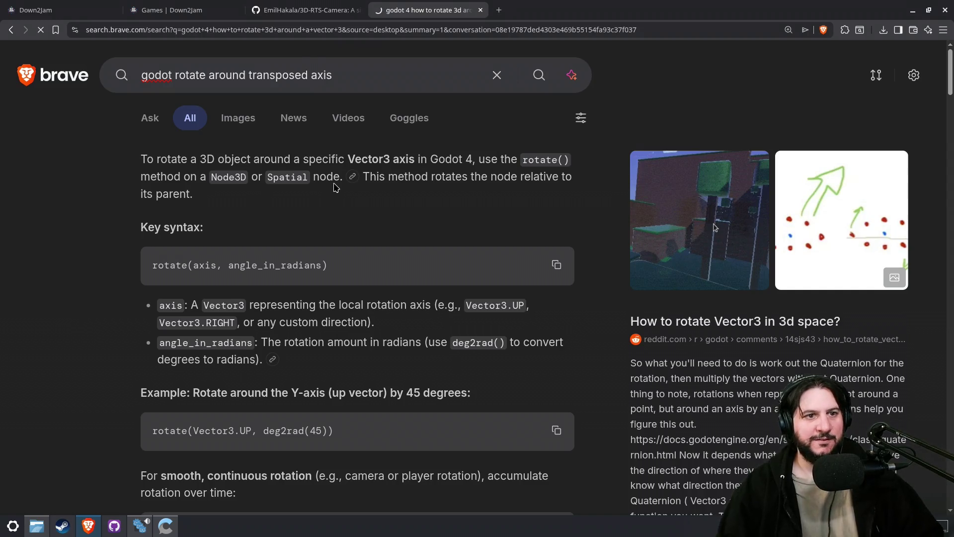
- Expand the AI answer, read its code example and notes, and return to Godot
{"action": "scroll", "coordinate": [156, 176], "scroll_direction": "down", "scroll_amount": 1}
{"action": "double_click", "coordinate": [316, 169]}
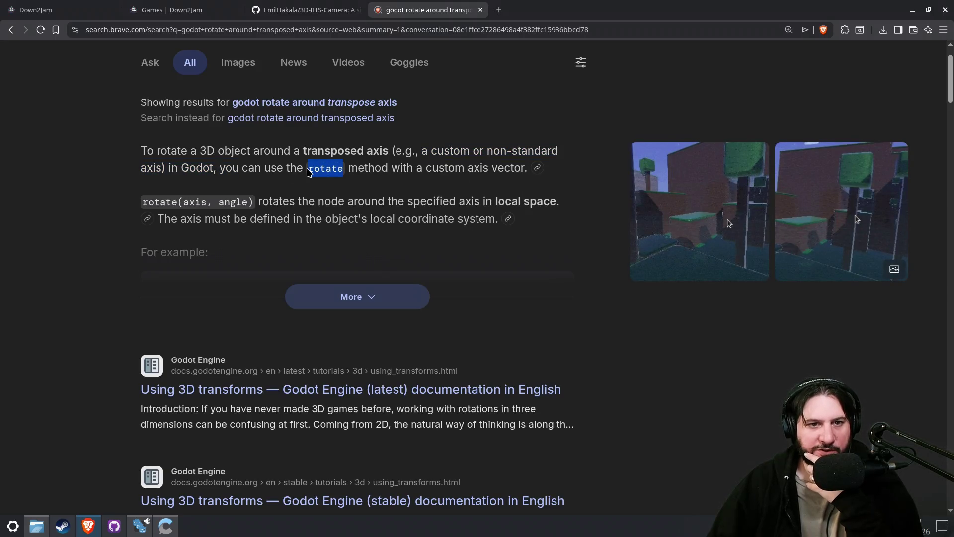
{"action": "left_click", "coordinate": [392, 288]}
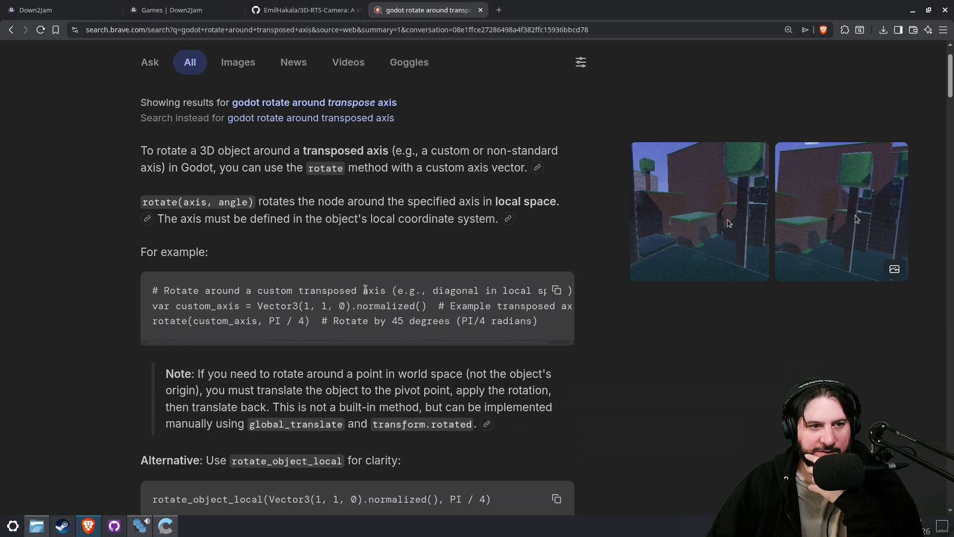
{"action": "scroll", "coordinate": [226, 236], "scroll_direction": "down", "scroll_amount": 1}
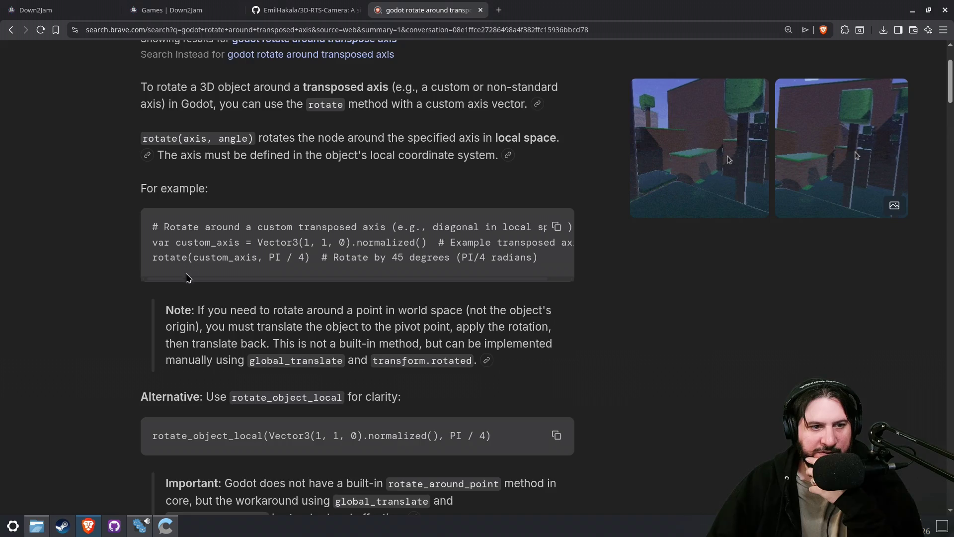
{"action": "scroll", "coordinate": [113, 265], "scroll_direction": "down", "scroll_amount": 2}
{"action": "scroll", "coordinate": [117, 257], "scroll_direction": "down", "scroll_amount": 3}
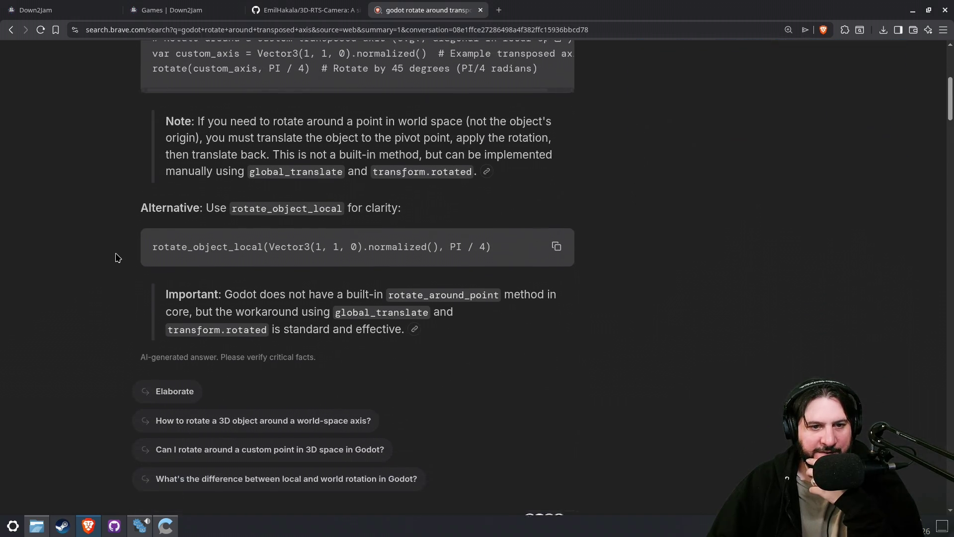
{"action": "scroll", "coordinate": [118, 254], "scroll_direction": "down", "scroll_amount": 2}
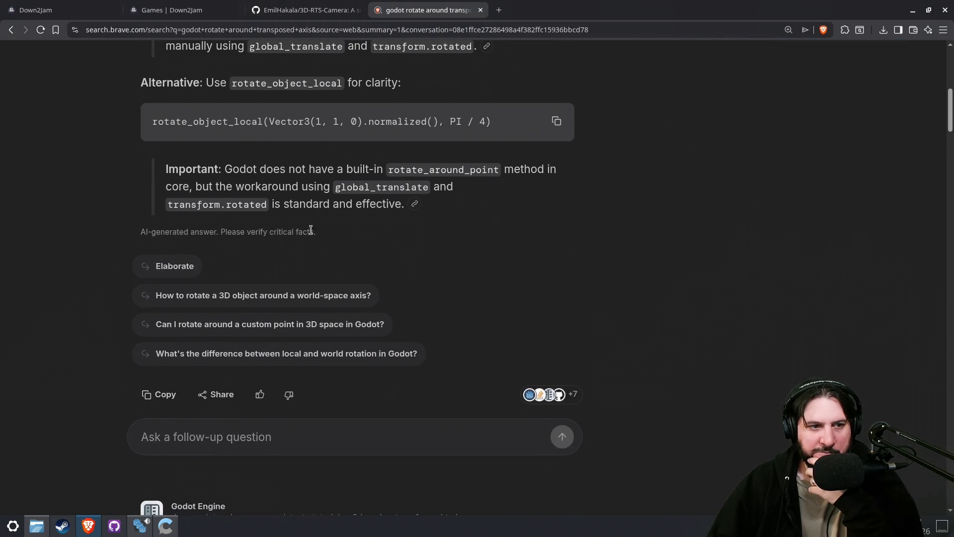
{"action": "key", "text": "alt+Tab"}
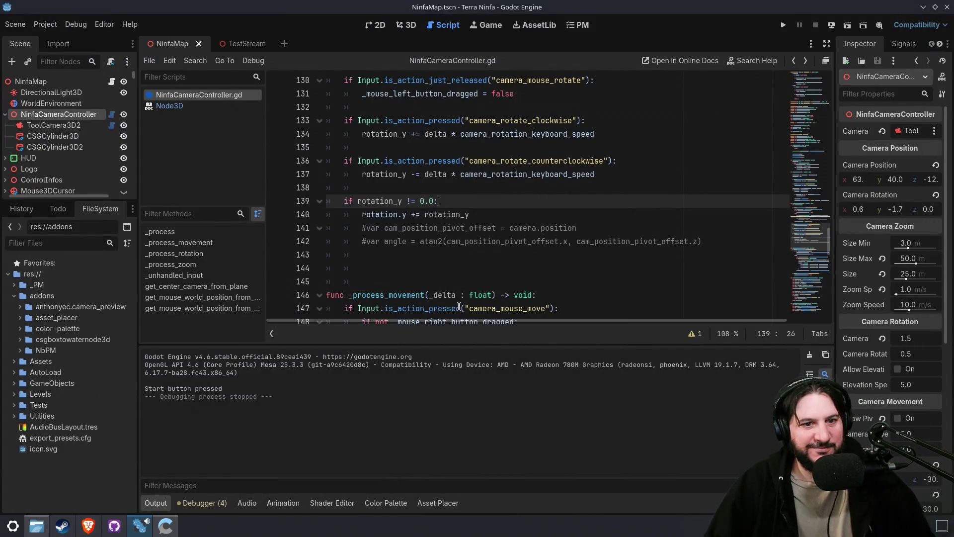
- Add a rotate() call on a new line after line 140
{"action": "scroll", "coordinate": [421, 278], "scroll_direction": "down", "scroll_amount": 2}
{"action": "left_click", "coordinate": [516, 135]}
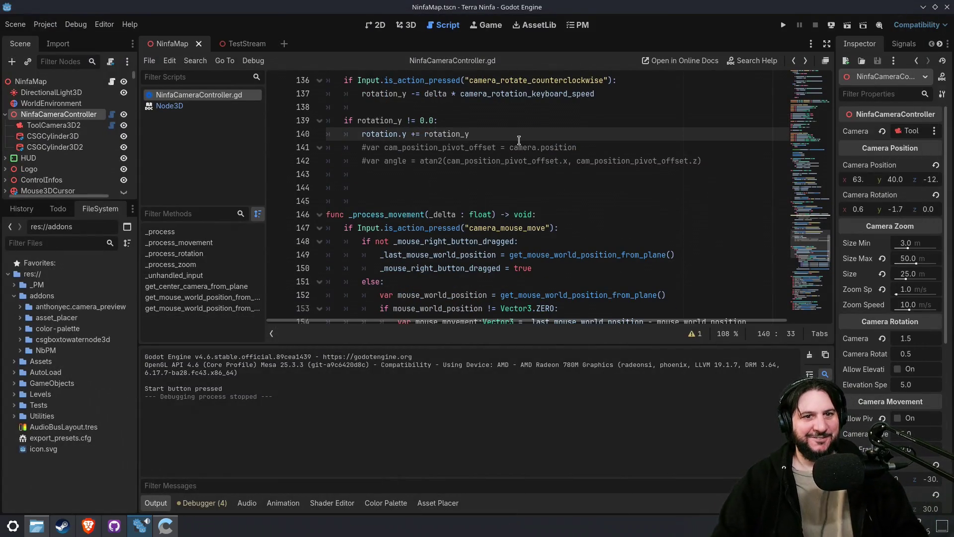
{"action": "key", "text": "Return"}
{"action": "type", "text": "r"}
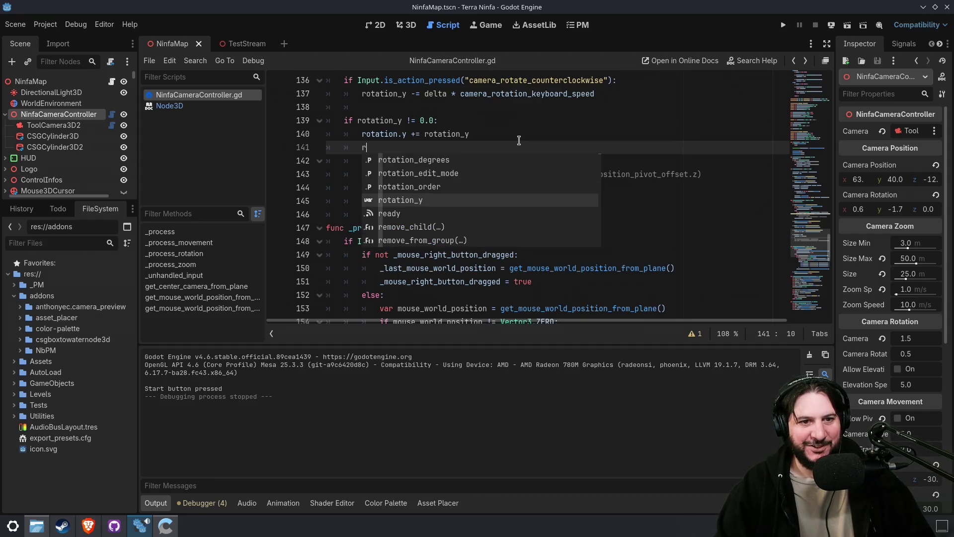
{"action": "type", "text": "otate("}
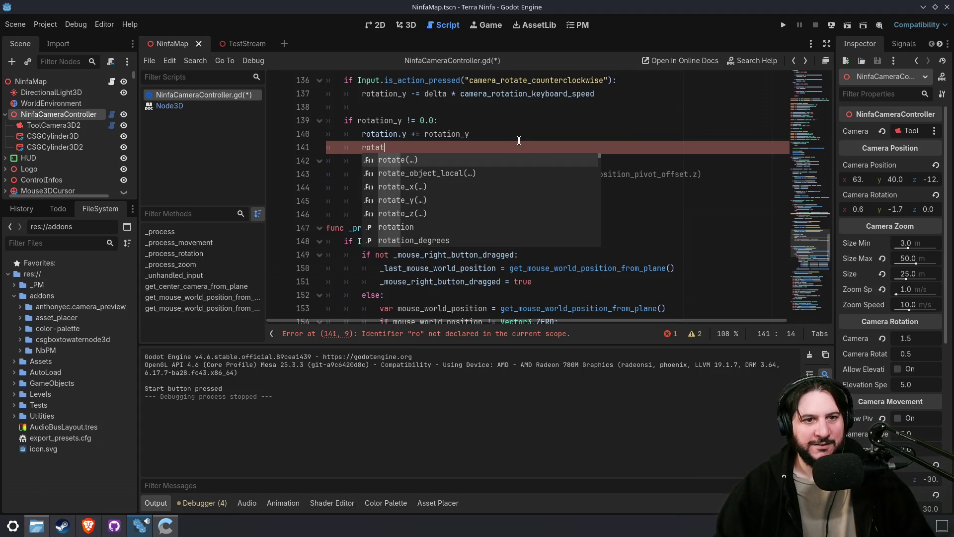
{"action": "key", "text": "Return"}
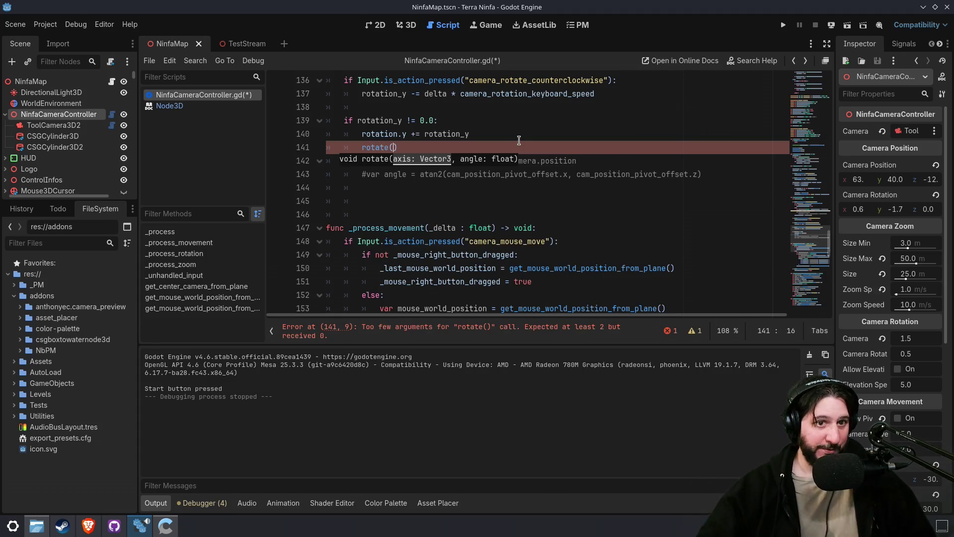
{"action": "key", "text": "Home"}
{"action": "key", "text": "Return"}
{"action": "key", "text": "Up"}
- Declare var axis and, above it, var center = get_center_camera_from_plane()
{"action": "type", "text": "var "}
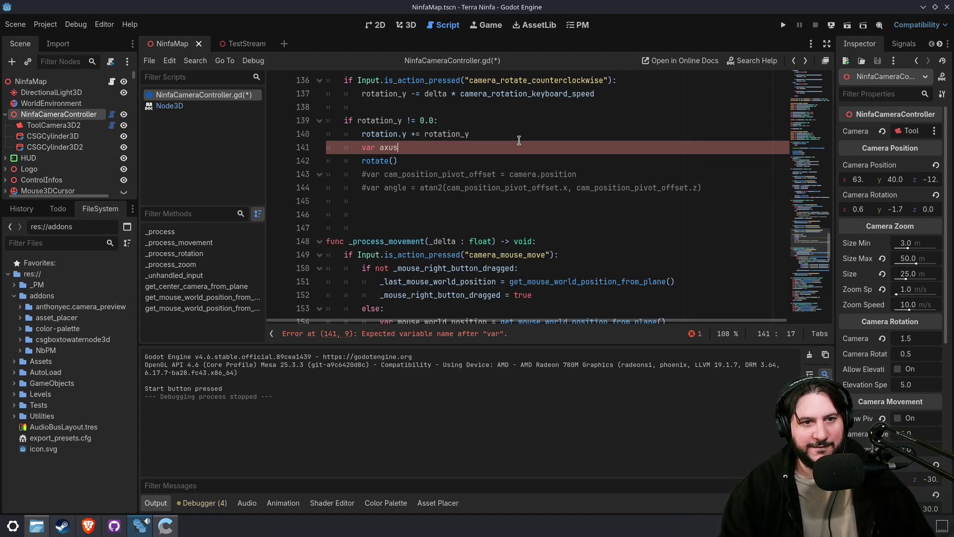
{"action": "type", "text": ":"}
{"action": "key", "text": "BackSpace"}
{"action": "type", "text": "get_"}
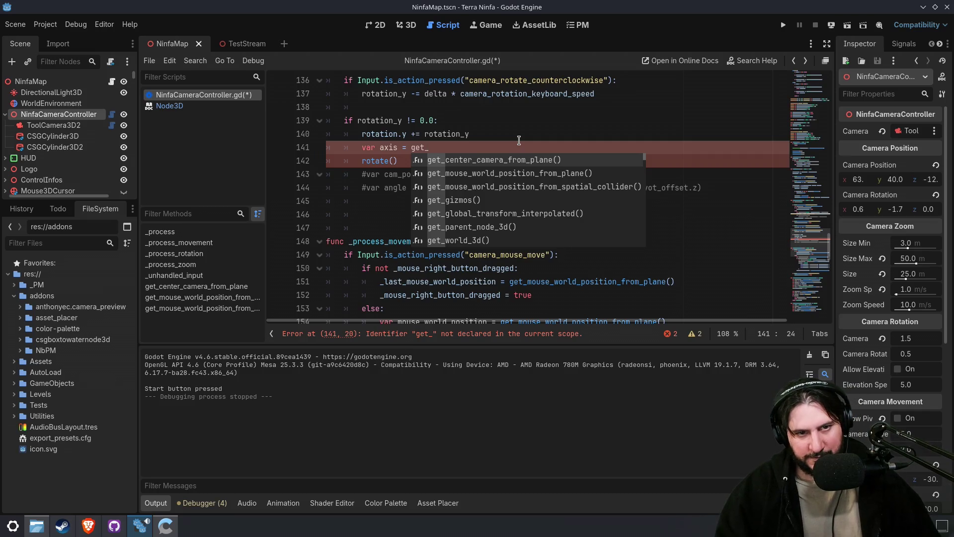
{"action": "key", "text": "BackSpace"}
{"action": "key", "text": "BackSpace"}
{"action": "key", "text": "BackSpace"}
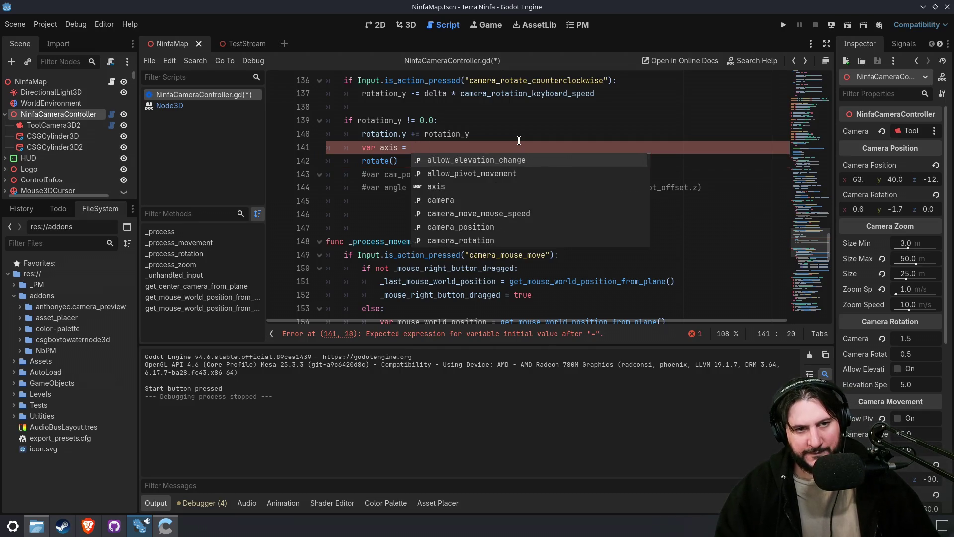
{"action": "key", "text": "Escape"}
{"action": "key", "text": "ctrl+shift+Return"}
{"action": "type", "text": "var ceb"}
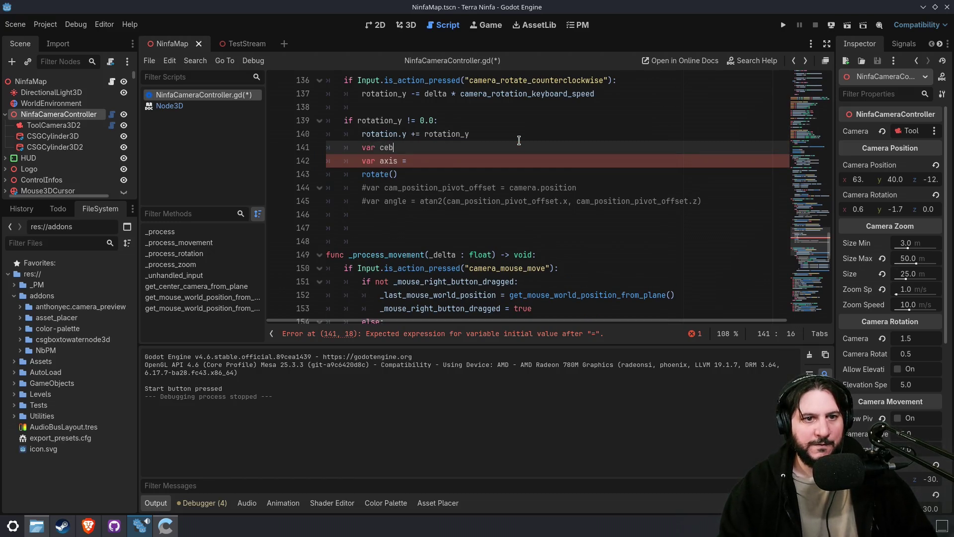
{"action": "key", "text": "BackSpace"}
{"action": "type", "text": "nter = get_ca"}
{"action": "key", "text": "Return"}
- Assign a Vector3() to axis with its parentheses split across lines
{"action": "key", "text": "Down"}
{"action": "key", "text": "Down"}
{"action": "key", "text": "Down"}
{"action": "key", "text": "Down"}
{"action": "key", "text": "Return"}
{"action": "type", "text": "("}
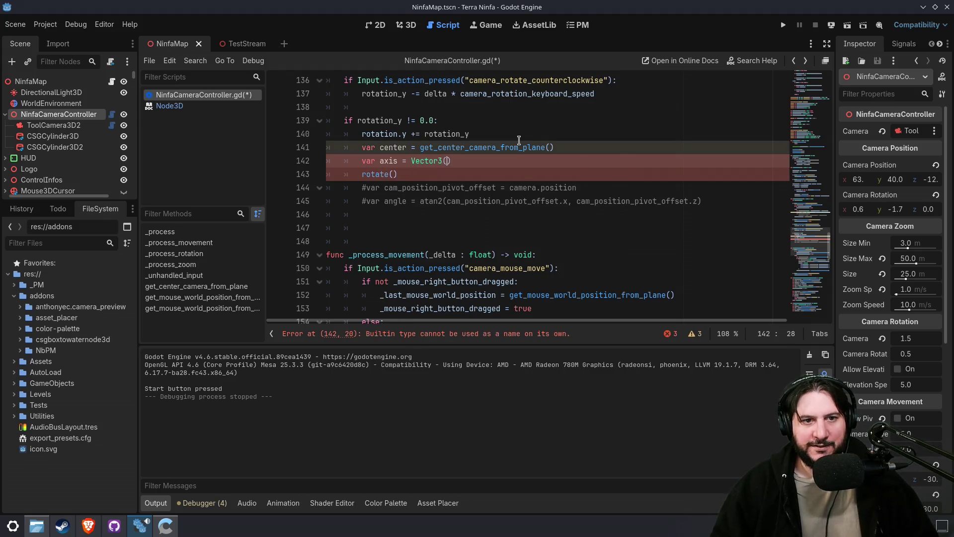
{"action": "key", "text": "Return"}
{"action": "key", "text": "Up"}
{"action": "key", "text": "Up"}
{"action": "key", "text": "Up"}
- Fill the Vector3 arguments with center.x, 1 and center.z
{"action": "key", "text": "Down"}
{"action": "key", "text": "ctrl+shift+Right"}
{"action": "key", "text": "ctrl+c"}
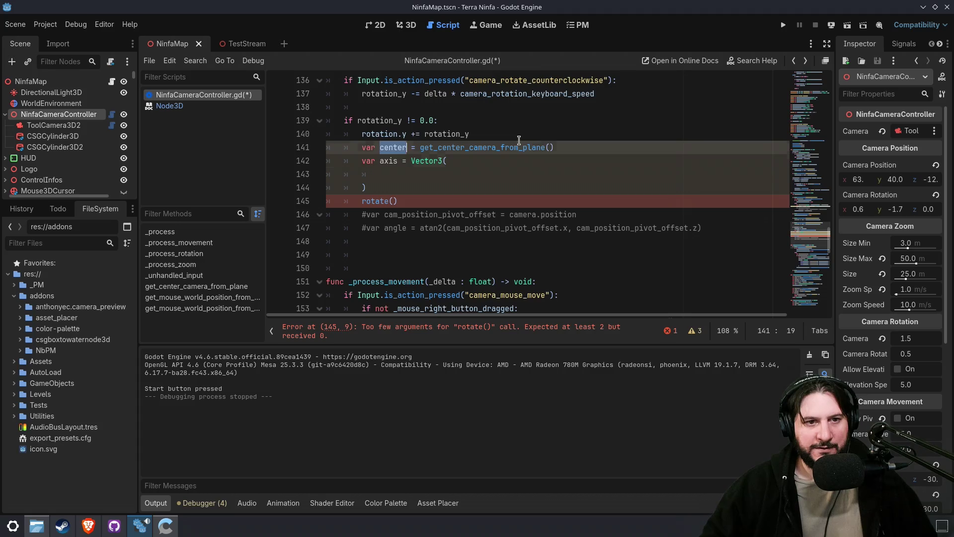
{"action": "key", "text": "Down"}
{"action": "key", "text": "Down"}
{"action": "key", "text": "ctrl+v"}
{"action": "type", "text": ".x,"}
{"action": "key", "text": "Return"}
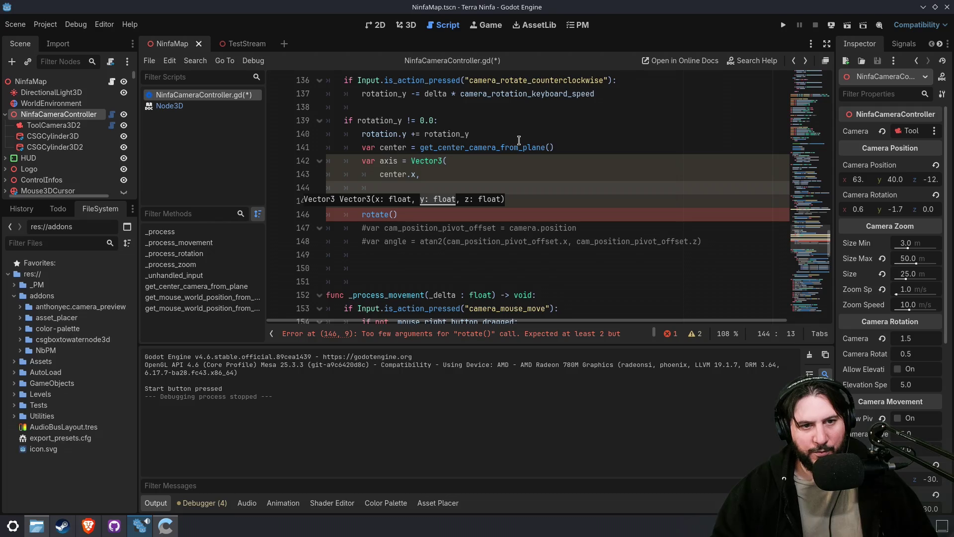
{"action": "type", "text": "1,"}
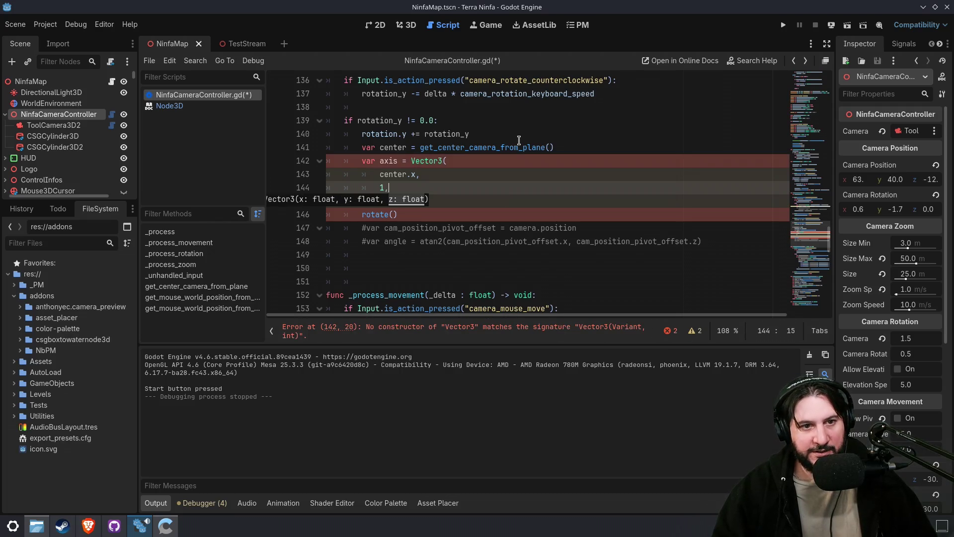
{"action": "key", "text": "Return"}
{"action": "type", "text": "center."}
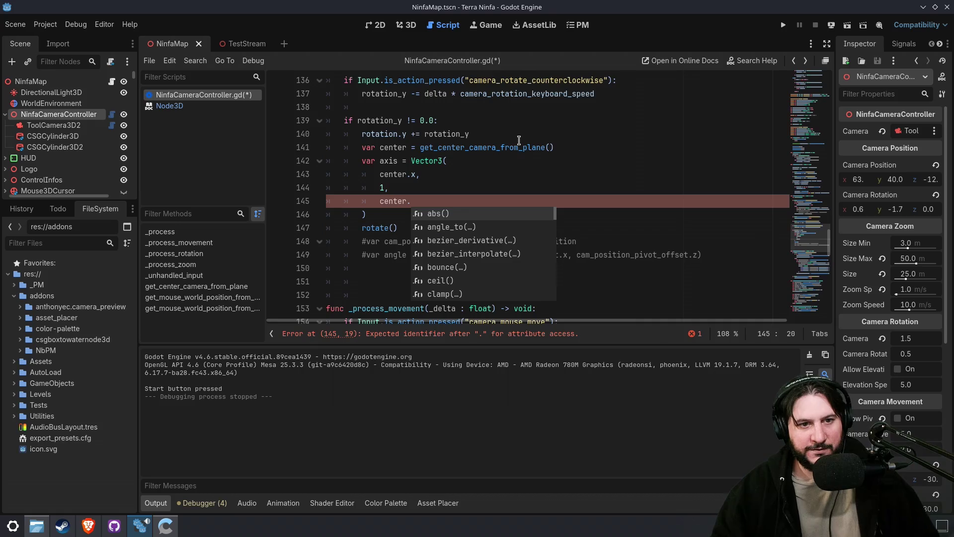
{"action": "type", "text": "z"}
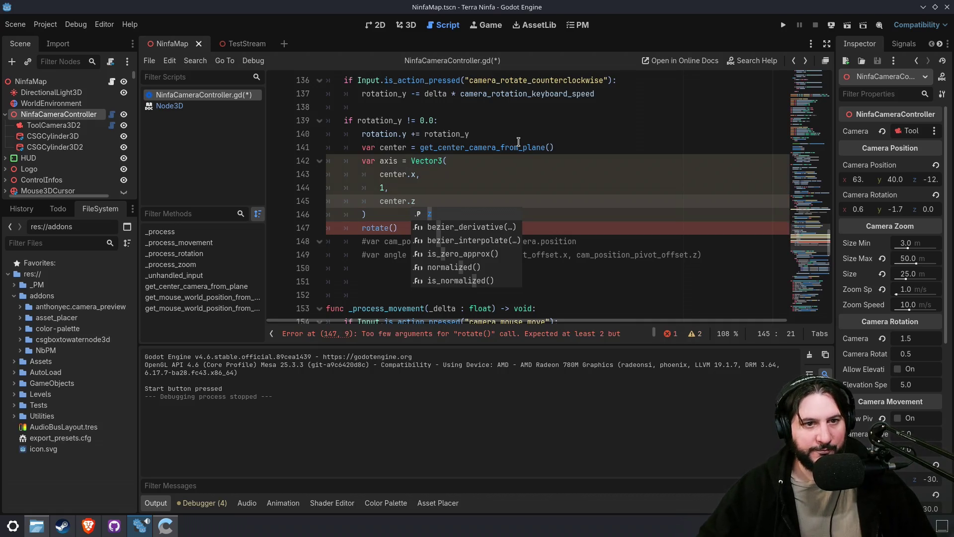
- Pass axis as the first rotate() argument and make the y value 1.0
{"action": "double_click", "coordinate": [387, 162]}
{"action": "key", "text": "ctrl+c"}
{"action": "left_click", "coordinate": [395, 227]}
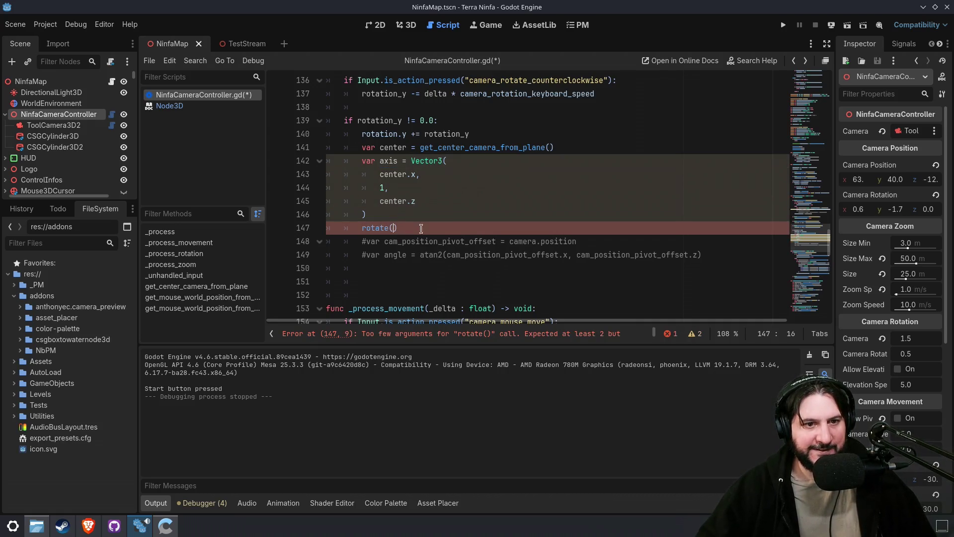
{"action": "key", "text": "ctrl+v"}
{"action": "type", "text": ","}
{"action": "key", "text": "Up"}
{"action": "key", "text": "Up"}
{"action": "key", "text": "Up"}
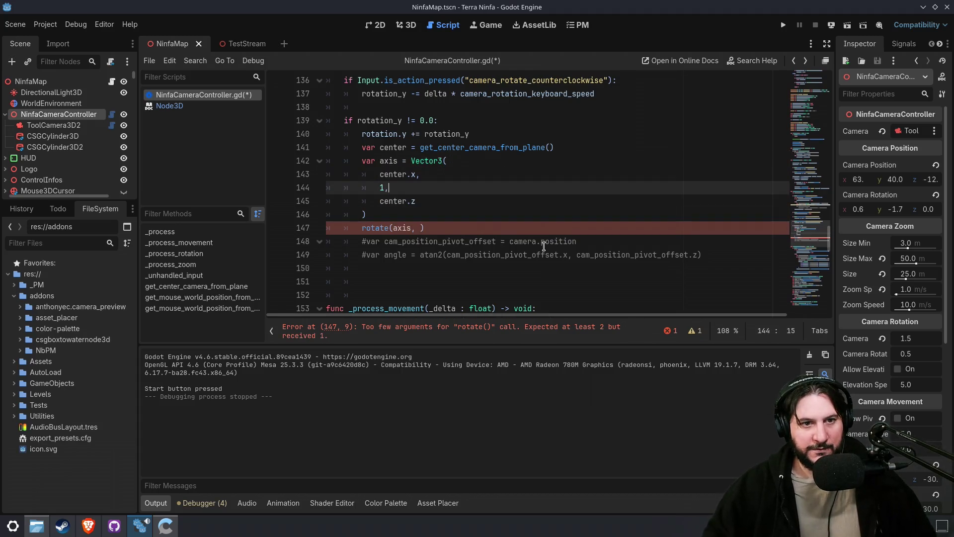
{"action": "type", "text": ".0"}
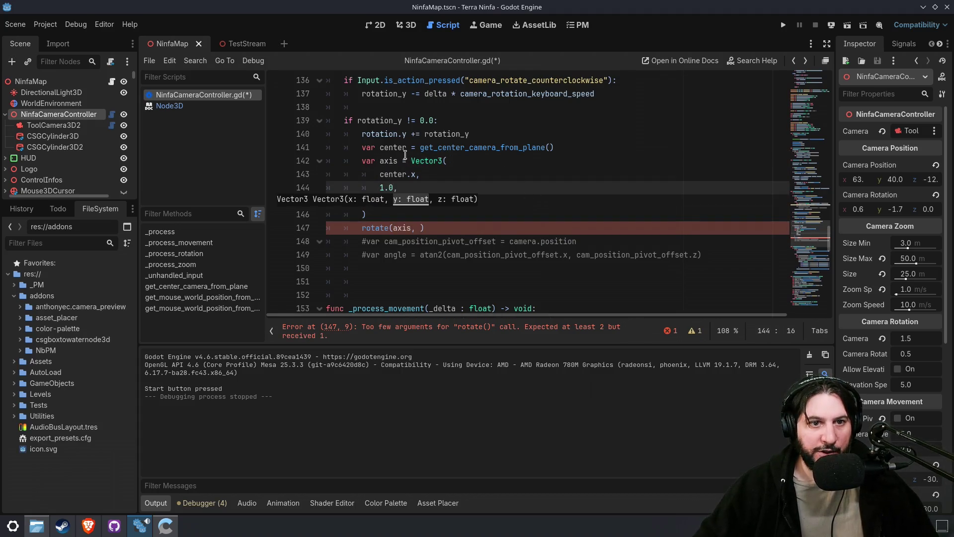
{"action": "left_click", "coordinate": [389, 122]}
- Use rotation_y as the rotate() angle, comment out line 140, and save the script
{"action": "double_click", "coordinate": [447, 134]}
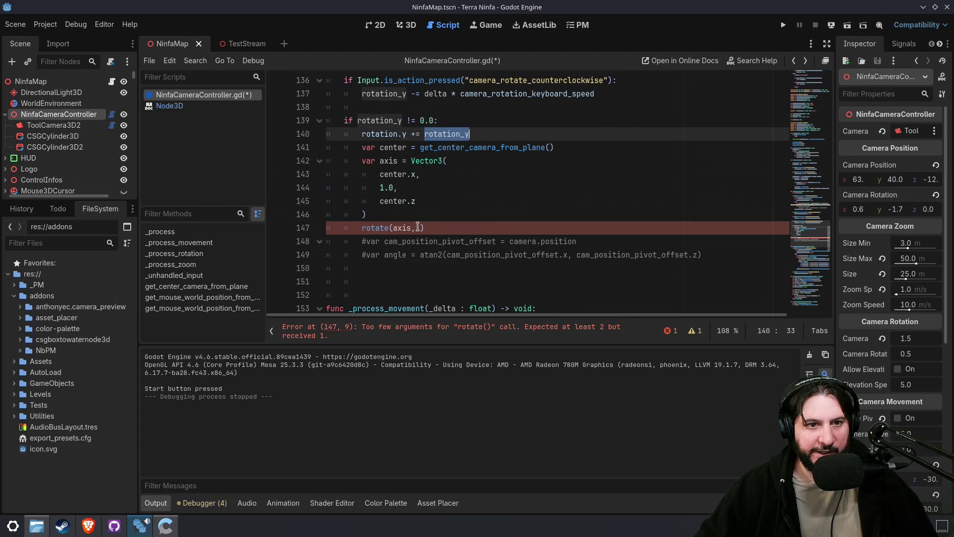
{"action": "left_click", "coordinate": [418, 228]}
{"action": "key", "text": "ctrl+v"}
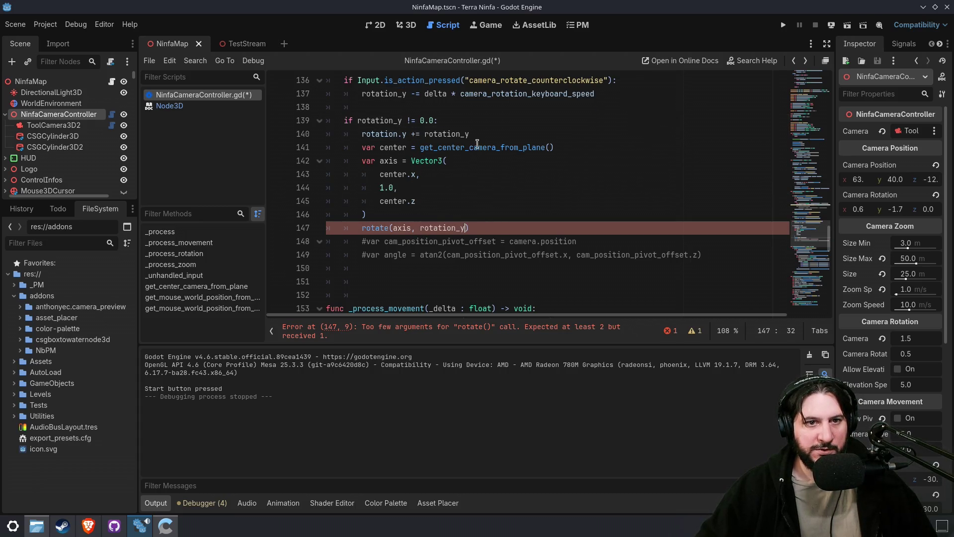
{"action": "left_click", "coordinate": [499, 134]}
{"action": "key", "text": "ctrl+k"}
{"action": "key", "text": "ctrl+s"}
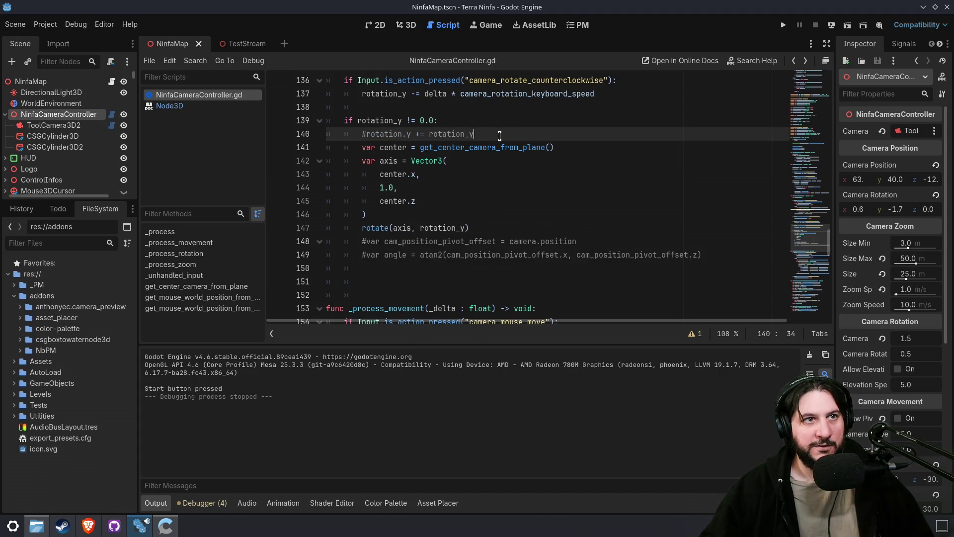
{"action": "mouse_move", "coordinate": [88, 526]}
{"action": "left_click", "coordinate": [107, 487]}
- Reload the Down2Jam recap tab, scroll through its ratings and favourites, and return to Godot
{"action": "left_click", "coordinate": [60, 9]}
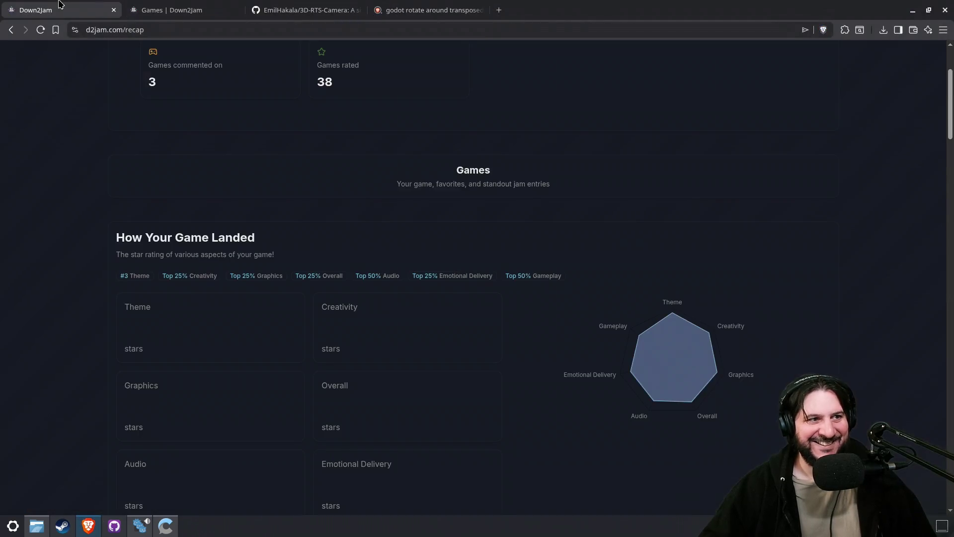
{"action": "left_click", "coordinate": [38, 29]}
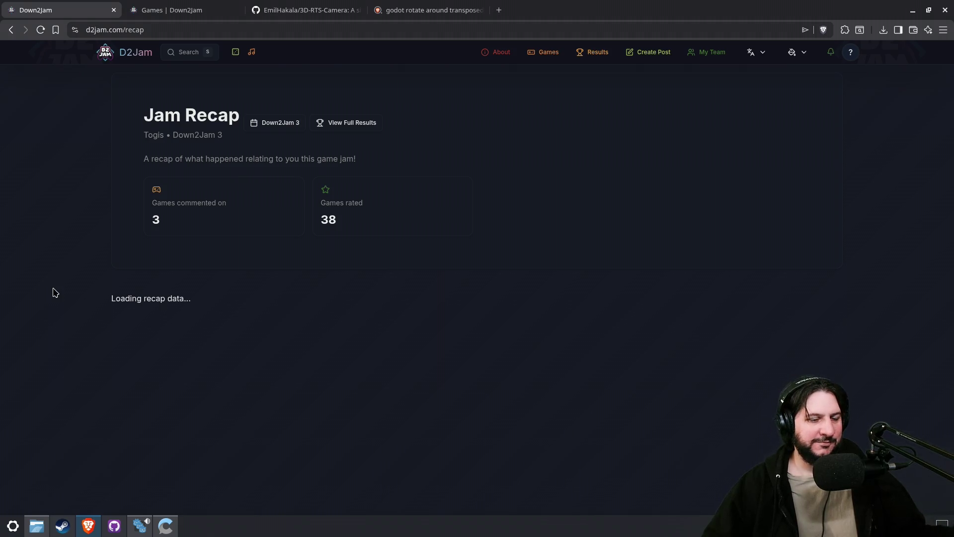
{"action": "scroll", "coordinate": [55, 292], "scroll_direction": "down", "scroll_amount": 7}
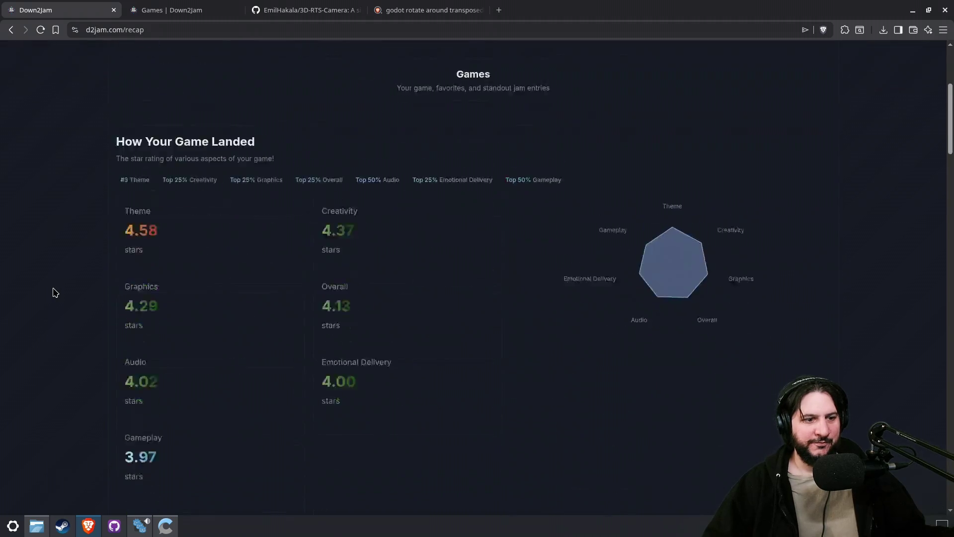
{"action": "scroll", "coordinate": [54, 292], "scroll_direction": "up", "scroll_amount": 2}
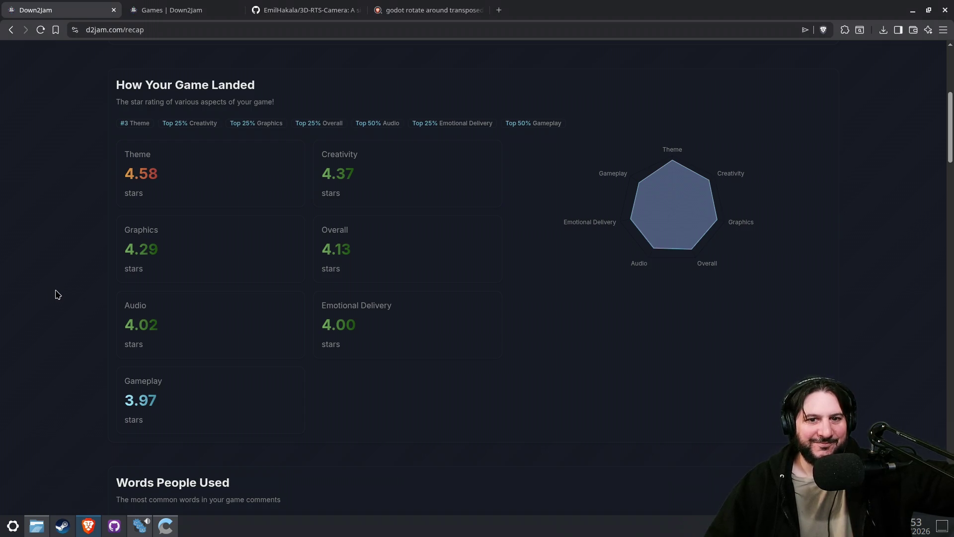
{"action": "scroll", "coordinate": [57, 294], "scroll_direction": "down", "scroll_amount": 7}
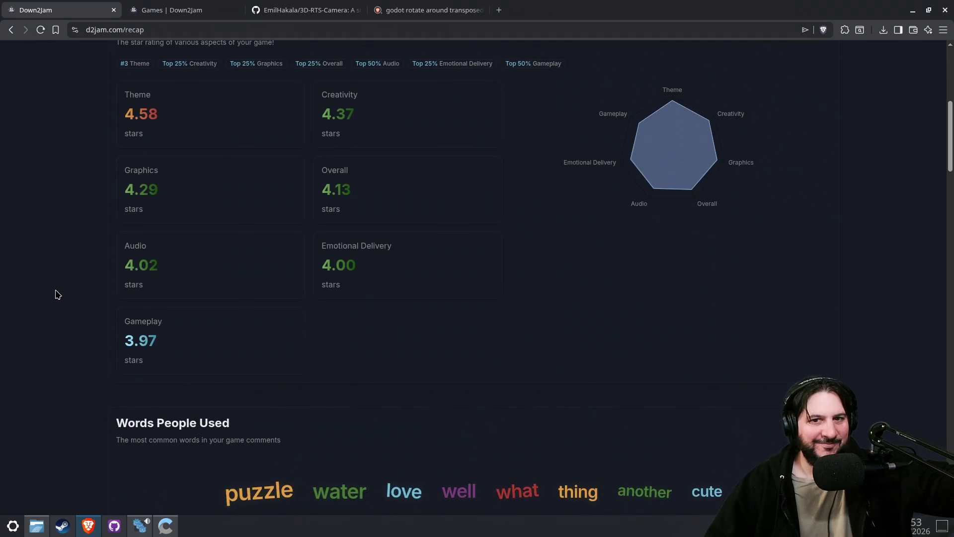
{"action": "scroll", "coordinate": [57, 294], "scroll_direction": "down", "scroll_amount": 3}
{"action": "scroll", "coordinate": [58, 294], "scroll_direction": "down", "scroll_amount": 3}
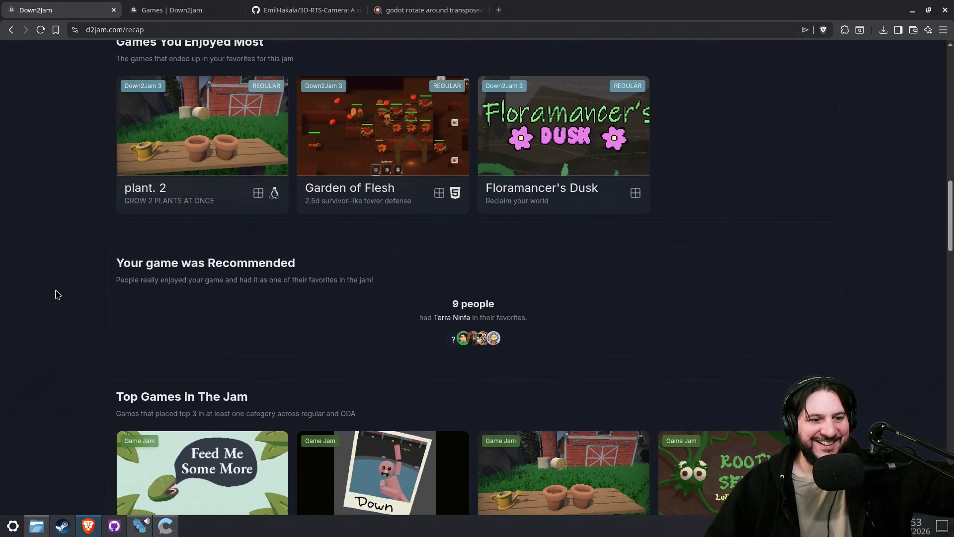
{"action": "key", "text": "alt+Tab"}
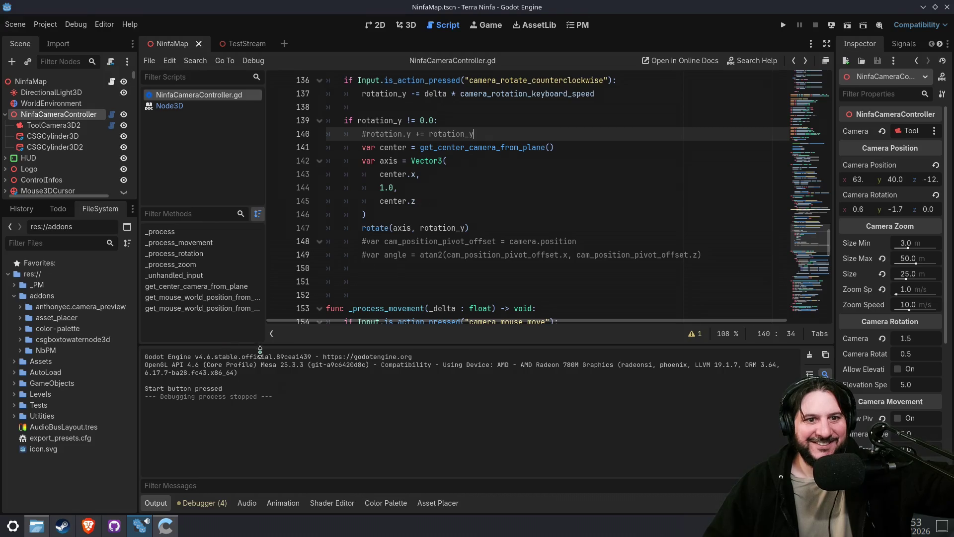
- Run the game, start playing, rotate with Q, and trace the axis-normalized error to line 147
{"action": "left_click", "coordinate": [783, 25]}
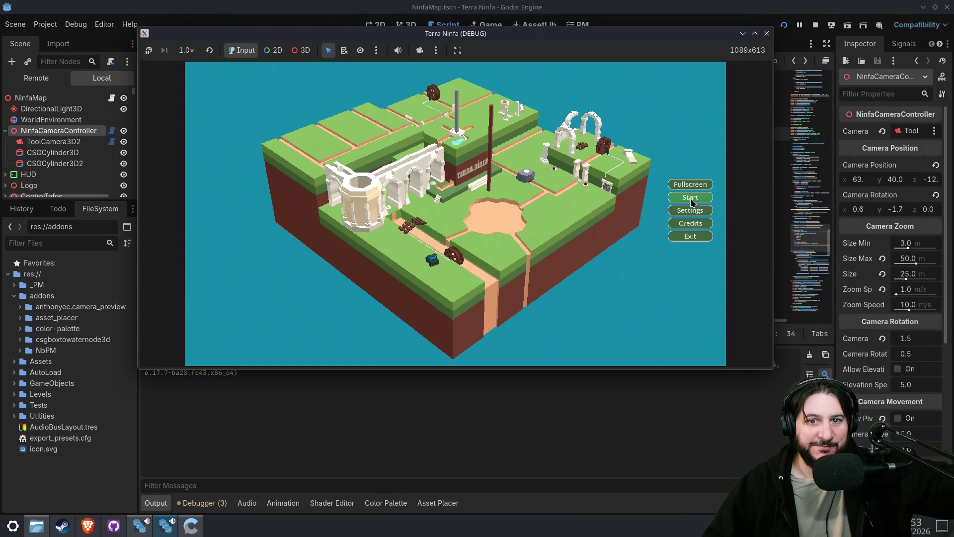
{"action": "left_click", "coordinate": [691, 198]}
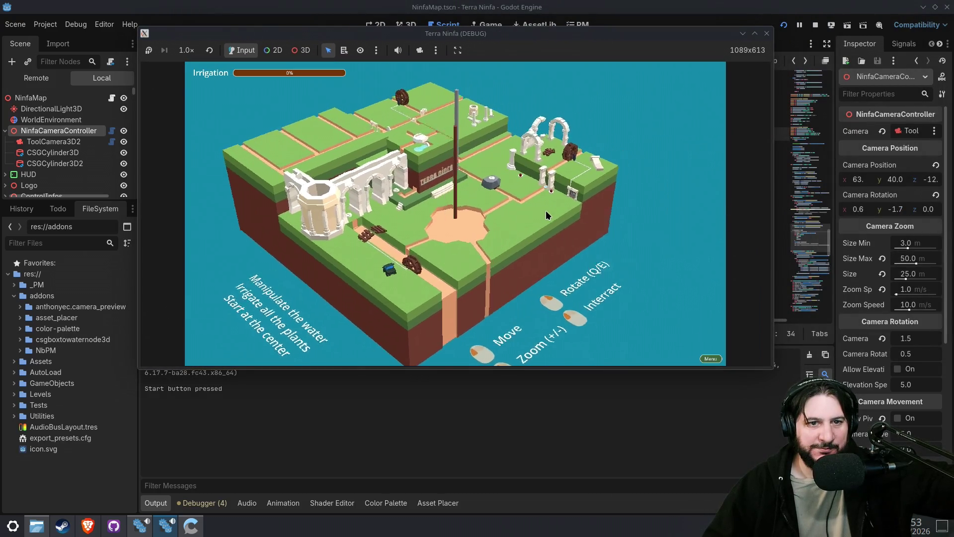
{"action": "key", "text": "q"}
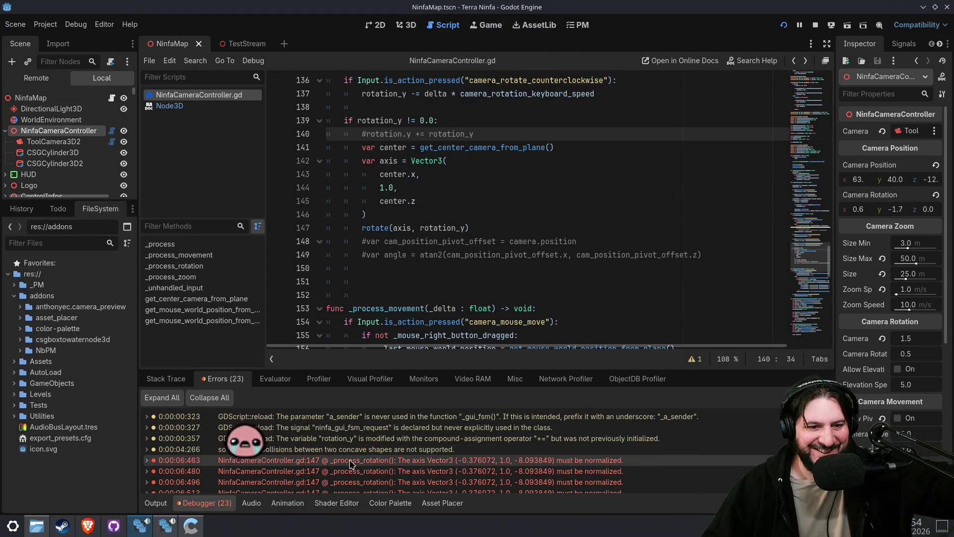
{"action": "left_click", "coordinate": [351, 458]}
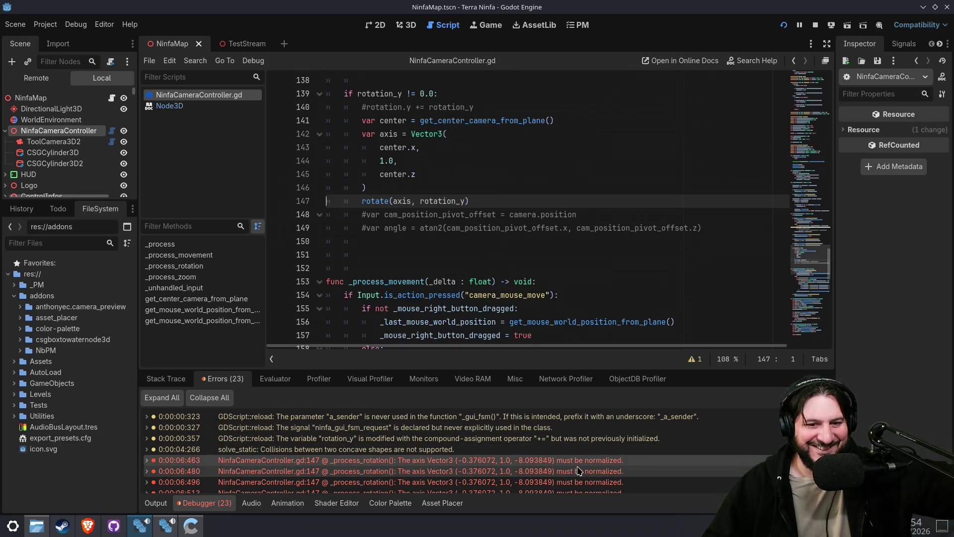
{"action": "mouse_move", "coordinate": [576, 467]}
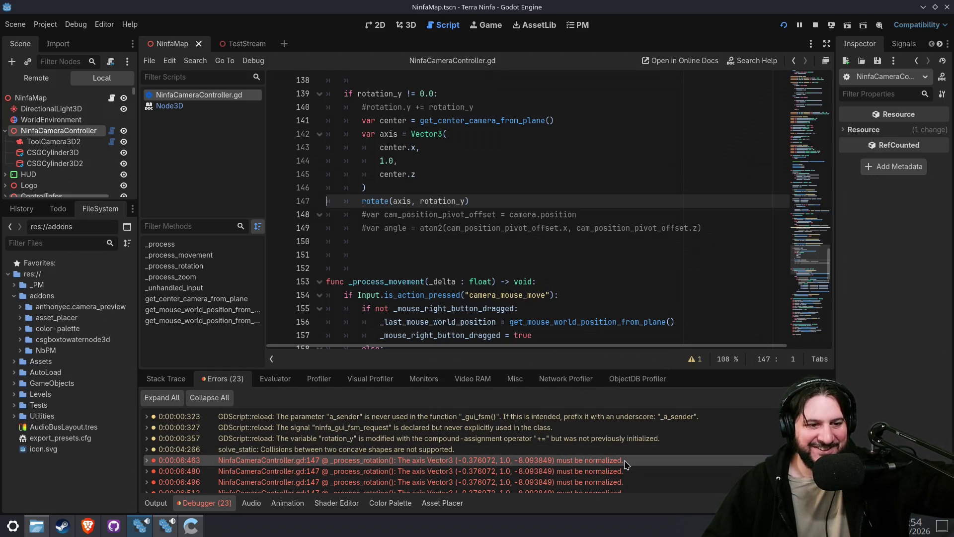
{"action": "mouse_move", "coordinate": [626, 463]}
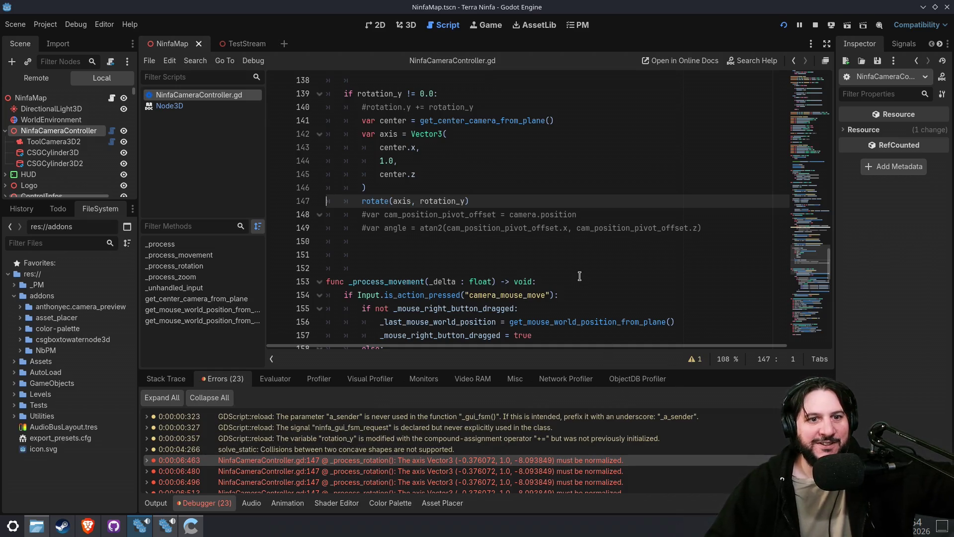
{"action": "left_click", "coordinate": [506, 190]}
{"action": "left_click", "coordinate": [434, 196]}
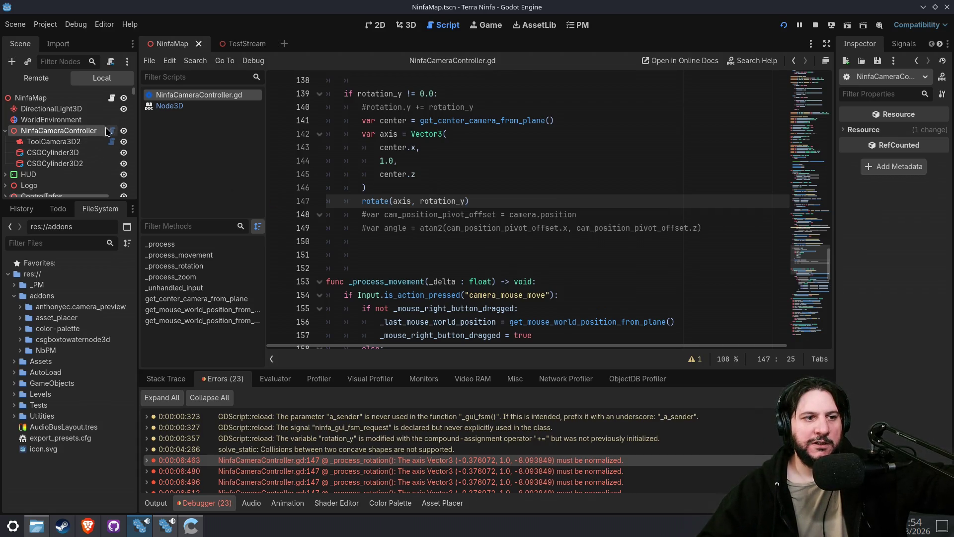
{"action": "mouse_move", "coordinate": [816, 270]}
{"action": "left_mouse_down"}
{"action": "mouse_move", "coordinate": [812, 91]}
{"action": "mouse_move", "coordinate": [804, 253]}
{"action": "mouse_move", "coordinate": [803, 244]}
{"action": "left_mouse_up"}
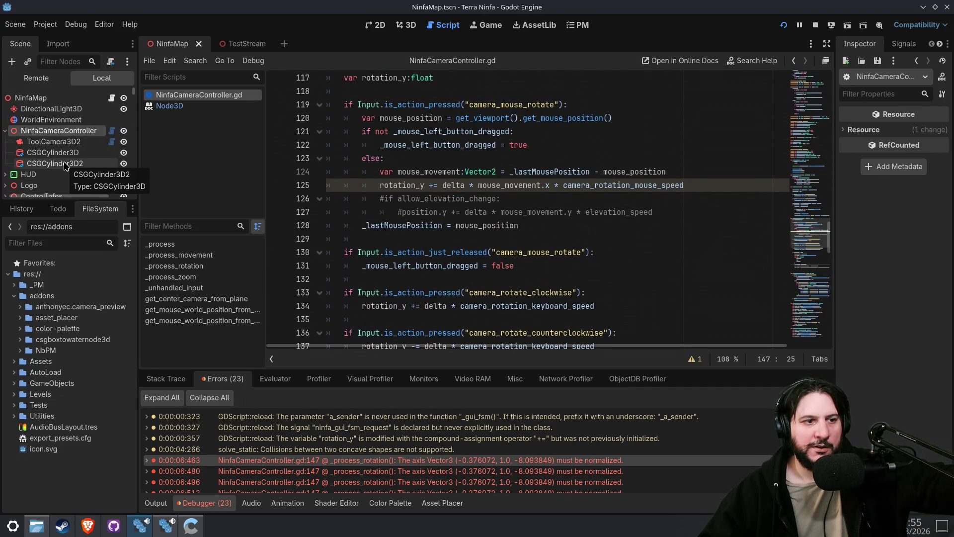
{"action": "left_click", "coordinate": [64, 165]}
- Rename the CSGCylinder3D2 node to RotationNode
{"action": "right_click", "coordinate": [64, 165]}
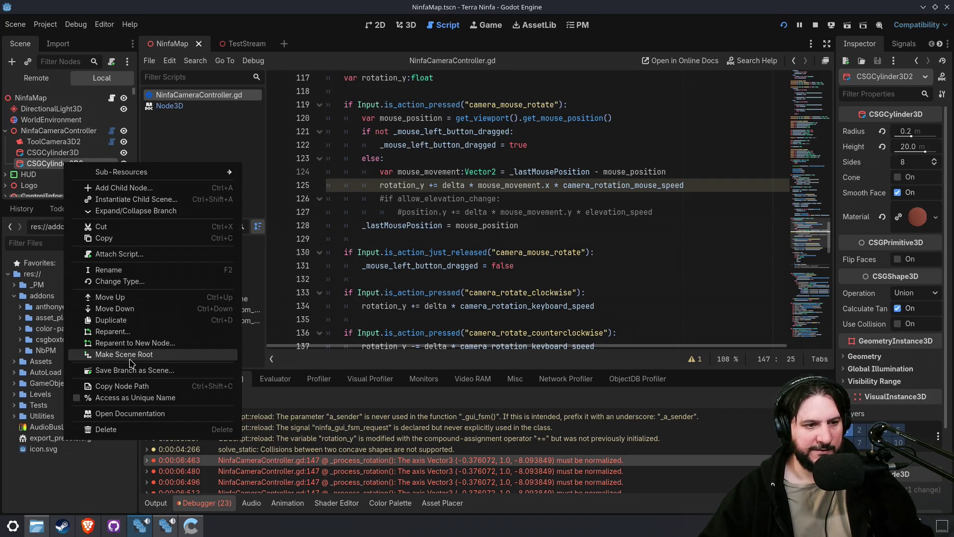
{"action": "left_click", "coordinate": [120, 270]}
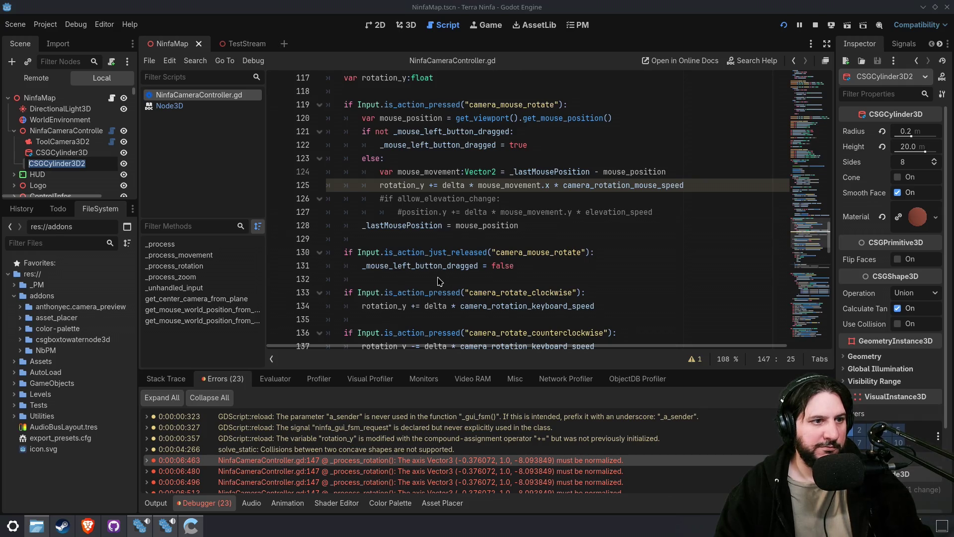
{"action": "type", "text": "RotationNo"}
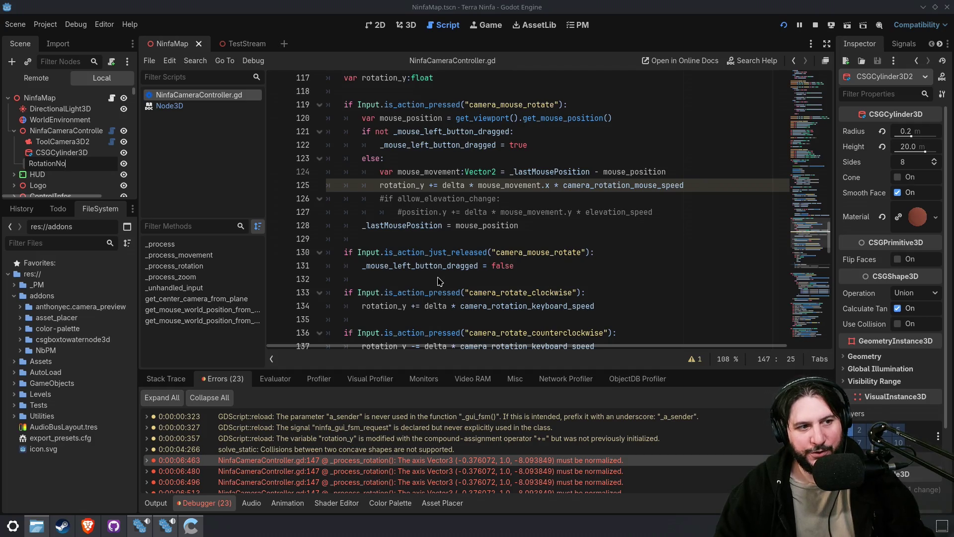
{"action": "type", "text": "de"}
{"action": "key", "text": "Return"}
- Replace $CSGCylinder3D2 on line 81 with $RotationNode and run the game with F5
{"action": "scroll", "coordinate": [476, 172], "scroll_direction": "up", "scroll_amount": 1}
{"action": "scroll", "coordinate": [472, 179], "scroll_direction": "up", "scroll_amount": 15}
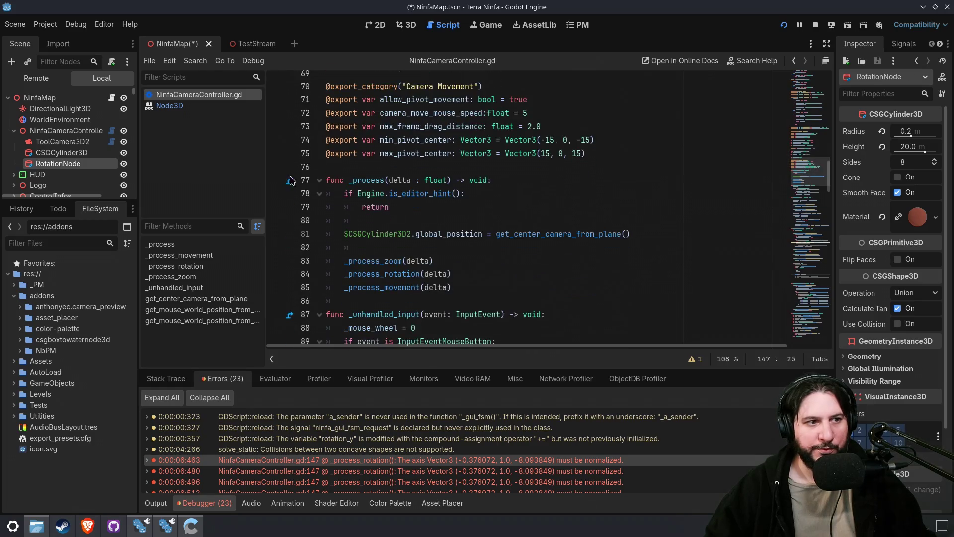
{"action": "double_click", "coordinate": [359, 234]}
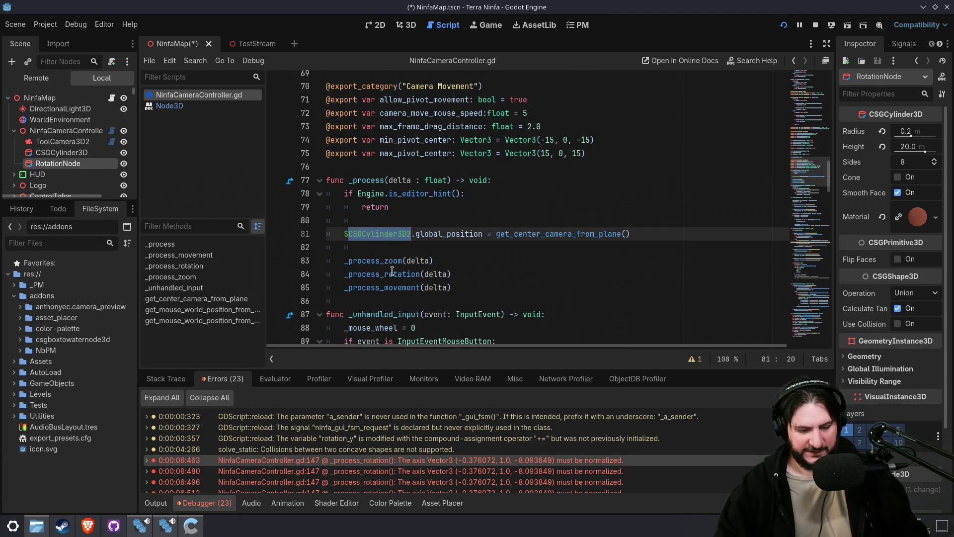
{"action": "type", "text": "RotationNode"}
{"action": "key", "text": "F5"}
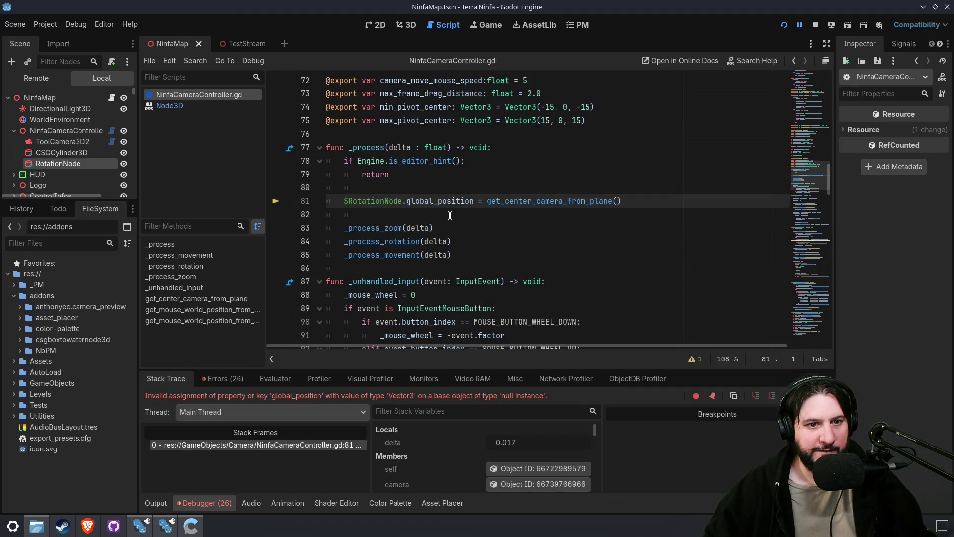
- Stop the crashed debug session and nest ToolCamera3D2 under RotationNode
{"action": "double_click", "coordinate": [376, 201]}
{"action": "left_click", "coordinate": [815, 25]}
{"action": "mouse_move", "coordinate": [62, 125]}
{"action": "left_mouse_down"}
{"action": "mouse_move", "coordinate": [83, 149]}
{"action": "mouse_move", "coordinate": [62, 134]}
{"action": "mouse_move", "coordinate": [72, 120]}
{"action": "left_mouse_up"}
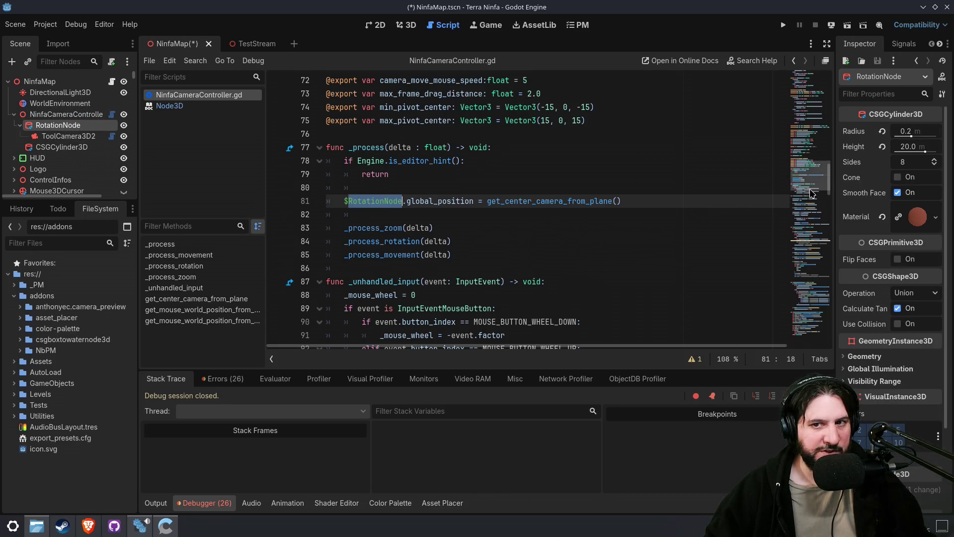
- Delete the old pivot rotation code on lines 141–149
{"action": "left_click_drag", "start_coordinate": [803, 183], "coordinate": [802, 185]}
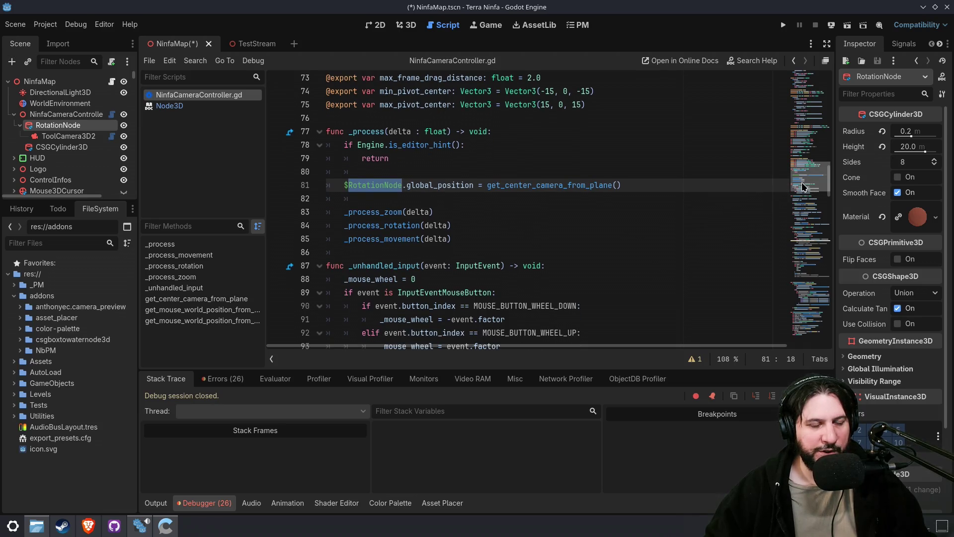
{"action": "scroll", "coordinate": [802, 188], "scroll_direction": "down", "scroll_amount": 3}
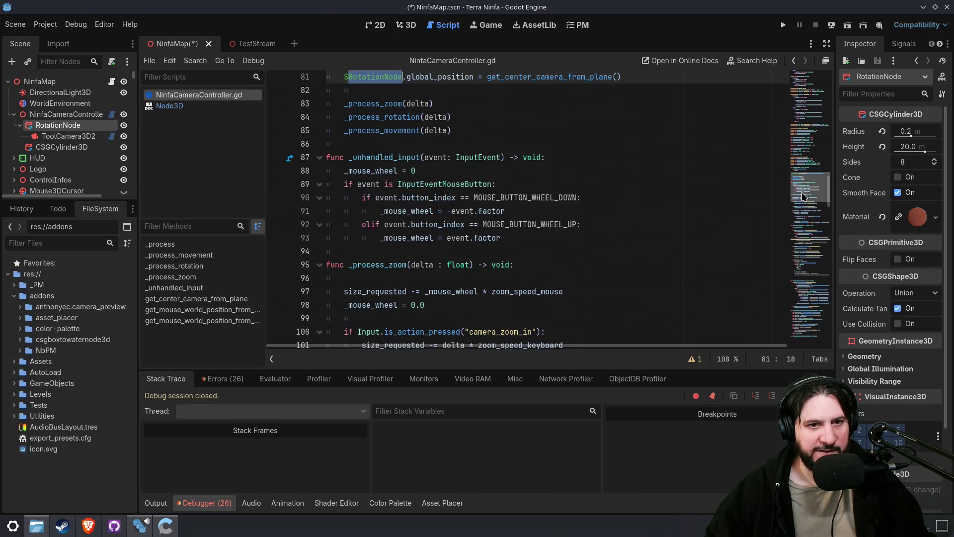
{"action": "scroll", "coordinate": [711, 172], "scroll_direction": "up", "scroll_amount": 2}
{"action": "left_click_drag", "start_coordinate": [645, 133], "coordinate": [487, 133]}
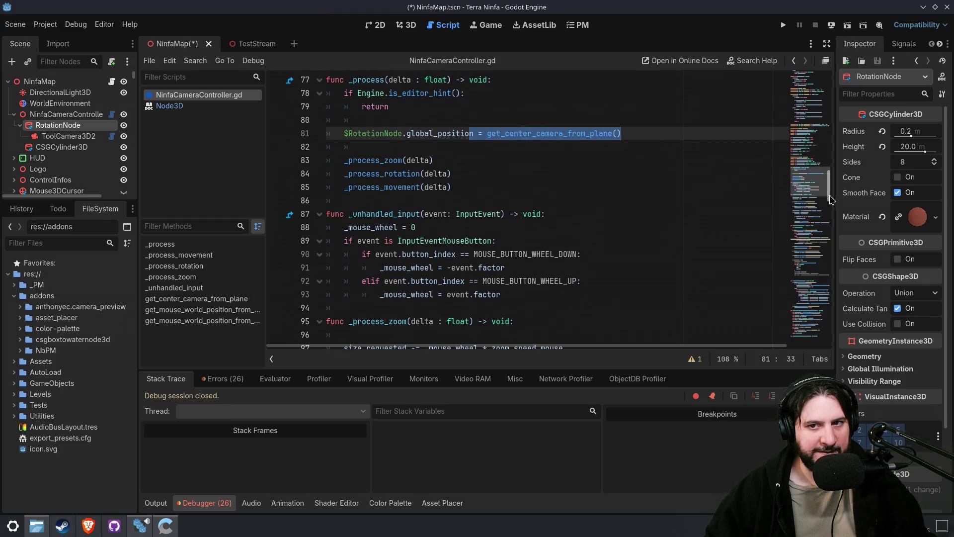
{"action": "left_click", "coordinate": [817, 326]}
{"action": "mouse_move", "coordinate": [818, 326]}
{"action": "left_mouse_down"}
{"action": "mouse_move", "coordinate": [810, 258]}
{"action": "mouse_move", "coordinate": [810, 268]}
{"action": "left_mouse_up"}
{"action": "mouse_move", "coordinate": [474, 249]}
{"action": "left_mouse_down"}
{"action": "mouse_move", "coordinate": [499, 178]}
{"action": "mouse_move", "coordinate": [484, 163]}
{"action": "left_mouse_up"}
{"action": "left_click", "coordinate": [703, 285]}
{"action": "left_click_drag", "start_coordinate": [703, 285], "coordinate": [602, 163]}
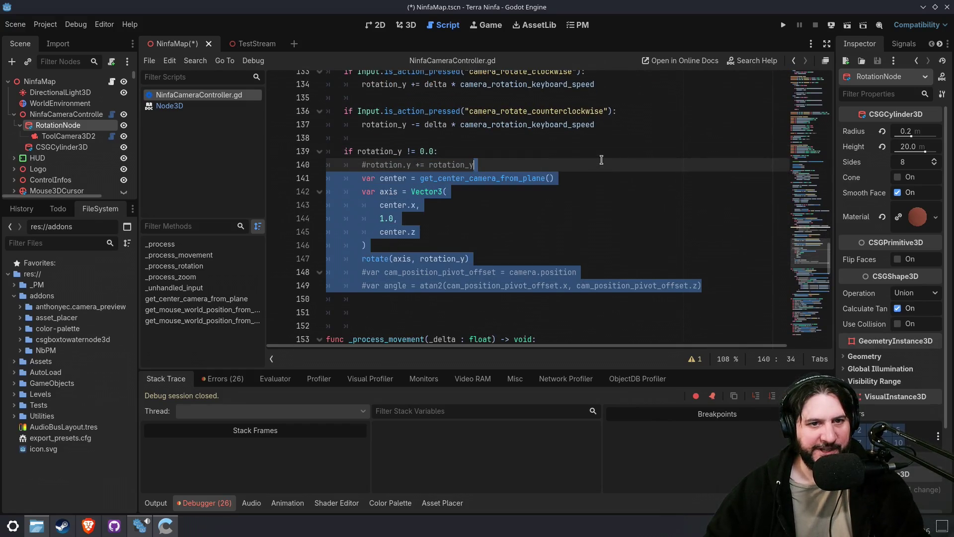
{"action": "key", "text": "BackSpace"}
- Change line 140 to $RotationNode.rotation.y += rotation_y, save, and relaunch the game into play
{"action": "key", "text": "Delete"}
{"action": "type", "text": "RotationNode"}
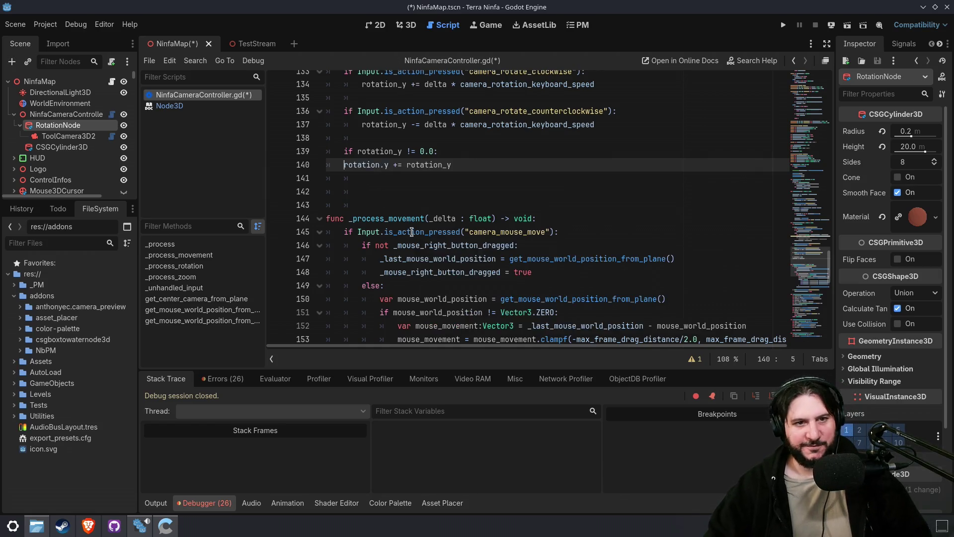
{"action": "type", "text": "."}
{"action": "key", "text": "Left"}
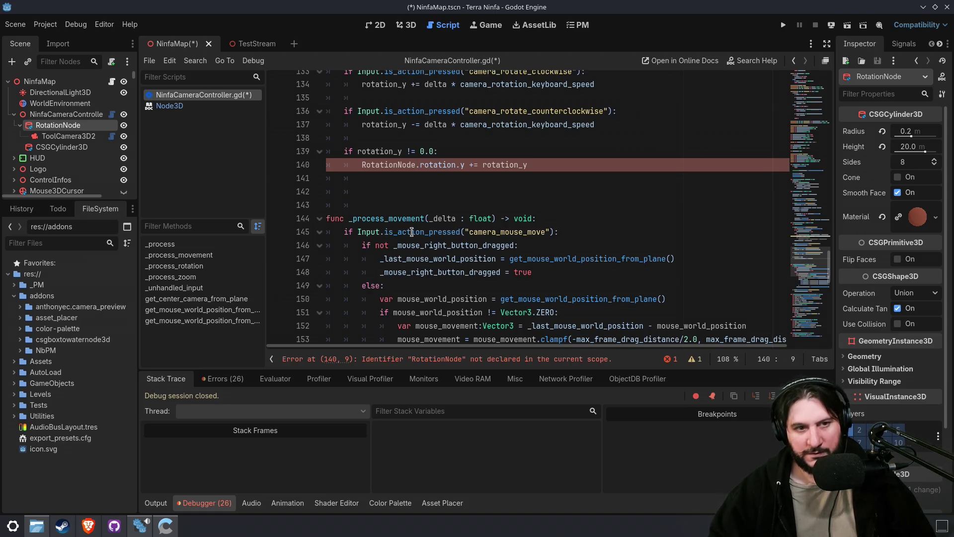
{"action": "type", "text": "$"}
{"action": "key", "text": "ctrl+s"}
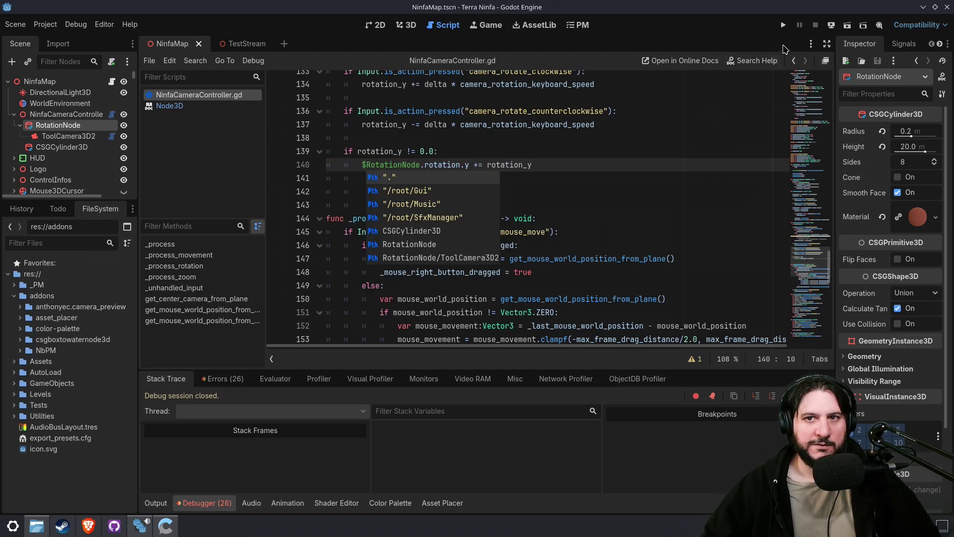
{"action": "left_click", "coordinate": [783, 26]}
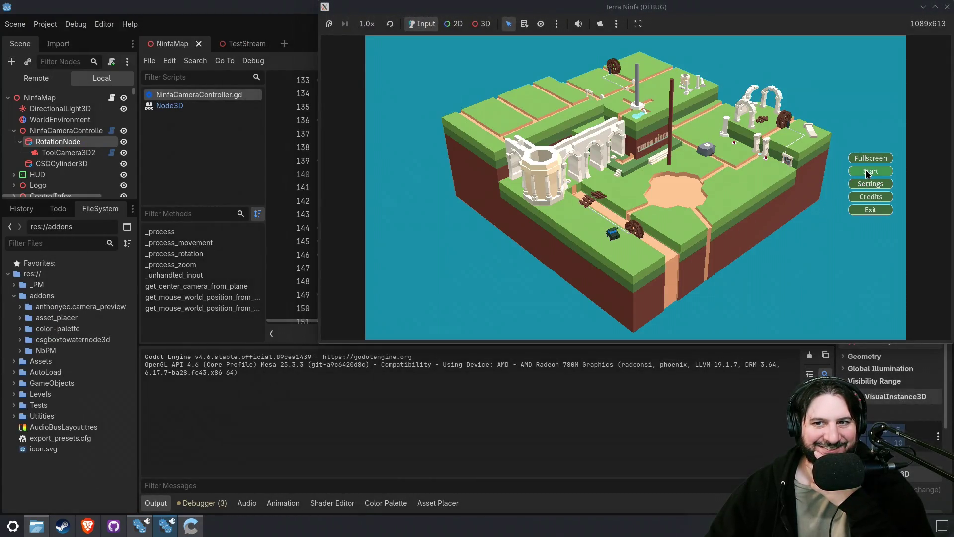
{"action": "left_click", "coordinate": [865, 172]}
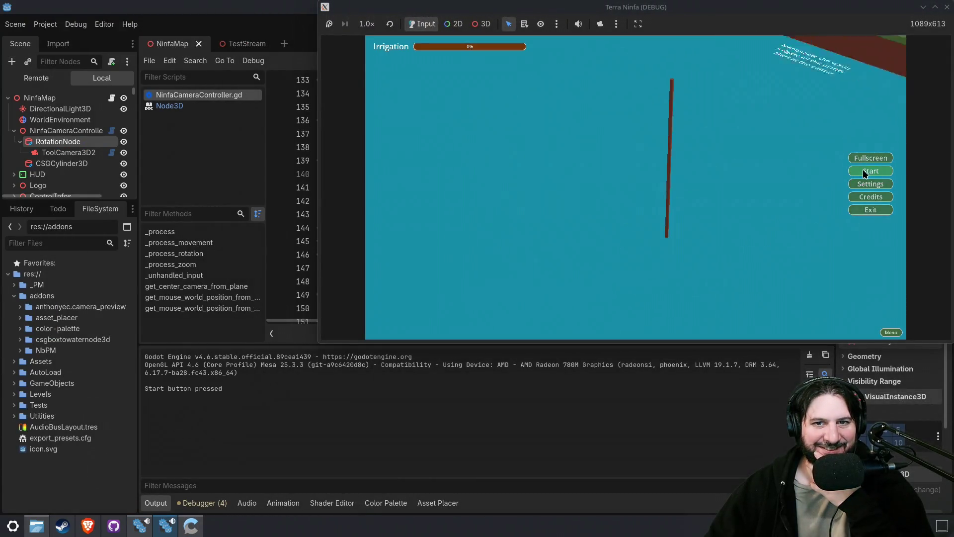
- Close the game window, finish line 140's $RotationNode.rotation.y += rotation_y, and switch to the browser
{"action": "left_click_drag", "start_coordinate": [846, 11], "coordinate": [734, 54]}
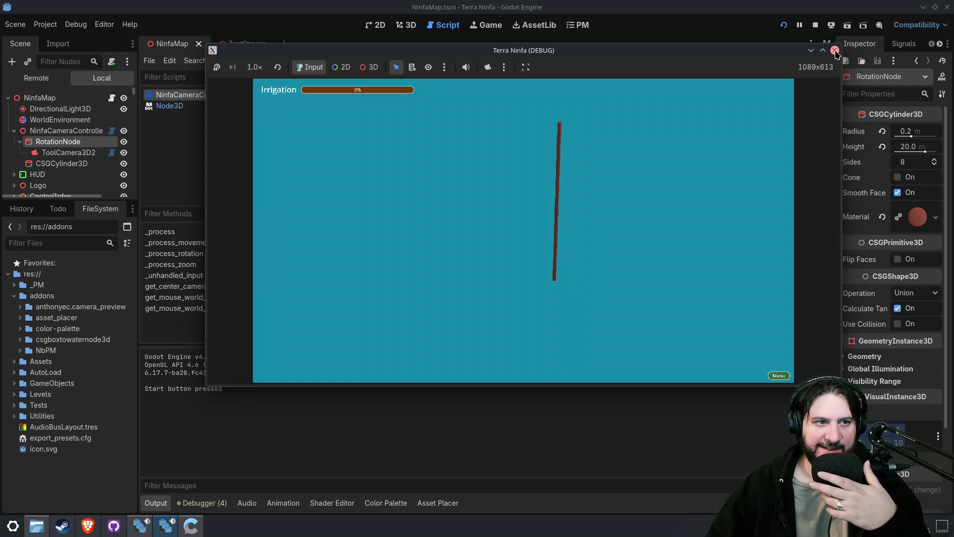
{"action": "left_click", "coordinate": [834, 51]}
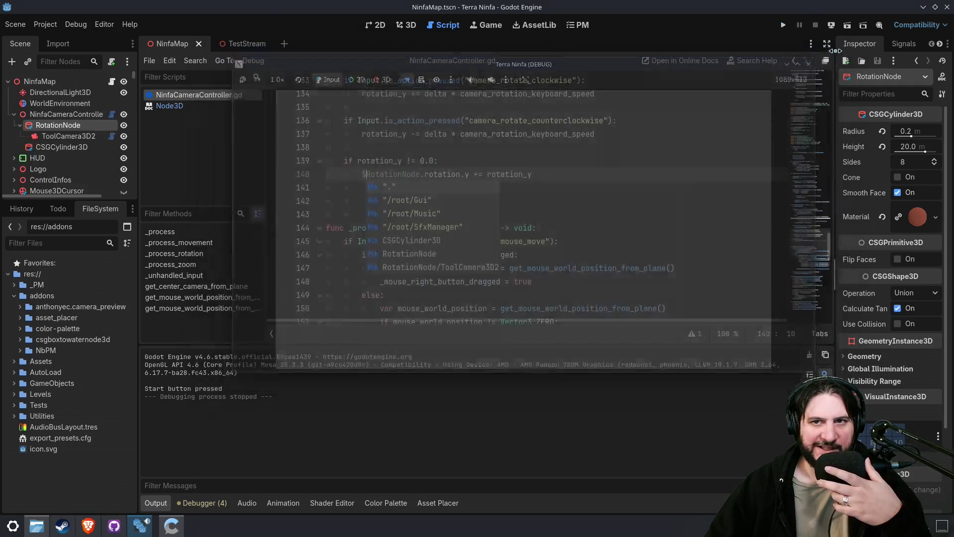
{"action": "left_click", "coordinate": [557, 176]}
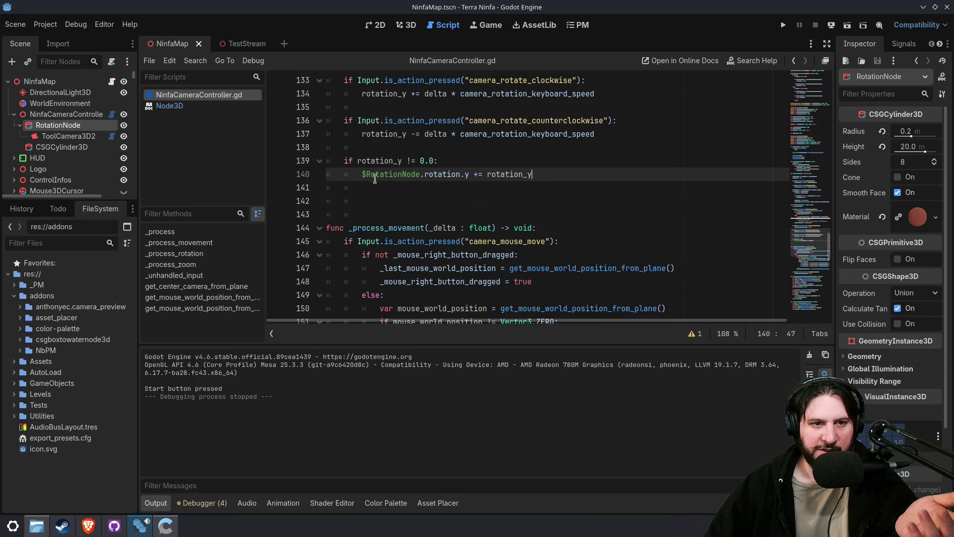
{"action": "left_click_drag", "start_coordinate": [360, 176], "coordinate": [421, 173]}
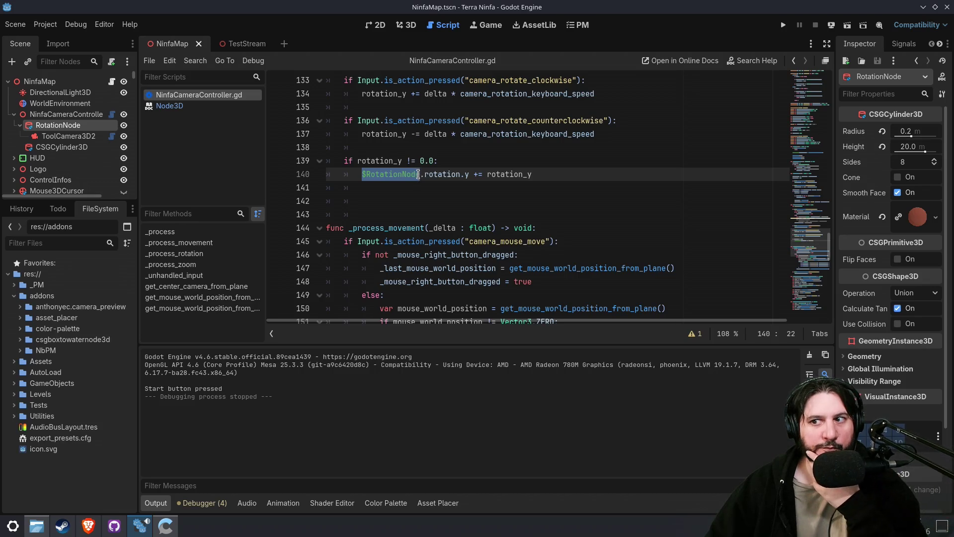
{"action": "left_click", "coordinate": [90, 531]}
- Rerun the search as 'godot rotate around transpose axis' and open the Using 3D transforms (latest) docs page
{"action": "left_click", "coordinate": [427, 10]}
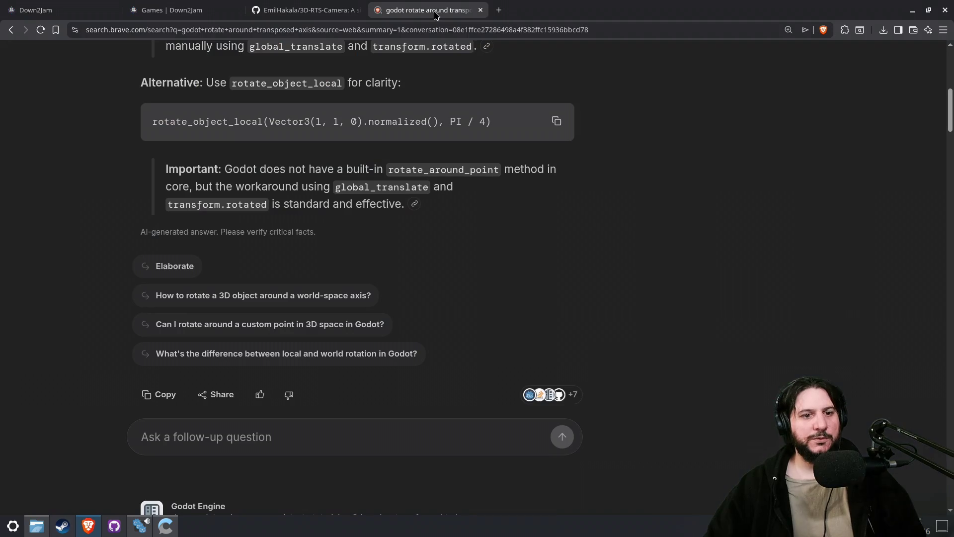
{"action": "scroll", "coordinate": [365, 244], "scroll_direction": "up", "scroll_amount": 5}
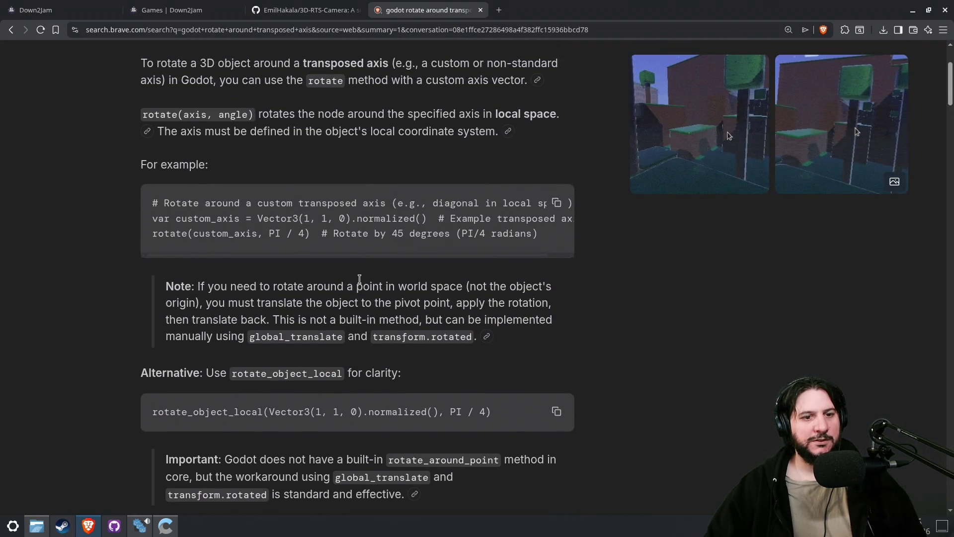
{"action": "scroll", "coordinate": [361, 283], "scroll_direction": "up", "scroll_amount": 3}
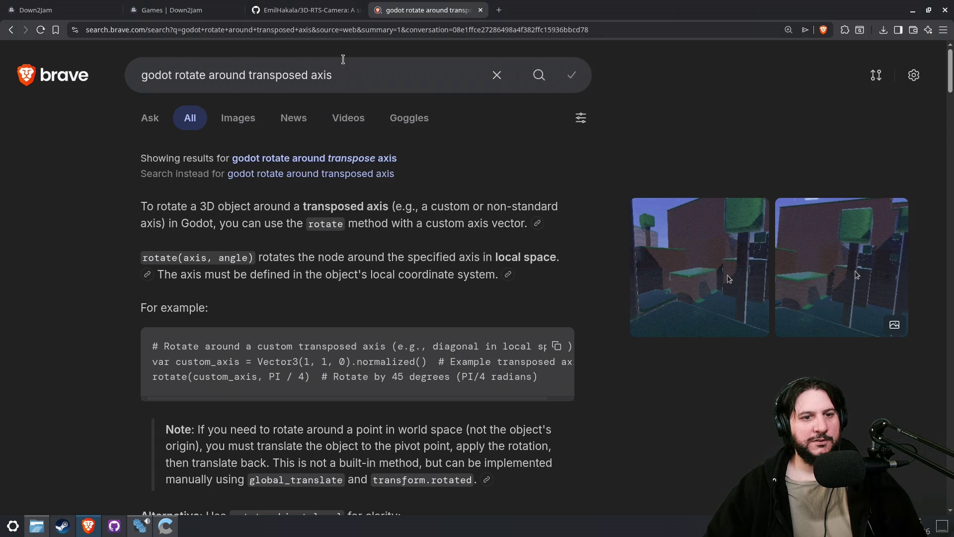
{"action": "left_click", "coordinate": [308, 158]}
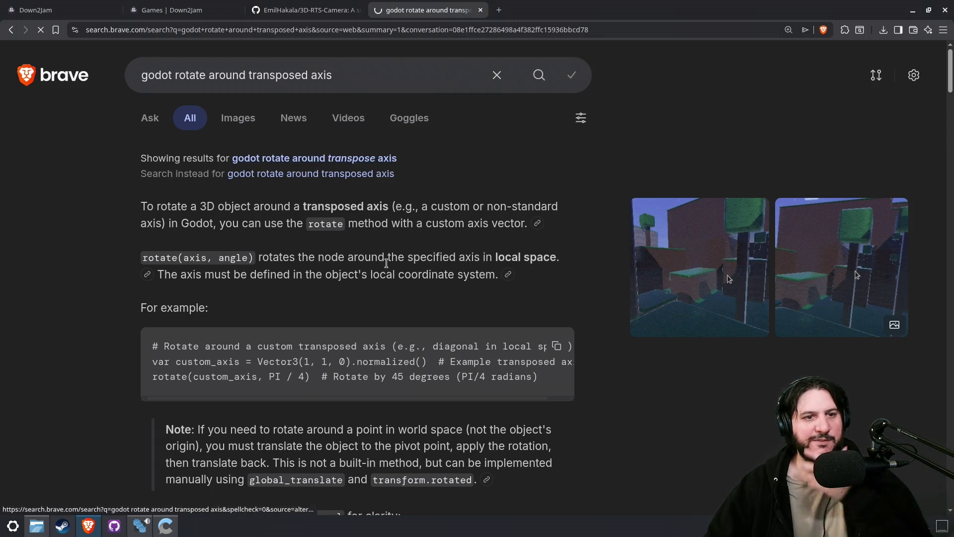
{"action": "scroll", "coordinate": [596, 358], "scroll_direction": "down", "scroll_amount": 5}
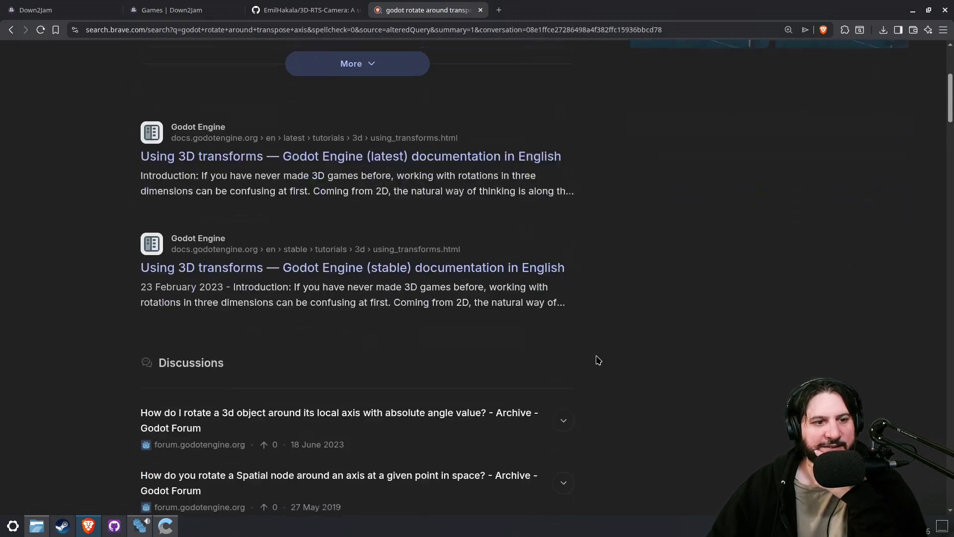
{"action": "left_click", "coordinate": [347, 150]}
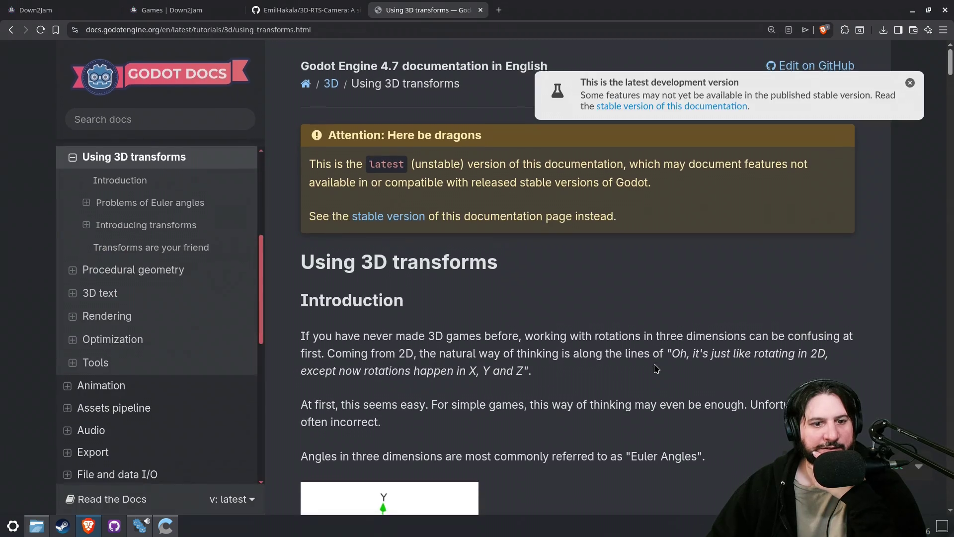
- Read the Using 3D transforms guide down to its user notes, then return to NinfaCameraController.gd in Godot
{"action": "scroll", "coordinate": [556, 340], "scroll_direction": "down", "scroll_amount": 5}
{"action": "scroll", "coordinate": [541, 335], "scroll_direction": "down", "scroll_amount": 20}
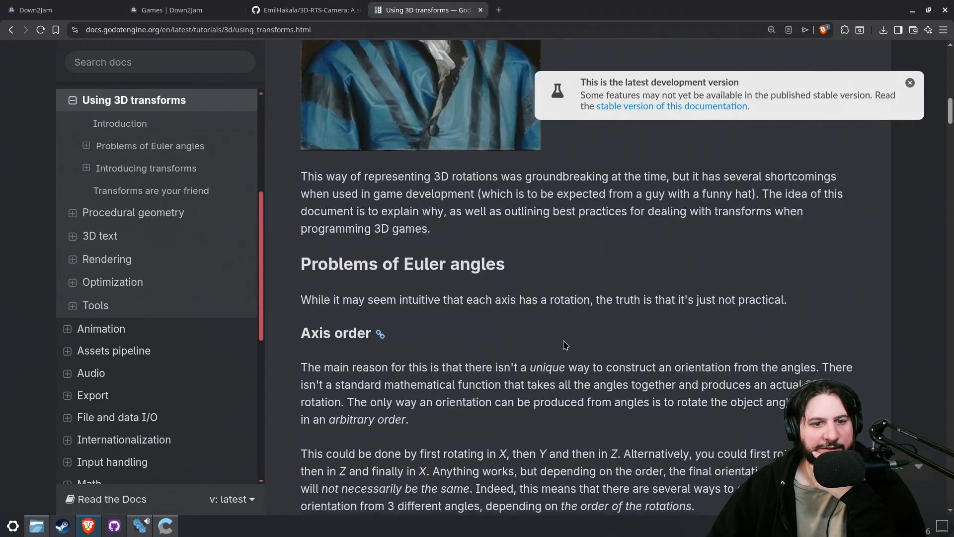
{"action": "scroll", "coordinate": [563, 339], "scroll_direction": "up", "scroll_amount": 1}
{"action": "scroll", "coordinate": [563, 339], "scroll_direction": "down", "scroll_amount": 18}
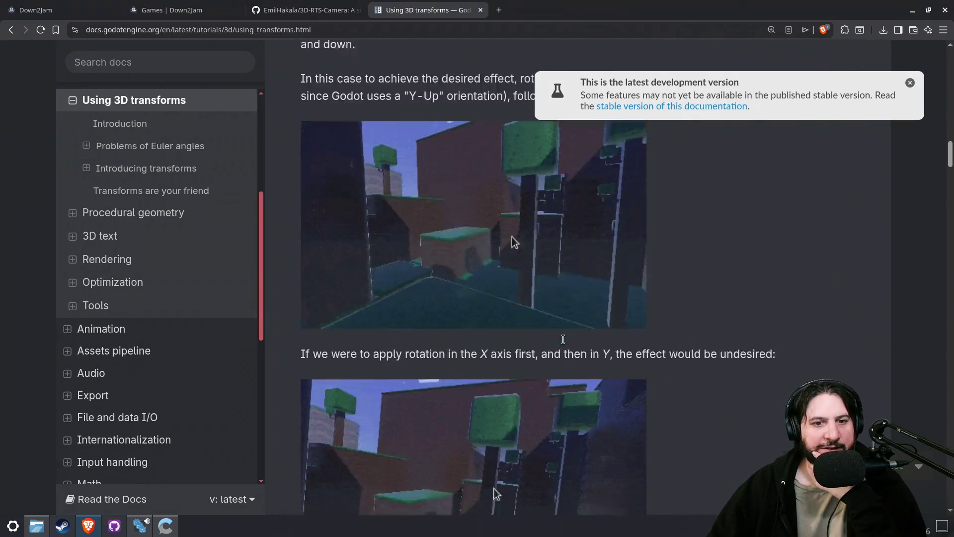
{"action": "scroll", "coordinate": [562, 339], "scroll_direction": "up", "scroll_amount": 1}
{"action": "scroll", "coordinate": [563, 338], "scroll_direction": "down", "scroll_amount": 16}
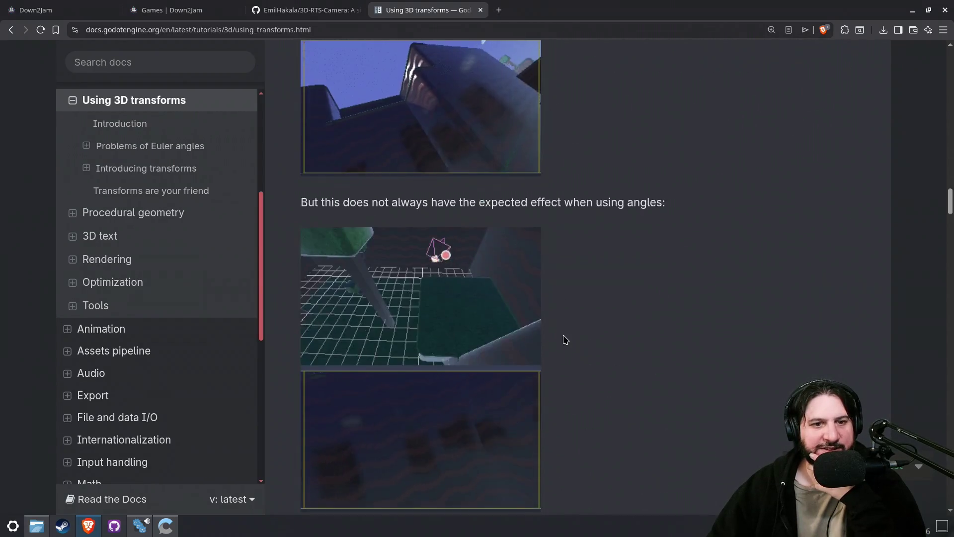
{"action": "scroll", "coordinate": [564, 339], "scroll_direction": "down", "scroll_amount": 2}
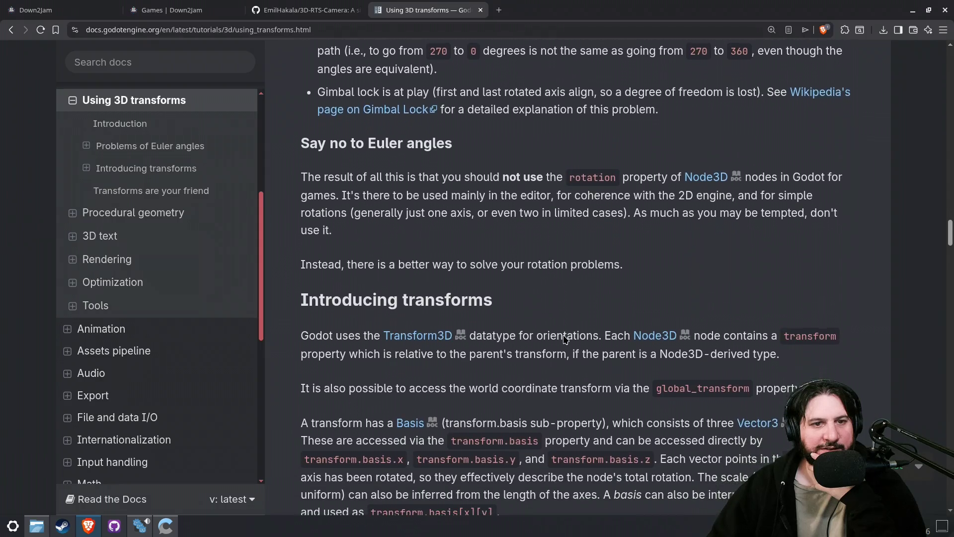
{"action": "scroll", "coordinate": [564, 340], "scroll_direction": "down", "scroll_amount": 10}
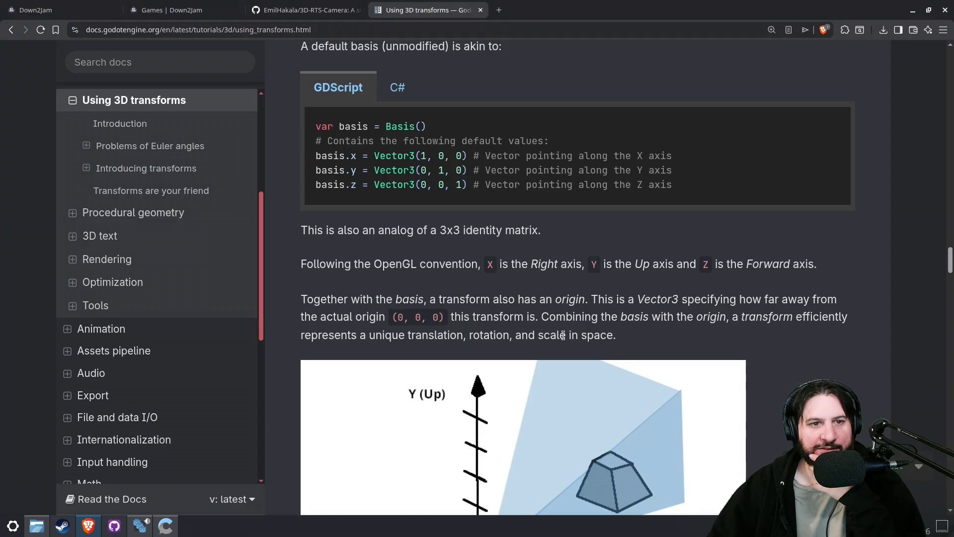
{"action": "scroll", "coordinate": [563, 335], "scroll_direction": "down", "scroll_amount": 12}
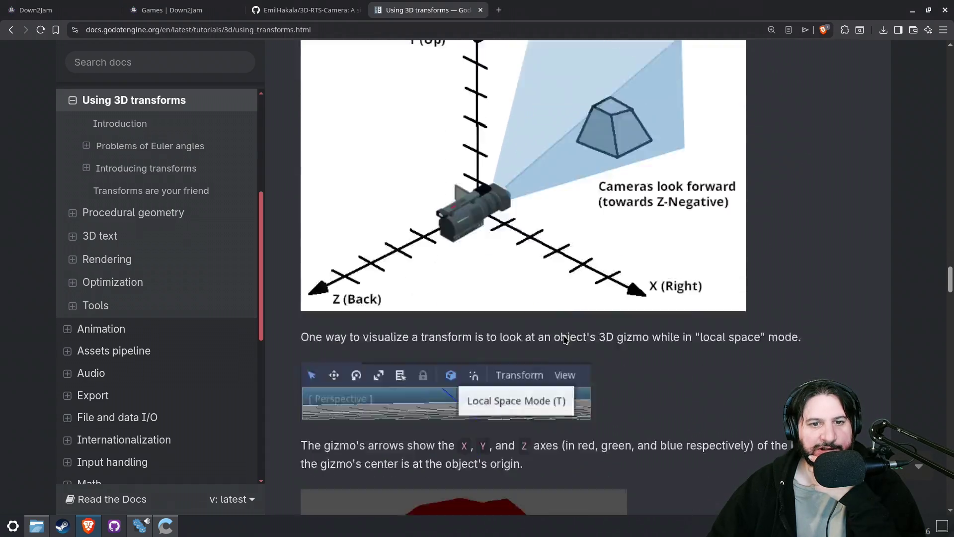
{"action": "scroll", "coordinate": [565, 339], "scroll_direction": "down", "scroll_amount": 10}
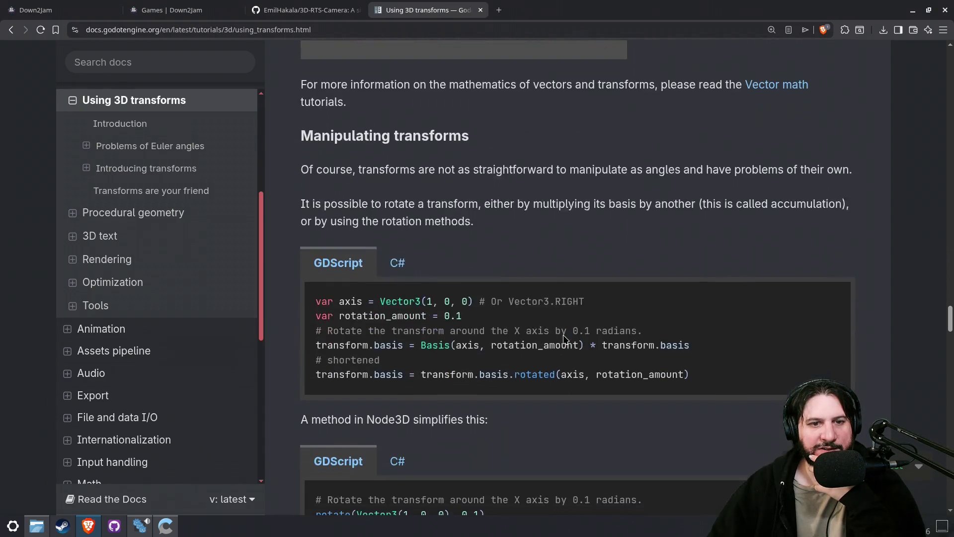
{"action": "scroll", "coordinate": [563, 334], "scroll_direction": "down", "scroll_amount": 1}
{"action": "scroll", "coordinate": [563, 335], "scroll_direction": "down", "scroll_amount": 2}
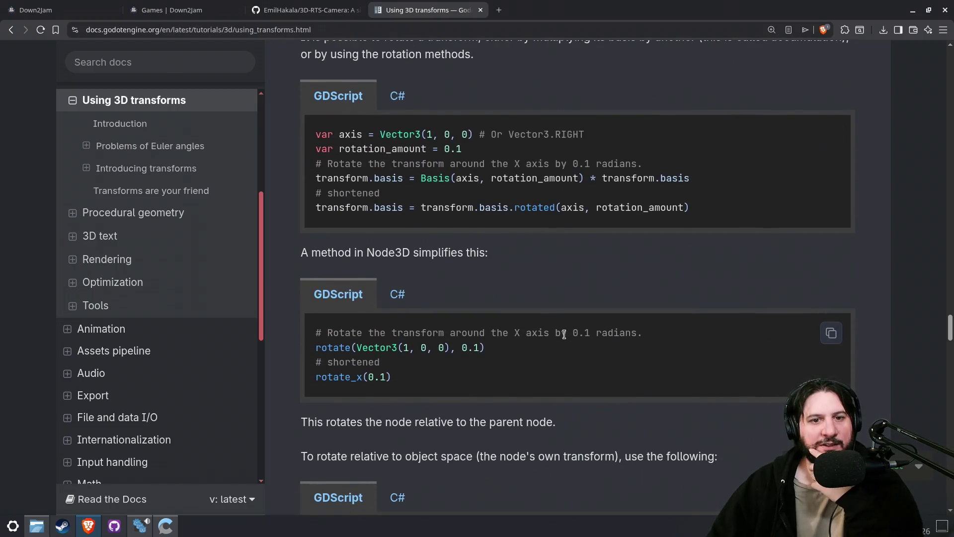
{"action": "scroll", "coordinate": [564, 333], "scroll_direction": "down", "scroll_amount": 3}
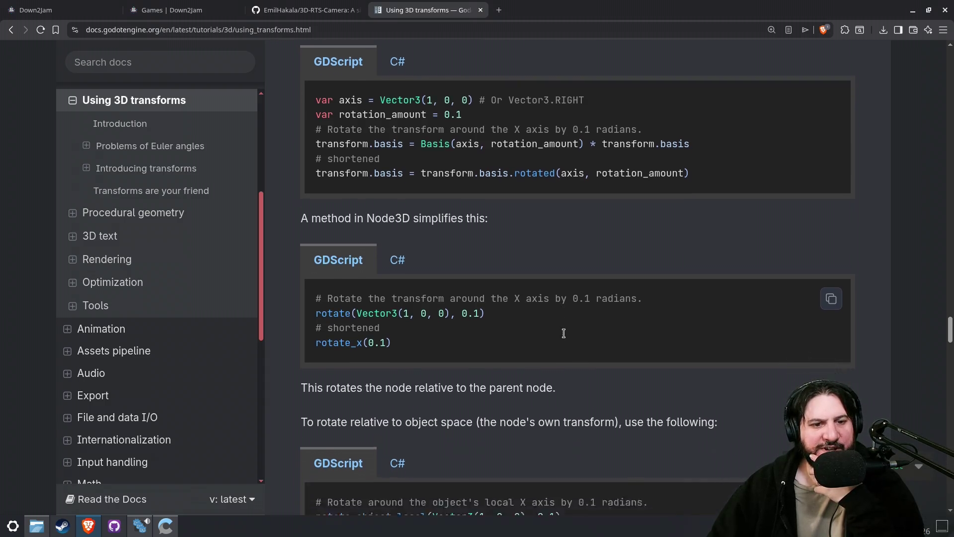
{"action": "scroll", "coordinate": [570, 362], "scroll_direction": "down", "scroll_amount": 2}
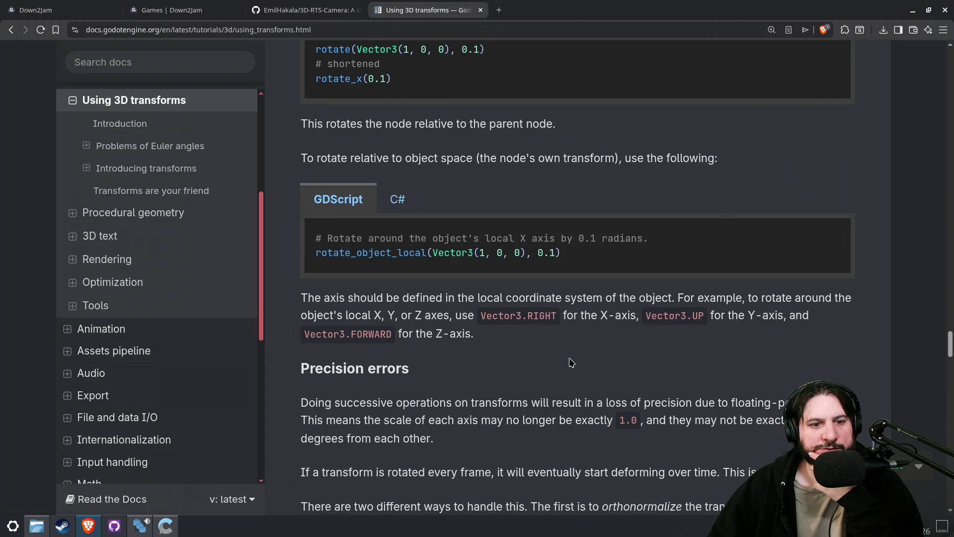
{"action": "scroll", "coordinate": [570, 362], "scroll_direction": "down", "scroll_amount": 3}
{"action": "scroll", "coordinate": [569, 358], "scroll_direction": "down", "scroll_amount": 5}
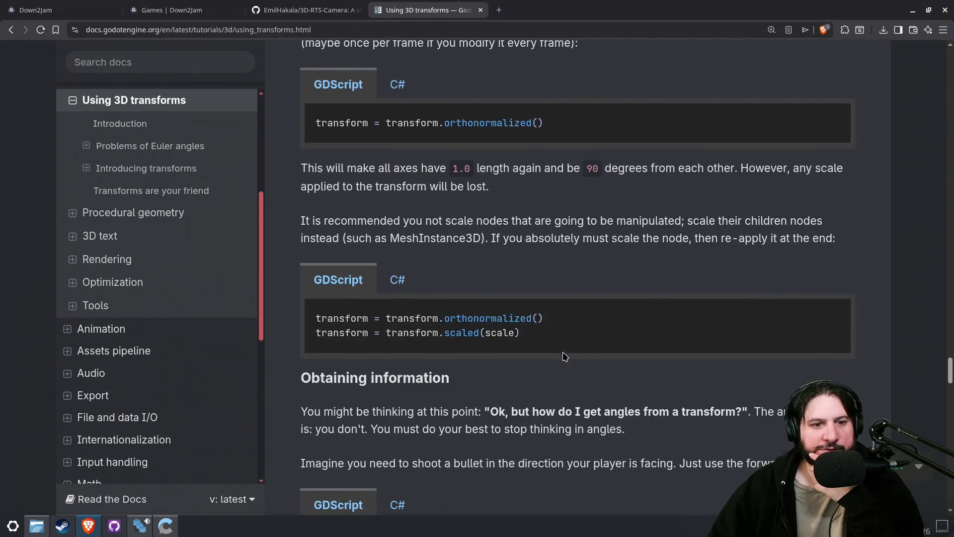
{"action": "scroll", "coordinate": [565, 356], "scroll_direction": "down", "scroll_amount": 2}
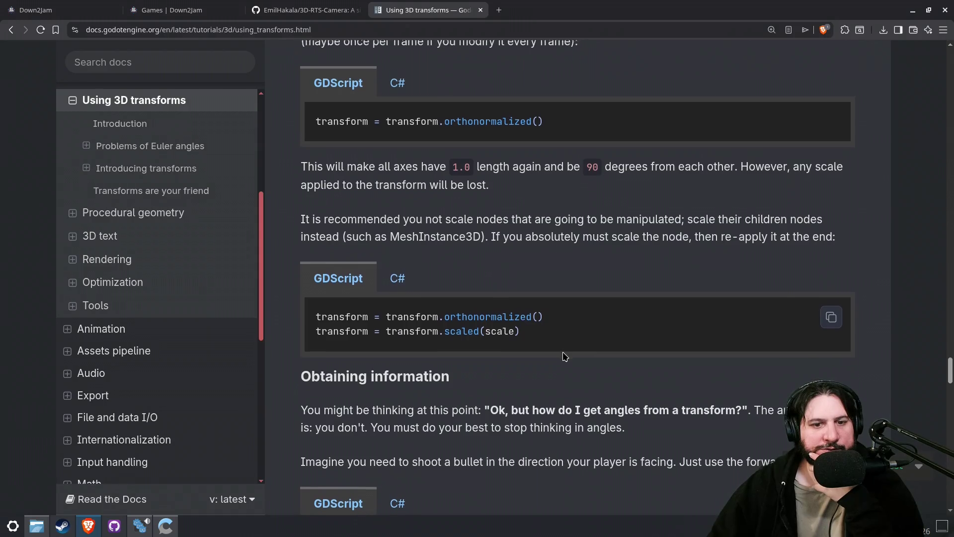
{"action": "scroll", "coordinate": [563, 352], "scroll_direction": "down", "scroll_amount": 3}
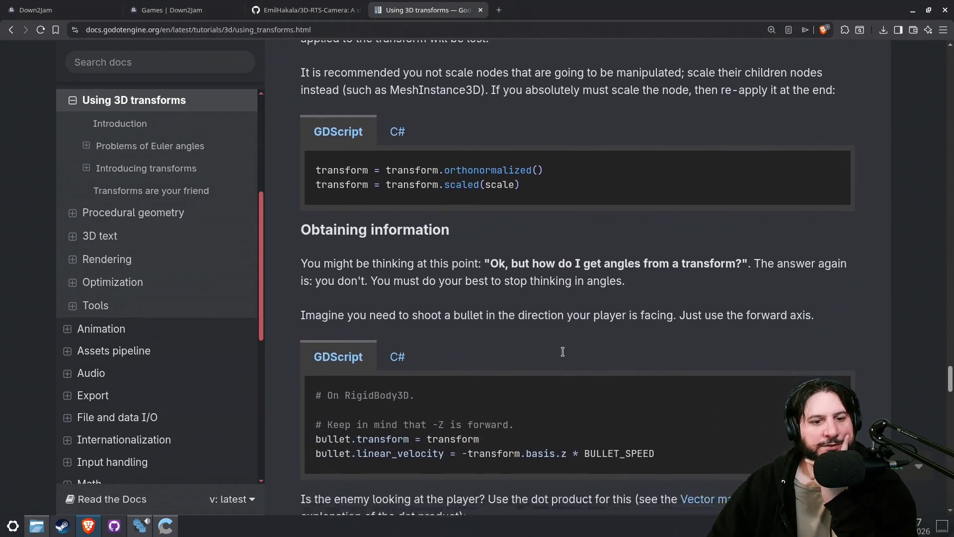
{"action": "scroll", "coordinate": [563, 353], "scroll_direction": "down", "scroll_amount": 6}
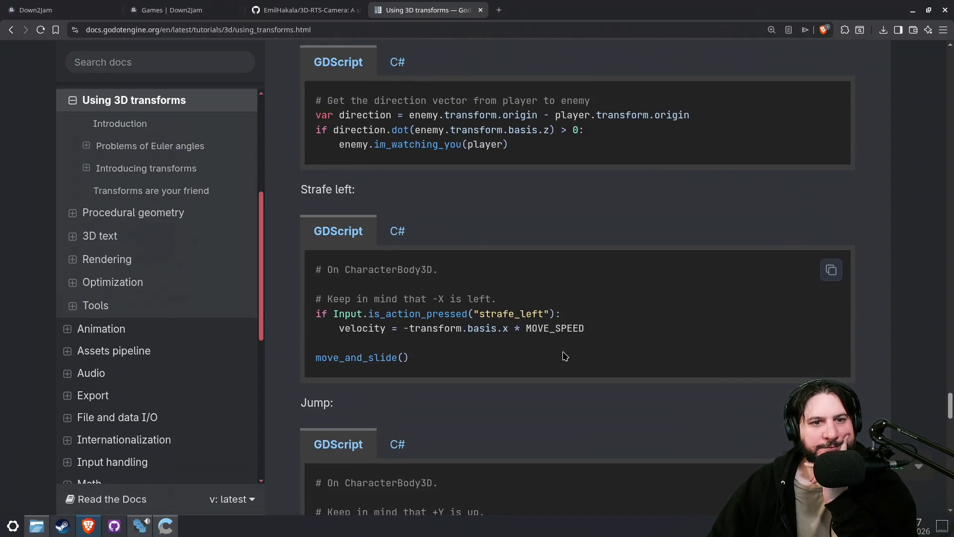
{"action": "scroll", "coordinate": [573, 395], "scroll_direction": "down", "scroll_amount": 5}
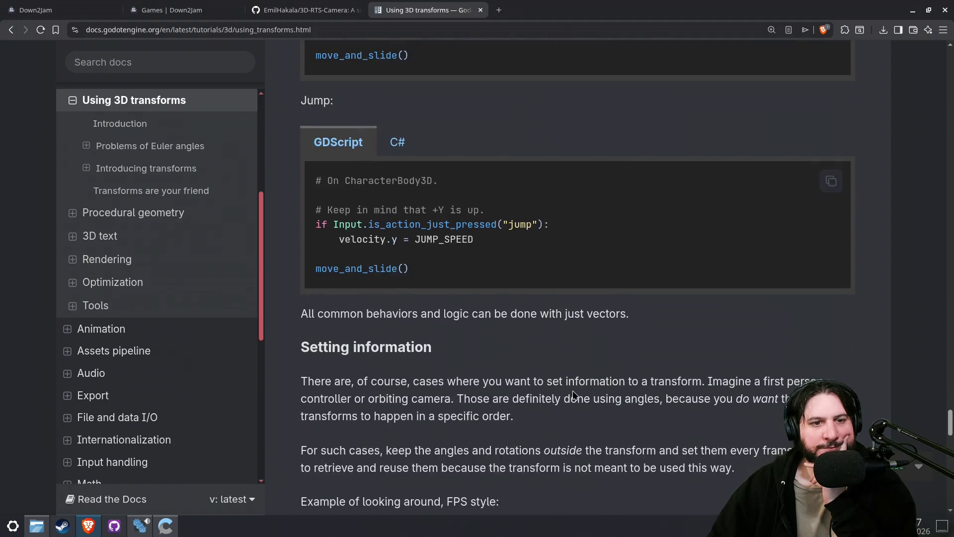
{"action": "scroll", "coordinate": [572, 386], "scroll_direction": "down", "scroll_amount": 7}
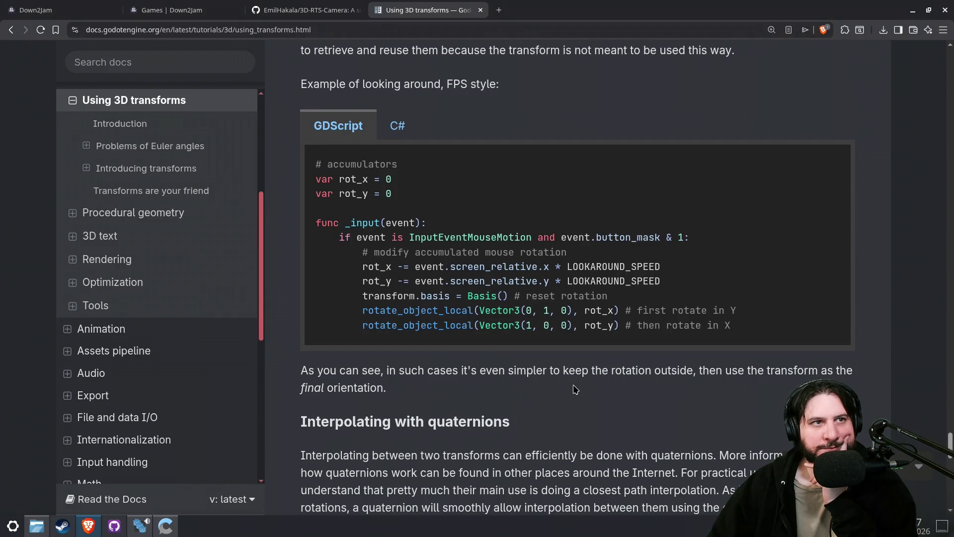
{"action": "scroll", "coordinate": [575, 389], "scroll_direction": "down", "scroll_amount": 6}
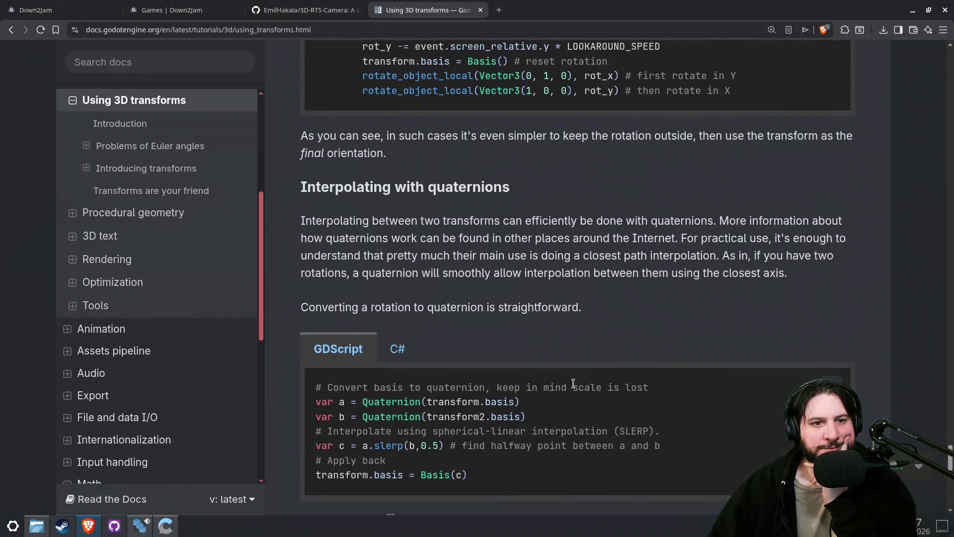
{"action": "scroll", "coordinate": [574, 390], "scroll_direction": "down", "scroll_amount": 2}
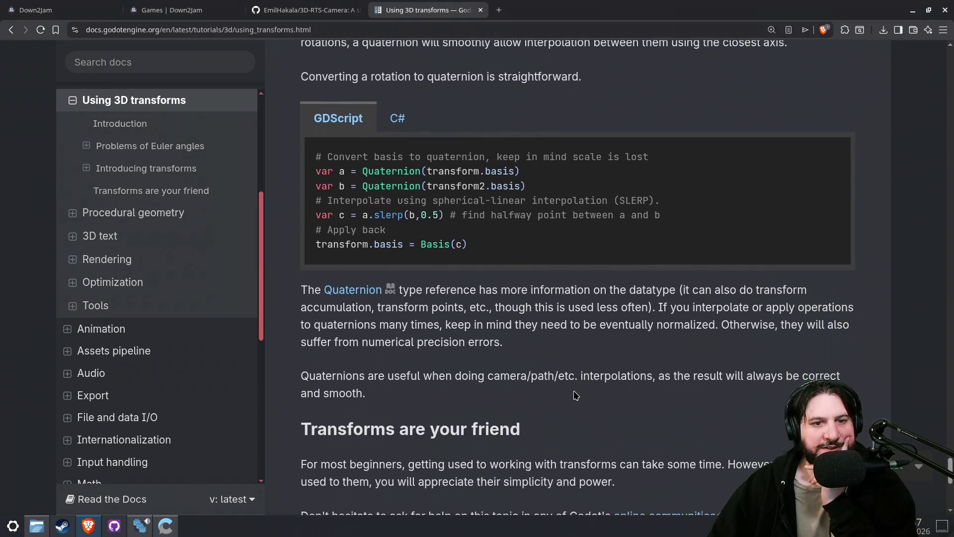
{"action": "scroll", "coordinate": [575, 395], "scroll_direction": "down", "scroll_amount": 3}
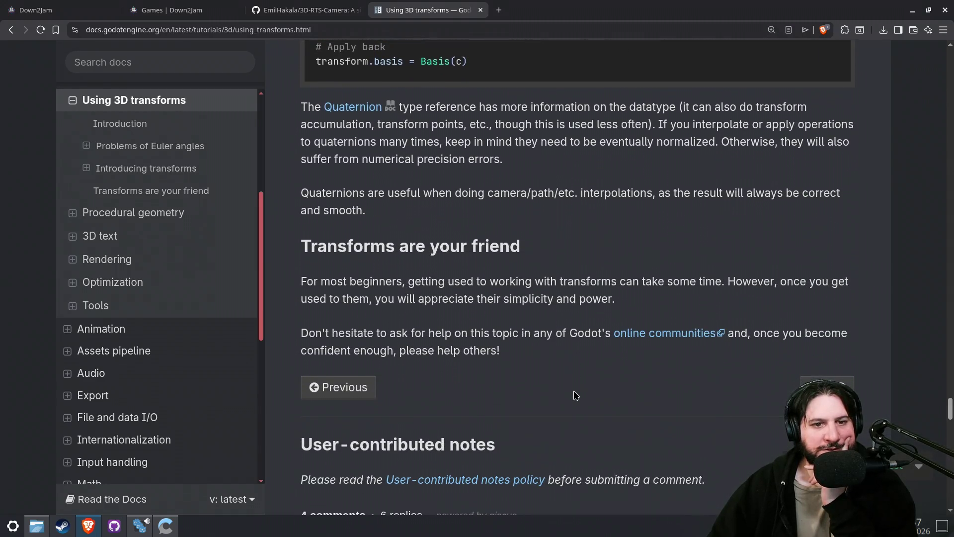
{"action": "scroll", "coordinate": [575, 395], "scroll_direction": "down", "scroll_amount": 4}
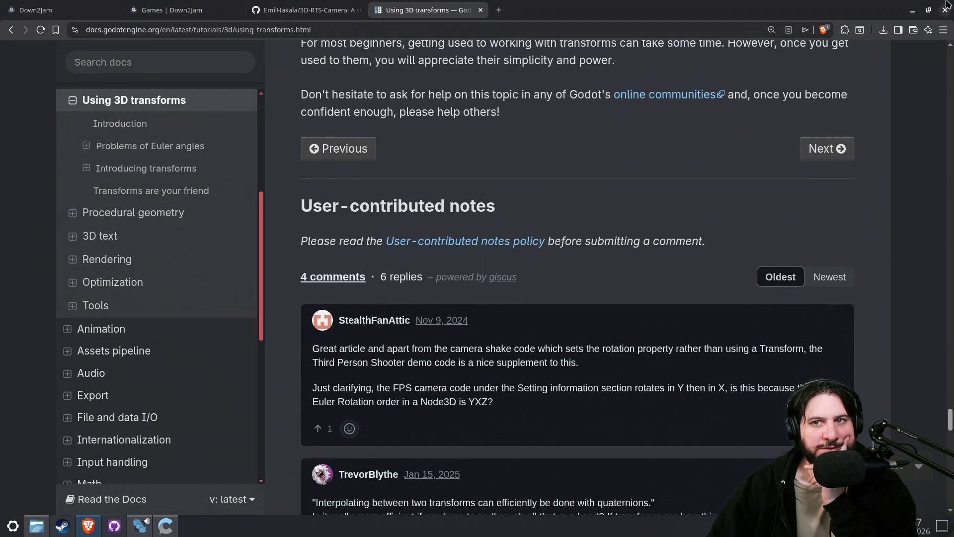
{"action": "left_click", "coordinate": [912, 10]}
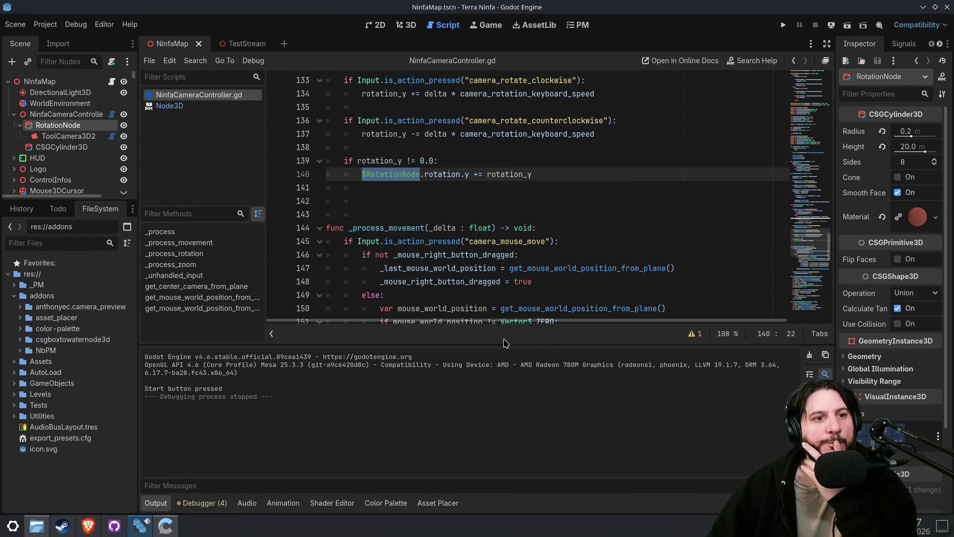
- Delete the stray blank line 141 and move ToolCamera3D2 out from under RotationNode
{"action": "left_click", "coordinate": [427, 188]}
{"action": "left_click_drag", "start_coordinate": [418, 189], "coordinate": [300, 188]}
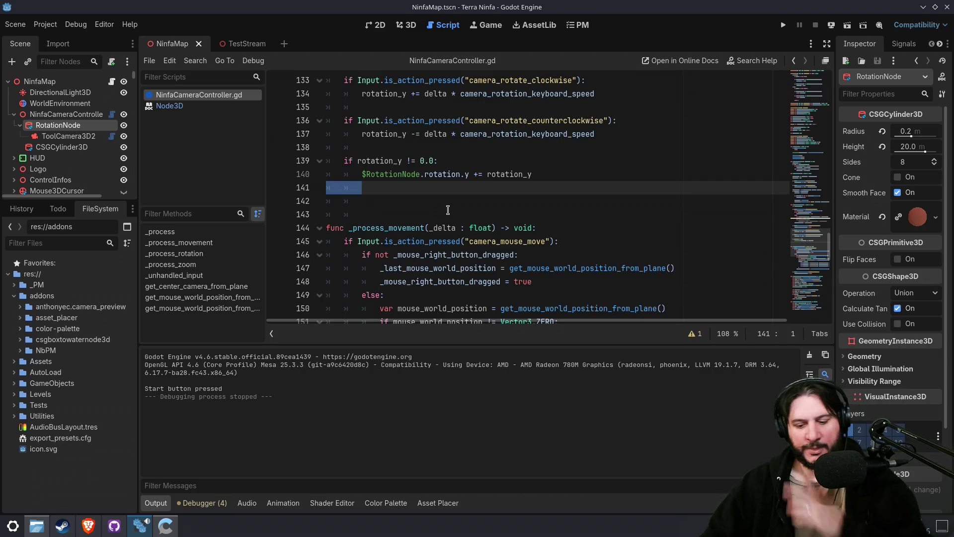
{"action": "key", "text": "BackSpace"}
{"action": "key", "text": "Delete"}
{"action": "left_click_drag", "start_coordinate": [68, 136], "coordinate": [65, 120]}
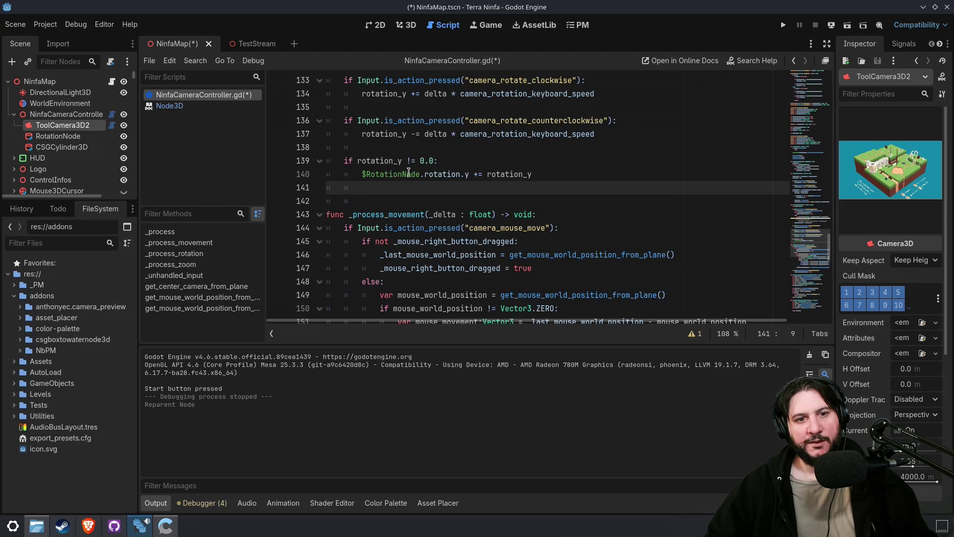
- Add a new line 140 starting with camera.position inside the rotation check
{"action": "left_click", "coordinate": [459, 161]}
{"action": "key", "text": "Return"}
{"action": "type", "text": "cam"}
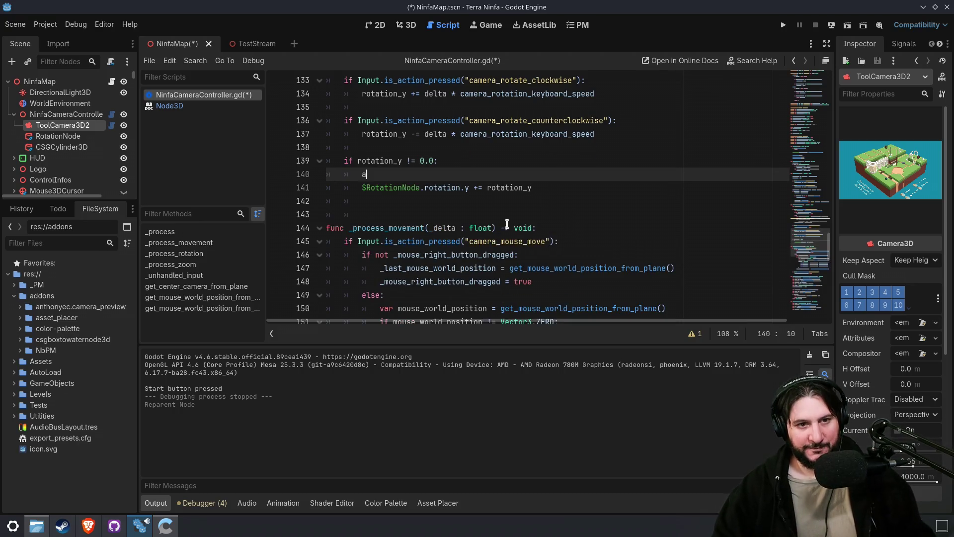
{"action": "key", "text": "Return"}
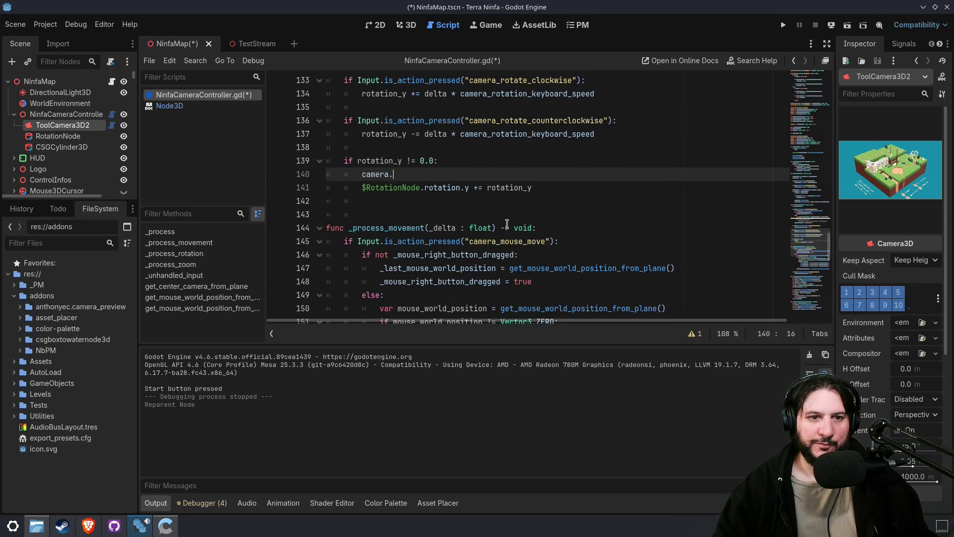
{"action": "type", "text": "pos"}
{"action": "key", "text": "Return"}
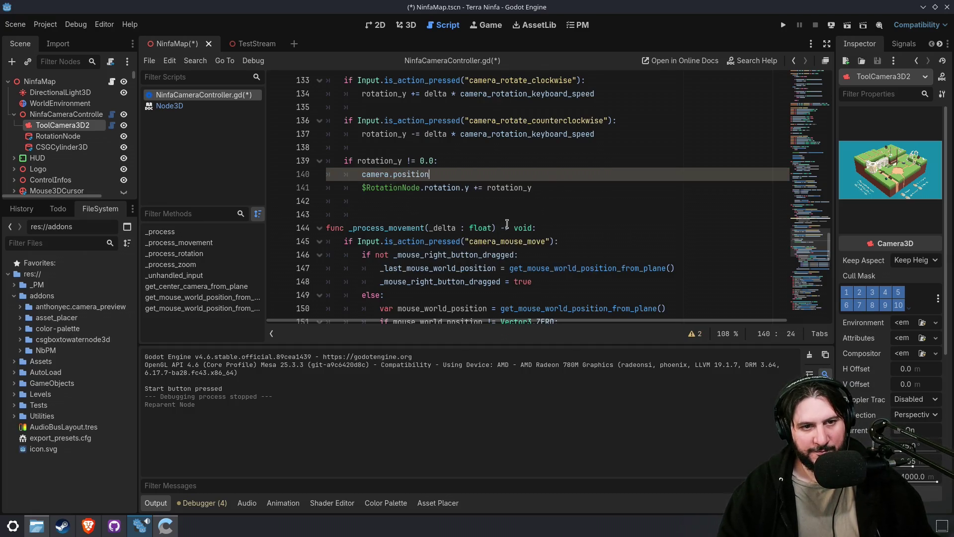
{"action": "key", "text": "Escape"}
- Complete line 140 as camera.position = RotationNode.position, reusing the node name from line 141
{"action": "key", "text": "Down"}
{"action": "key", "text": "shift+Home"}
{"action": "key", "text": "Right"}
{"action": "key", "text": "ctrl+shift+Left"}
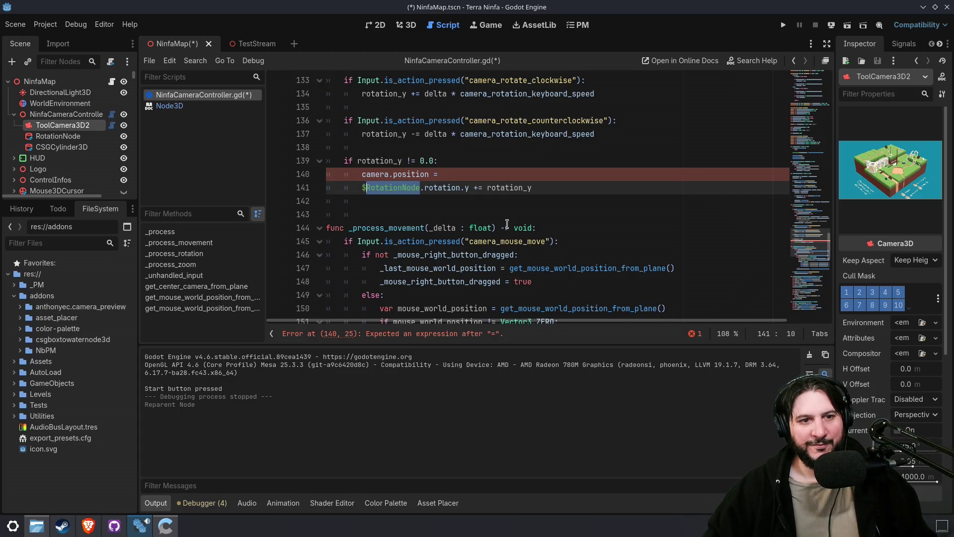
{"action": "key", "text": "ctrl+c"}
{"action": "key", "text": "Up"}
{"action": "key", "text": "End"}
{"action": "key", "text": "ctrl+v"}
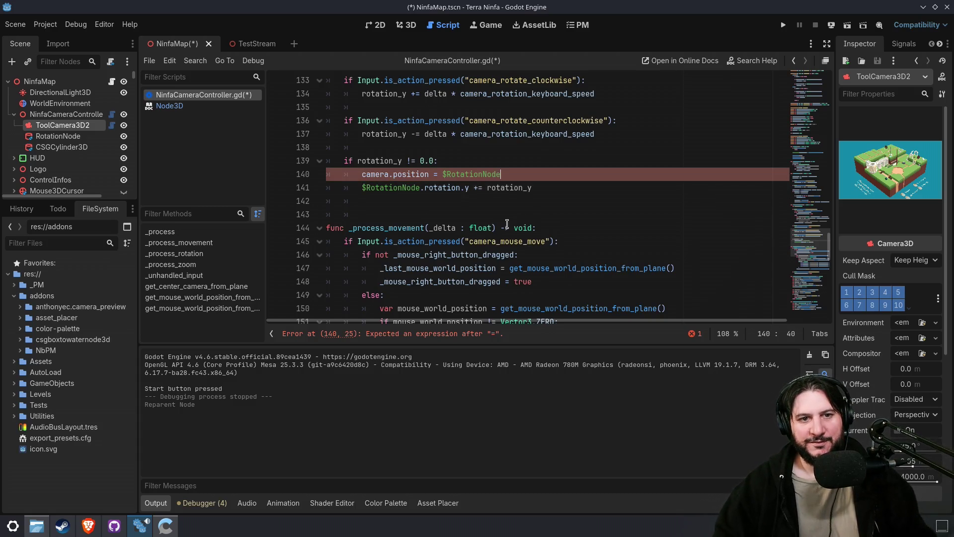
{"action": "type", "text": ".po"}
{"action": "key", "text": "Return"}
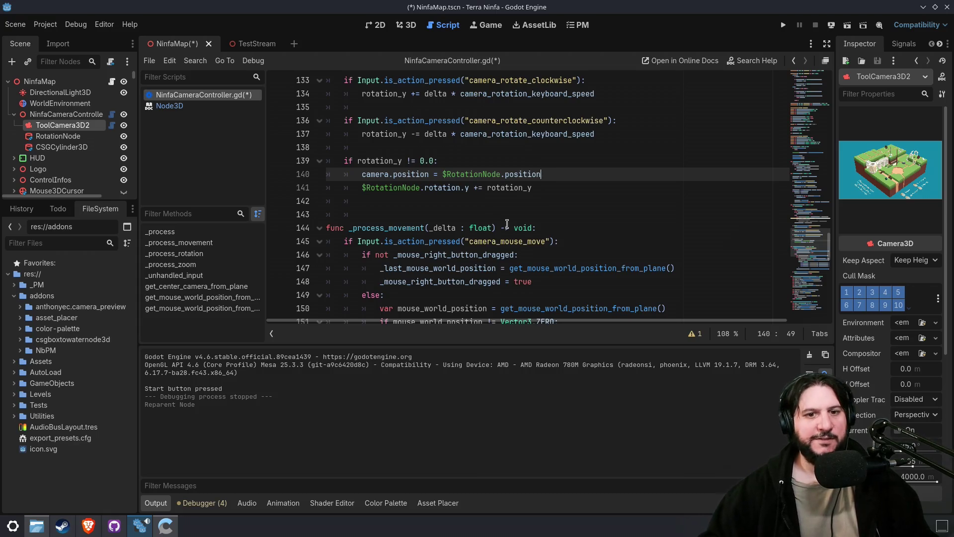
- Change line 141 to apply .rotation.y to camera instead of RotationNode
{"action": "key", "text": "Down"}
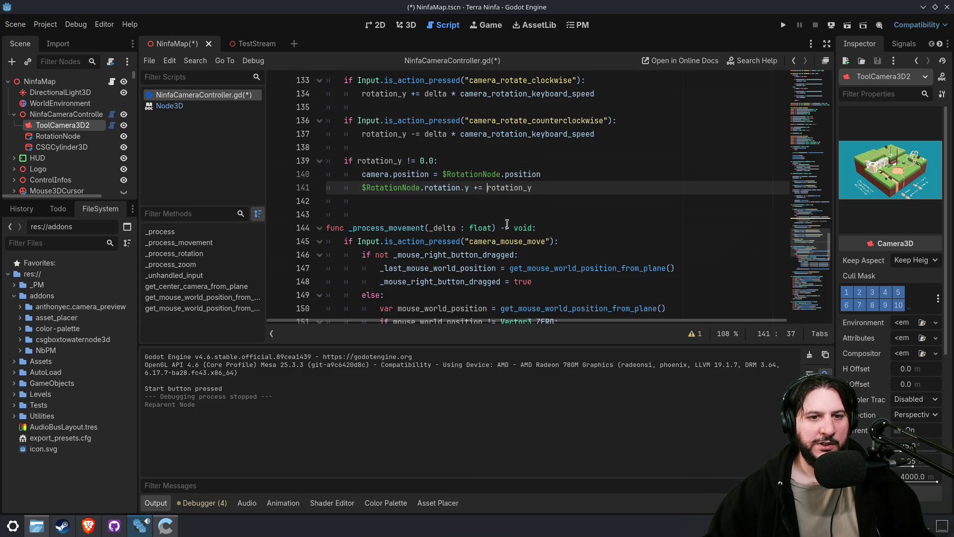
{"action": "key", "text": "ctrl+shift+Left"}
{"action": "key", "text": "ctrl+shift+Left"}
{"action": "key", "text": "Right"}
{"action": "key", "text": "ctrl+shift+Left"}
{"action": "key", "text": "BackSpace"}
{"action": "key", "text": "BackSpace"}
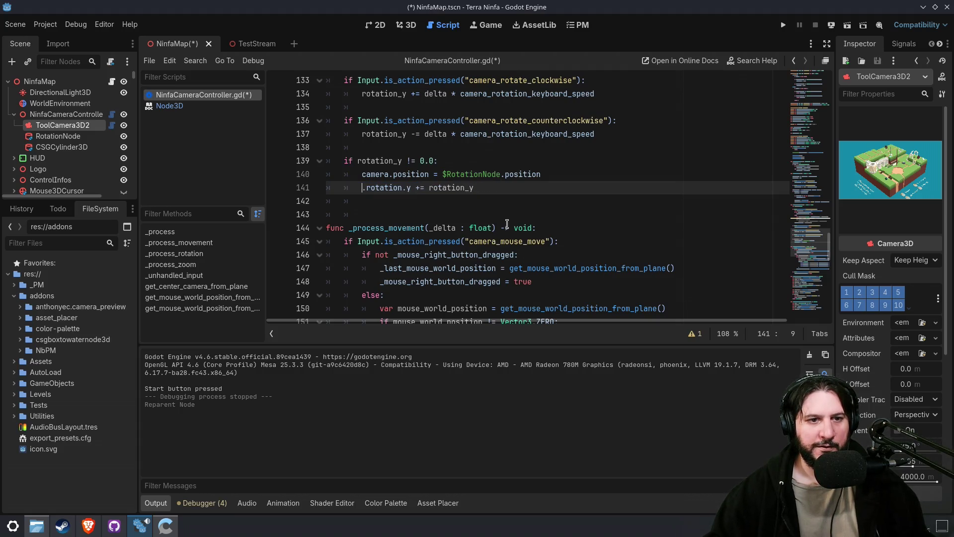
{"action": "key", "text": "Up"}
{"action": "key", "text": "ctrl+shift+Right"}
{"action": "key", "text": "Down"}
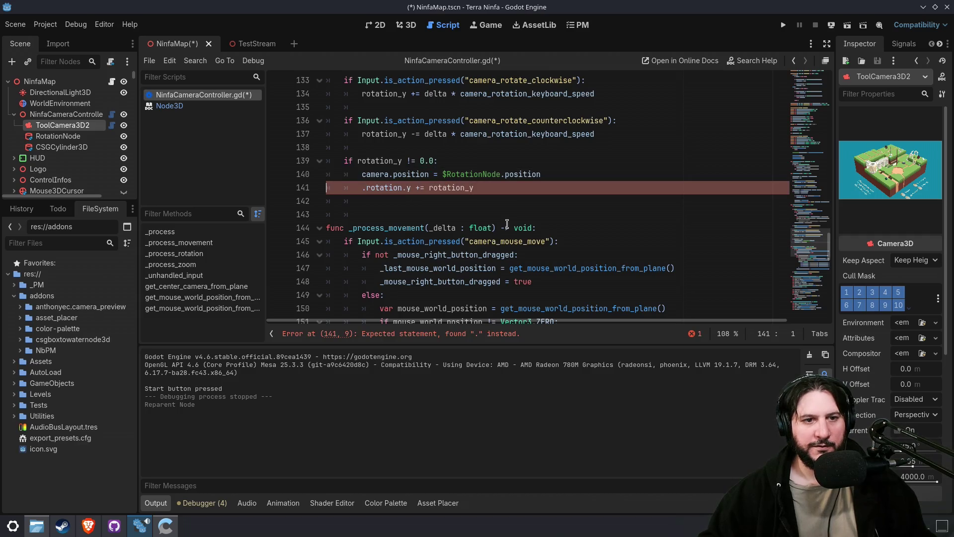
{"action": "key", "text": "ctrl+v"}
{"action": "key", "text": "End"}
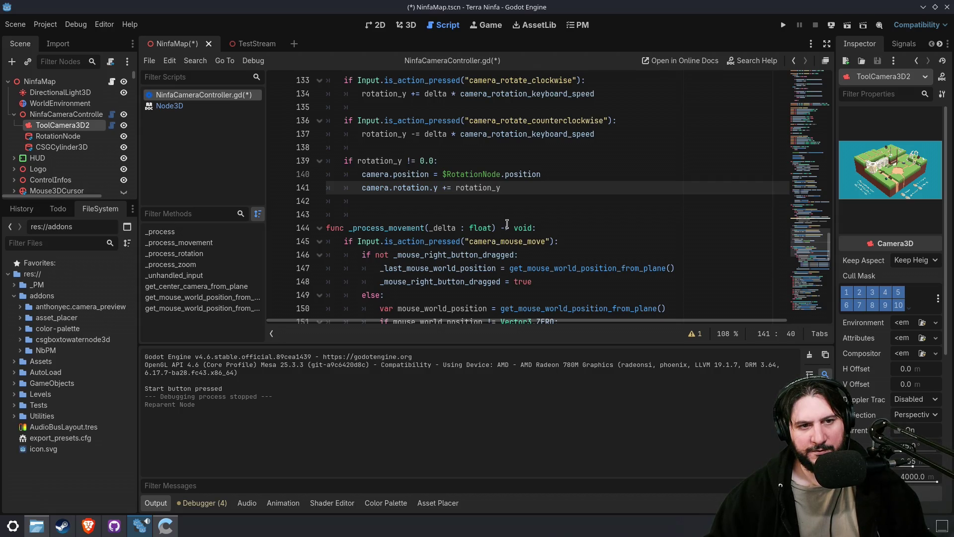
{"action": "key", "text": "Up"}
{"action": "key", "text": "ctrl+Left"}
{"action": "key", "text": "ctrl+shift+Left"}
{"action": "key", "text": "ctrl+shift+Left"}
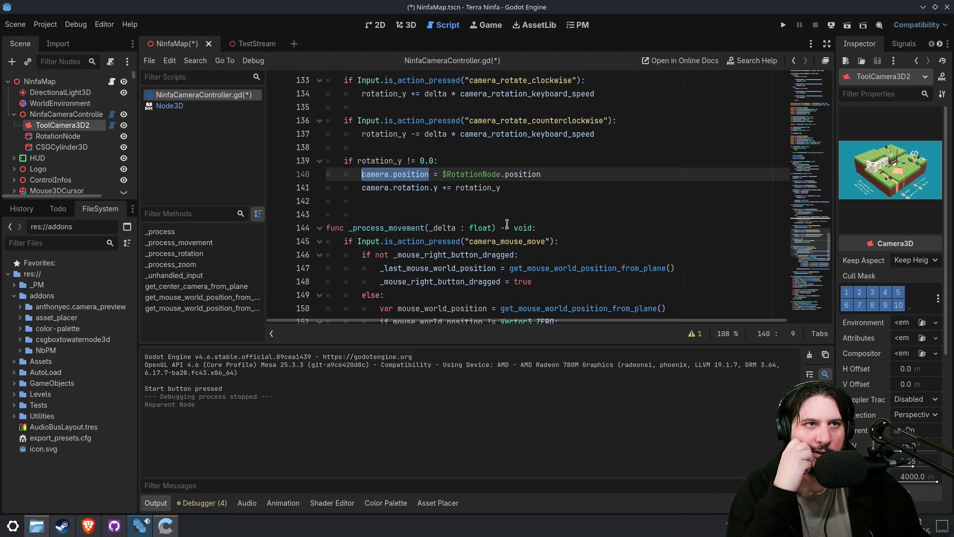
- Comment out lines 139–141 with Ctrl+K and save NinfaCameraController.gd
{"action": "left_click_drag", "start_coordinate": [596, 187], "coordinate": [390, 148]}
{"action": "left_click", "coordinate": [354, 160], "text": "shift"}
{"action": "key", "text": "ctrl+k"}
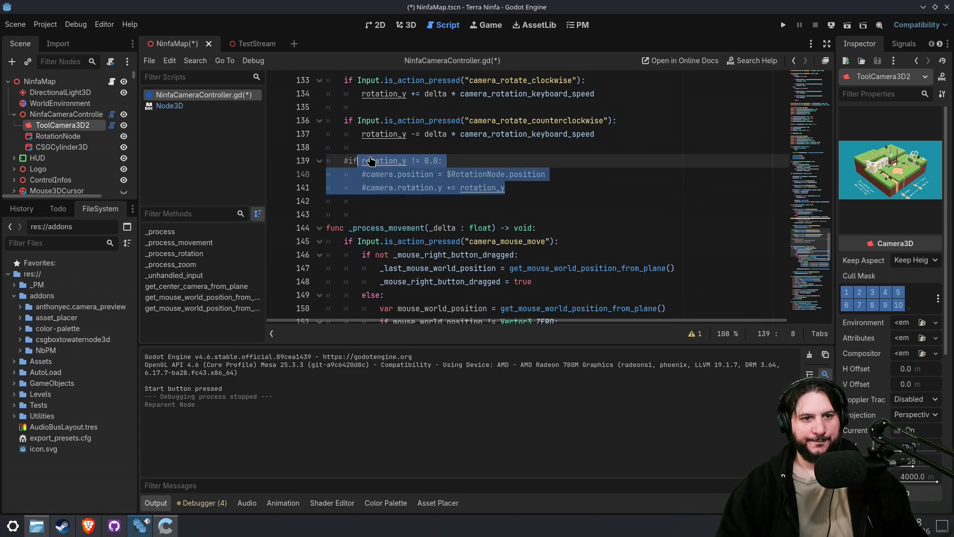
{"action": "key", "text": "ctrl+s"}
{"action": "left_click", "coordinate": [577, 25]}
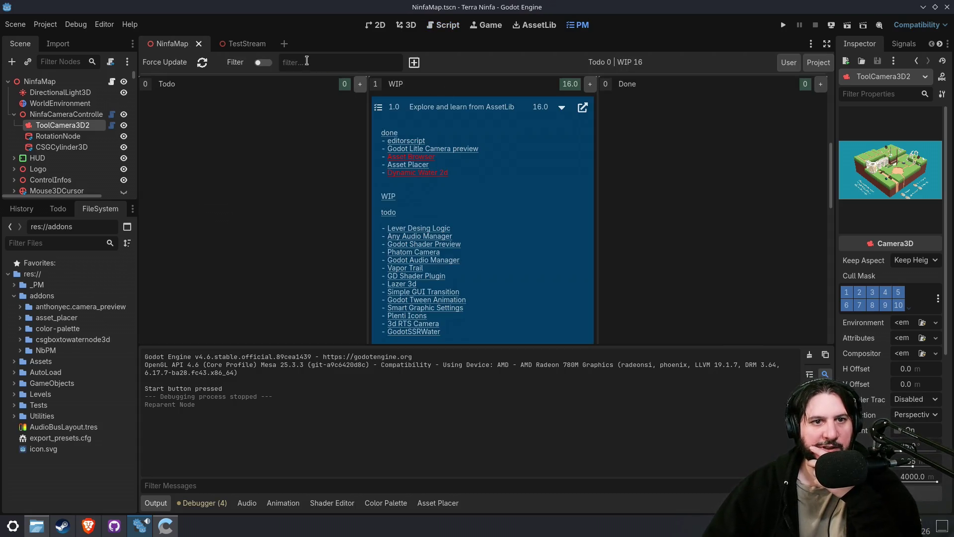
- Search AssetLib for 'rts' and download the 3D RTS Camera asset
{"action": "left_click", "coordinate": [406, 25]}
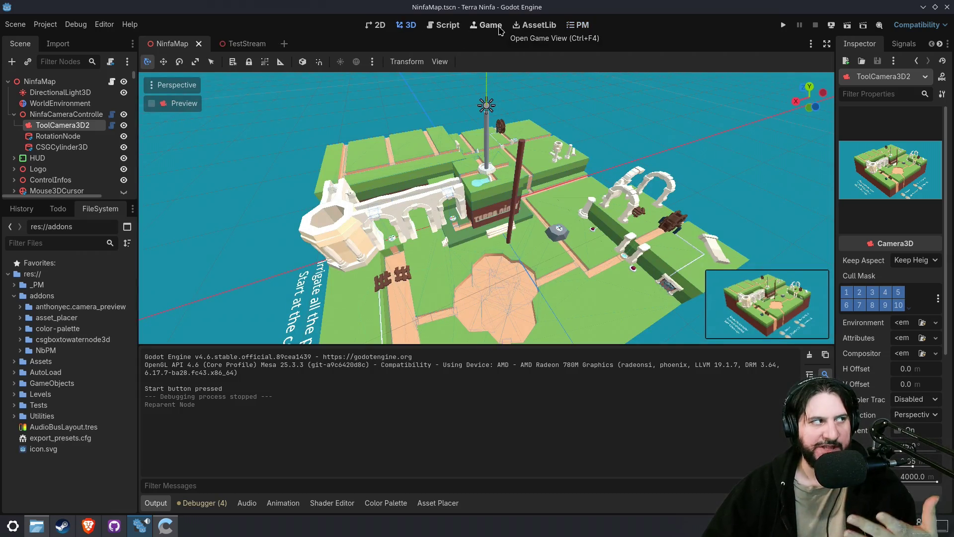
{"action": "left_click", "coordinate": [534, 25]}
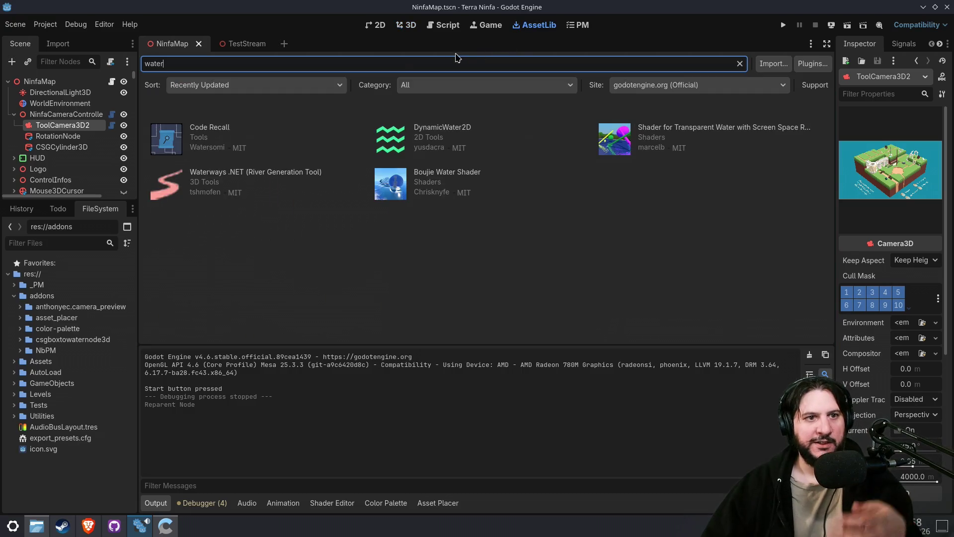
{"action": "key", "text": "ctrl+a"}
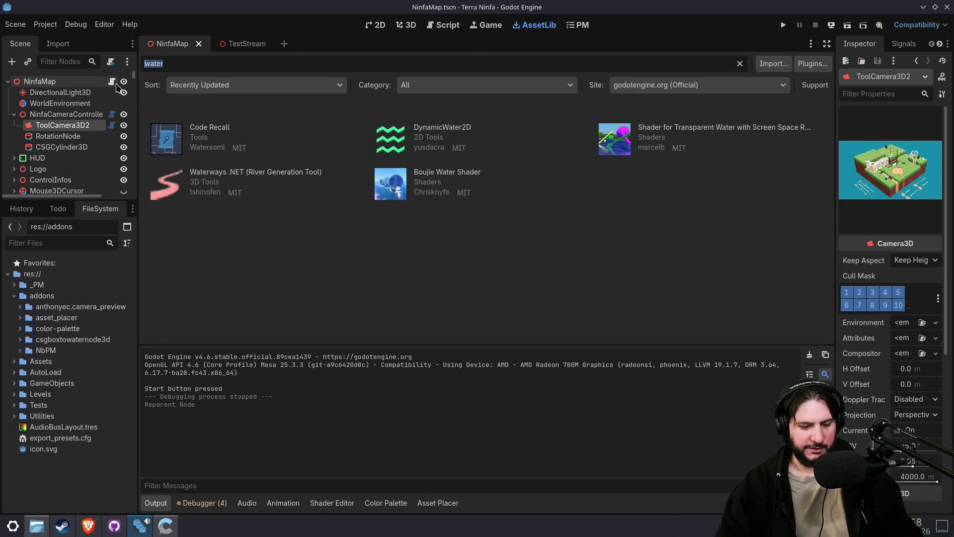
{"action": "type", "text": "rts"}
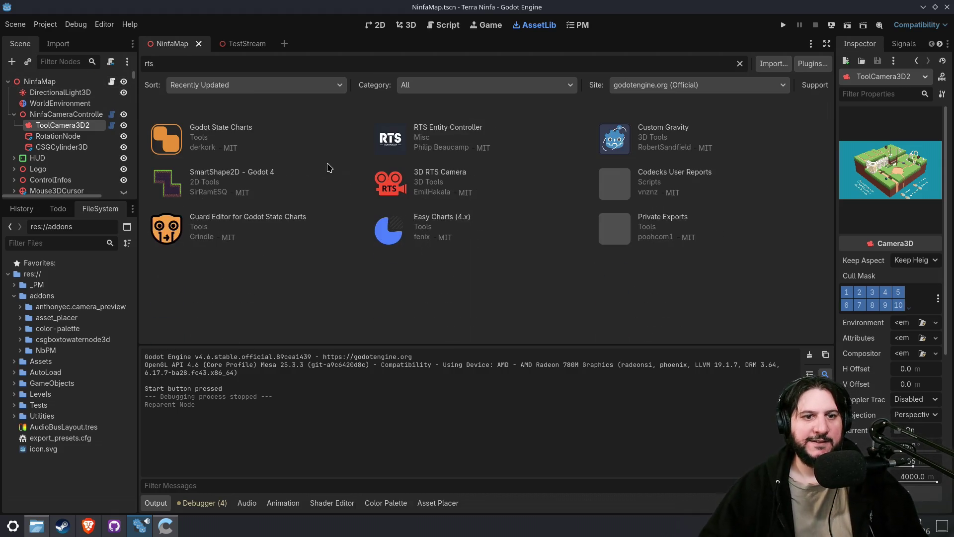
{"action": "left_click", "coordinate": [390, 187]}
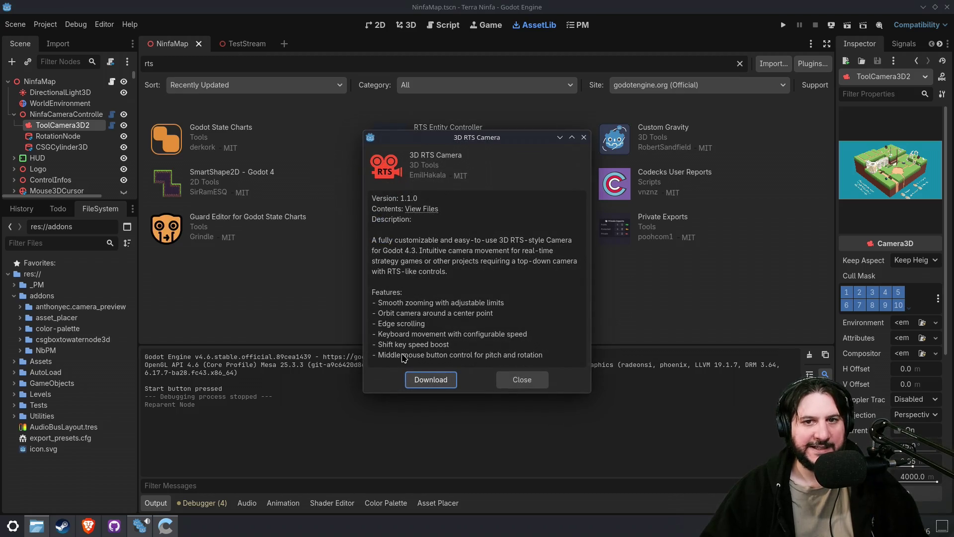
{"action": "left_click", "coordinate": [438, 387]}
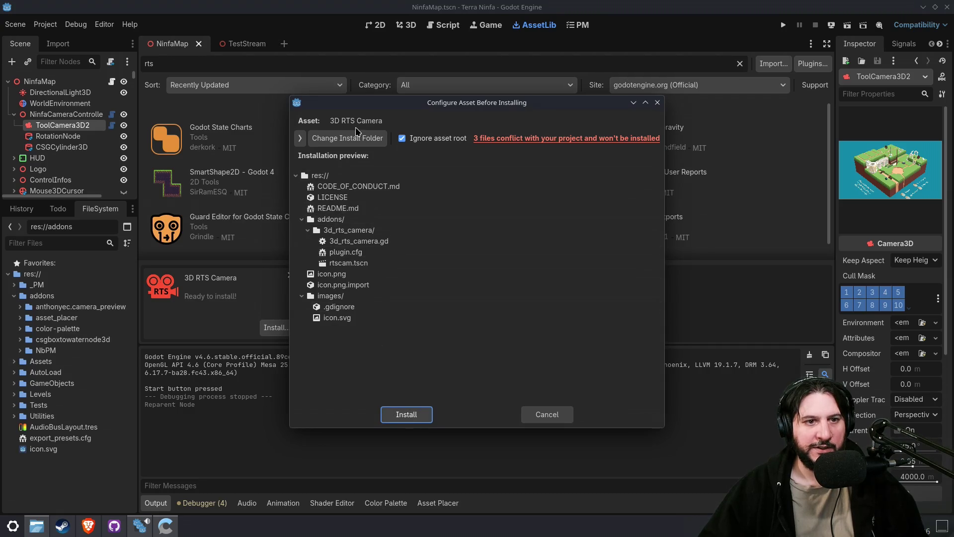
- Untick CODE_OF_CONDUCT.md, LICENSE, README.md, images and icon files, then install only addons/3d_rts_camera
{"action": "left_click", "coordinate": [411, 135]}
{"action": "left_click", "coordinate": [431, 142]}
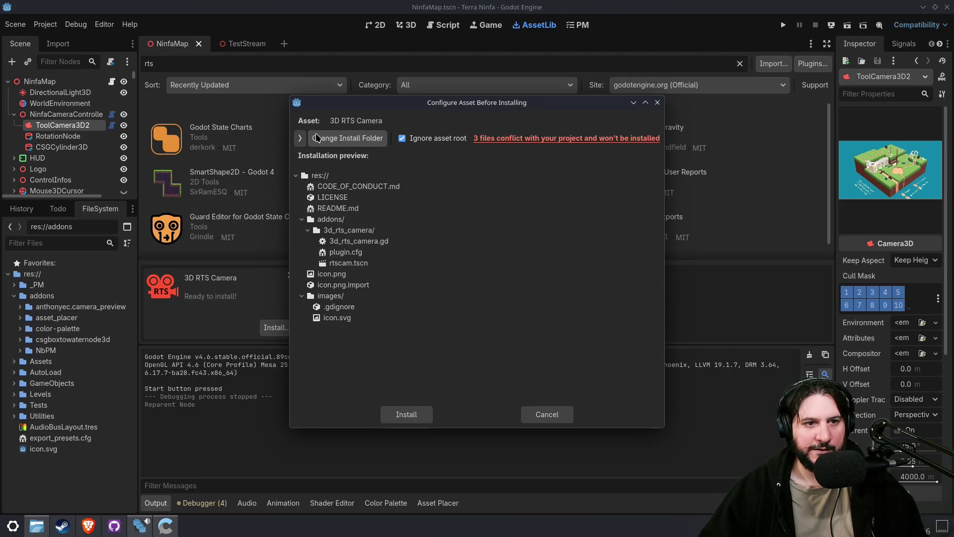
{"action": "left_click", "coordinate": [299, 139]}
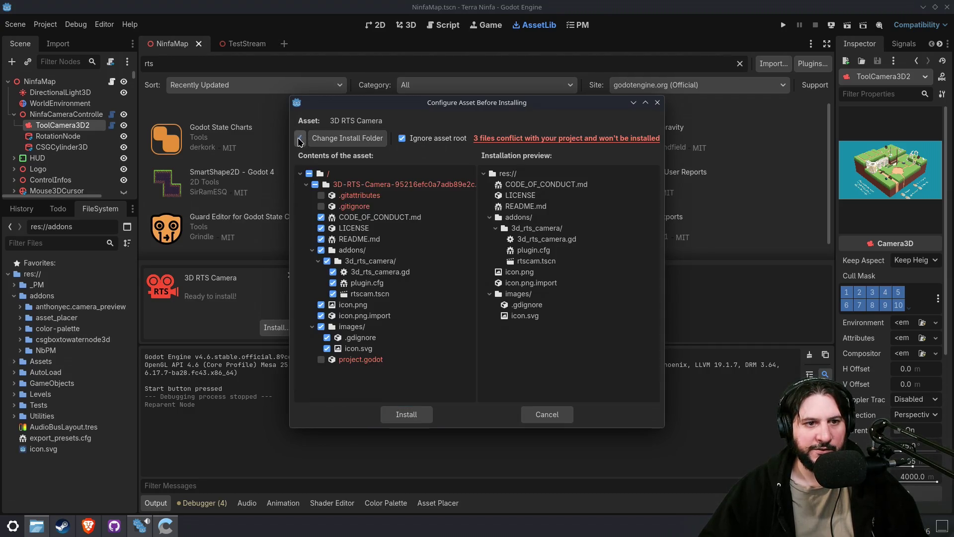
{"action": "left_click", "coordinate": [320, 217]}
{"action": "left_click", "coordinate": [321, 228]}
{"action": "left_click", "coordinate": [320, 239]}
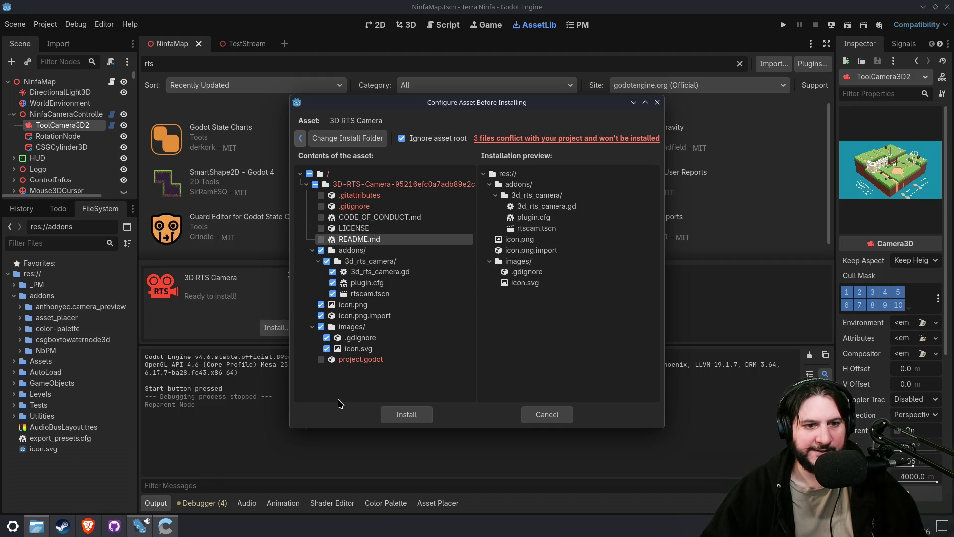
{"action": "left_click", "coordinate": [321, 327]}
{"action": "left_click", "coordinate": [321, 315]}
{"action": "left_click", "coordinate": [320, 304]}
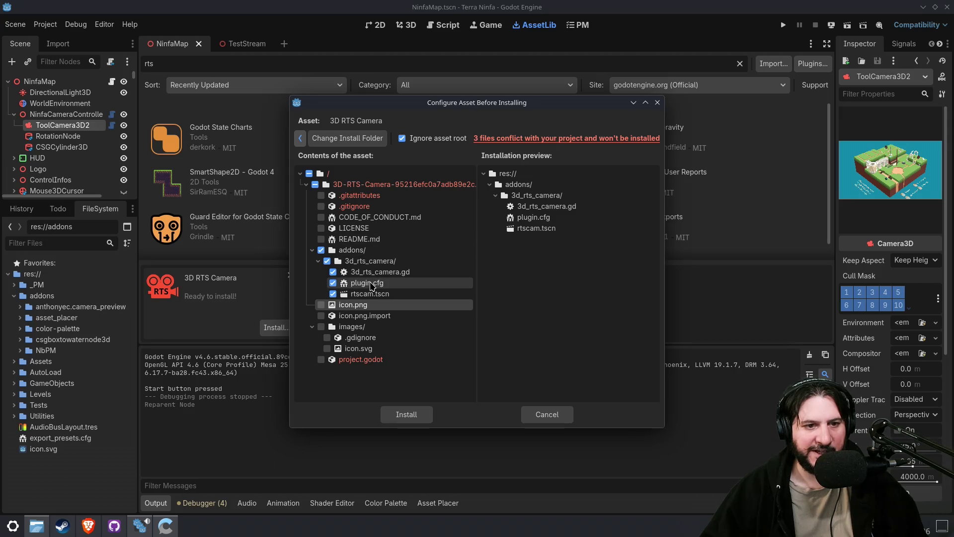
{"action": "left_click", "coordinate": [407, 414]}
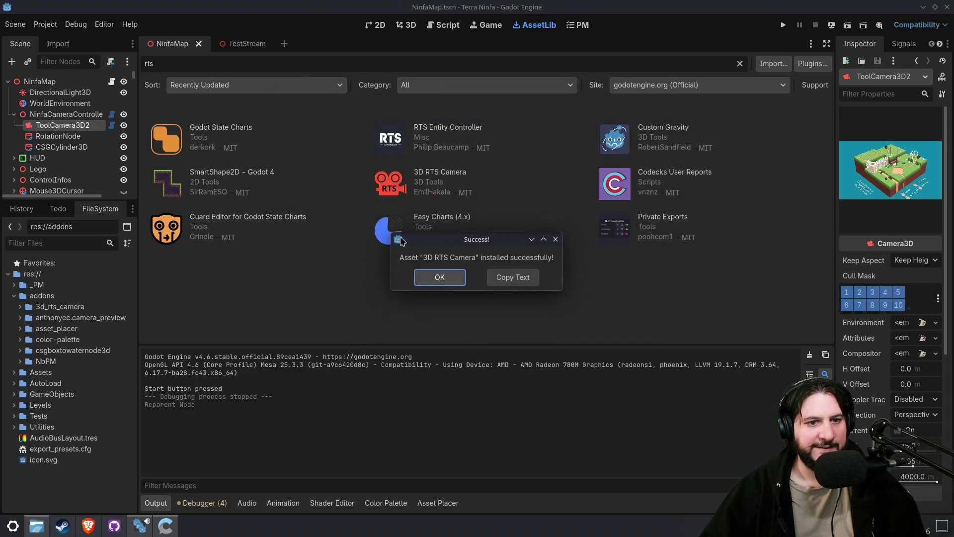
{"action": "left_click", "coordinate": [439, 276]}
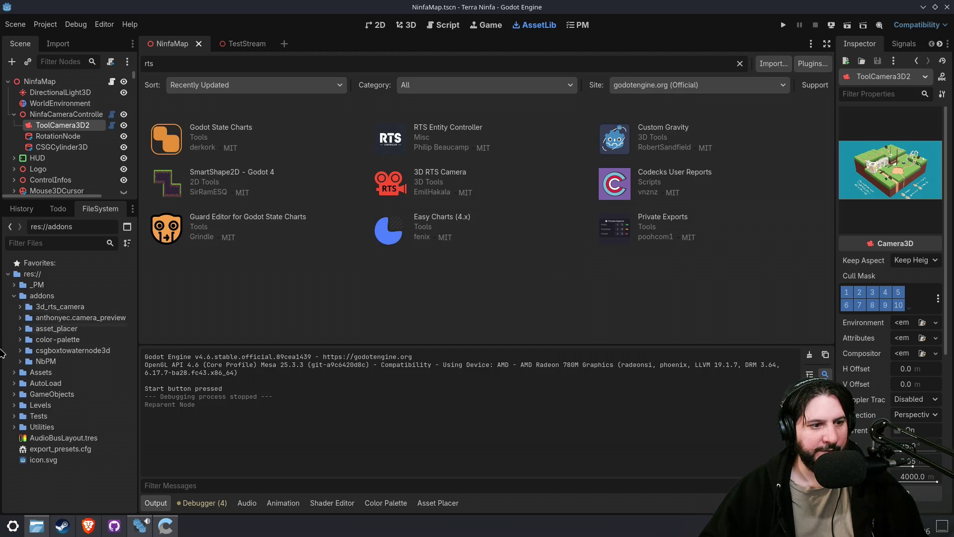
- Open the rtscam scene from addons/3d_rts_camera, test-run it, and select its RTScamera node
{"action": "left_click", "coordinate": [24, 307]}
{"action": "left_click", "coordinate": [25, 307]}
{"action": "double_click", "coordinate": [78, 340]}
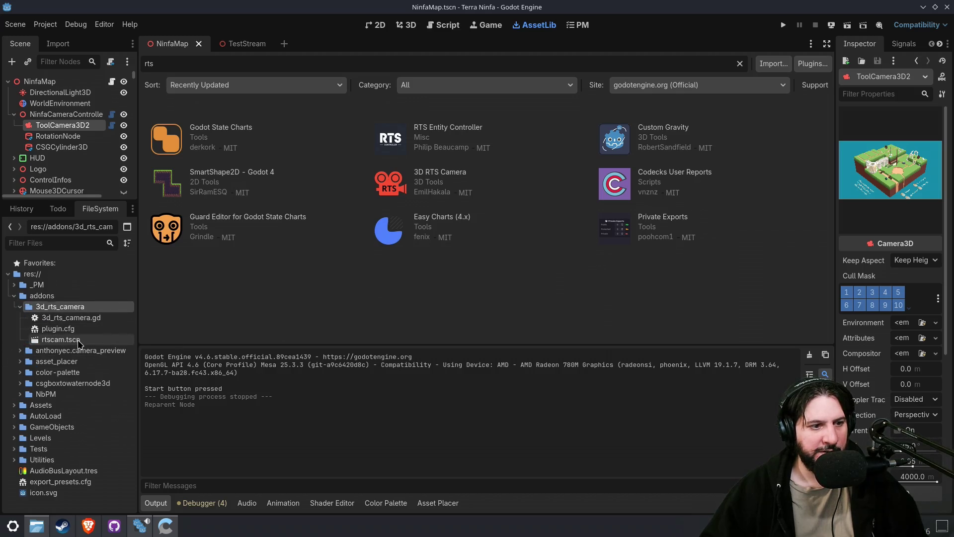
{"action": "left_click", "coordinate": [406, 25]}
{"action": "left_click", "coordinate": [376, 25]}
{"action": "left_click", "coordinate": [405, 24]}
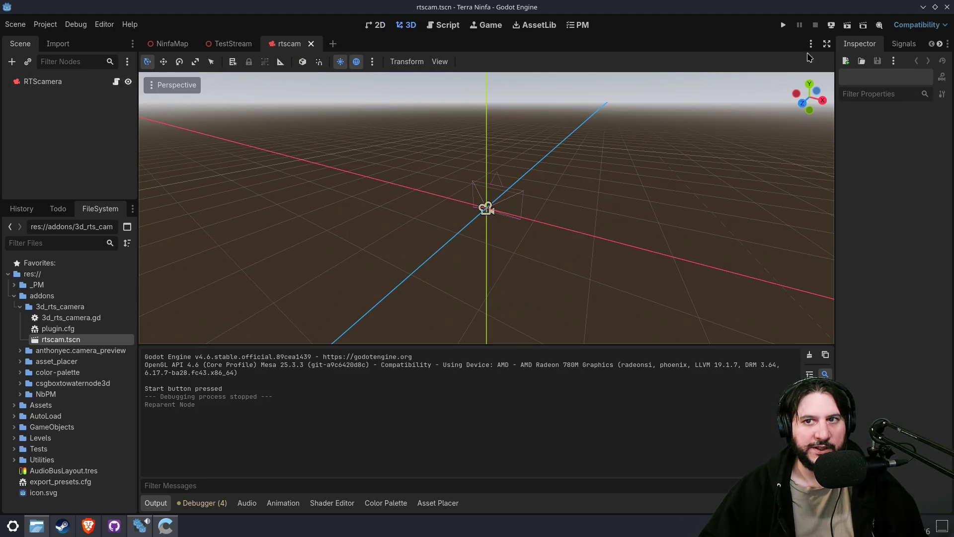
{"action": "left_click", "coordinate": [848, 28]}
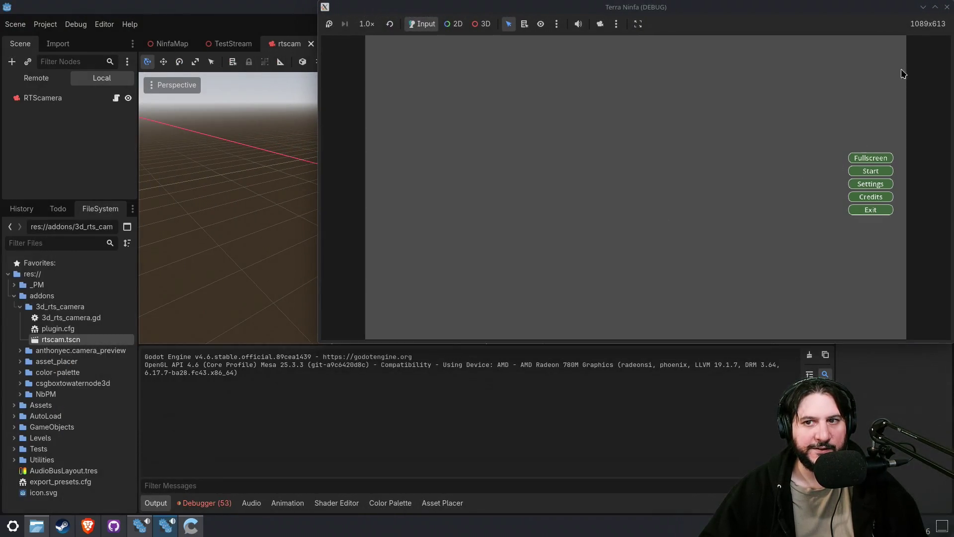
{"action": "left_click", "coordinate": [945, 7]}
{"action": "left_click", "coordinate": [70, 82]}
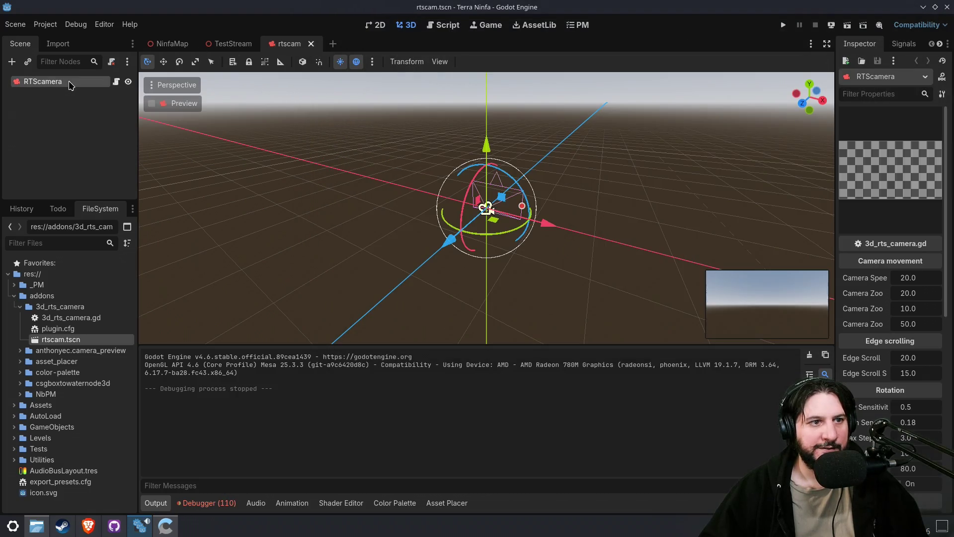
{"action": "mouse_move", "coordinate": [435, 189]}
{"action": "left_mouse_down"}
{"action": "mouse_move", "coordinate": [377, 214]}
{"action": "mouse_move", "coordinate": [323, 205]}
{"action": "left_mouse_up"}
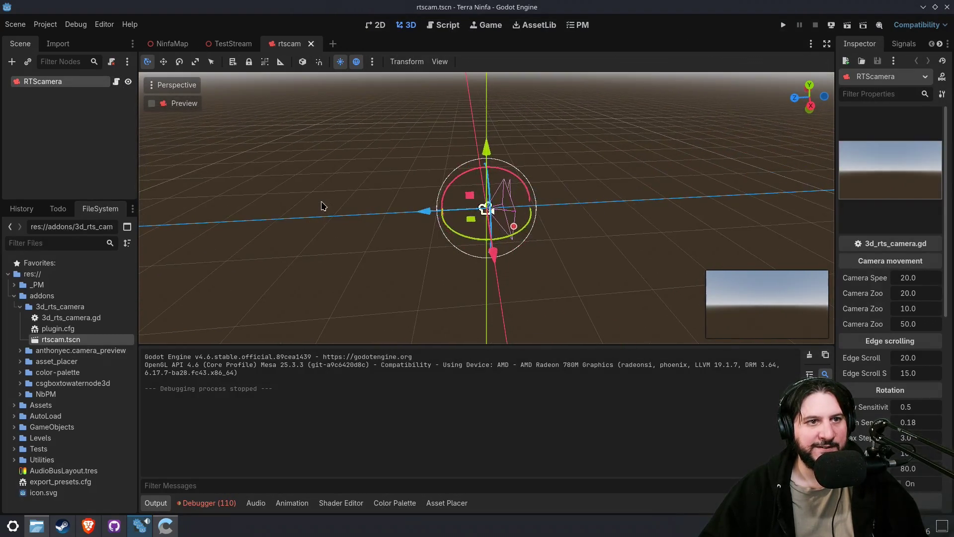
- Paste the RTScamera into TestStream, then move it left and tilt it with the gizmo
{"action": "left_click", "coordinate": [232, 44]}
{"action": "key", "text": "ctrl+v"}
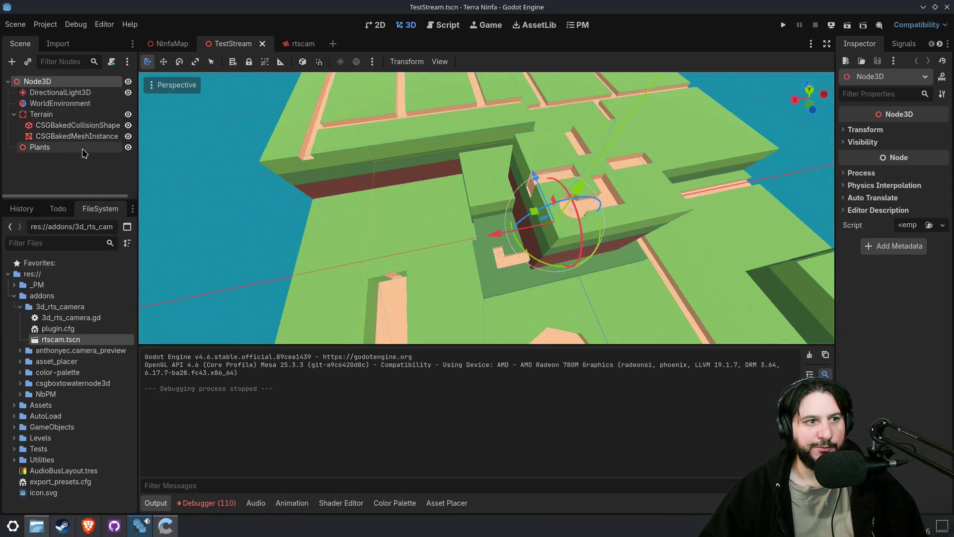
{"action": "scroll", "coordinate": [487, 250], "scroll_direction": "down", "scroll_amount": 3}
{"action": "mouse_move", "coordinate": [502, 223]}
{"action": "left_mouse_down"}
{"action": "mouse_move", "coordinate": [313, 238]}
{"action": "mouse_move", "coordinate": [320, 251]}
{"action": "mouse_move", "coordinate": [277, 181]}
{"action": "mouse_move", "coordinate": [274, 124]}
{"action": "mouse_move", "coordinate": [197, 202]}
{"action": "left_mouse_up"}
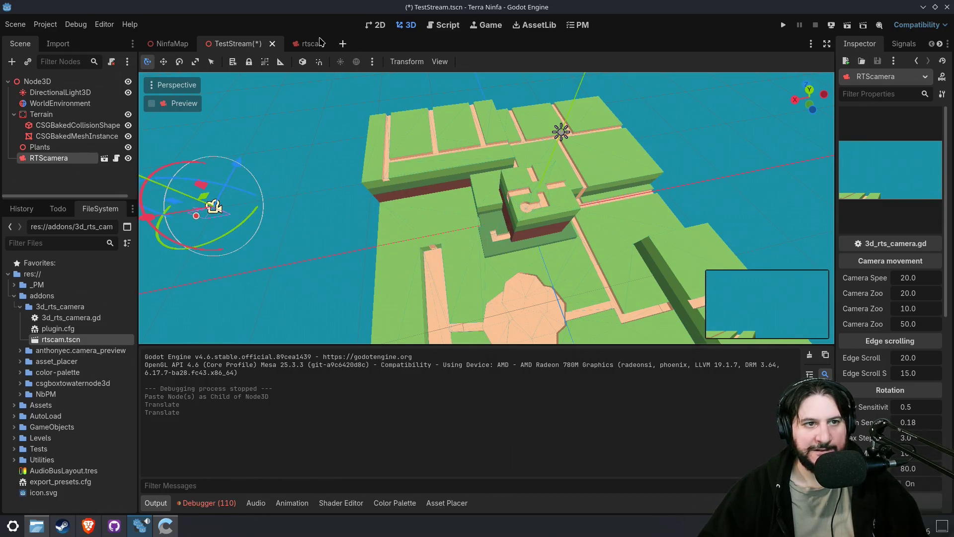
{"action": "mouse_move", "coordinate": [248, 220]}
{"action": "left_mouse_down"}
{"action": "mouse_move", "coordinate": [228, 228]}
{"action": "mouse_move", "coordinate": [287, 207]}
{"action": "mouse_move", "coordinate": [302, 149]}
{"action": "left_mouse_up"}
{"action": "mouse_move", "coordinate": [175, 165]}
{"action": "left_mouse_down"}
{"action": "mouse_move", "coordinate": [204, 177]}
{"action": "mouse_move", "coordinate": [194, 177]}
{"action": "left_mouse_up"}
{"action": "key", "text": "ctrl+z"}
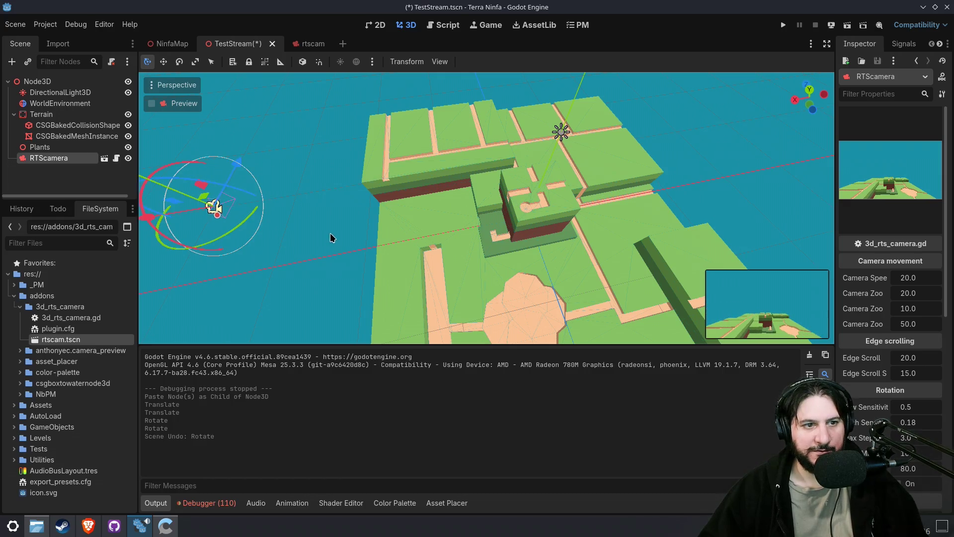
- Frame the RTScamera over the terrain and save the TestStream scene
{"action": "key", "text": "f"}
{"action": "scroll", "coordinate": [618, 256], "scroll_direction": "down", "scroll_amount": 2}
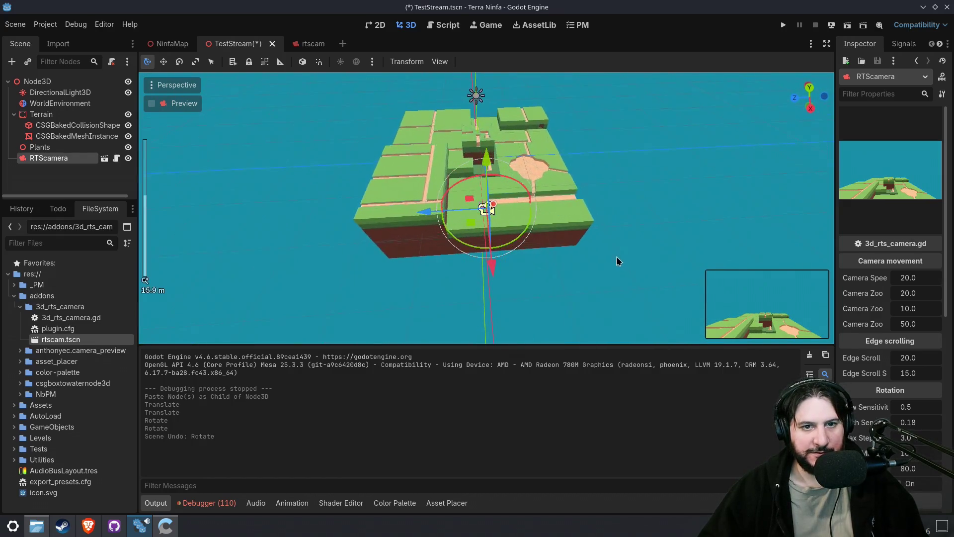
{"action": "scroll", "coordinate": [618, 257], "scroll_direction": "up", "scroll_amount": 5}
{"action": "scroll", "coordinate": [904, 349], "scroll_direction": "down", "scroll_amount": 5}
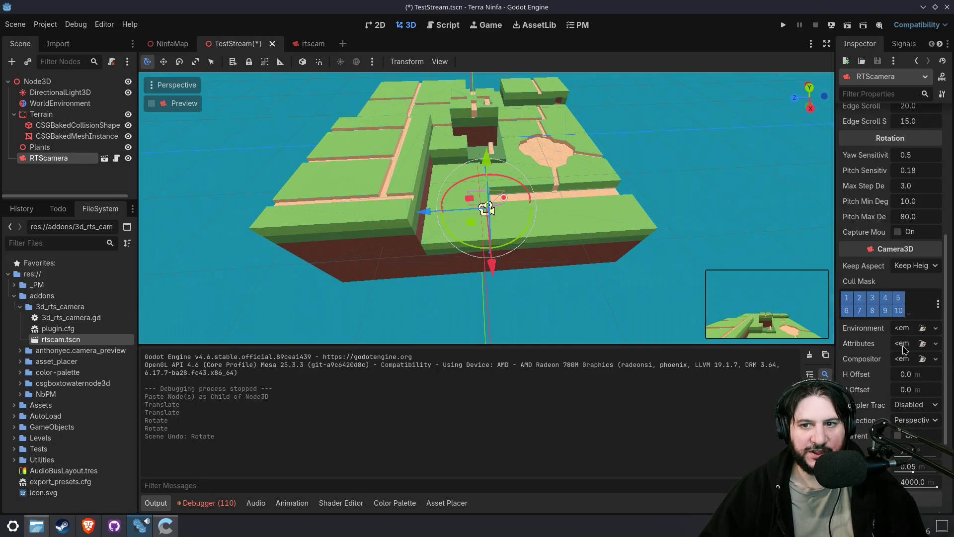
{"action": "mouse_move", "coordinate": [494, 205]}
{"action": "left_mouse_down"}
{"action": "mouse_move", "coordinate": [611, 248]}
{"action": "mouse_move", "coordinate": [669, 241]}
{"action": "mouse_move", "coordinate": [494, 199]}
{"action": "mouse_move", "coordinate": [503, 196]}
{"action": "mouse_move", "coordinate": [496, 187]}
{"action": "left_mouse_up"}
{"action": "key", "text": "ctrl+s"}
{"action": "left_click", "coordinate": [845, 22]}
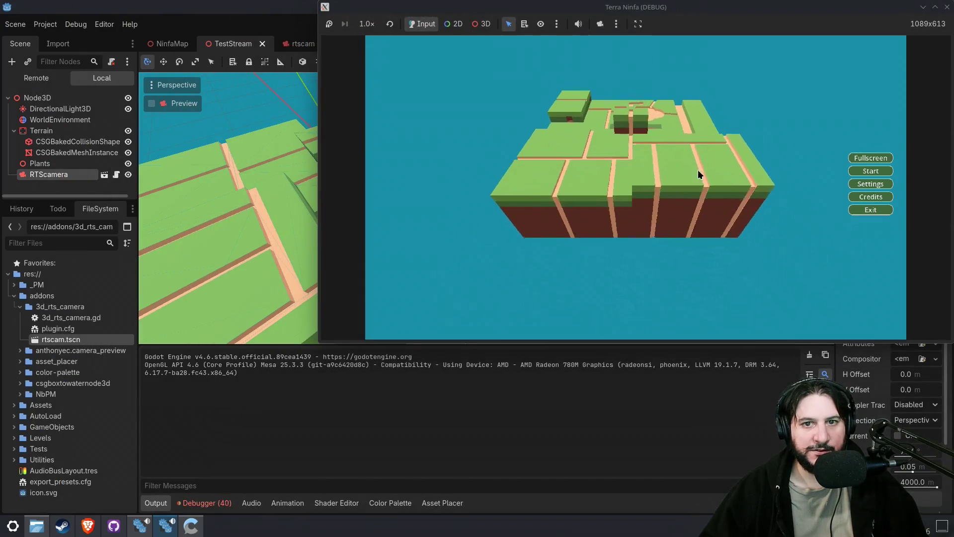
{"action": "scroll", "coordinate": [445, 47], "scroll_direction": "up", "scroll_amount": 3}
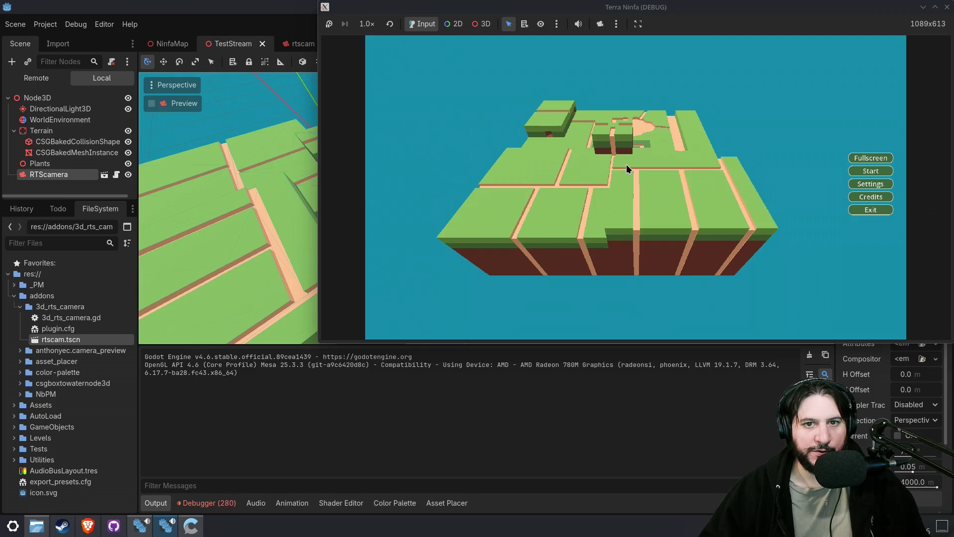
{"action": "mouse_move", "coordinate": [648, 197]}
{"action": "left_mouse_down"}
{"action": "mouse_move", "coordinate": [622, 193]}
{"action": "mouse_move", "coordinate": [685, 202]}
{"action": "mouse_move", "coordinate": [472, 250]}
{"action": "mouse_move", "coordinate": [375, 143]}
{"action": "mouse_move", "coordinate": [604, 156]}
{"action": "left_mouse_up"}
{"action": "scroll", "coordinate": [587, 164], "scroll_direction": "up", "scroll_amount": 5}
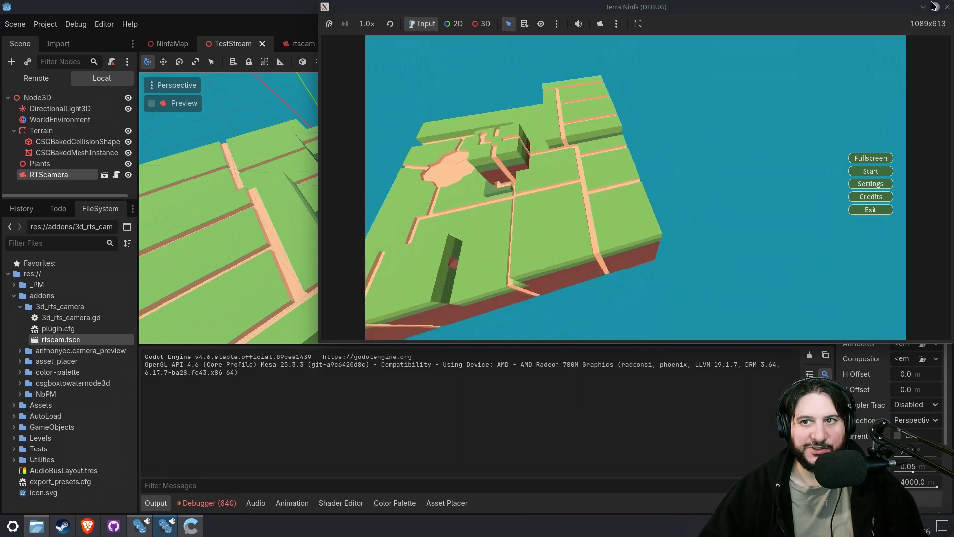
{"action": "key", "text": "F8"}
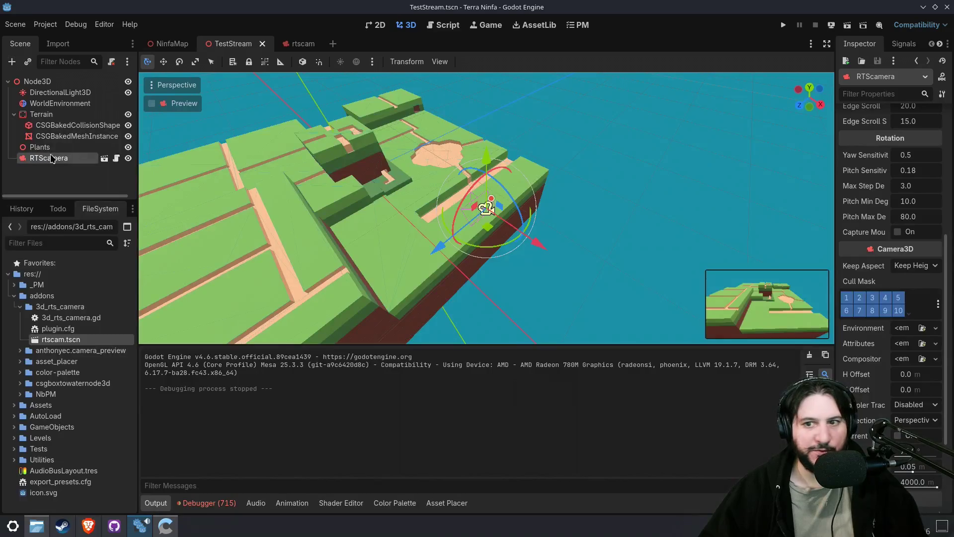
- Widen the Inspector and set the RTScamera's edge scroll margin and speed to 0
{"action": "left_click_drag", "start_coordinate": [835, 202], "coordinate": [760, 204]}
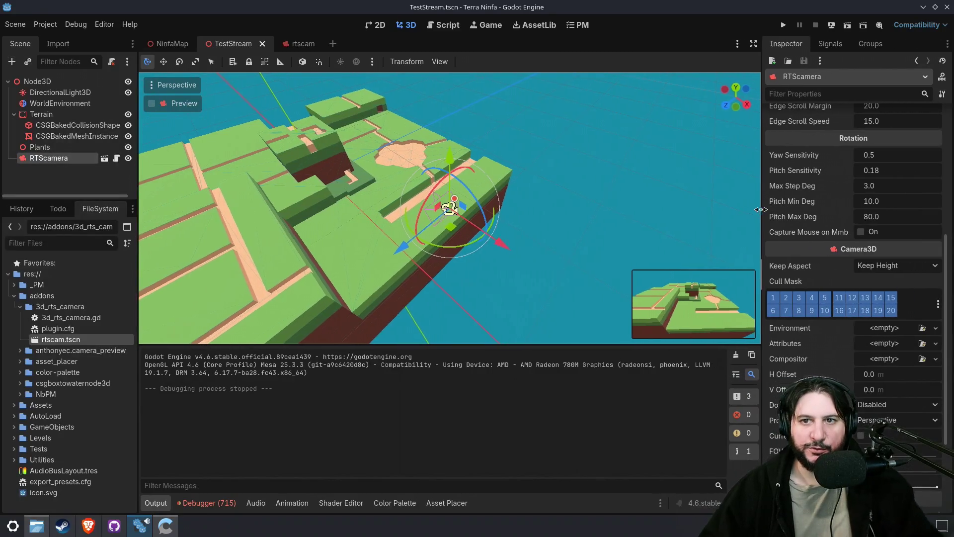
{"action": "scroll", "coordinate": [810, 234], "scroll_direction": "up", "scroll_amount": 5}
{"action": "type", "text": "14"}
{"action": "key", "text": "Return"}
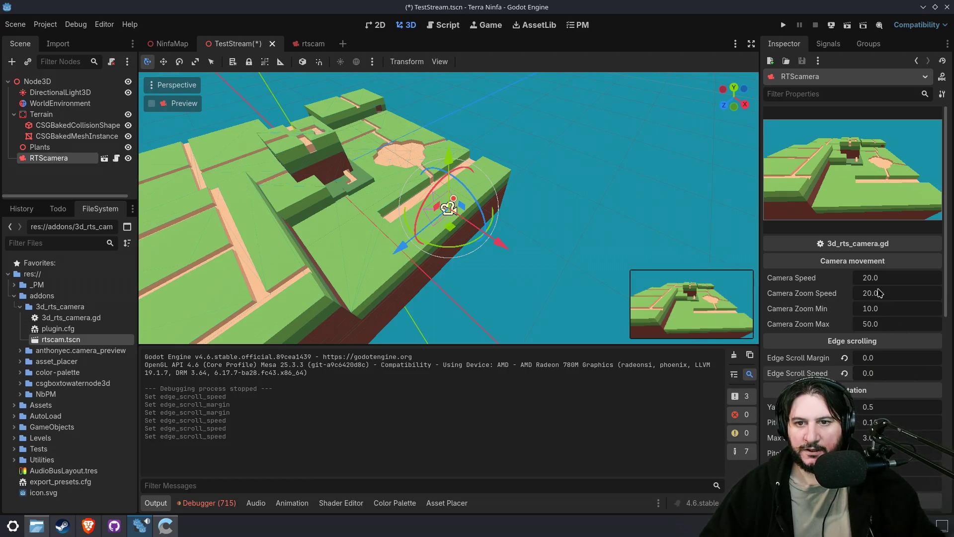
- Save TestStream, test-run the game, stop it, and review the camera's script settings
{"action": "key", "text": "ctrl+s"}
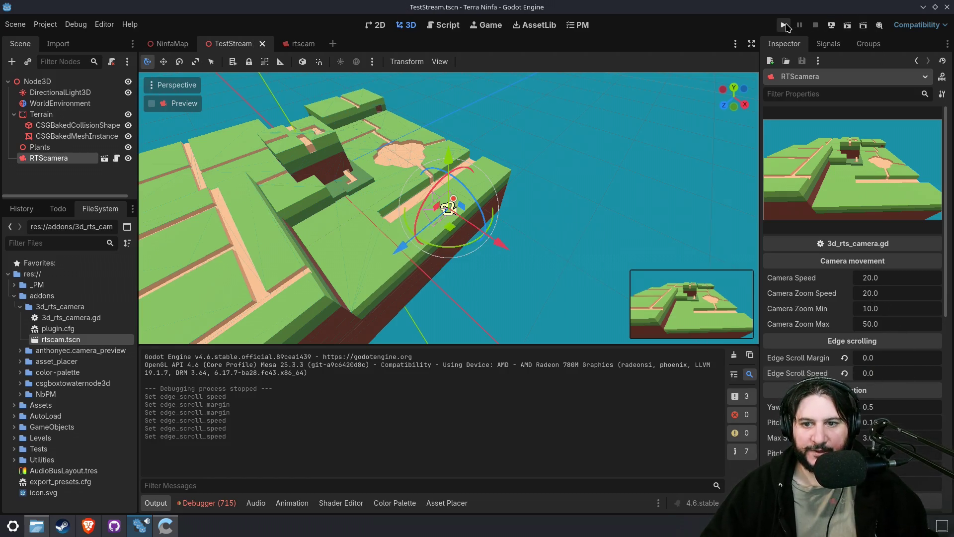
{"action": "left_click", "coordinate": [785, 26]}
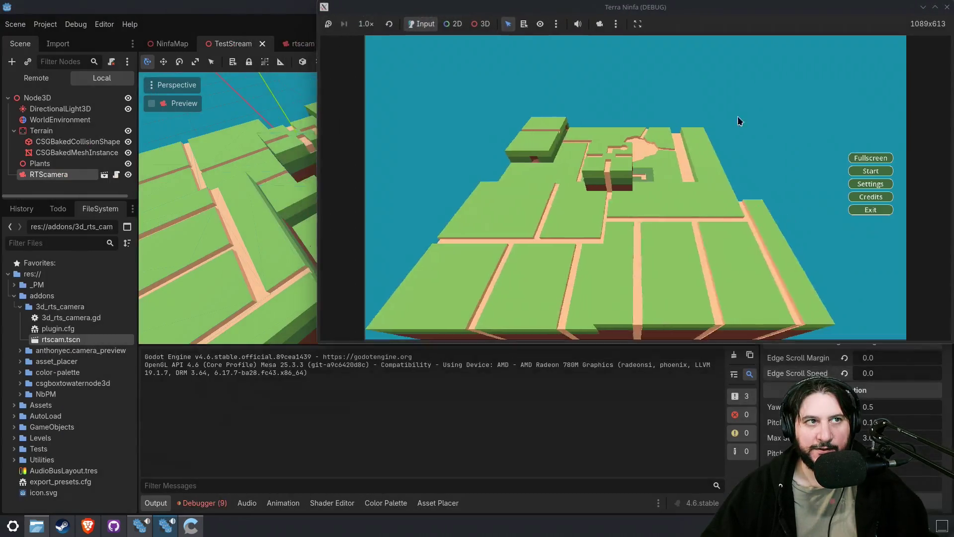
{"action": "key", "text": "F8"}
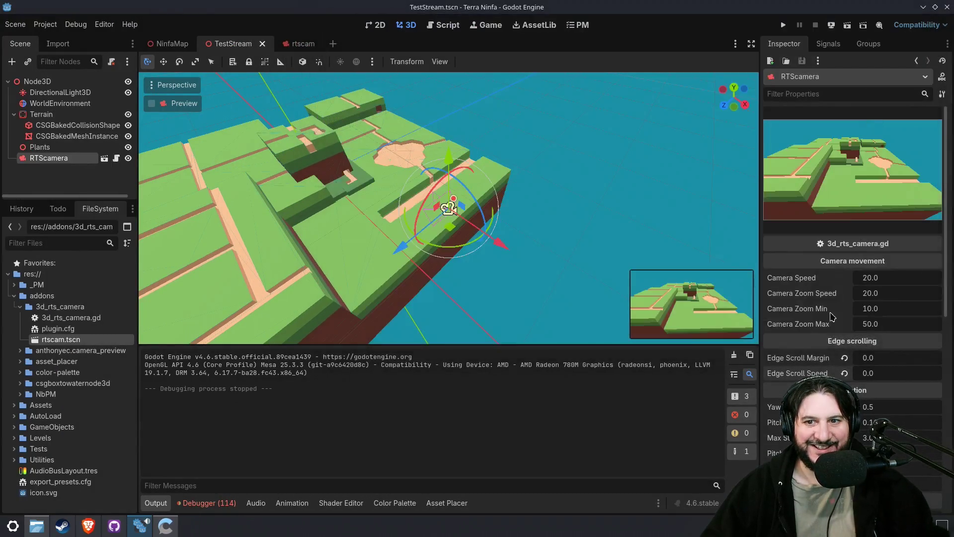
{"action": "scroll", "coordinate": [818, 363], "scroll_direction": "down", "scroll_amount": 2}
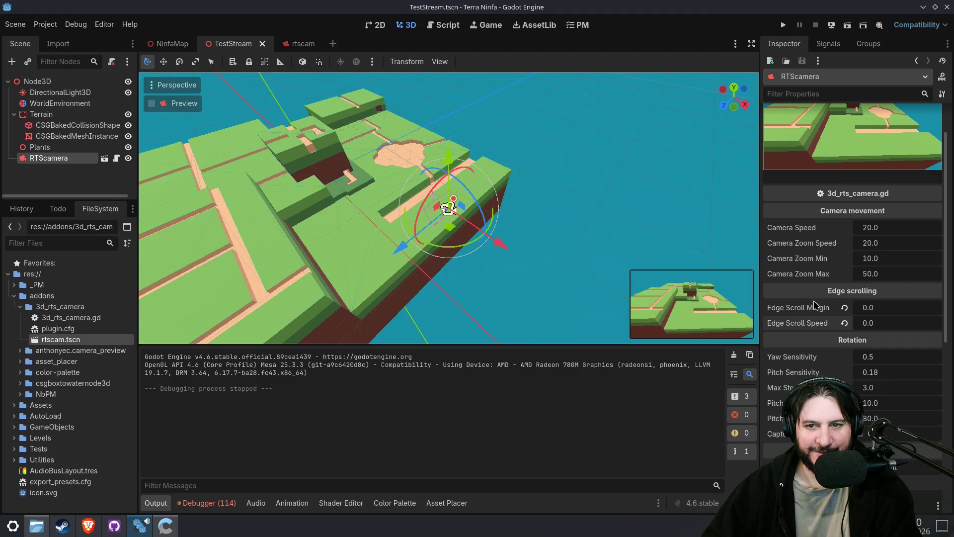
{"action": "scroll", "coordinate": [820, 318], "scroll_direction": "down", "scroll_amount": 2}
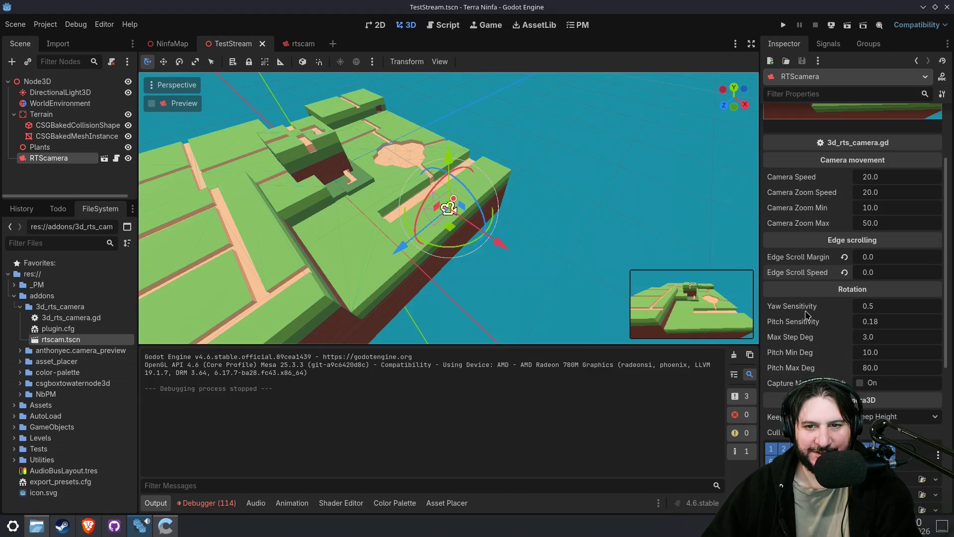
{"action": "scroll", "coordinate": [852, 279], "scroll_direction": "down", "scroll_amount": 2}
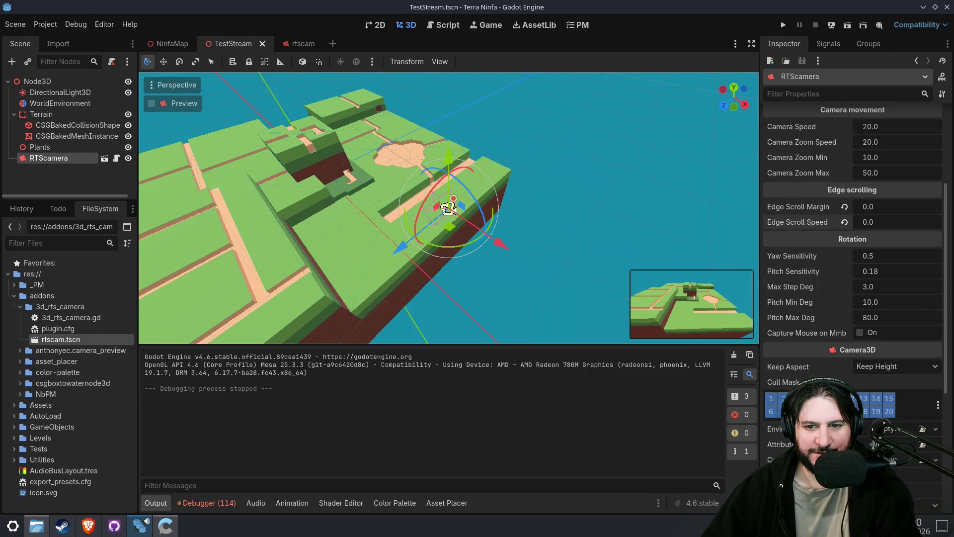
{"action": "scroll", "coordinate": [817, 375], "scroll_direction": "down", "scroll_amount": 5}
{"action": "scroll", "coordinate": [817, 375], "scroll_direction": "up", "scroll_amount": 10}
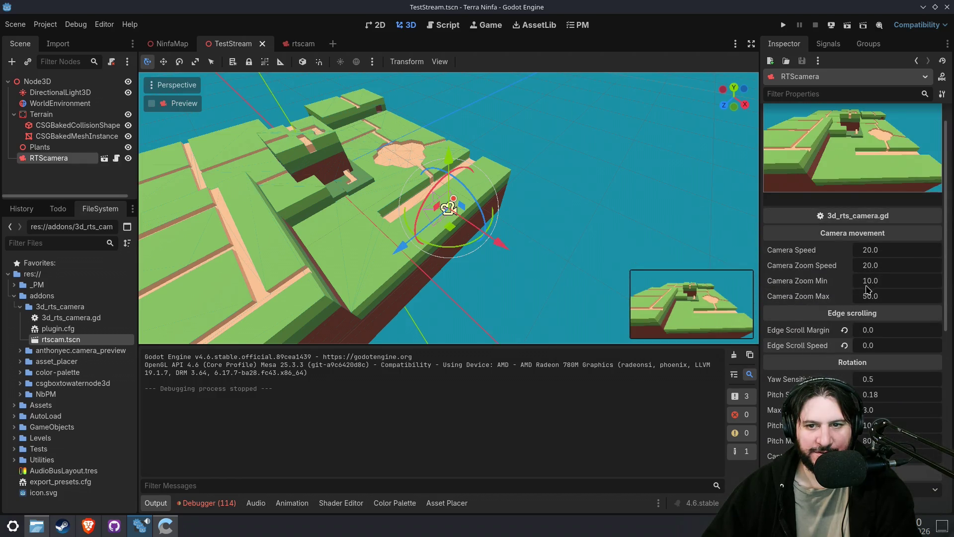
- Open RTScamera's 3d_rts_camera.gd and comment out the edge_scroll_margin checks on lines 66–73 with Ctrl+K
{"action": "left_click", "coordinate": [117, 158]}
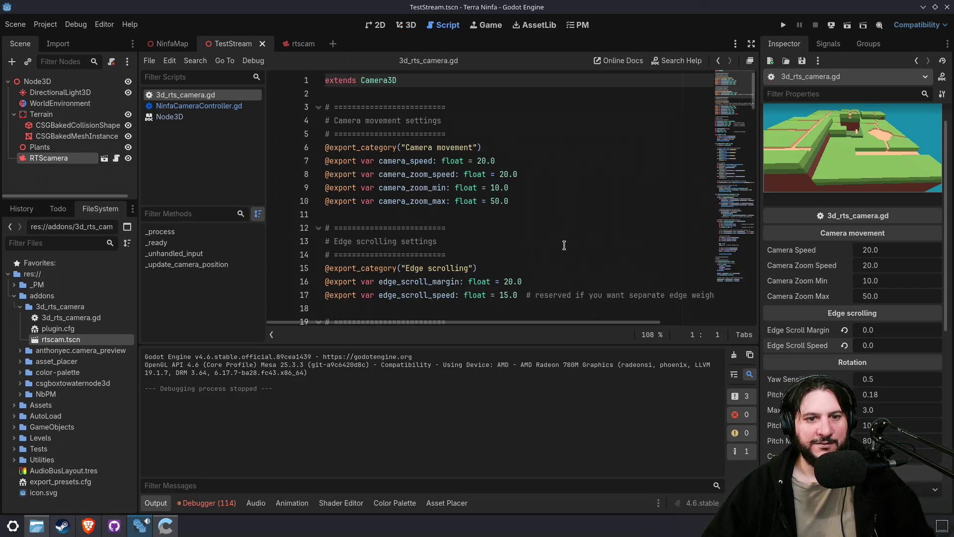
{"action": "double_click", "coordinate": [462, 281]}
{"action": "scroll", "coordinate": [522, 285], "scroll_direction": "down", "scroll_amount": 15}
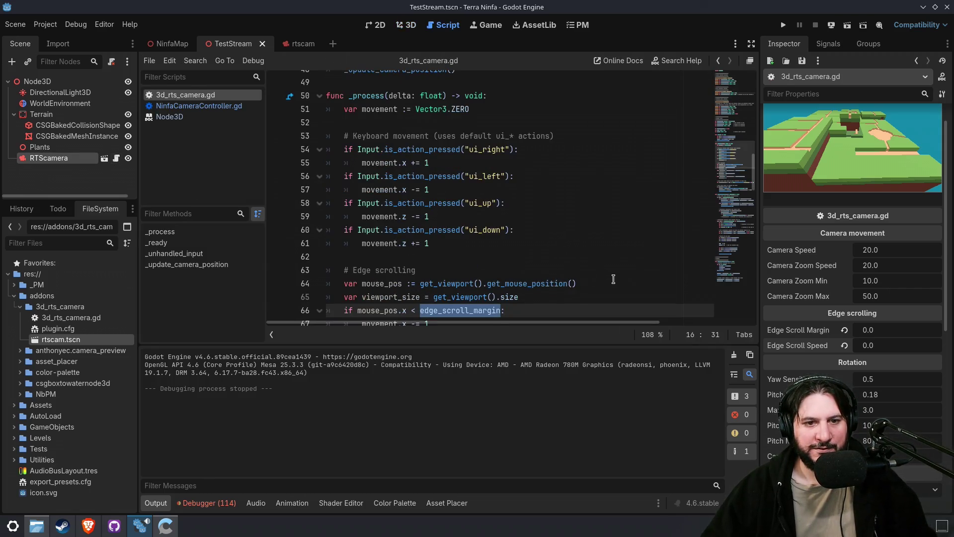
{"action": "scroll", "coordinate": [614, 277], "scroll_direction": "down", "scroll_amount": 3}
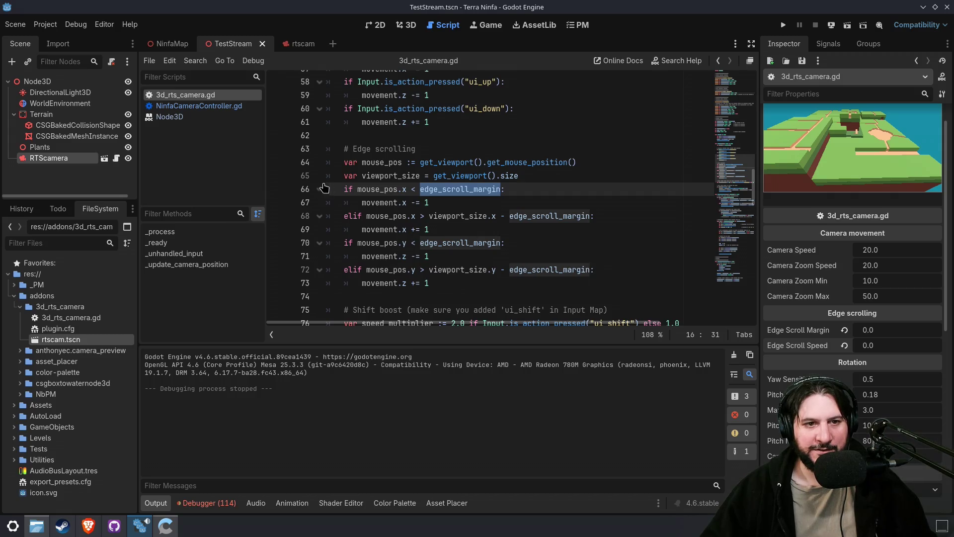
{"action": "left_click", "coordinate": [343, 193]}
{"action": "left_click", "coordinate": [447, 281], "text": "shift"}
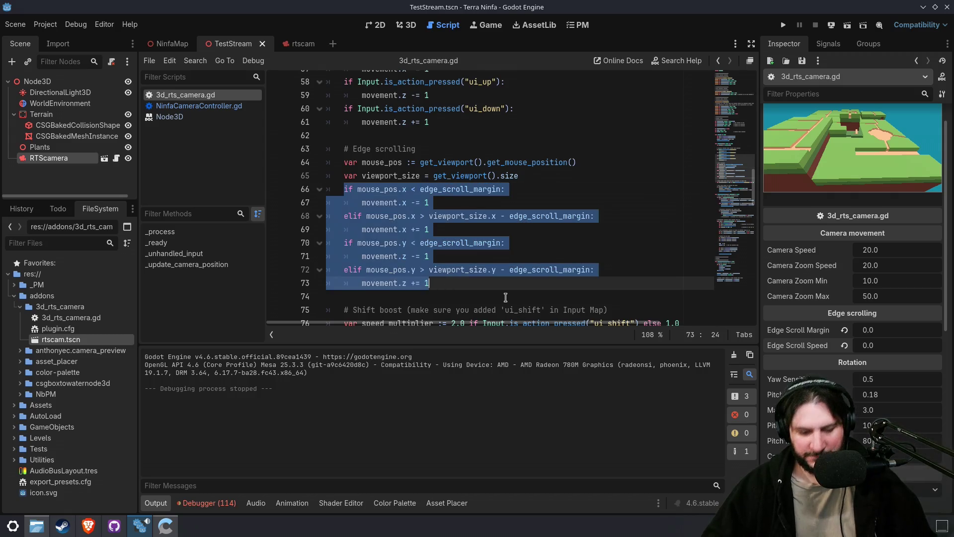
{"action": "key", "text": "ctrl+k"}
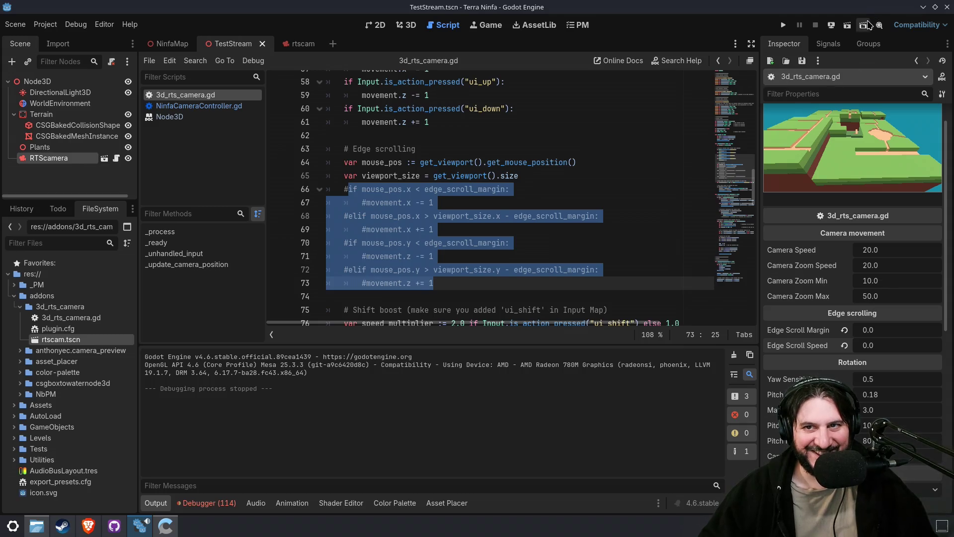
{"action": "left_click", "coordinate": [840, 29]}
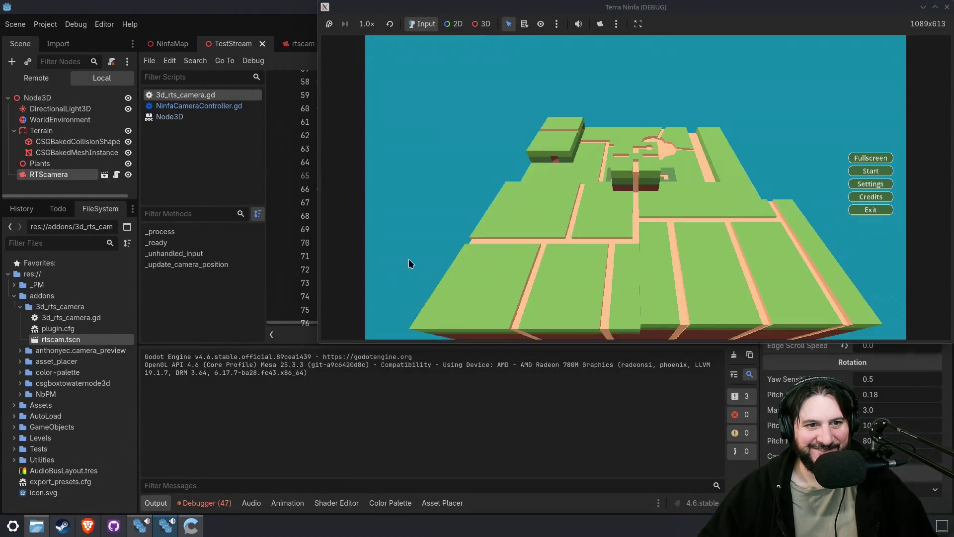
- Start the game from its menu, zoom and orbit the RTS camera over the island, then stop it
{"action": "left_click", "coordinate": [869, 171]}
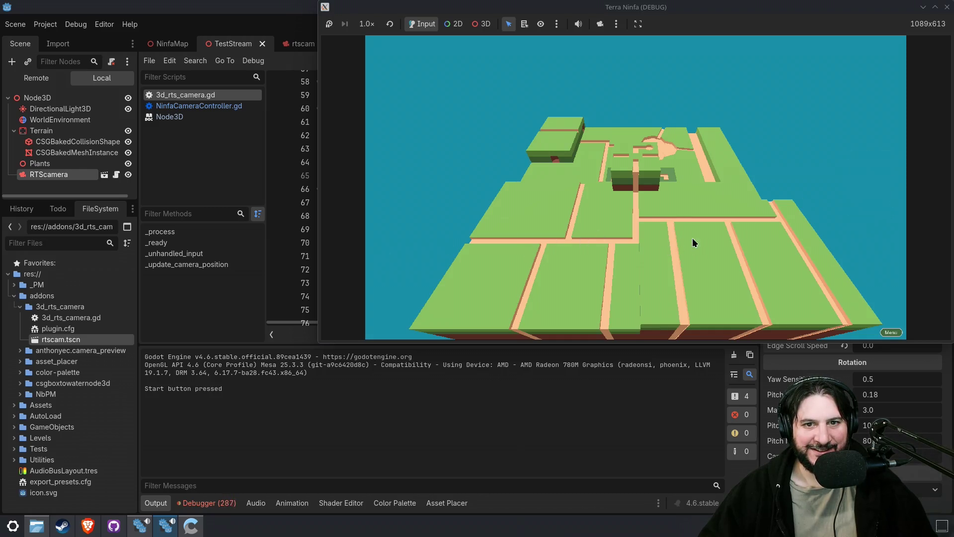
{"action": "mouse_move", "coordinate": [685, 236]}
{"action": "left_mouse_down"}
{"action": "mouse_move", "coordinate": [539, 221]}
{"action": "mouse_move", "coordinate": [679, 223]}
{"action": "mouse_move", "coordinate": [628, 247]}
{"action": "mouse_move", "coordinate": [637, 145]}
{"action": "mouse_move", "coordinate": [677, 199]}
{"action": "mouse_move", "coordinate": [595, 229]}
{"action": "mouse_move", "coordinate": [499, 145]}
{"action": "mouse_move", "coordinate": [511, 245]}
{"action": "mouse_move", "coordinate": [587, 182]}
{"action": "mouse_move", "coordinate": [550, 206]}
{"action": "mouse_move", "coordinate": [610, 214]}
{"action": "mouse_move", "coordinate": [553, 217]}
{"action": "mouse_move", "coordinate": [746, 241]}
{"action": "mouse_move", "coordinate": [615, 216]}
{"action": "mouse_move", "coordinate": [614, 226]}
{"action": "mouse_move", "coordinate": [517, 225]}
{"action": "mouse_move", "coordinate": [729, 242]}
{"action": "mouse_move", "coordinate": [794, 204]}
{"action": "mouse_move", "coordinate": [801, 150]}
{"action": "mouse_move", "coordinate": [703, 151]}
{"action": "mouse_move", "coordinate": [613, 208]}
{"action": "mouse_move", "coordinate": [653, 261]}
{"action": "mouse_move", "coordinate": [856, 192]}
{"action": "mouse_move", "coordinate": [819, 135]}
{"action": "mouse_move", "coordinate": [804, 85]}
{"action": "mouse_move", "coordinate": [895, 66]}
{"action": "mouse_move", "coordinate": [685, 208]}
{"action": "mouse_move", "coordinate": [689, 144]}
{"action": "mouse_move", "coordinate": [702, 250]}
{"action": "mouse_move", "coordinate": [675, 249]}
{"action": "mouse_move", "coordinate": [671, 274]}
{"action": "mouse_move", "coordinate": [695, 214]}
{"action": "left_mouse_up"}
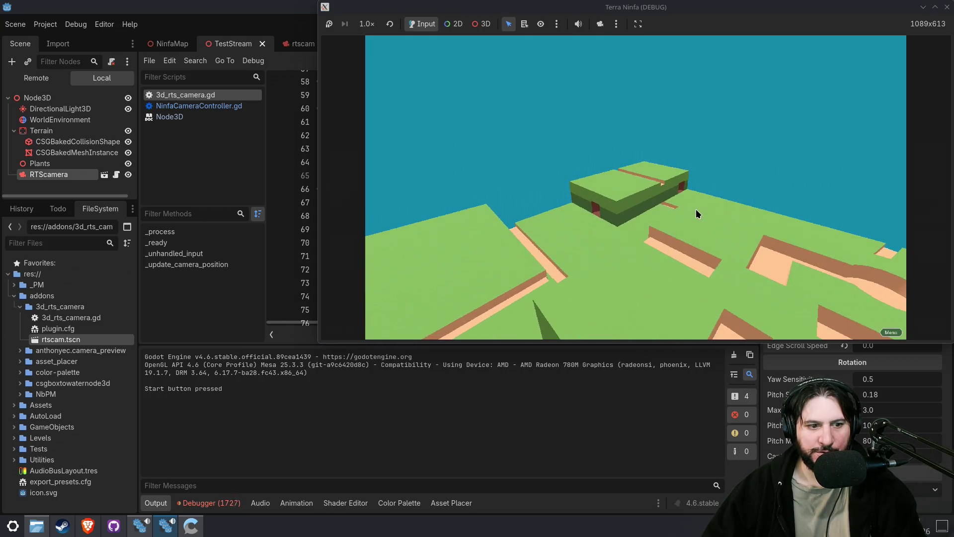
{"action": "left_click_drag", "start_coordinate": [680, 272], "coordinate": [678, 179]}
{"action": "scroll", "coordinate": [678, 183], "scroll_direction": "down", "scroll_amount": 5}
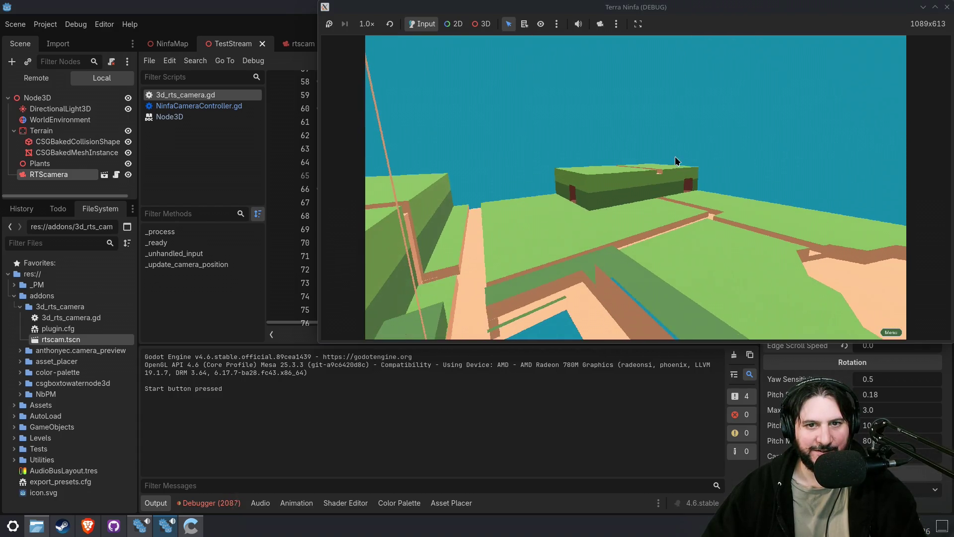
{"action": "mouse_move", "coordinate": [457, 162]}
{"action": "left_mouse_down"}
{"action": "mouse_move", "coordinate": [460, 96]}
{"action": "mouse_move", "coordinate": [477, 164]}
{"action": "left_mouse_up"}
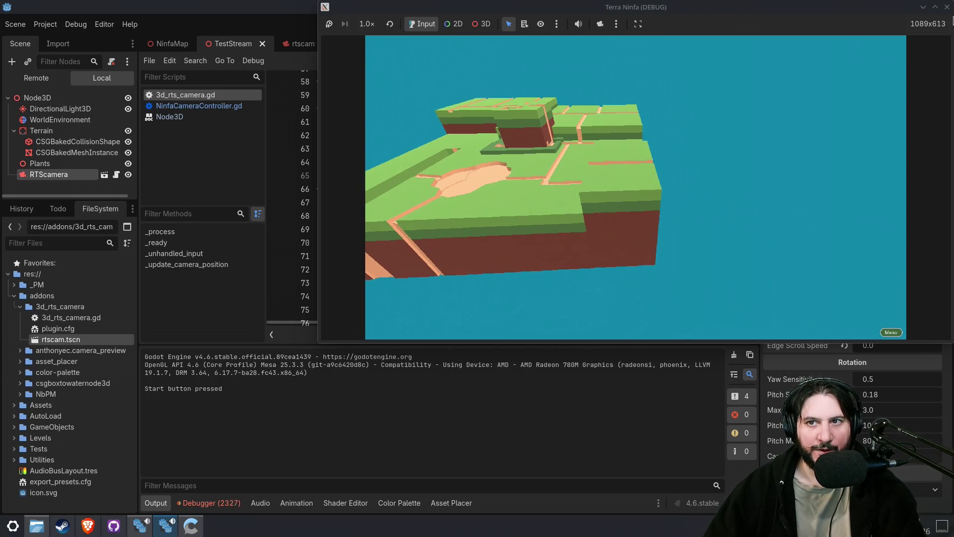
{"action": "left_click", "coordinate": [945, 7]}
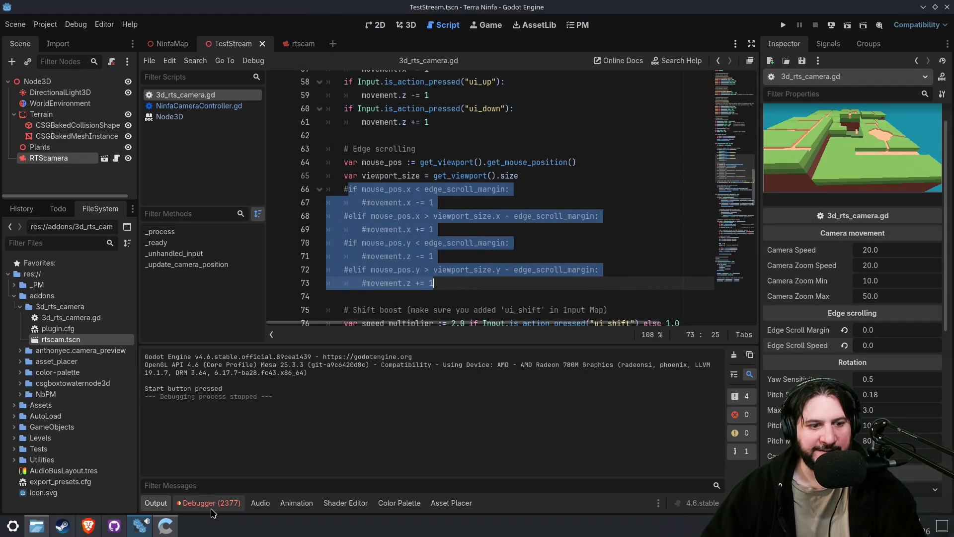
- Clear the 2377 missing 'ui_shift' InputMap errors from the debugger's Errors list
{"action": "left_click", "coordinate": [212, 508]}
{"action": "left_click", "coordinate": [228, 379]}
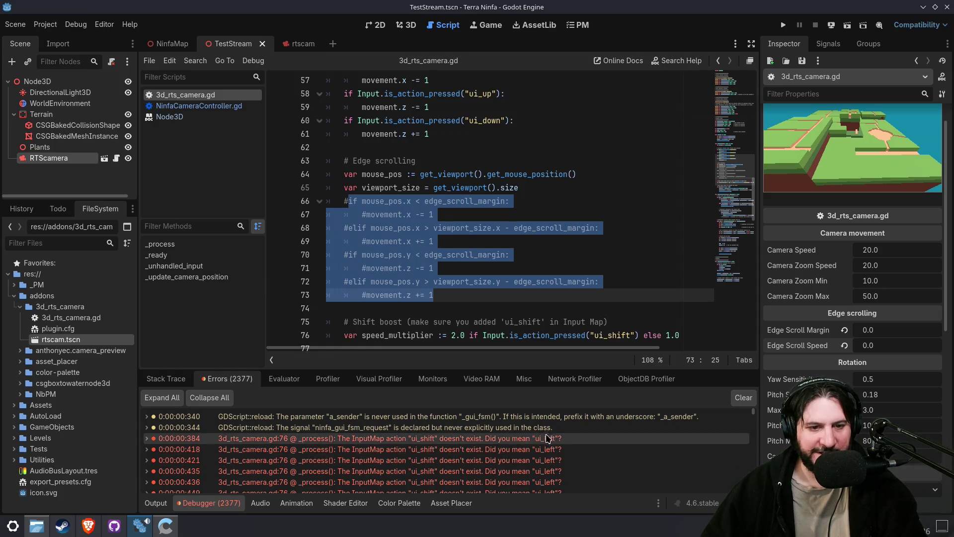
{"action": "left_click", "coordinate": [743, 397]}
{"action": "left_click", "coordinate": [476, 237]}
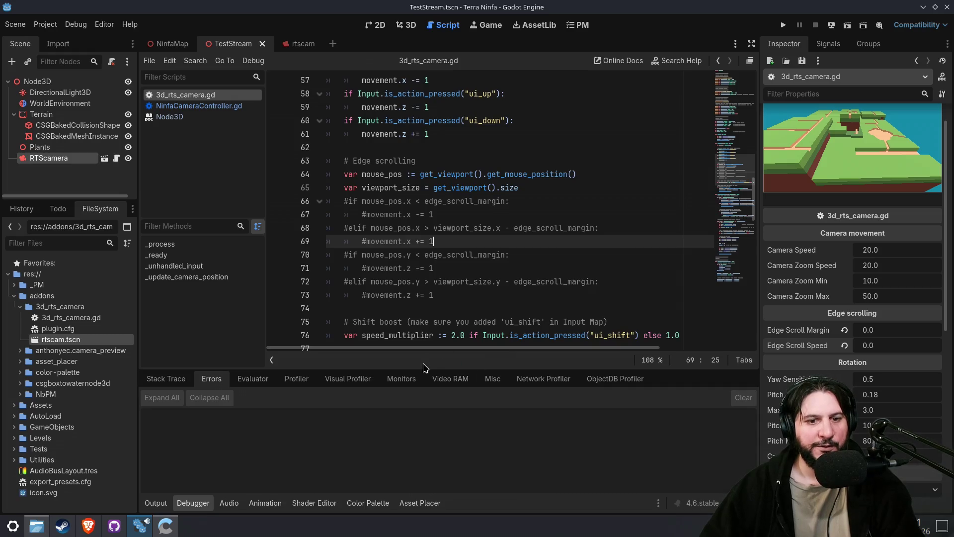
{"action": "left_click_drag", "start_coordinate": [738, 166], "coordinate": [730, 149]}
- Turn on distraction-free mode and check the rtscam scene before returning to TestStream
{"action": "left_click", "coordinate": [751, 44]}
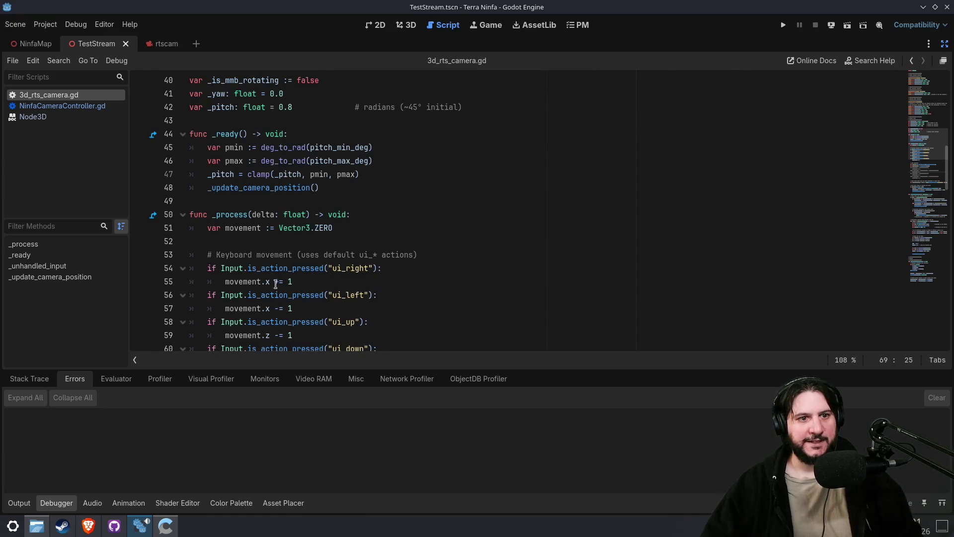
{"action": "scroll", "coordinate": [260, 206], "scroll_direction": "up", "scroll_amount": 2}
{"action": "scroll", "coordinate": [270, 212], "scroll_direction": "up", "scroll_amount": 2, "text": "ctrl"}
{"action": "scroll", "coordinate": [270, 213], "scroll_direction": "up", "scroll_amount": 6}
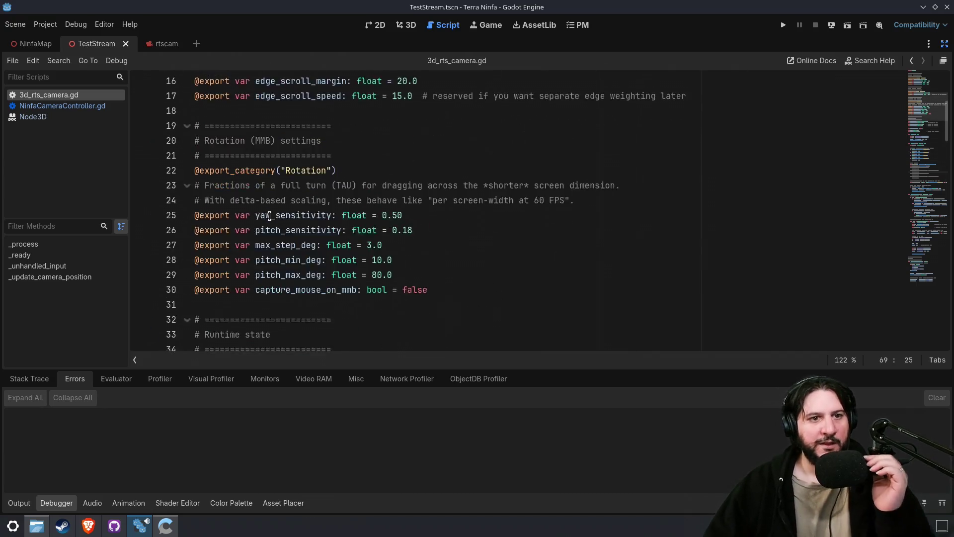
{"action": "scroll", "coordinate": [268, 226], "scroll_direction": "up", "scroll_amount": 3}
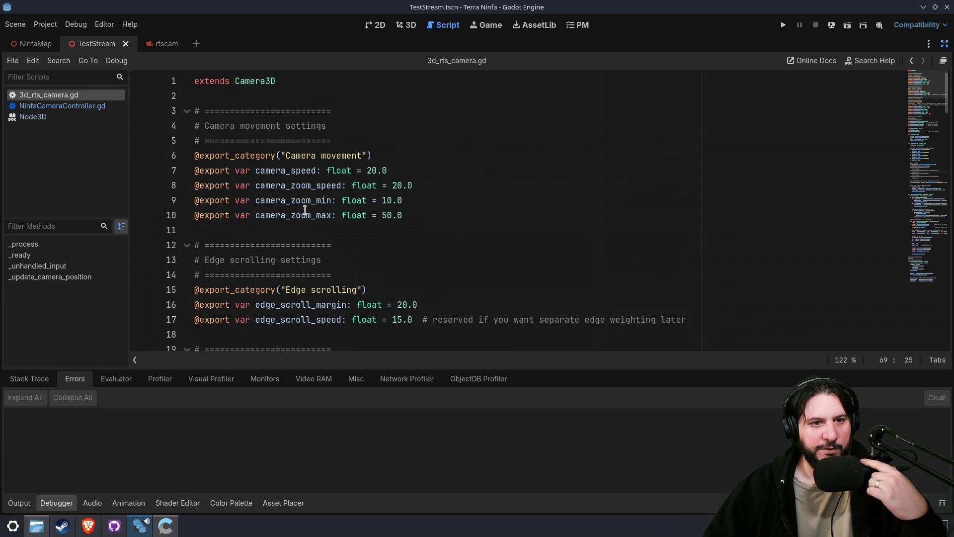
{"action": "left_click", "coordinate": [165, 44]}
{"action": "left_click", "coordinate": [108, 47]}
- Review the edge-scrolling settings and the orbit_center declaration on line 35
{"action": "left_click_drag", "start_coordinate": [415, 230], "coordinate": [396, 134]}
{"action": "scroll", "coordinate": [449, 232], "scroll_direction": "down", "scroll_amount": 1}
{"action": "scroll", "coordinate": [448, 232], "scroll_direction": "down", "scroll_amount": 3}
{"action": "mouse_move", "coordinate": [385, 200]}
{"action": "left_mouse_down"}
{"action": "mouse_move", "coordinate": [378, 150]}
{"action": "mouse_move", "coordinate": [413, 230]}
{"action": "mouse_move", "coordinate": [383, 215]}
{"action": "left_mouse_up"}
{"action": "scroll", "coordinate": [388, 264], "scroll_direction": "down", "scroll_amount": 2}
{"action": "scroll", "coordinate": [405, 302], "scroll_direction": "down", "scroll_amount": 2}
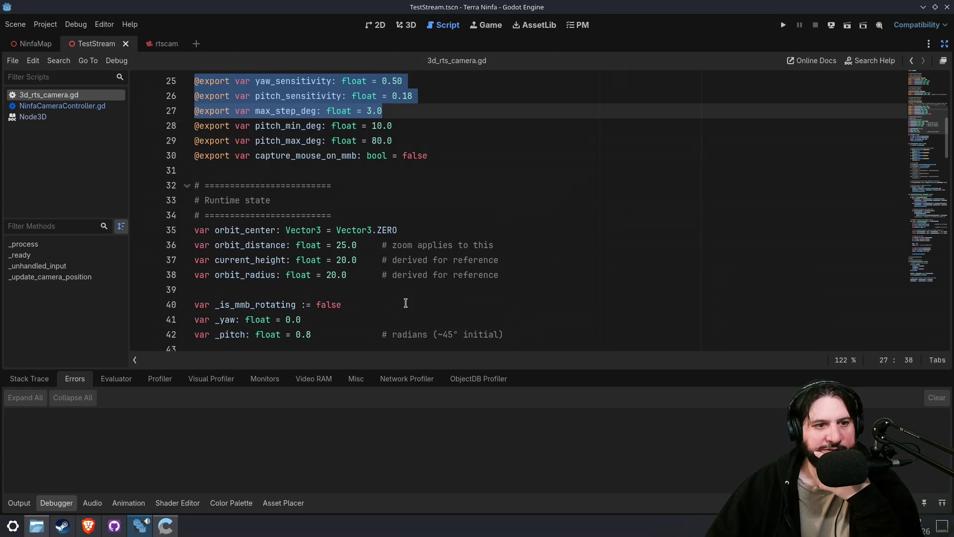
{"action": "scroll", "coordinate": [405, 303], "scroll_direction": "down", "scroll_amount": 2}
{"action": "mouse_move", "coordinate": [361, 131]}
{"action": "left_mouse_down"}
{"action": "mouse_move", "coordinate": [353, 157]}
{"action": "mouse_move", "coordinate": [431, 143]}
{"action": "left_mouse_up"}
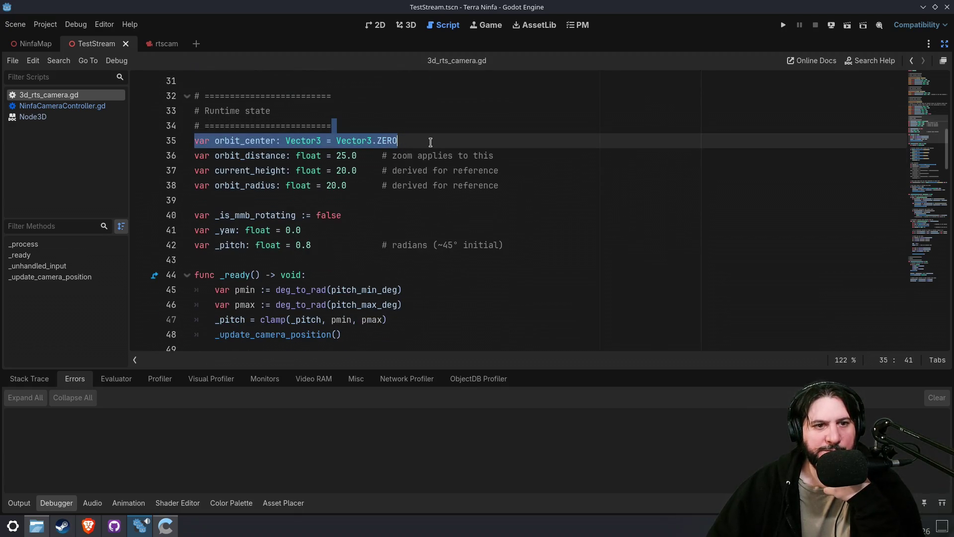
{"action": "left_click", "coordinate": [397, 142]}
{"action": "mouse_move", "coordinate": [385, 140]}
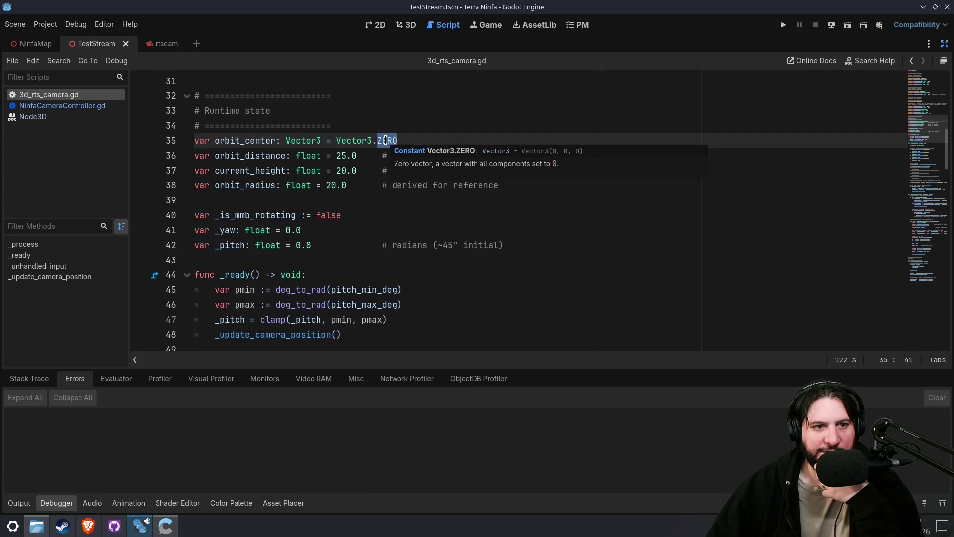
{"action": "mouse_move", "coordinate": [398, 141]}
{"action": "left_mouse_down"}
{"action": "mouse_move", "coordinate": [191, 157]}
{"action": "mouse_move", "coordinate": [183, 138]}
{"action": "left_mouse_up"}
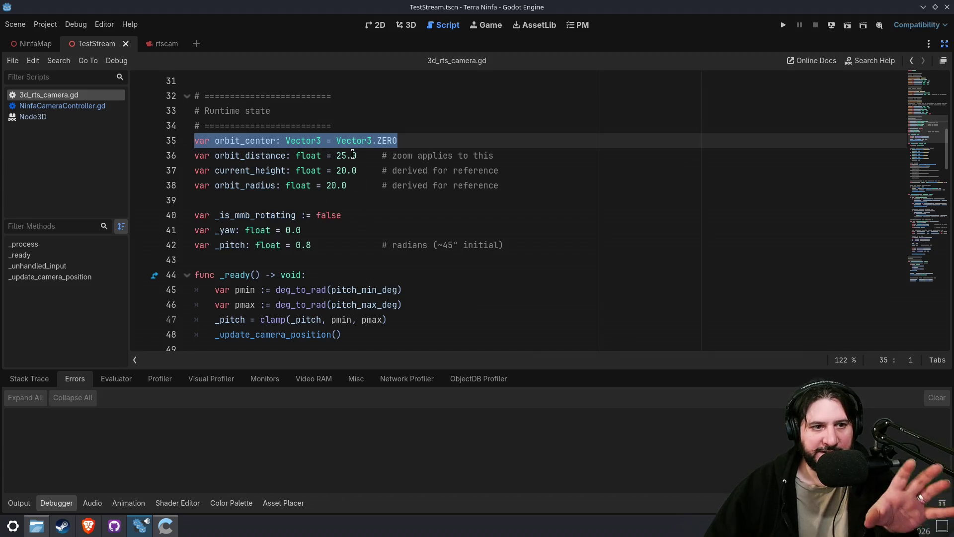
- Review the pitch setup lines in _ready, highlighting the _pitch variable on line 47
{"action": "scroll", "coordinate": [379, 231], "scroll_direction": "down", "scroll_amount": 1}
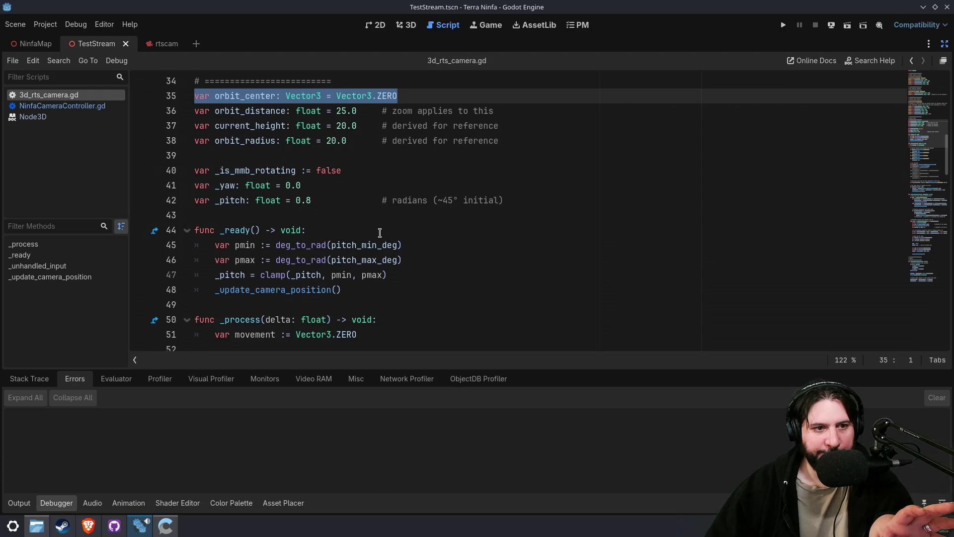
{"action": "scroll", "coordinate": [379, 233], "scroll_direction": "down", "scroll_amount": 2}
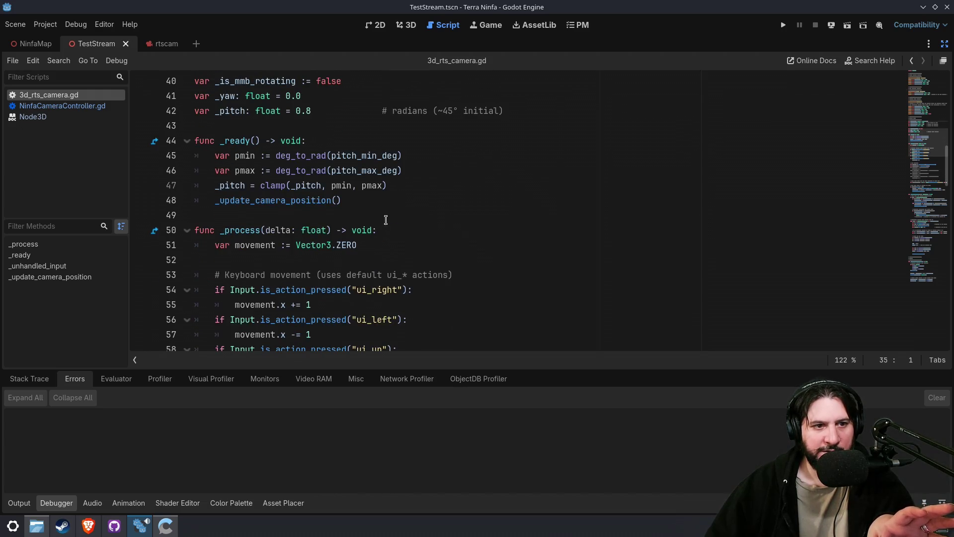
{"action": "left_click_drag", "start_coordinate": [209, 158], "coordinate": [468, 183]}
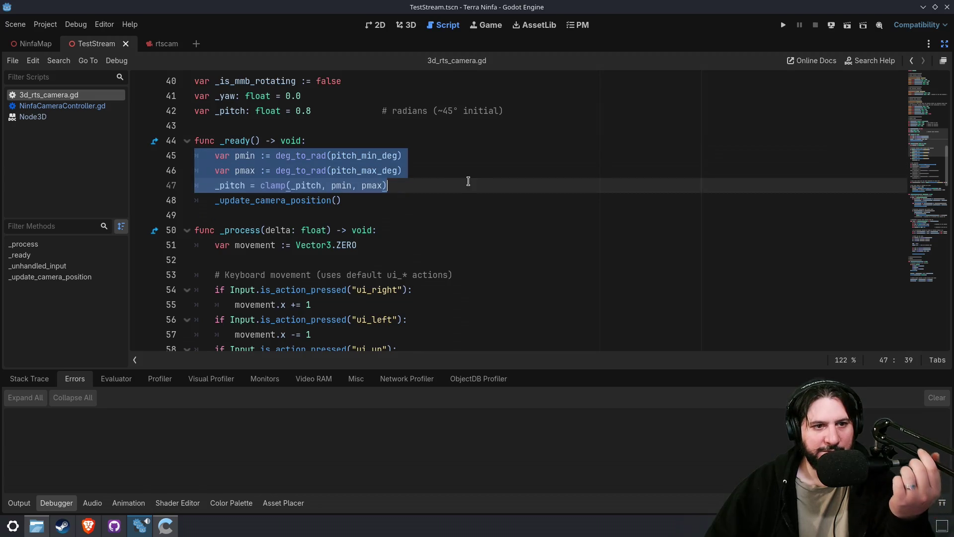
{"action": "left_click", "coordinate": [436, 186]}
{"action": "left_click", "coordinate": [214, 185], "text": "shift"}
{"action": "double_click", "coordinate": [229, 186]}
- Inspect the _update_camera_position call on line 48 and read further down the script
{"action": "scroll", "coordinate": [248, 214], "scroll_direction": "up", "scroll_amount": 13}
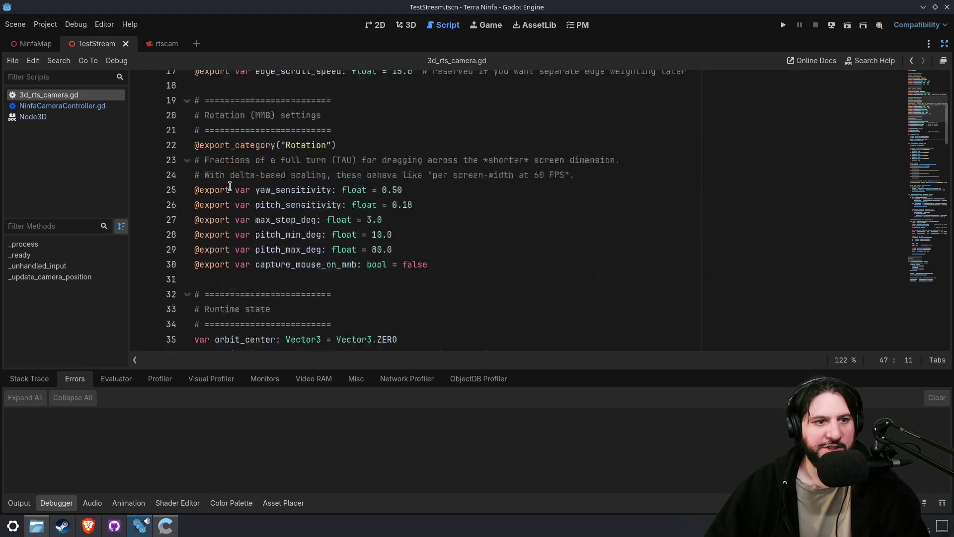
{"action": "scroll", "coordinate": [233, 232], "scroll_direction": "down", "scroll_amount": 11}
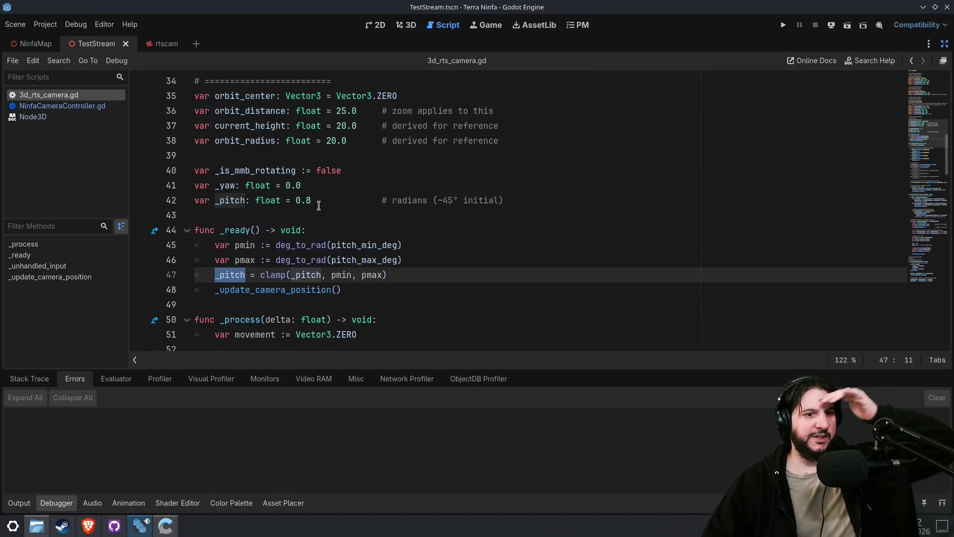
{"action": "scroll", "coordinate": [318, 206], "scroll_direction": "down", "scroll_amount": 1}
{"action": "double_click", "coordinate": [277, 245]}
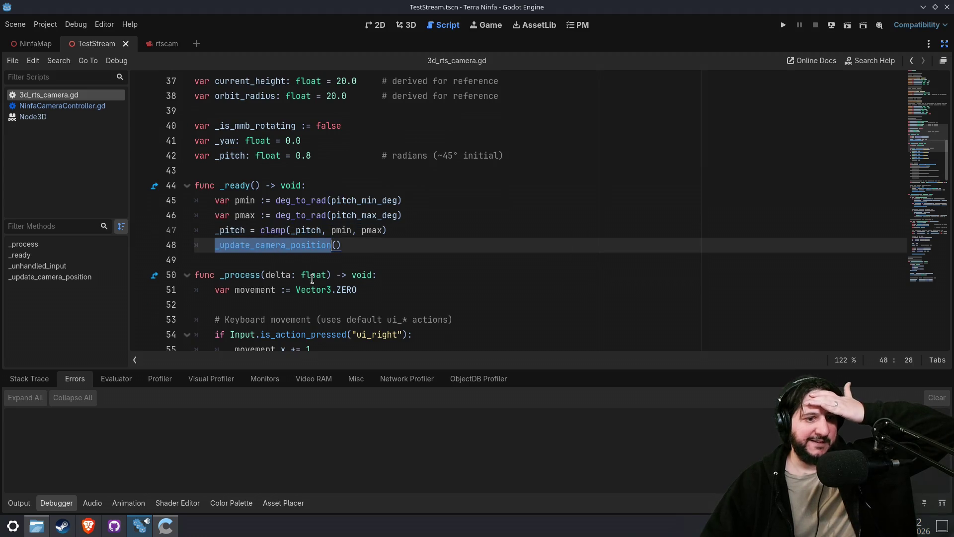
{"action": "scroll", "coordinate": [312, 278], "scroll_direction": "down", "scroll_amount": 3}
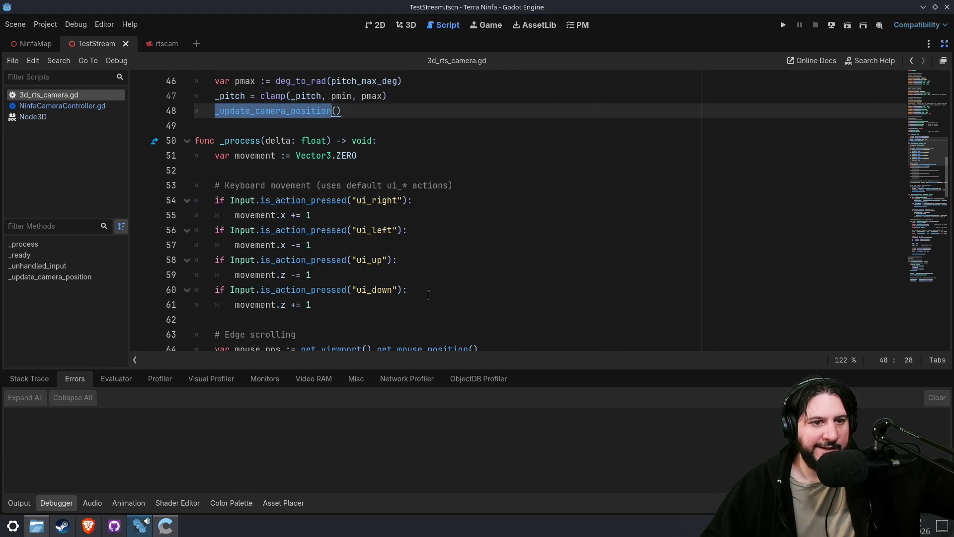
{"action": "scroll", "coordinate": [428, 294], "scroll_direction": "down", "scroll_amount": 2}
{"action": "scroll", "coordinate": [258, 132], "scroll_direction": "up", "scroll_amount": 2}
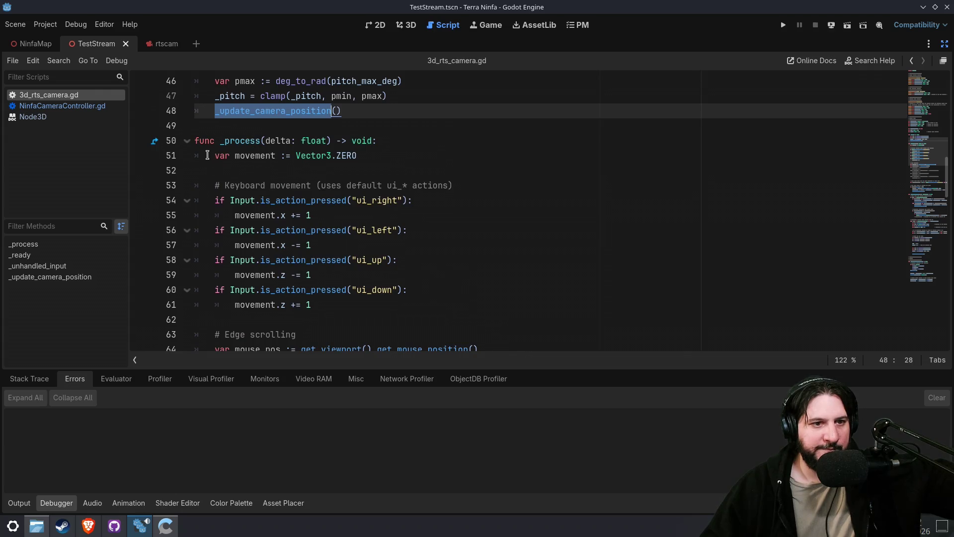
{"action": "scroll", "coordinate": [294, 257], "scroll_direction": "down", "scroll_amount": 3}
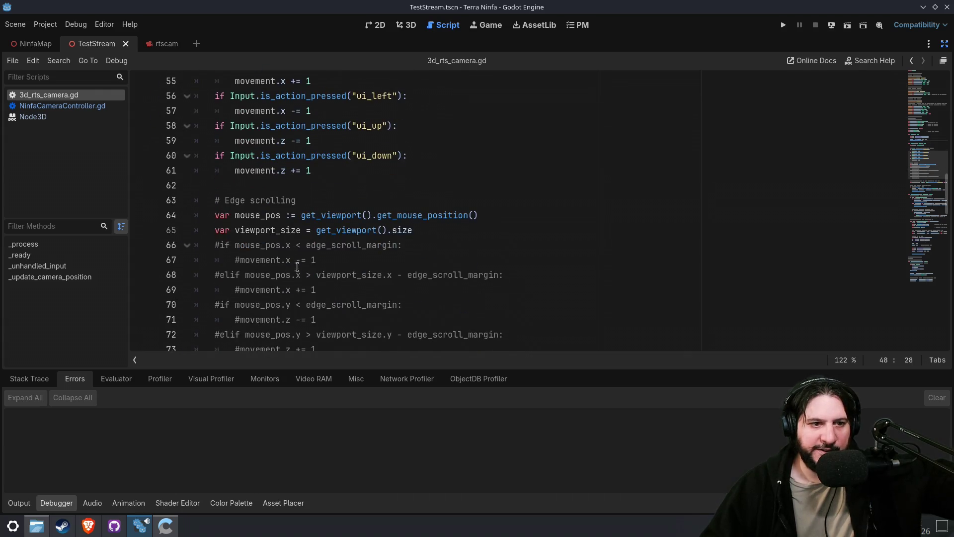
{"action": "scroll", "coordinate": [300, 270], "scroll_direction": "down", "scroll_amount": 1}
{"action": "scroll", "coordinate": [403, 282], "scroll_direction": "down", "scroll_amount": 1}
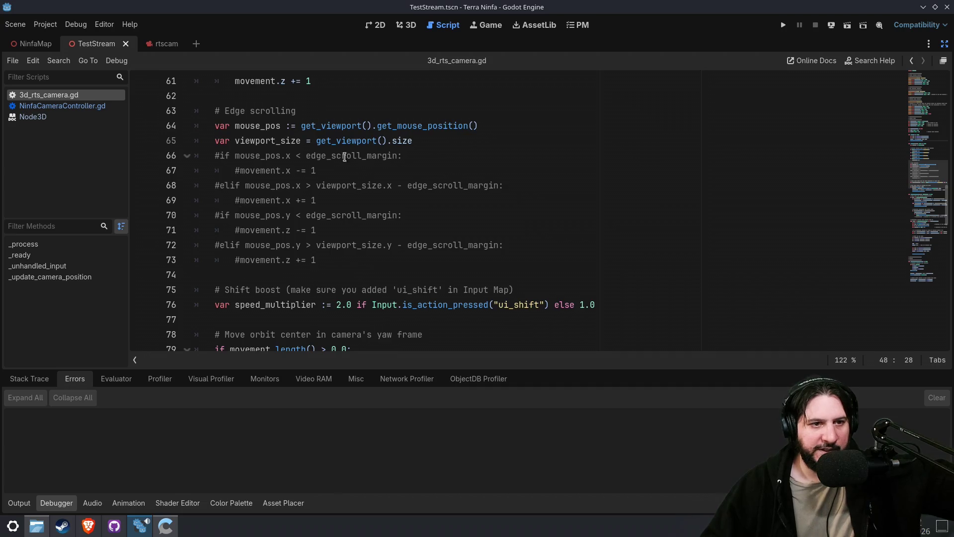
- Comment out the viewport_size and mouse_pos lines (65 and 64) with Ctrl+K
{"action": "left_click", "coordinate": [305, 140]}
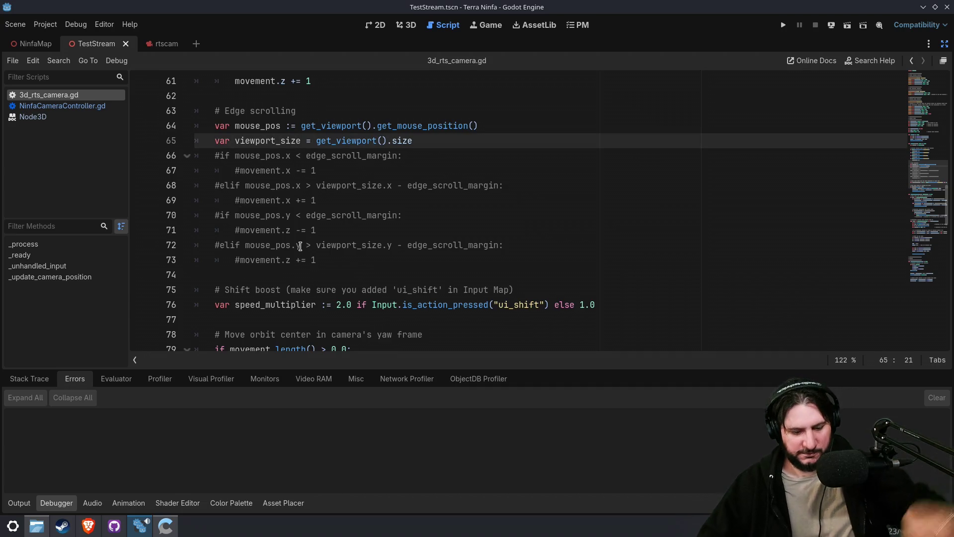
{"action": "key", "text": "ctrl+k"}
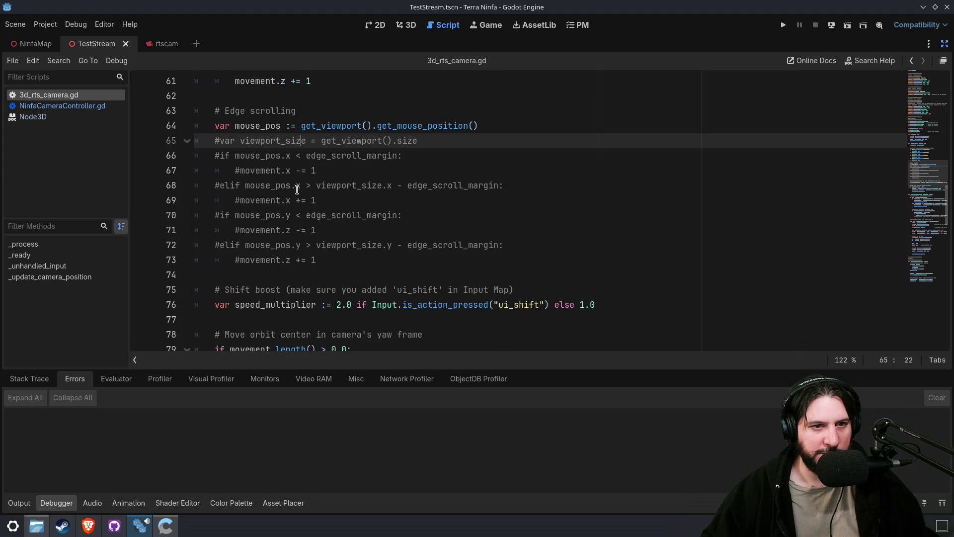
{"action": "scroll", "coordinate": [305, 142], "scroll_direction": "down", "scroll_amount": 1}
{"action": "scroll", "coordinate": [275, 96], "scroll_direction": "up", "scroll_amount": 1}
{"action": "left_click", "coordinate": [281, 125]}
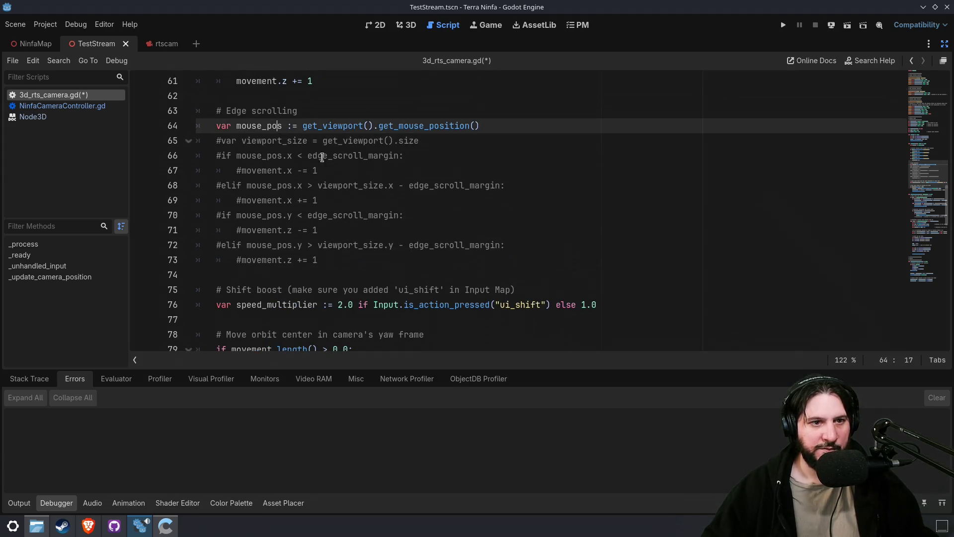
{"action": "key", "text": "ctrl+k"}
{"action": "scroll", "coordinate": [372, 221], "scroll_direction": "down", "scroll_amount": 1}
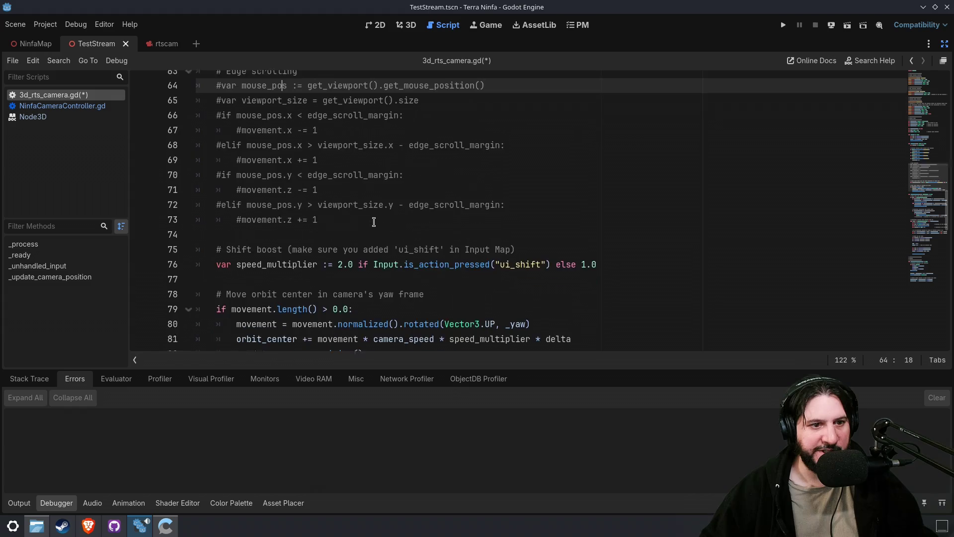
{"action": "left_click", "coordinate": [267, 262]}
{"action": "scroll", "coordinate": [271, 283], "scroll_direction": "down", "scroll_amount": 2}
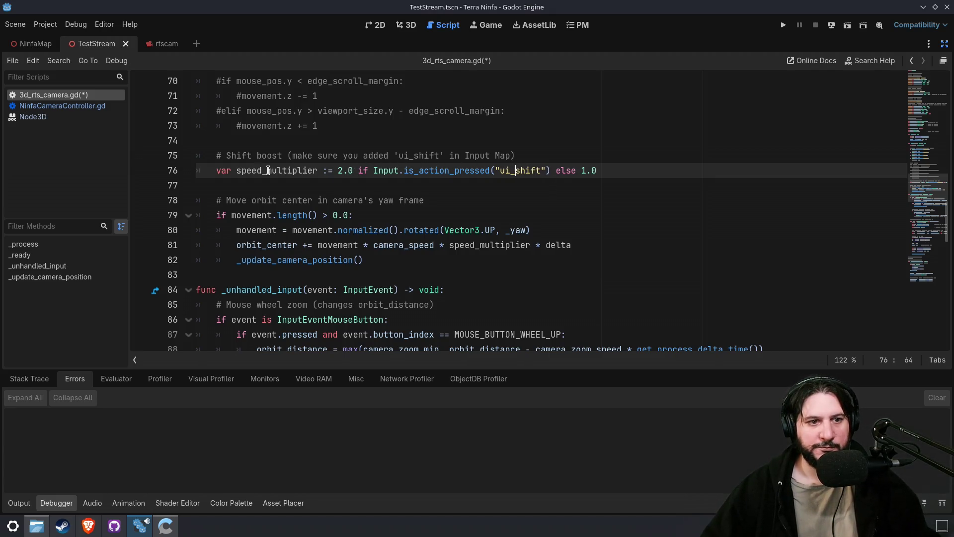
- Comment out the 2.0 ui_shift boost on line 76, leaving speed_multiplier at 1.0
{"action": "type", "text": "#"}
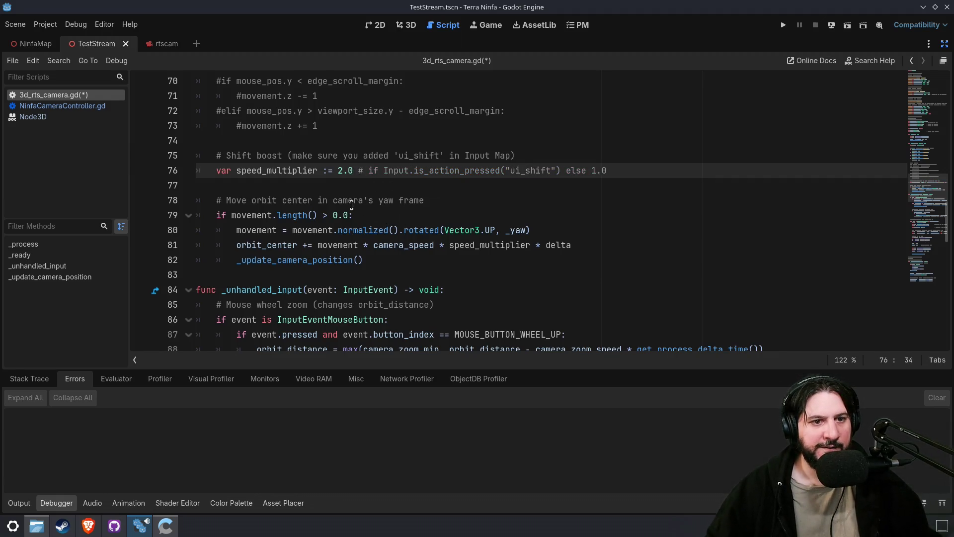
{"action": "key", "text": "ctrl+z"}
{"action": "left_click", "coordinate": [338, 170]}
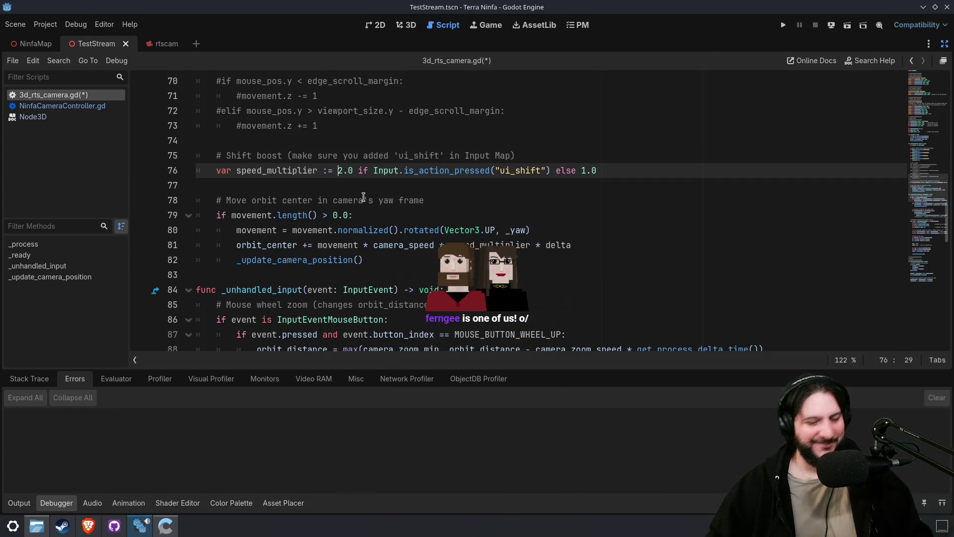
{"action": "type", "text": "1.0 "}
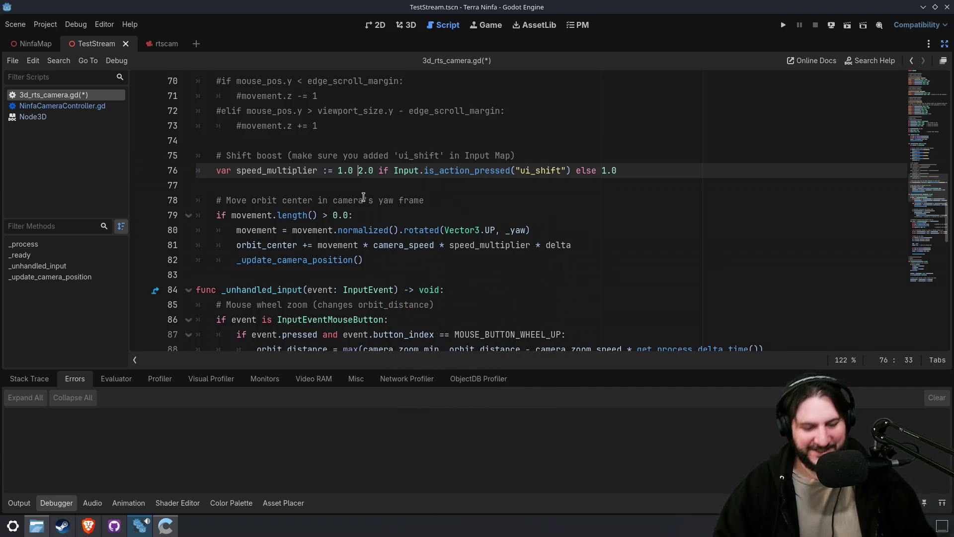
{"action": "type", "text": "@"}
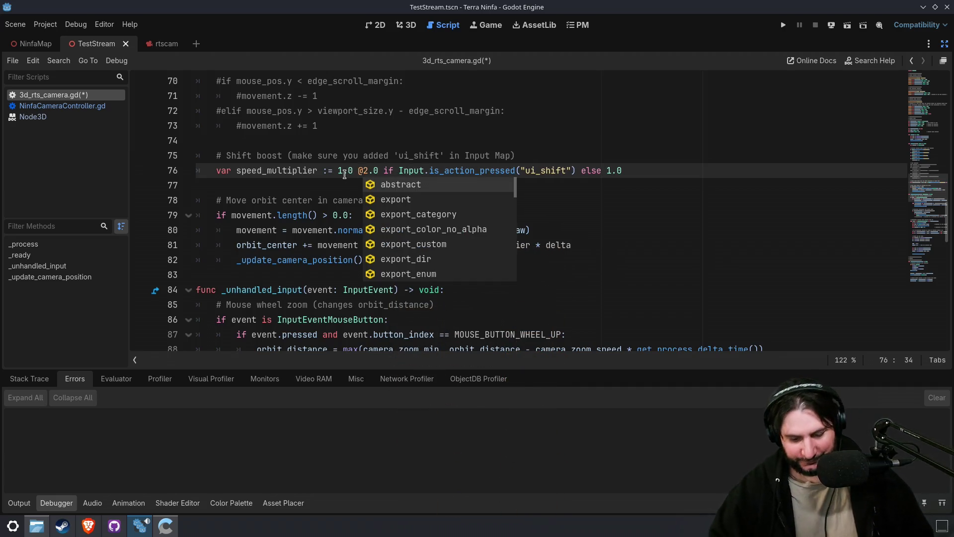
{"action": "key", "text": "BackSpace"}
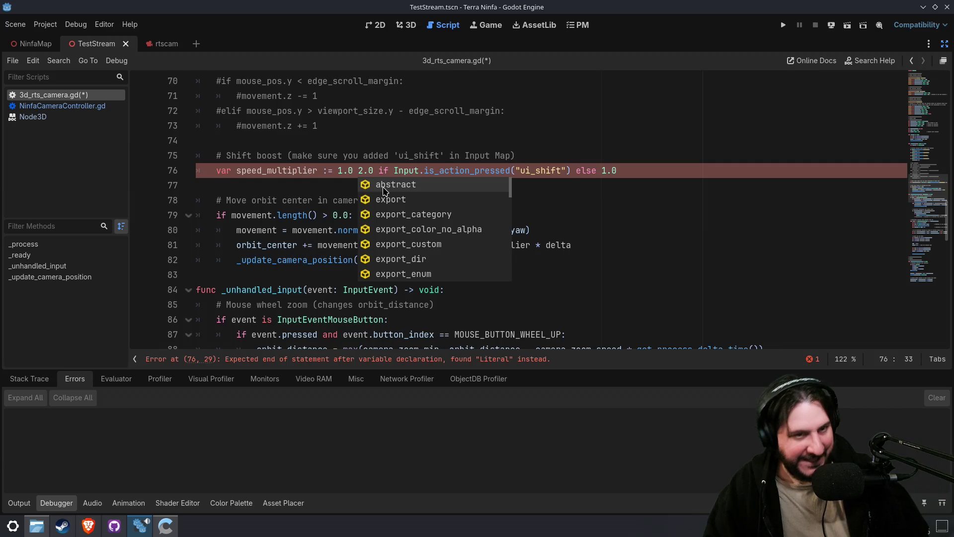
{"action": "type", "text": "2"}
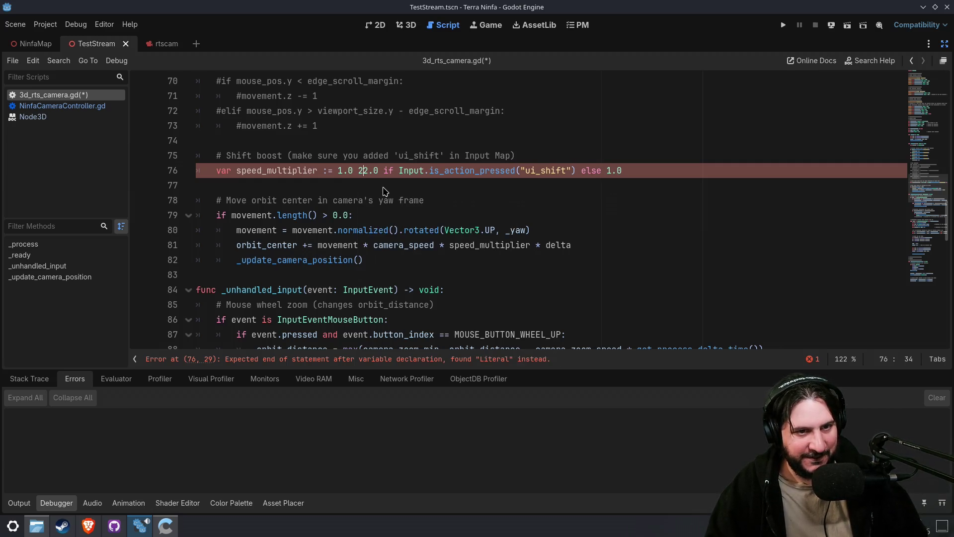
{"action": "key", "text": "BackSpace"}
{"action": "key", "text": "super+space"}
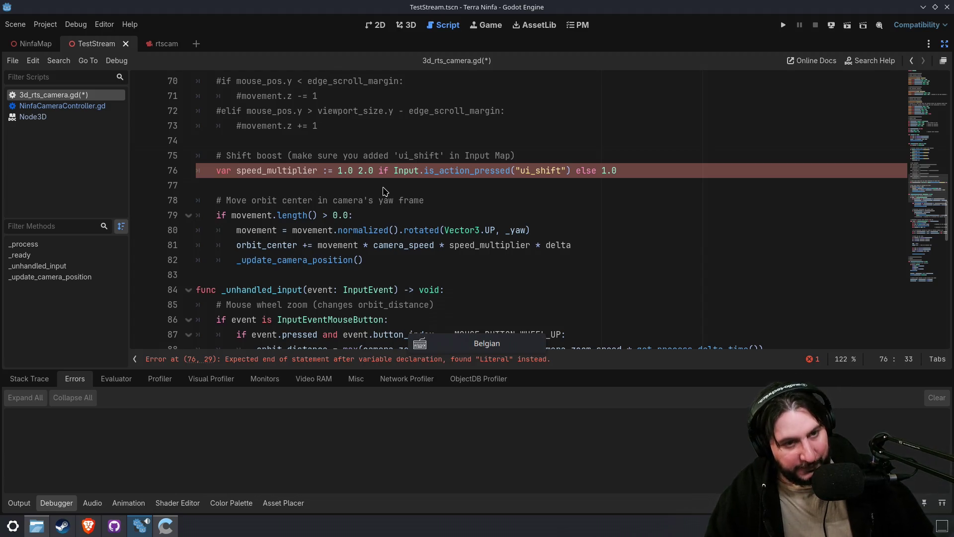
{"action": "type", "text": "#"}
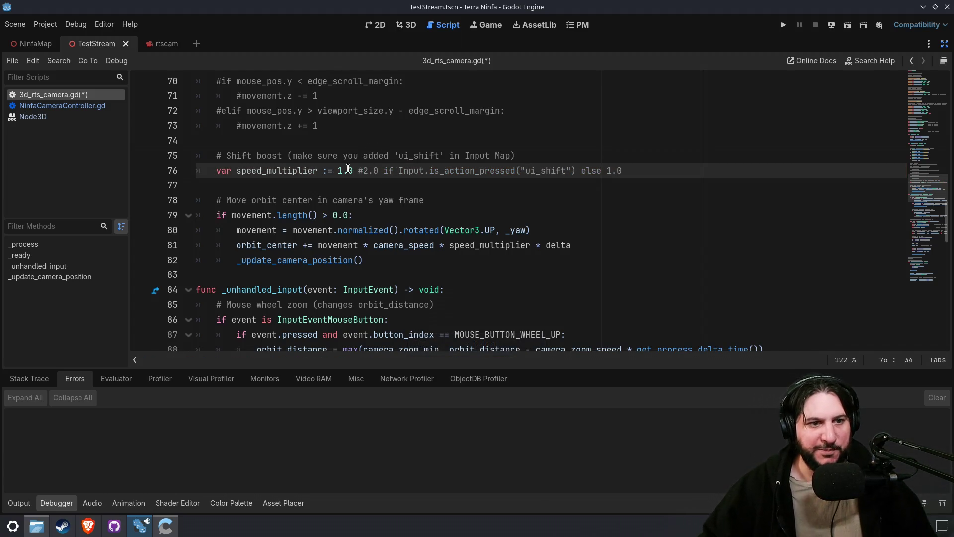
- Look over the orbit-center movement code and its _update_camera_position call on line 82
{"action": "left_click_drag", "start_coordinate": [288, 201], "coordinate": [342, 230]}
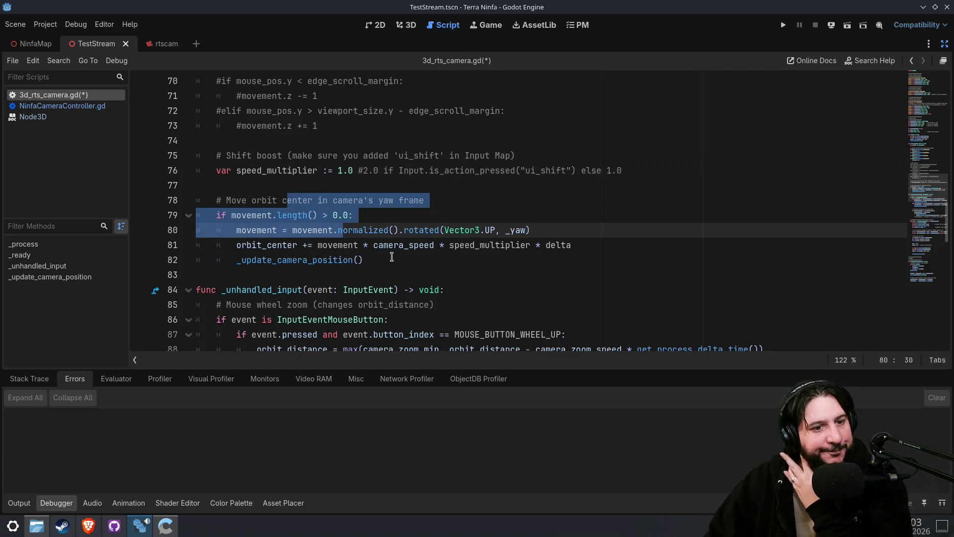
{"action": "left_click", "coordinate": [365, 270]}
{"action": "double_click", "coordinate": [332, 263]}
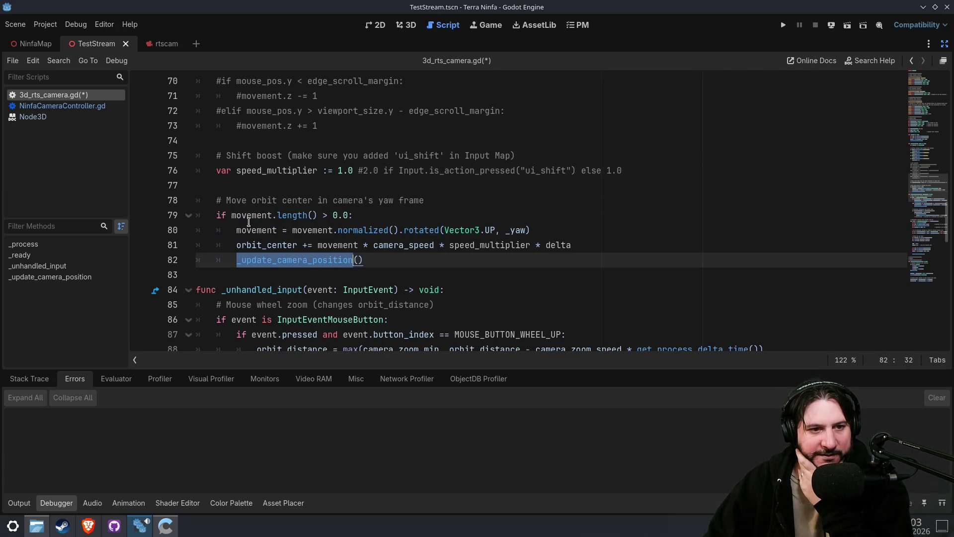
{"action": "double_click", "coordinate": [253, 245]}
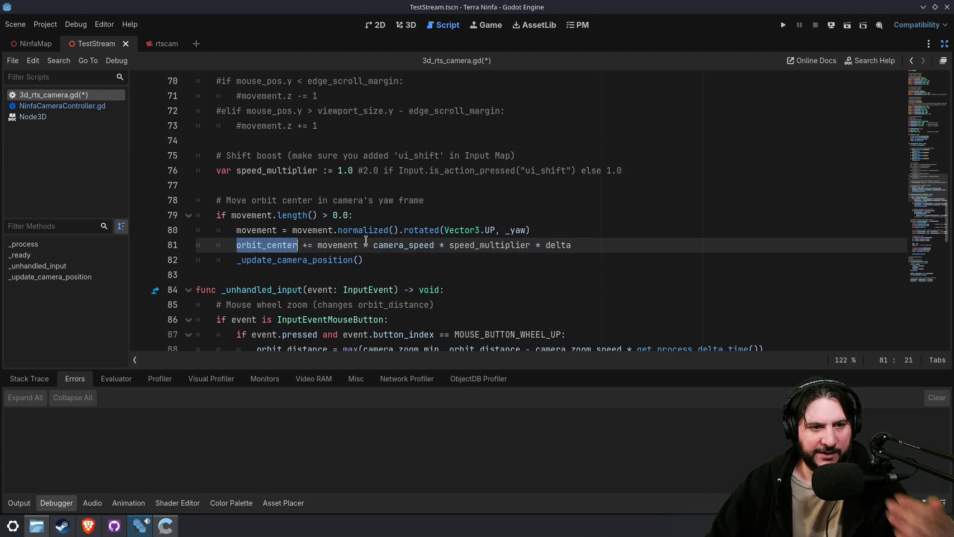
{"action": "scroll", "coordinate": [366, 243], "scroll_direction": "down", "scroll_amount": 2}
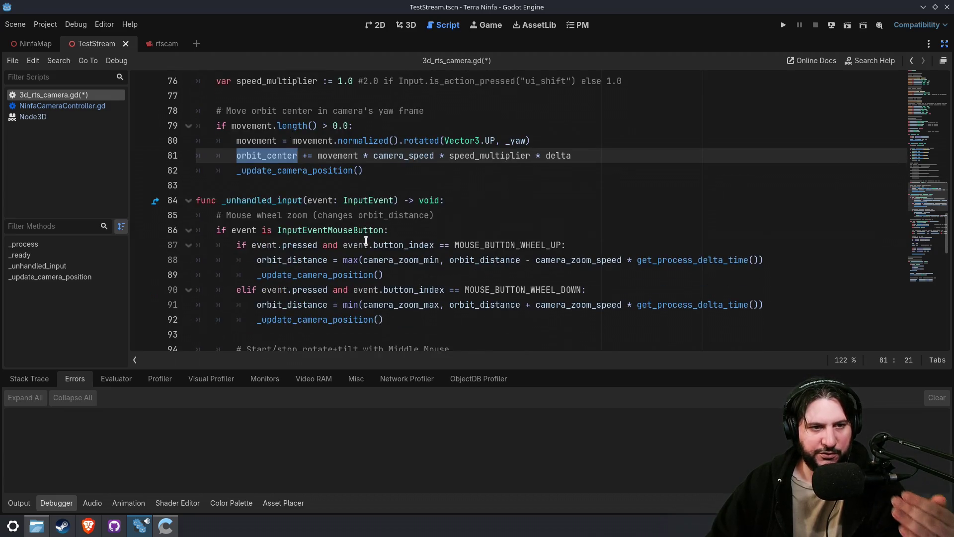
{"action": "double_click", "coordinate": [295, 170]}
{"action": "scroll", "coordinate": [315, 239], "scroll_direction": "down", "scroll_amount": 2}
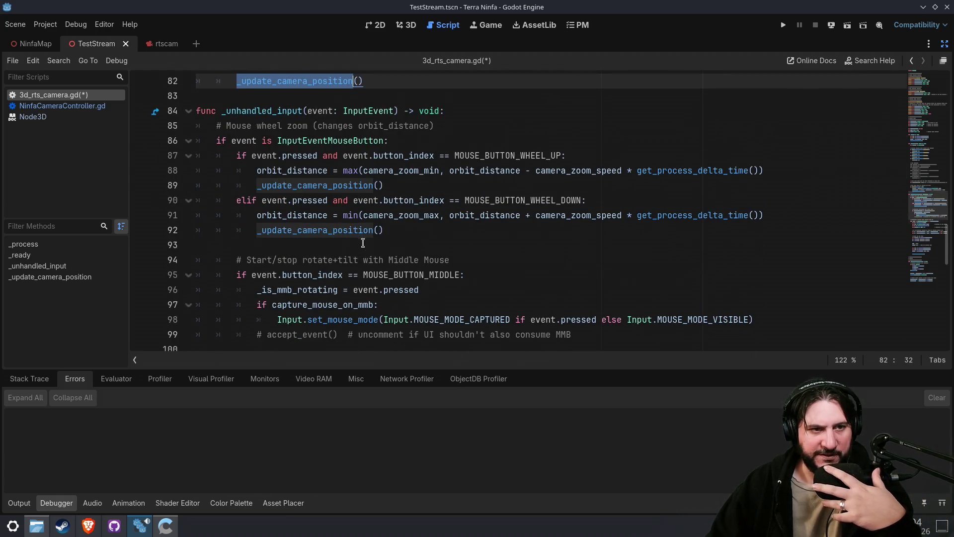
{"action": "scroll", "coordinate": [363, 254], "scroll_direction": "down", "scroll_amount": 5}
{"action": "scroll", "coordinate": [365, 245], "scroll_direction": "up", "scroll_amount": 1}
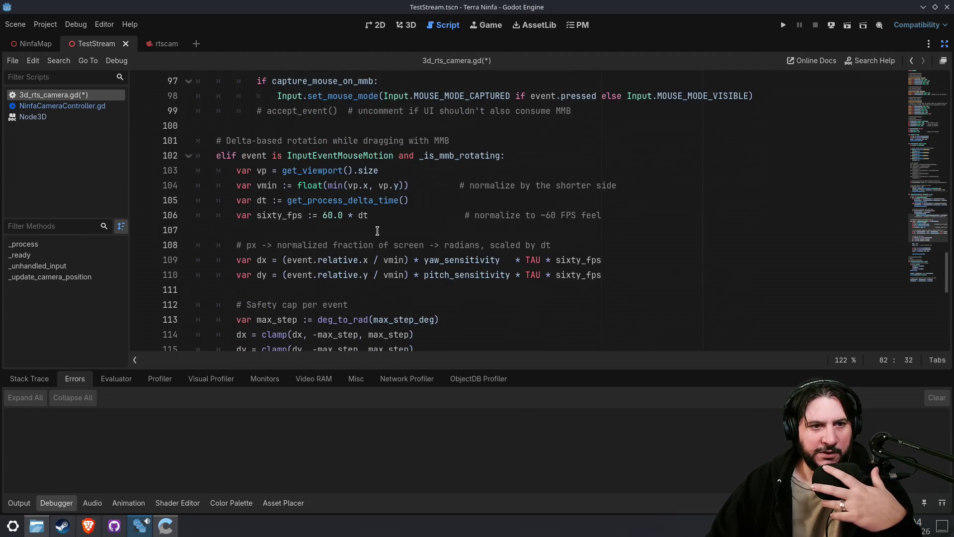
{"action": "scroll", "coordinate": [378, 231], "scroll_direction": "up", "scroll_amount": 2}
{"action": "scroll", "coordinate": [422, 258], "scroll_direction": "down", "scroll_amount": 9}
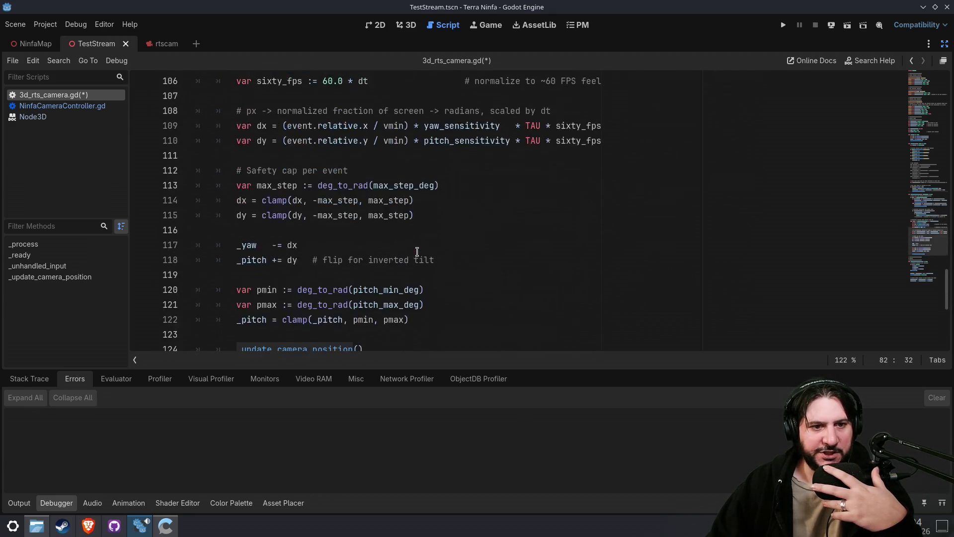
{"action": "scroll", "coordinate": [434, 271], "scroll_direction": "down", "scroll_amount": 2}
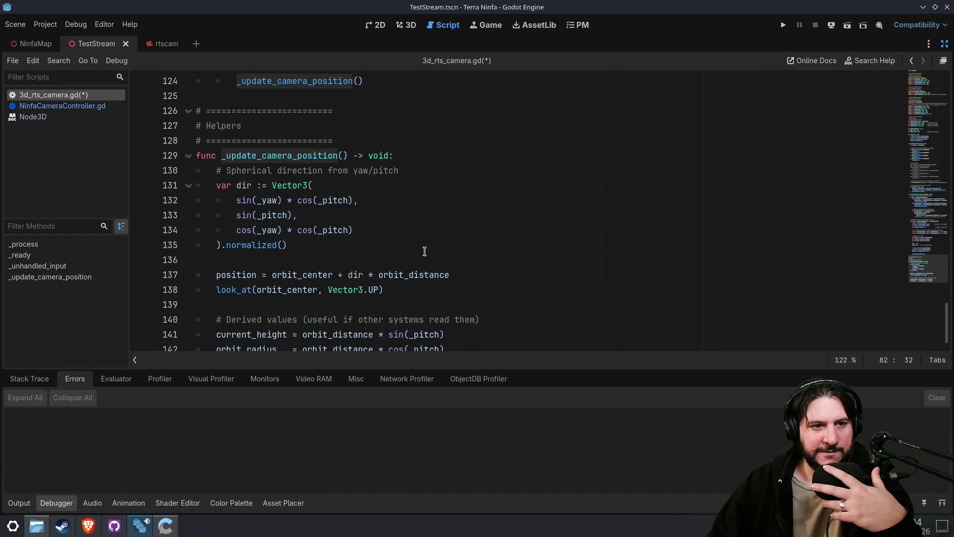
{"action": "double_click", "coordinate": [285, 156]}
{"action": "scroll", "coordinate": [385, 241], "scroll_direction": "down", "scroll_amount": 1}
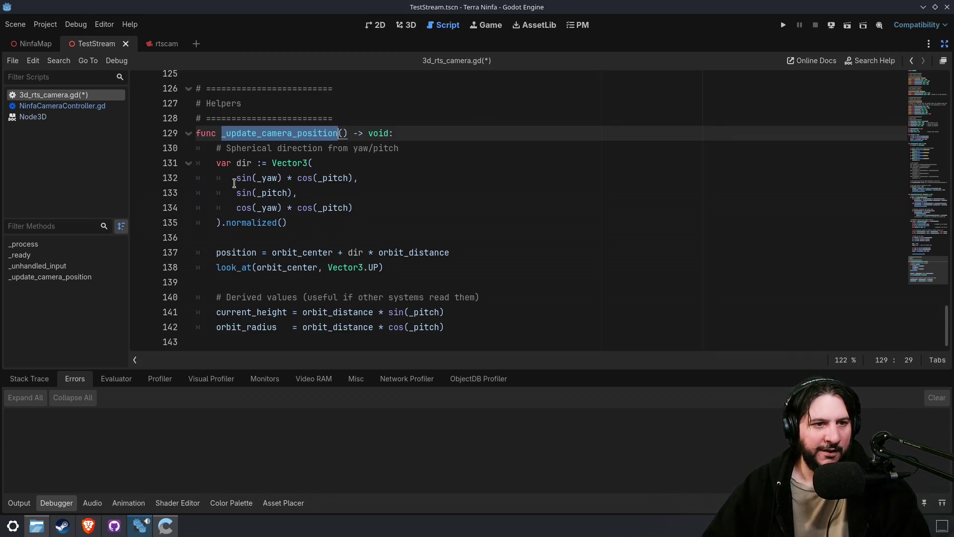
{"action": "mouse_move", "coordinate": [197, 163]}
{"action": "left_mouse_down"}
{"action": "mouse_move", "coordinate": [342, 241]}
{"action": "mouse_move", "coordinate": [327, 227]}
{"action": "left_mouse_up"}
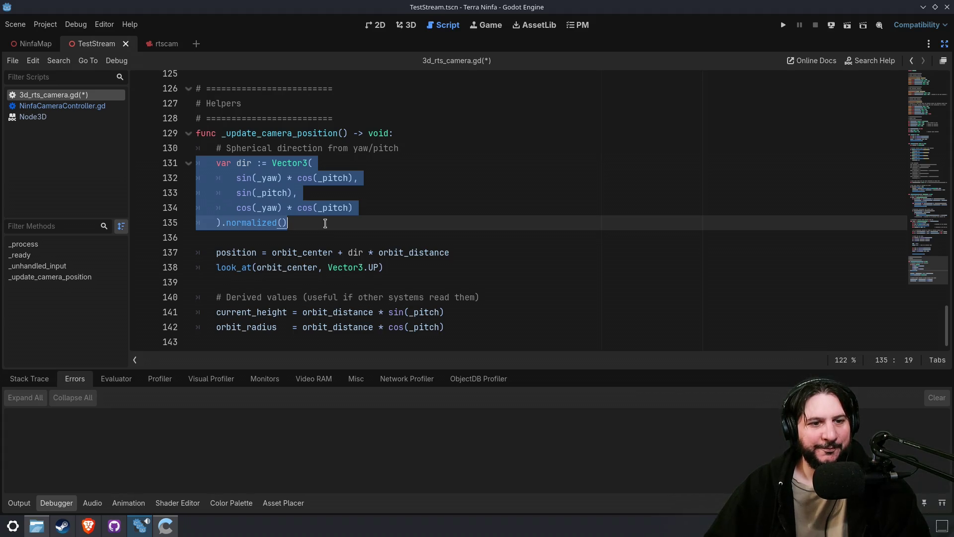
{"action": "left_click", "coordinate": [325, 224]}
{"action": "left_click_drag", "start_coordinate": [208, 257], "coordinate": [470, 251]}
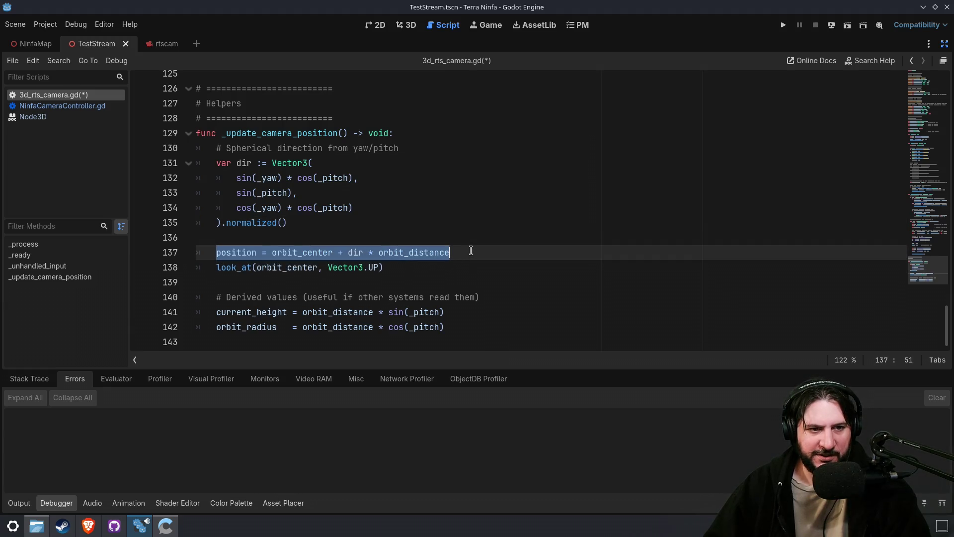
{"action": "left_click", "coordinate": [470, 250]}
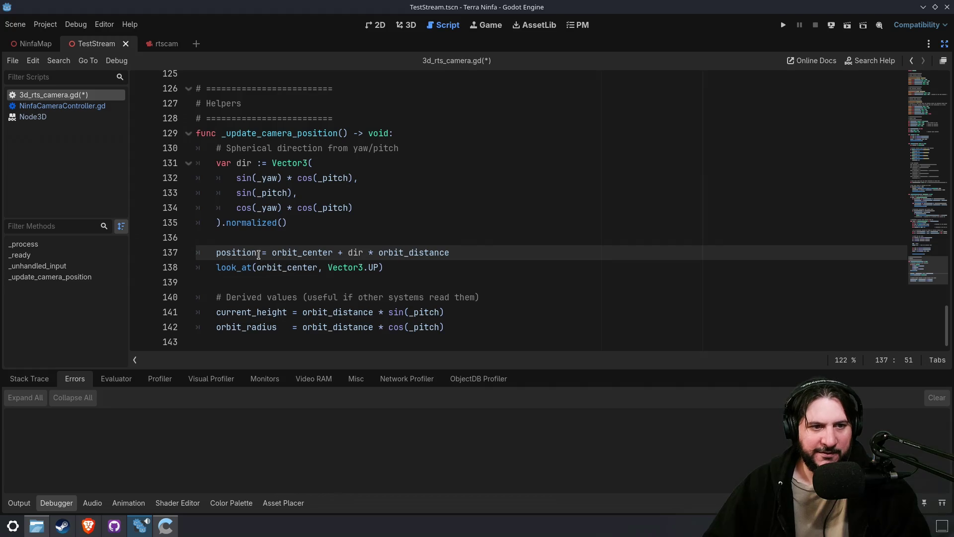
{"action": "double_click", "coordinate": [283, 252]}
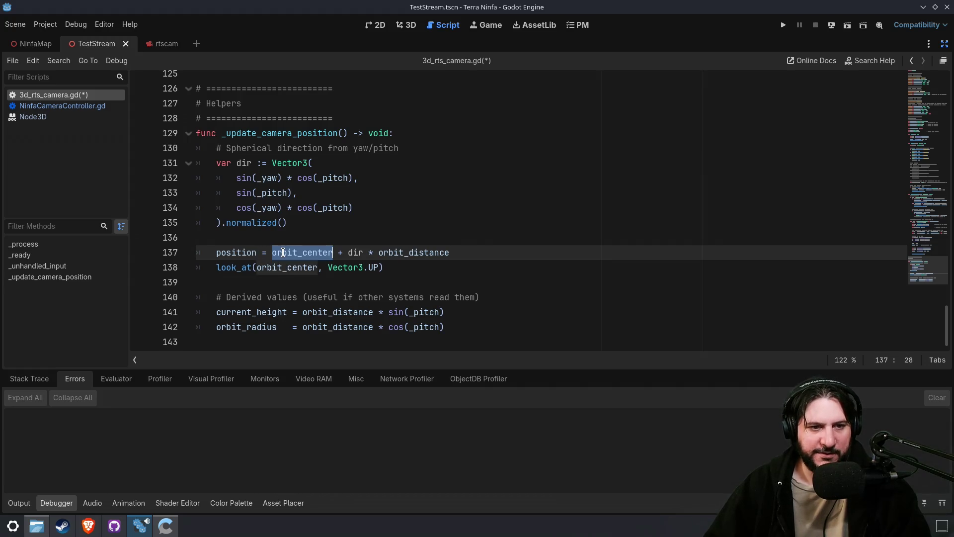
{"action": "left_click", "coordinate": [379, 252]}
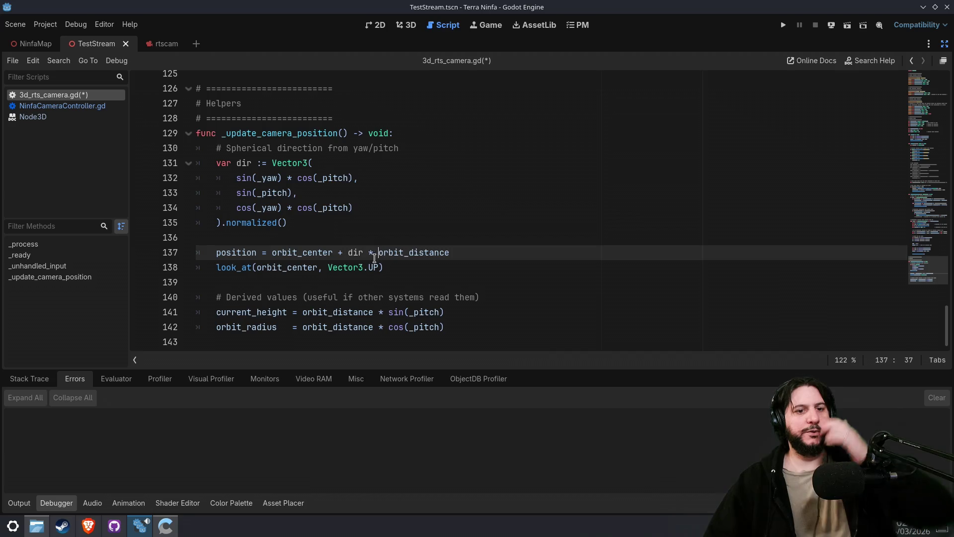
{"action": "left_click_drag", "start_coordinate": [350, 253], "coordinate": [461, 254]}
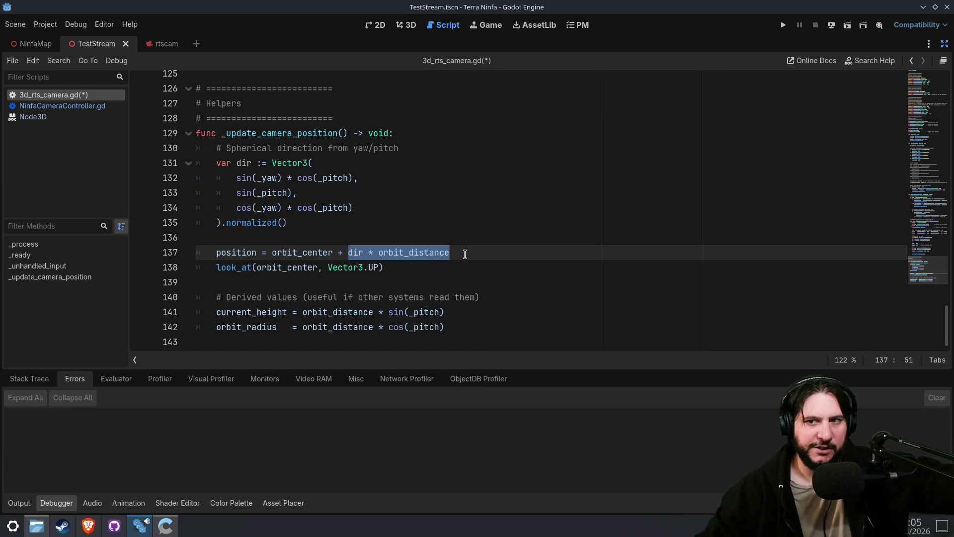
- Save the 3d_rts_camera.gd script
{"action": "scroll", "coordinate": [465, 253], "scroll_direction": "up", "scroll_amount": 6}
{"action": "scroll", "coordinate": [449, 237], "scroll_direction": "up", "scroll_amount": 18}
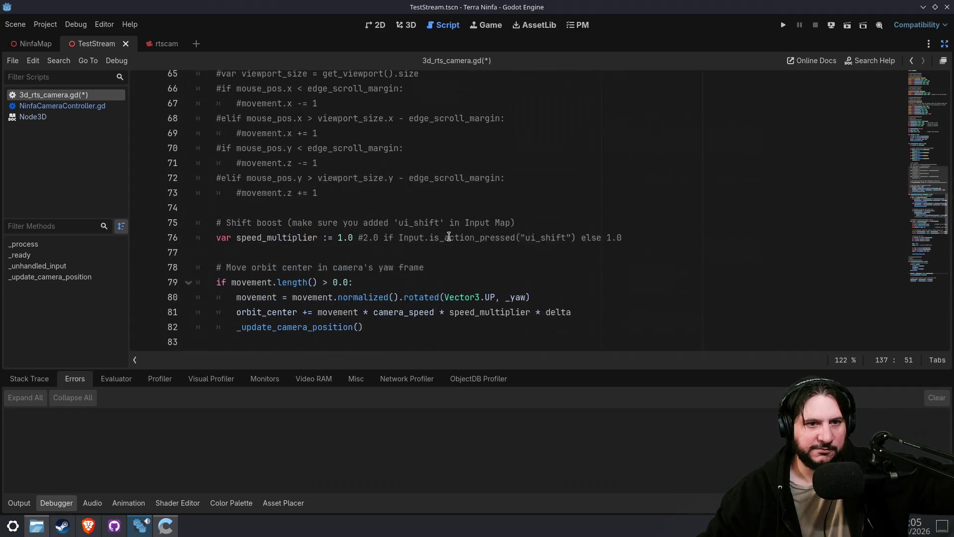
{"action": "scroll", "coordinate": [475, 254], "scroll_direction": "up", "scroll_amount": 16}
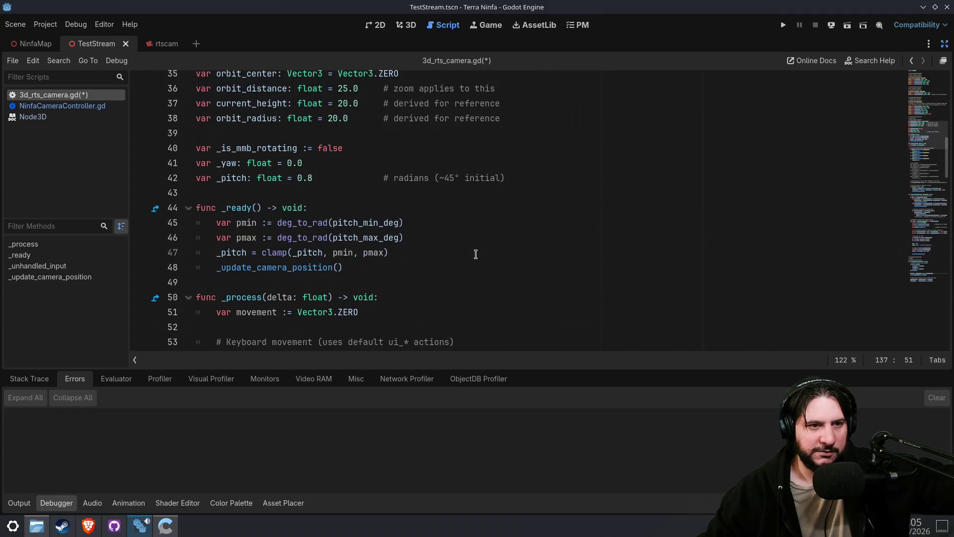
{"action": "scroll", "coordinate": [475, 253], "scroll_direction": "up", "scroll_amount": 2}
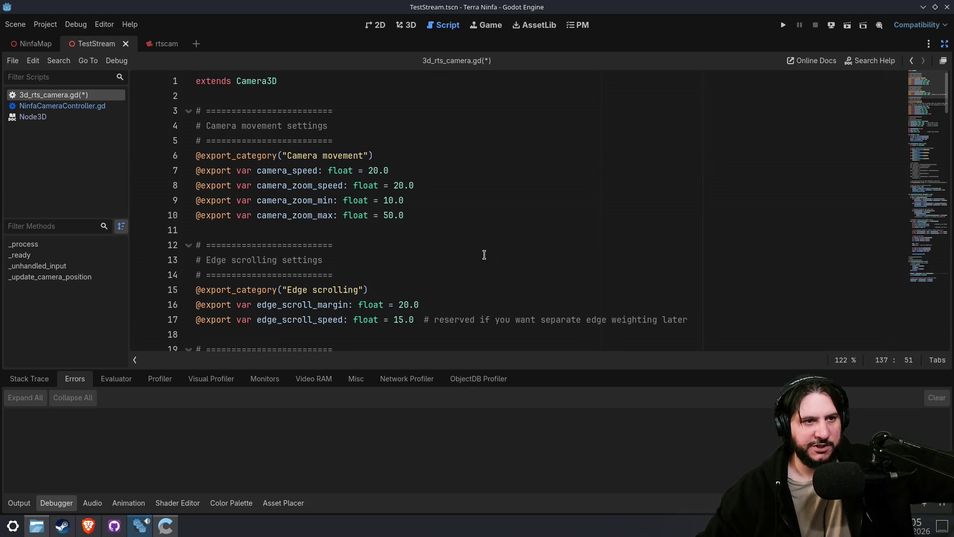
{"action": "key", "text": "ctrl+s"}
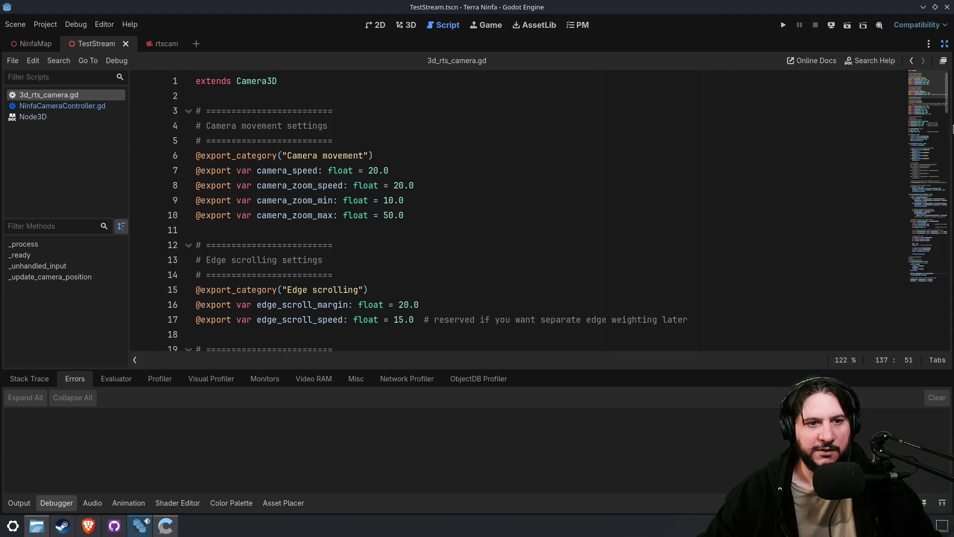
{"action": "left_click", "coordinate": [919, 316]}
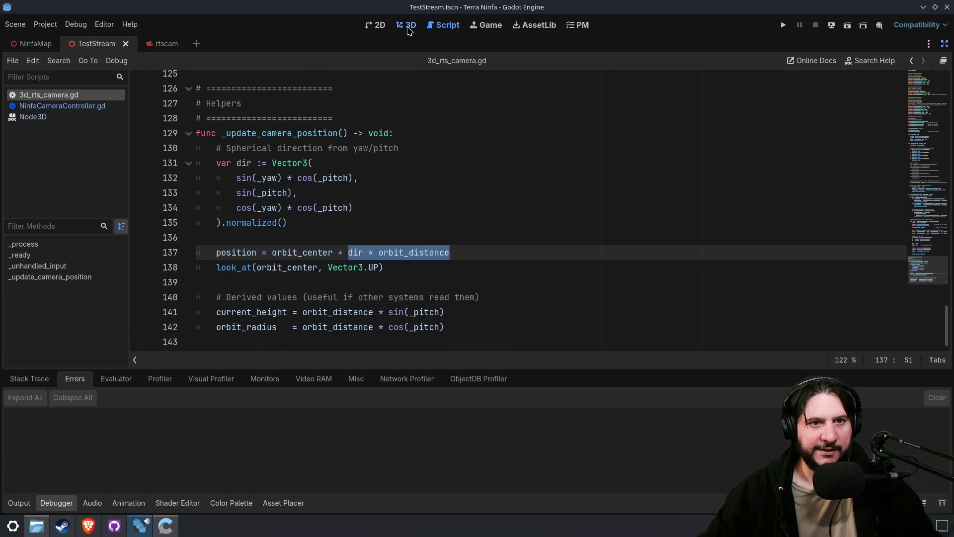
- Return to the 3D view with the docks restored and select the RTScamera node
{"action": "left_click", "coordinate": [407, 25]}
{"action": "left_click", "coordinate": [944, 44]}
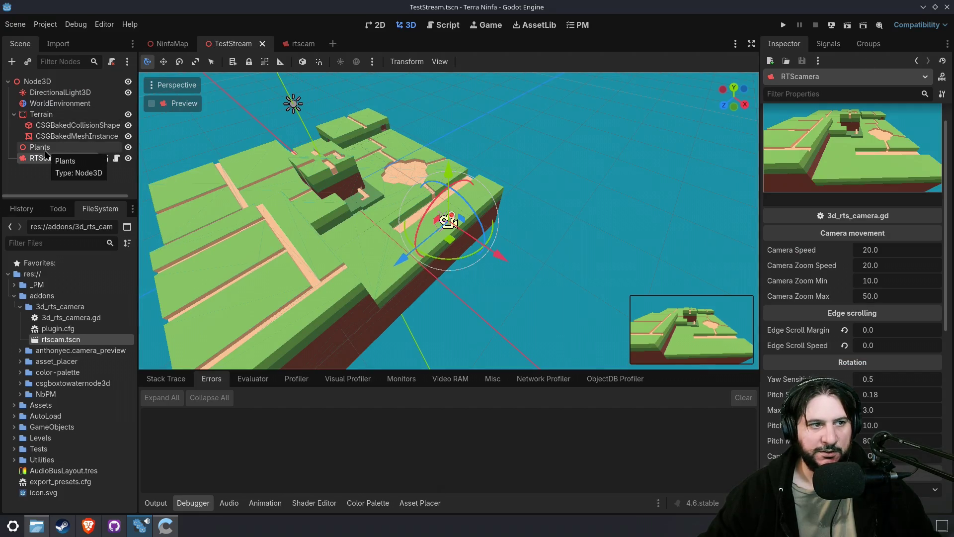
{"action": "left_click", "coordinate": [60, 158]}
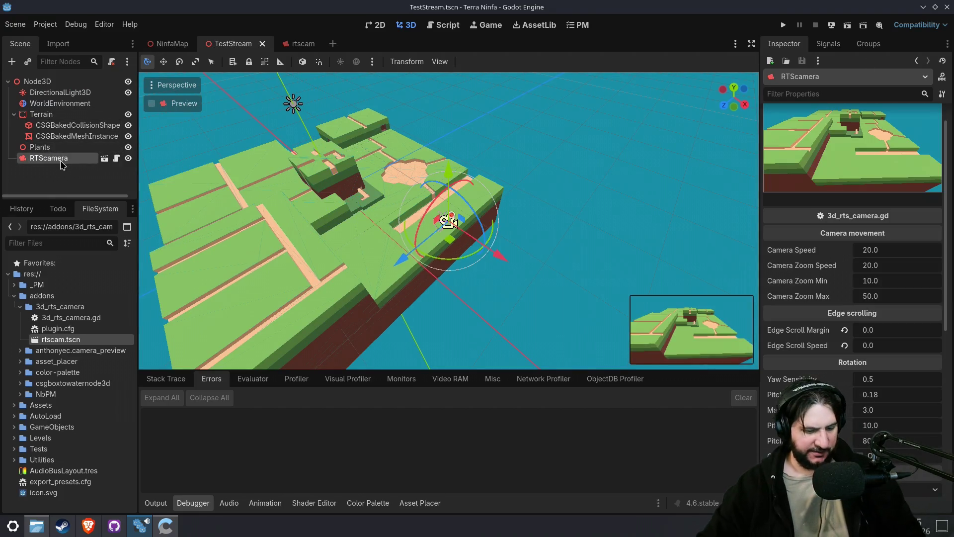
- Open the NinfaMap scene and delete its NinfaCameraController node
{"action": "left_click", "coordinate": [169, 44]}
{"action": "left_click", "coordinate": [62, 114]}
{"action": "key", "text": "Delete"}
{"action": "key", "text": "Return"}
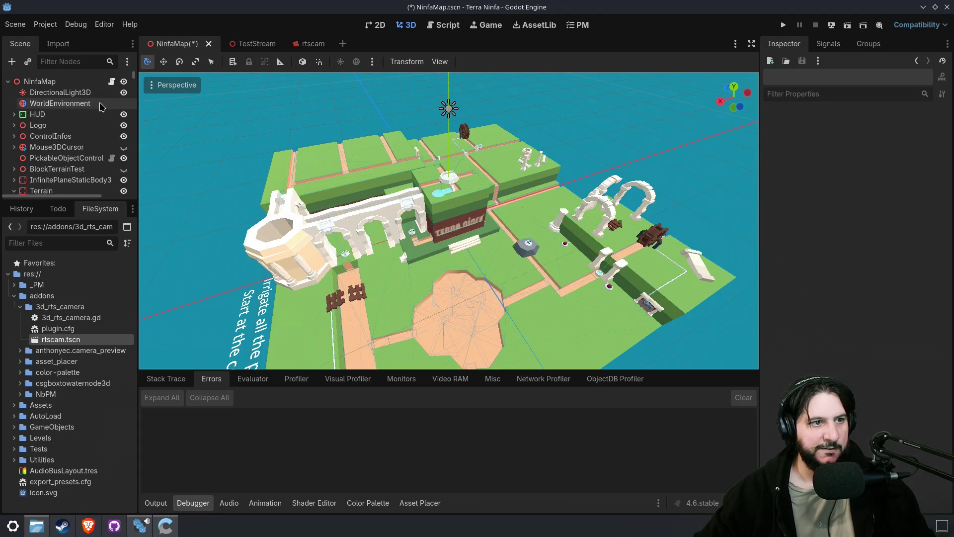
- Restore NinfaCameraController, paste the RTScamera scene into NinfaMap, and move it beside WorldEnvironment
{"action": "key", "text": "ctrl+z"}
{"action": "left_click", "coordinate": [59, 103]}
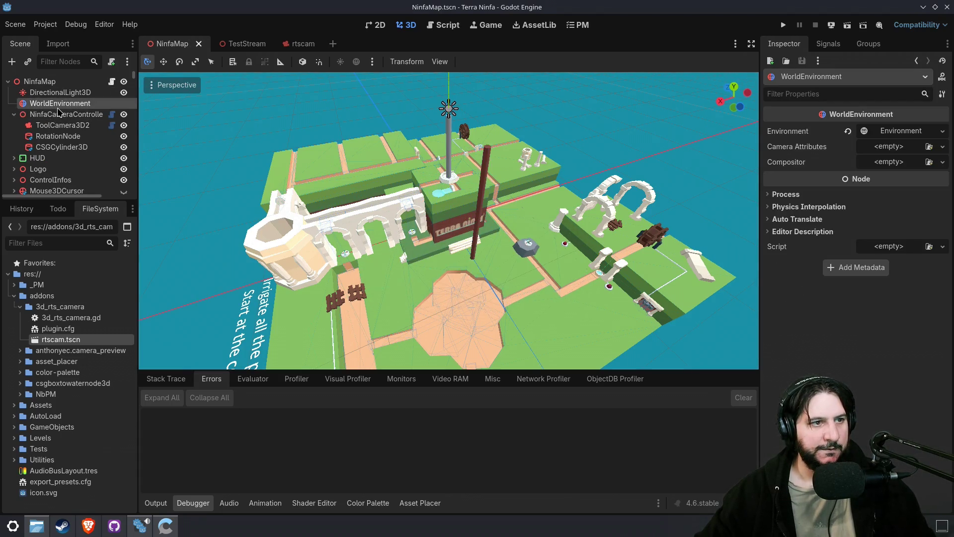
{"action": "left_click", "coordinate": [59, 113]}
{"action": "key", "text": "ctrl+v"}
{"action": "mouse_move", "coordinate": [55, 158]}
{"action": "left_mouse_down"}
{"action": "mouse_move", "coordinate": [65, 97]}
{"action": "mouse_move", "coordinate": [63, 108]}
{"action": "left_mouse_up"}
- Delete NinfaCameraController again, restore it with undo, and reselect RTScamera
{"action": "left_click", "coordinate": [58, 124]}
{"action": "key", "text": "Delete"}
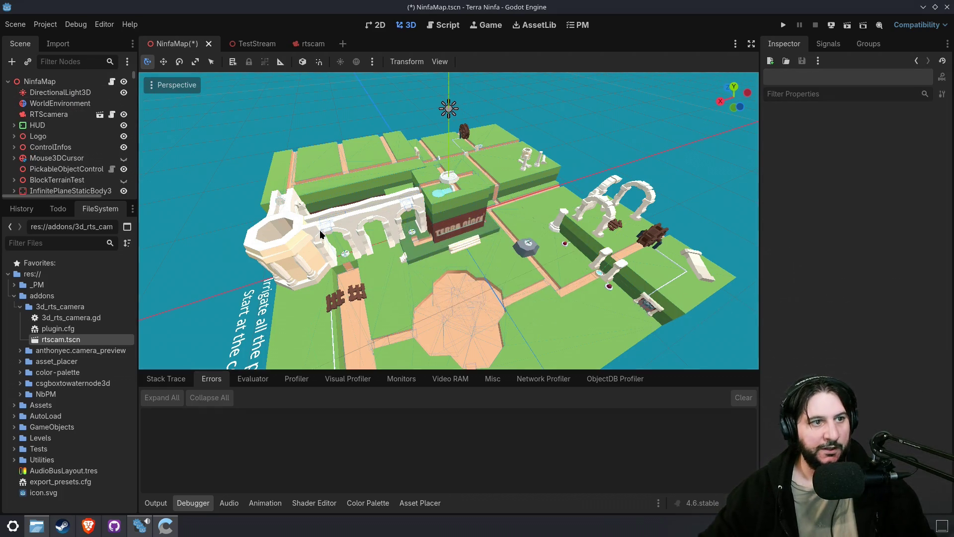
{"action": "left_click", "coordinate": [73, 114]}
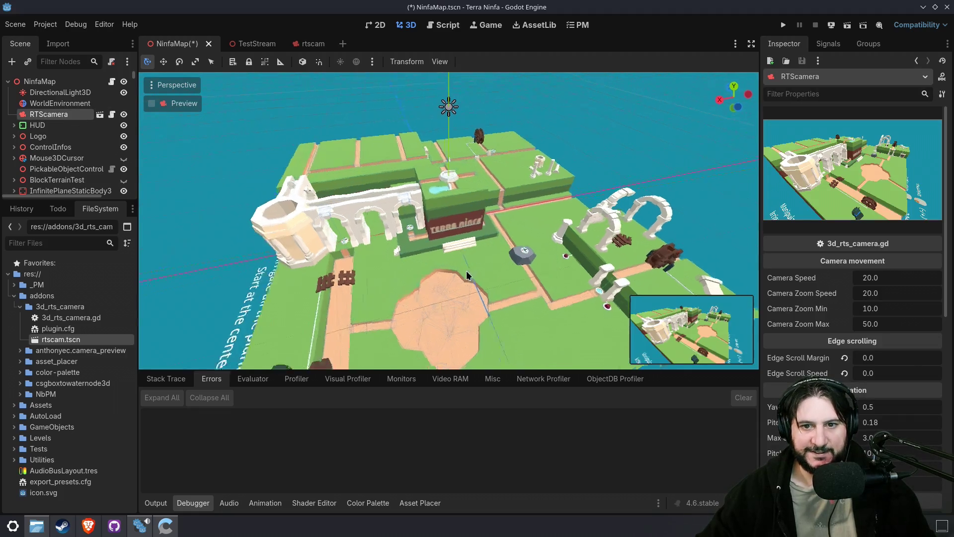
{"action": "scroll", "coordinate": [498, 278], "scroll_direction": "down", "scroll_amount": 5}
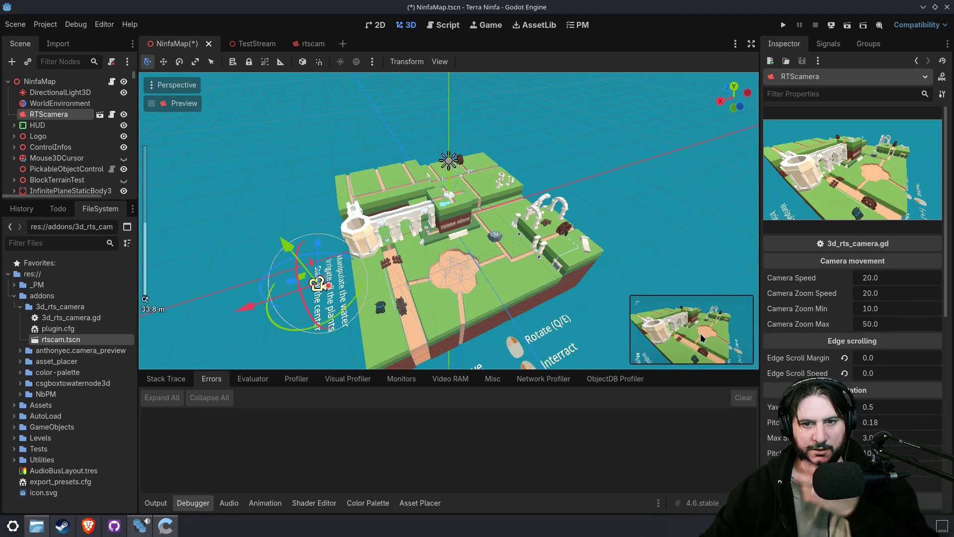
{"action": "key", "text": "ctrl+z"}
{"action": "key", "text": "ctrl+z"}
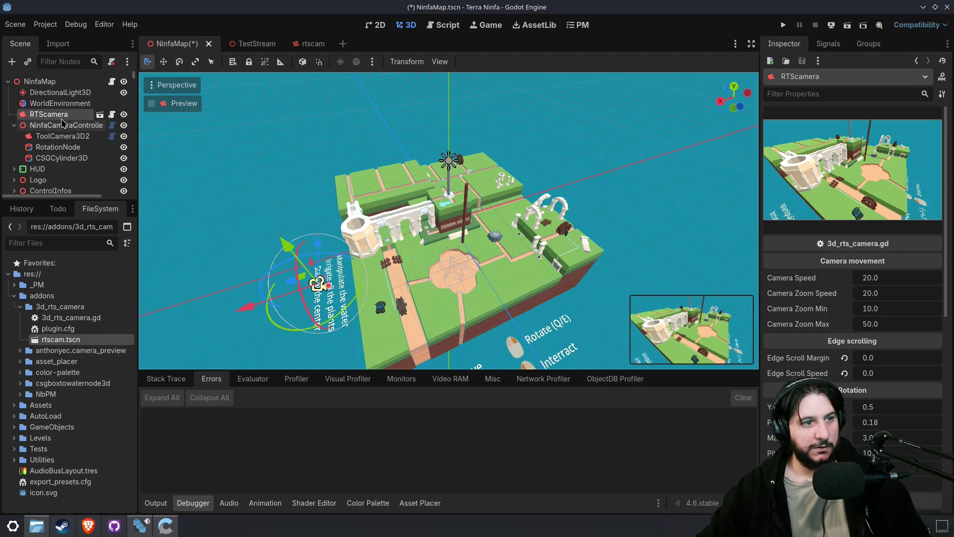
{"action": "scroll", "coordinate": [879, 316], "scroll_direction": "down", "scroll_amount": 5}
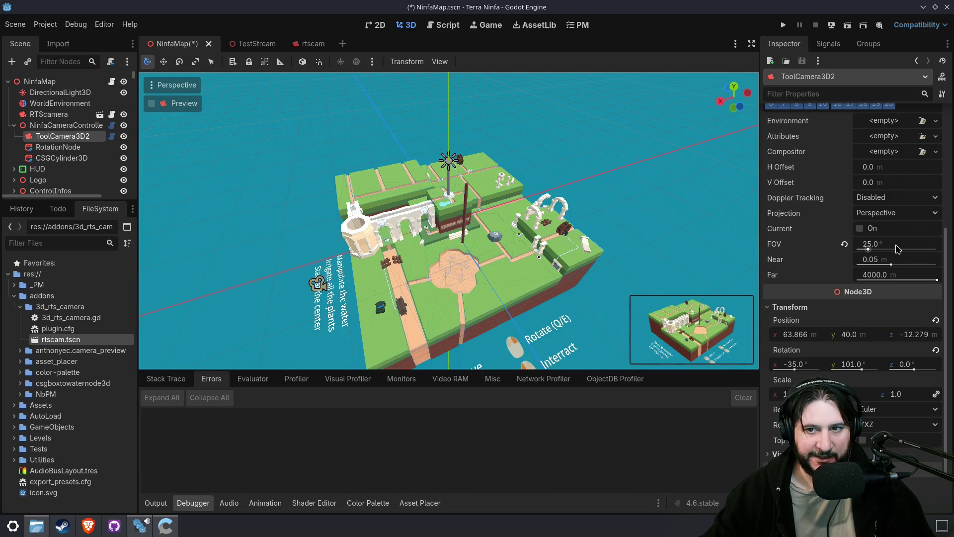
{"action": "key", "text": "Up"}
{"action": "key", "text": "Up"}
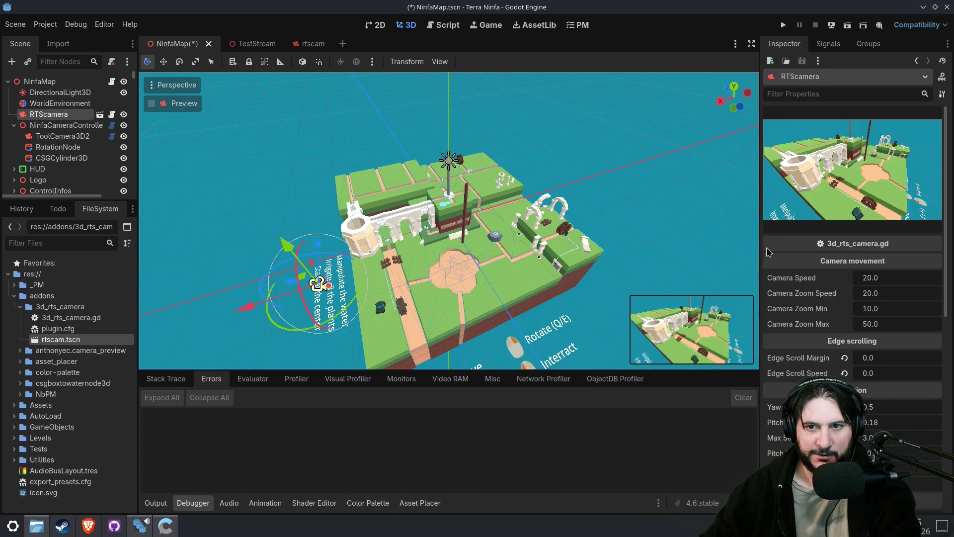
{"action": "scroll", "coordinate": [889, 323], "scroll_direction": "down", "scroll_amount": 9}
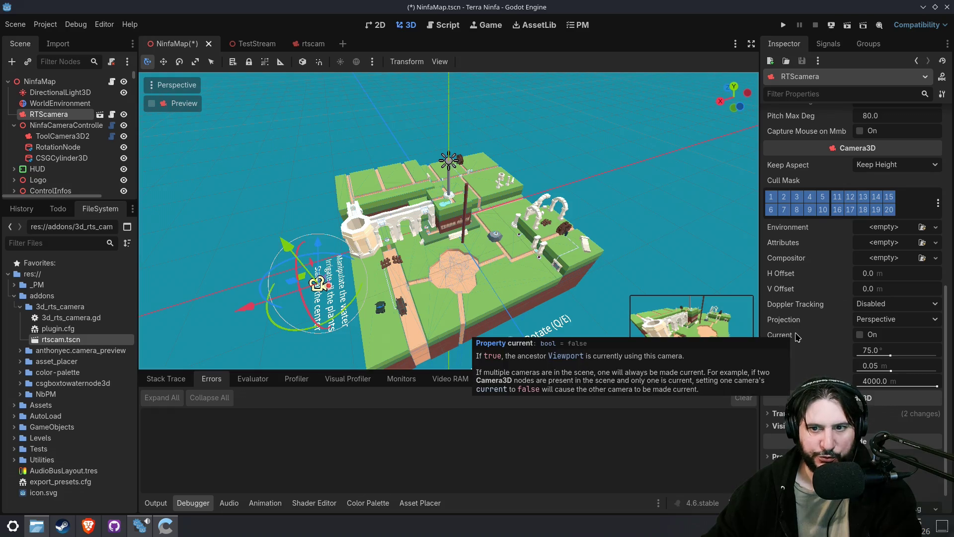
- Set RTScamera's field of view to 25° and check NinfaCameraController's settings
{"action": "left_click", "coordinate": [884, 350]}
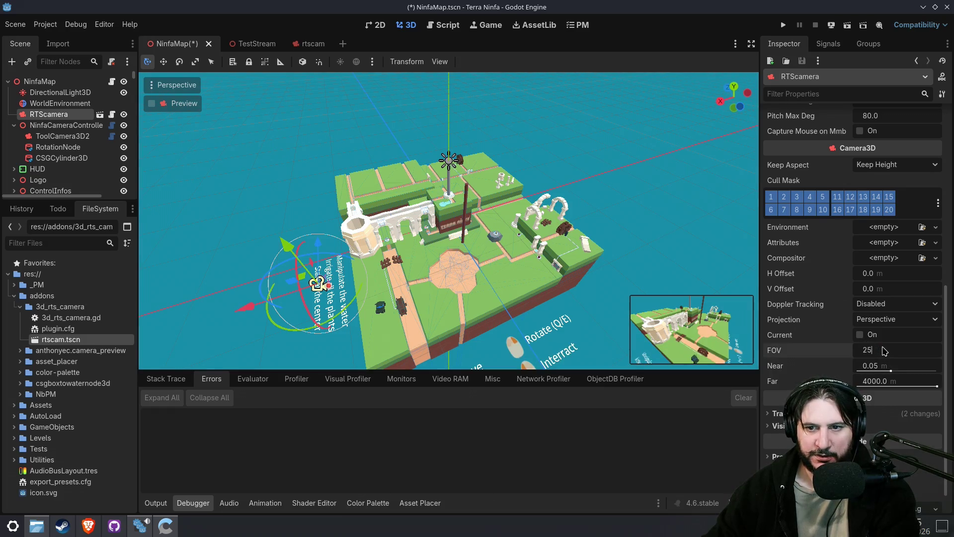
{"action": "key", "text": "Return"}
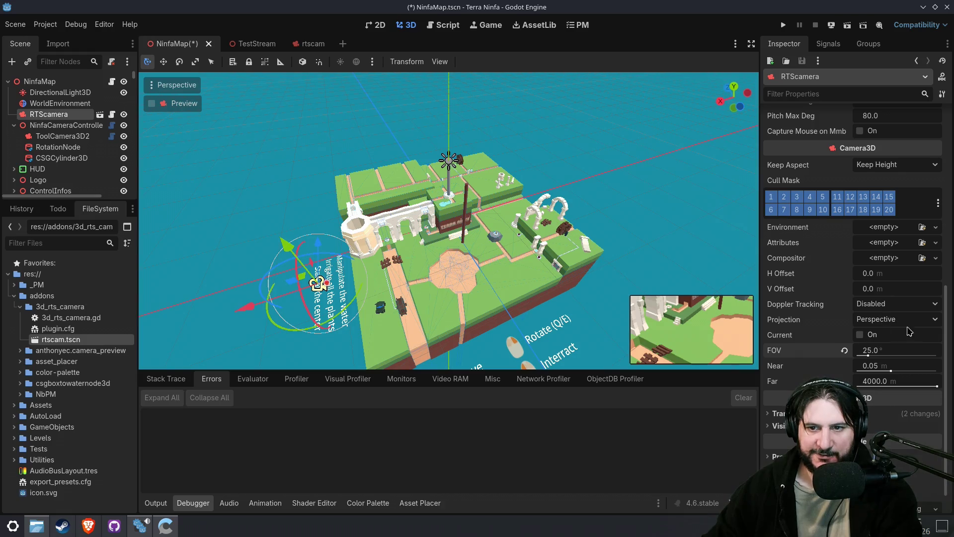
{"action": "left_click", "coordinate": [66, 125]}
{"action": "scroll", "coordinate": [904, 386], "scroll_direction": "down", "scroll_amount": 5}
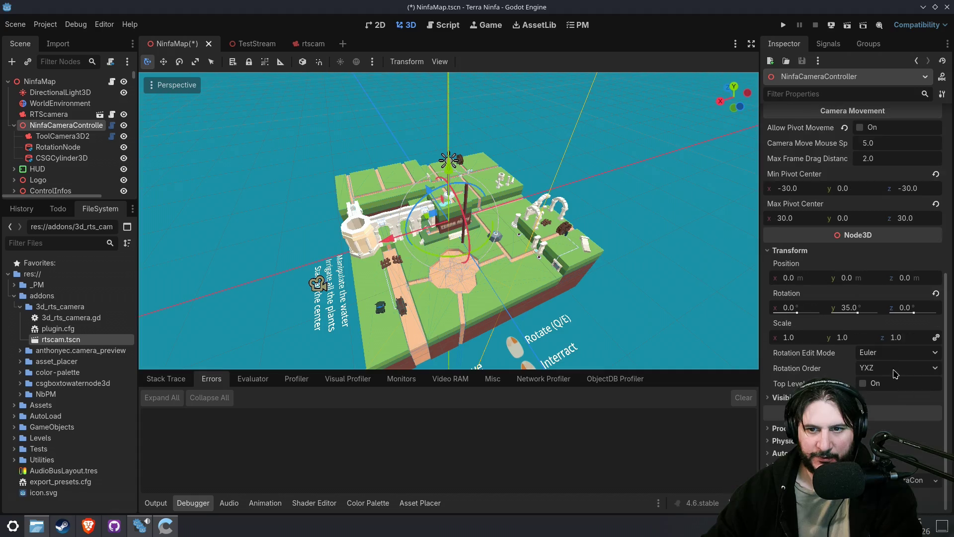
- Set RTScamera's Transform Rotation X to 0, then inspect NinfaCameraController again
{"action": "left_click", "coordinate": [49, 115]}
{"action": "scroll", "coordinate": [799, 350], "scroll_direction": "down", "scroll_amount": 1}
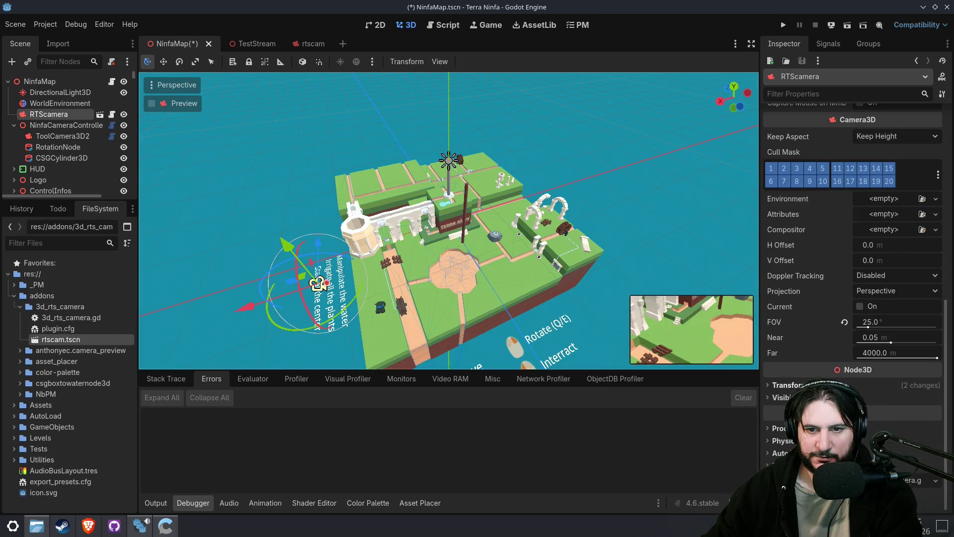
{"action": "left_click", "coordinate": [787, 385]}
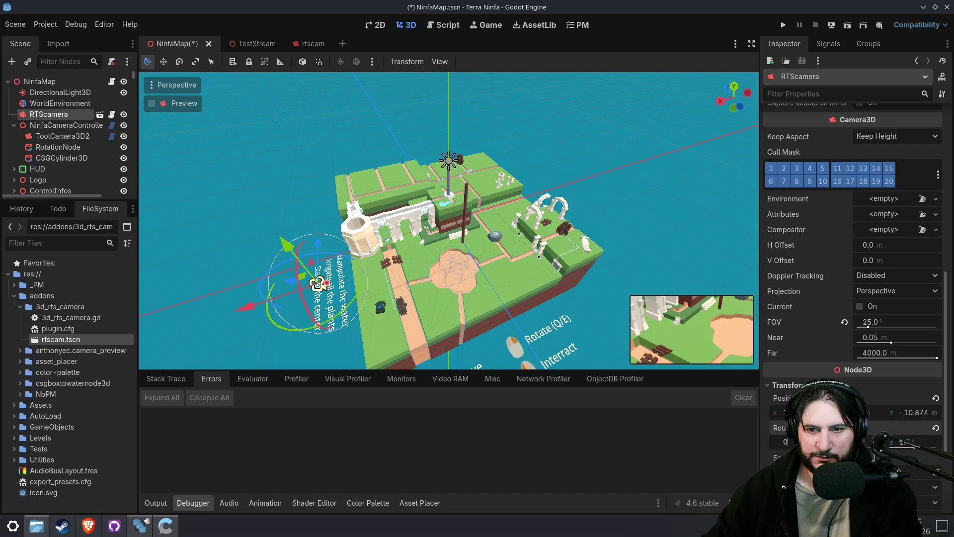
{"action": "key", "text": "Return"}
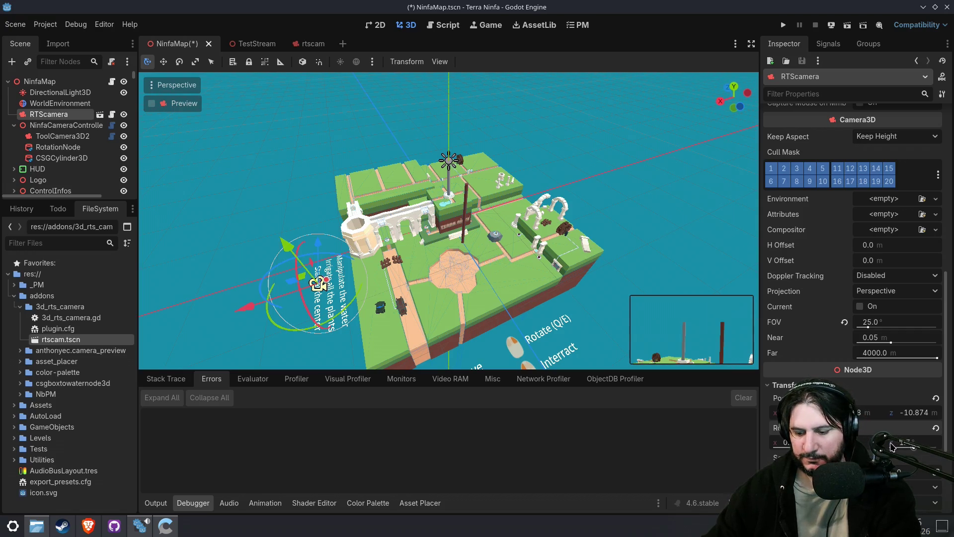
{"action": "left_click", "coordinate": [915, 448]}
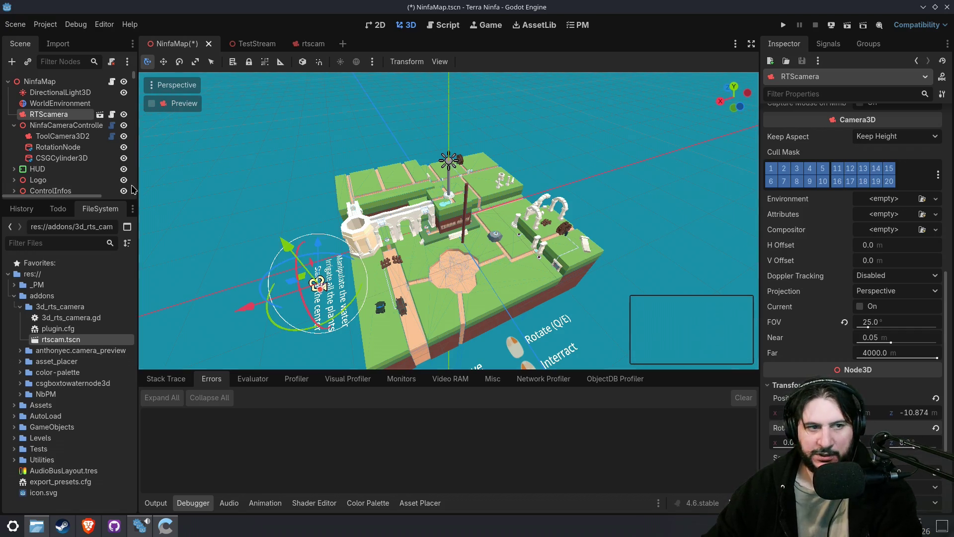
{"action": "left_click", "coordinate": [65, 125]}
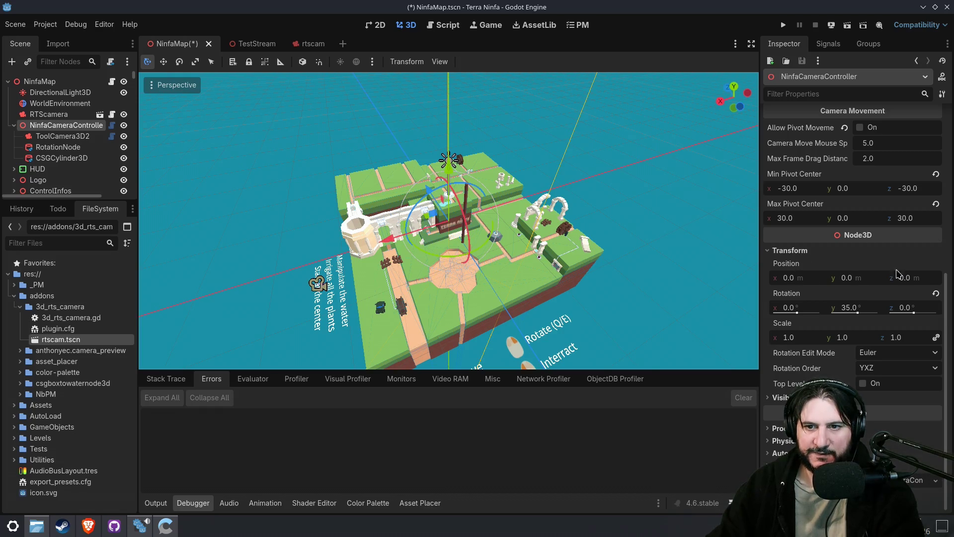
{"action": "scroll", "coordinate": [795, 188], "scroll_direction": "up", "scroll_amount": 5}
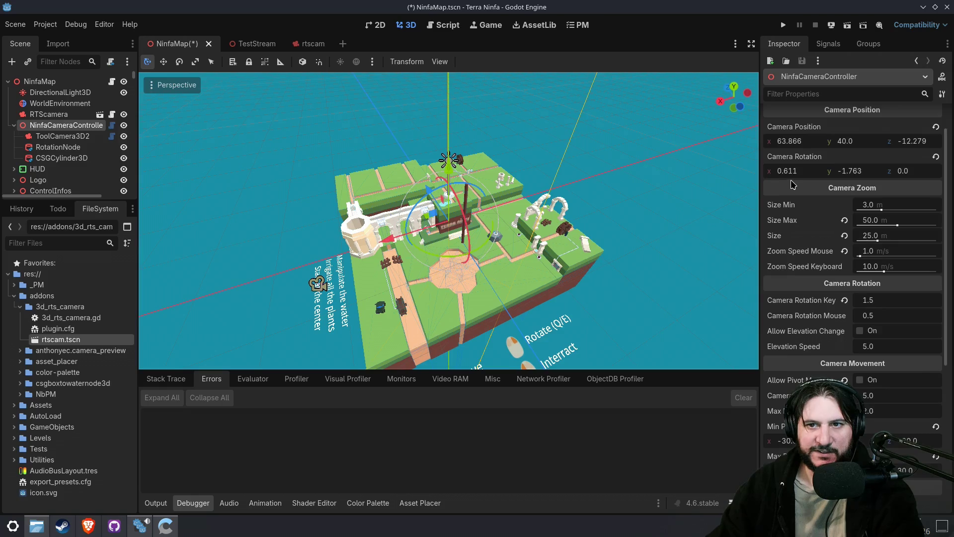
{"action": "left_click", "coordinate": [818, 180]}
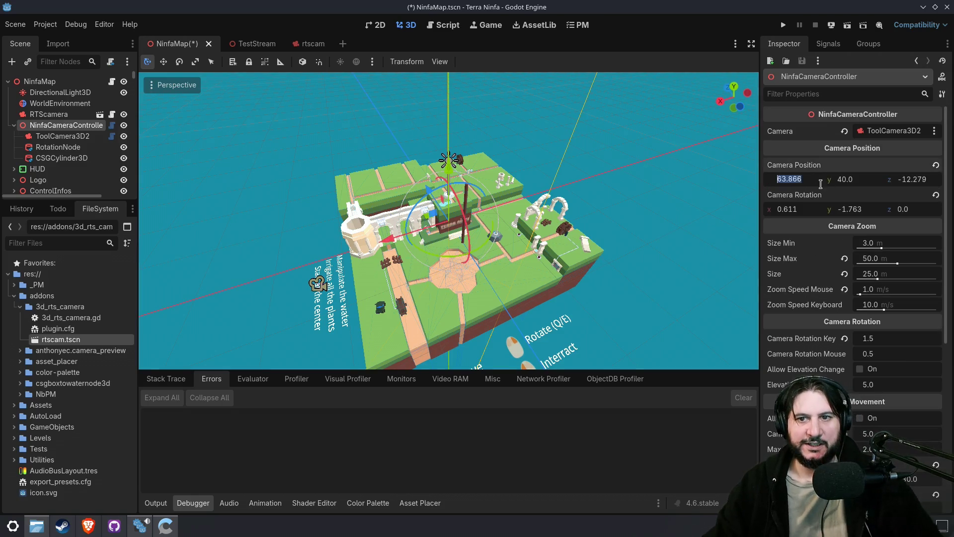
{"action": "left_click", "coordinate": [49, 114]}
{"action": "scroll", "coordinate": [809, 282], "scroll_direction": "down", "scroll_amount": 8}
{"action": "left_click", "coordinate": [809, 280]}
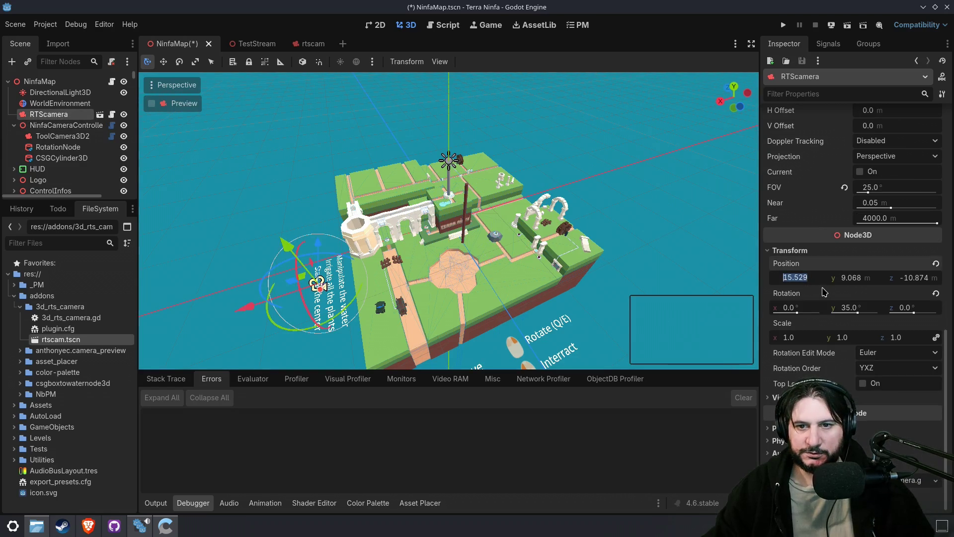
{"action": "left_click", "coordinate": [55, 103]}
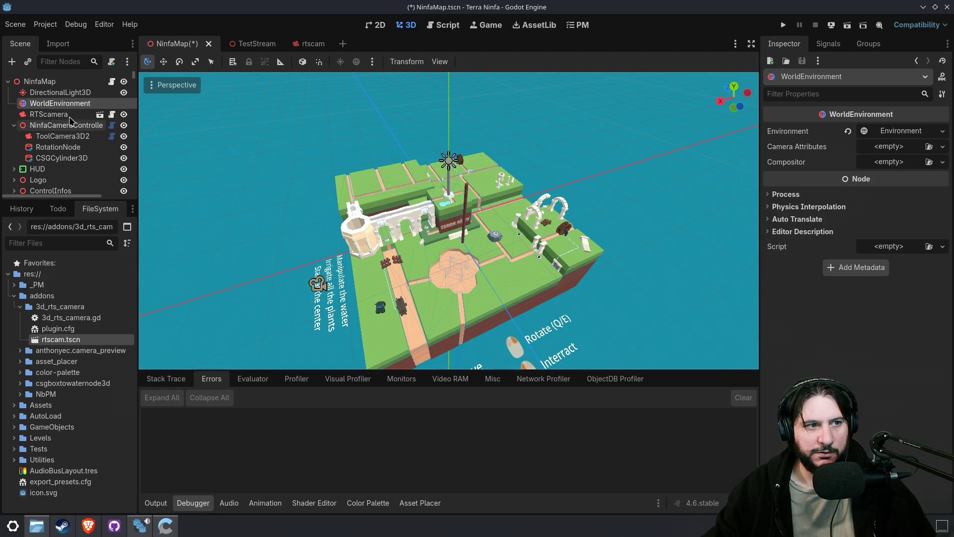
{"action": "left_click", "coordinate": [65, 136]}
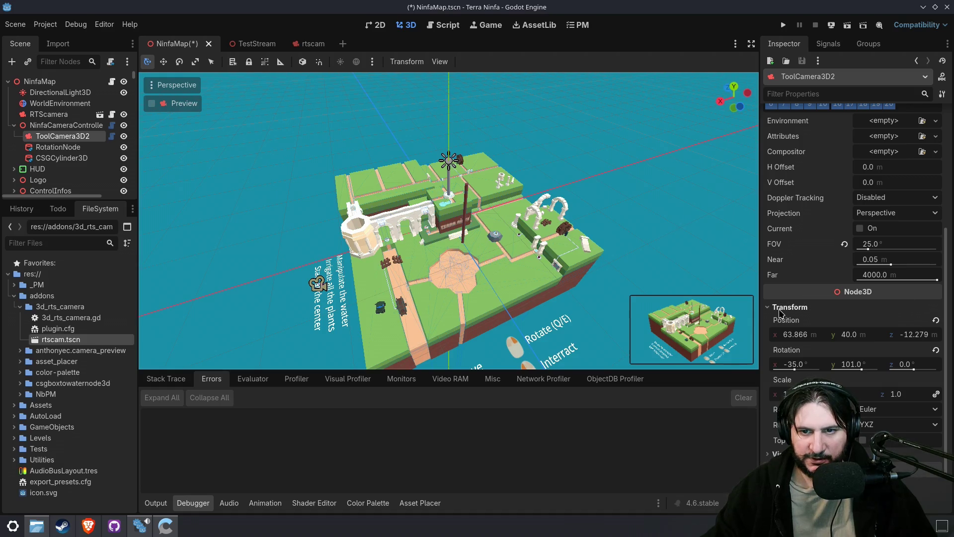
- Copy ToolCamera3D2's position (63.866, 40, -12.279) onto RTScamera
{"action": "right_click", "coordinate": [802, 321]}
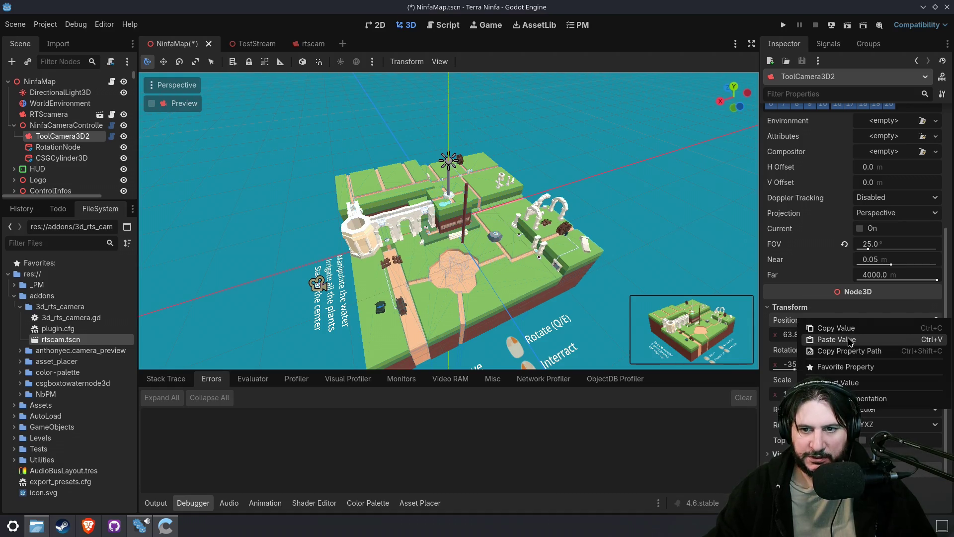
{"action": "left_click", "coordinate": [835, 328]}
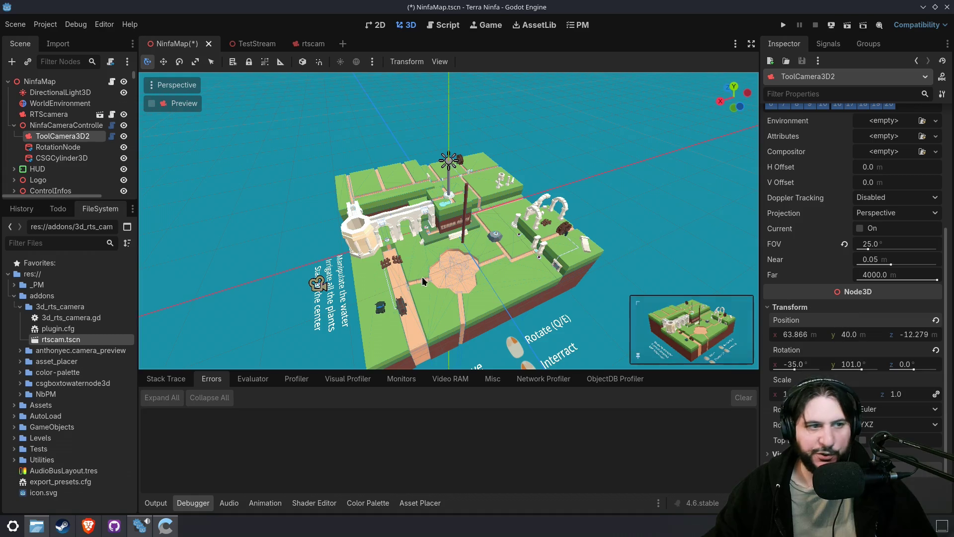
{"action": "left_click", "coordinate": [49, 114]}
{"action": "right_click", "coordinate": [797, 265]}
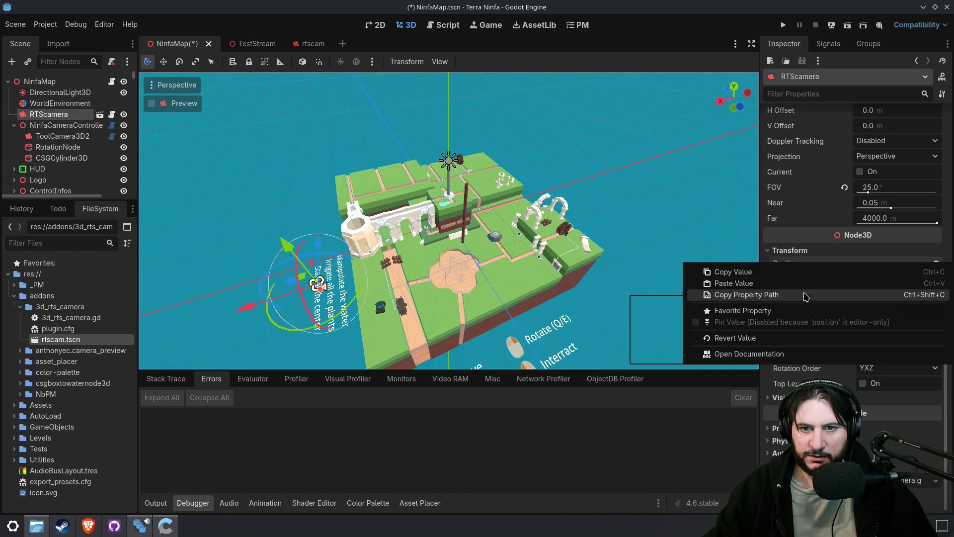
{"action": "left_click", "coordinate": [787, 286]}
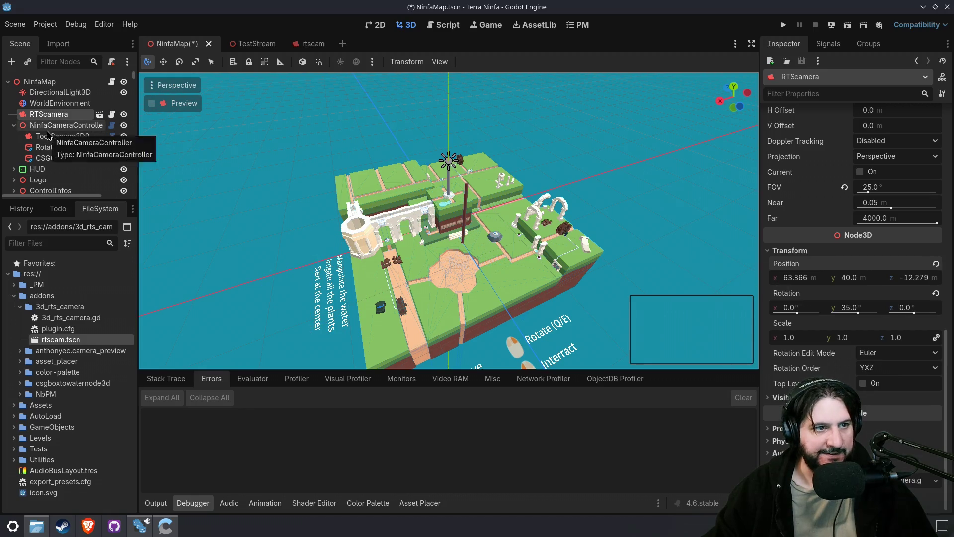
- Copy ToolCamera3D2's rotation (-35, 101, 0) onto RTScamera and save NinfaMap
{"action": "left_click", "coordinate": [52, 125]}
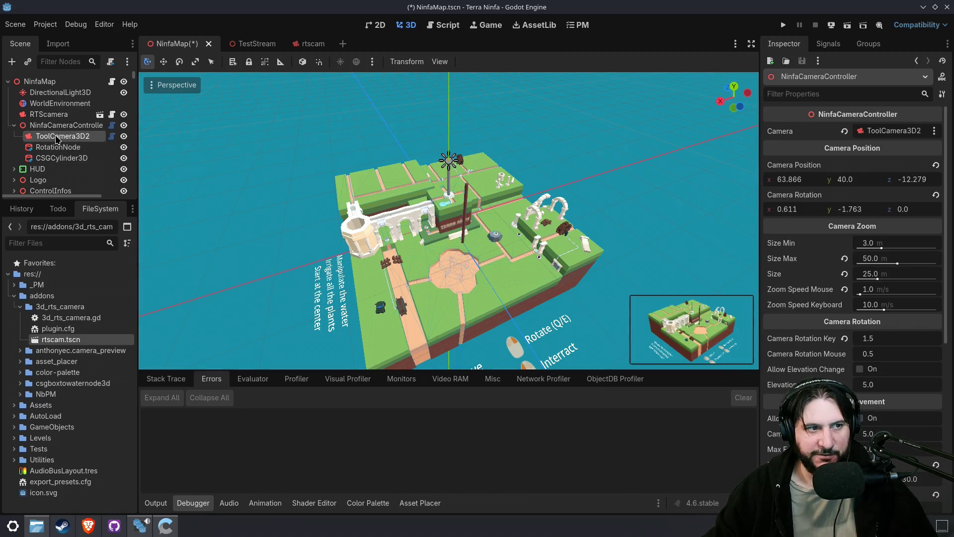
{"action": "left_click", "coordinate": [56, 137]}
{"action": "right_click", "coordinate": [795, 352]}
{"action": "left_click", "coordinate": [790, 373]}
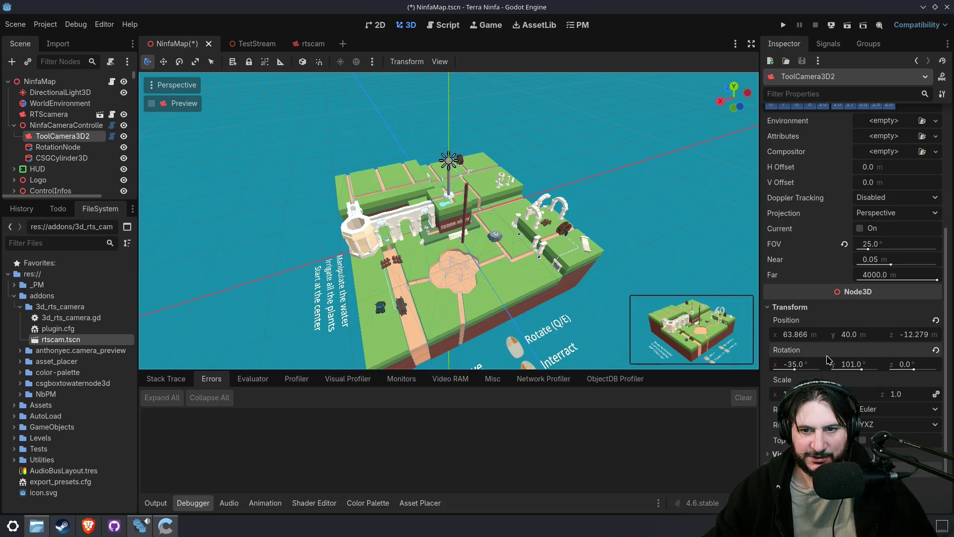
{"action": "left_click", "coordinate": [56, 114]}
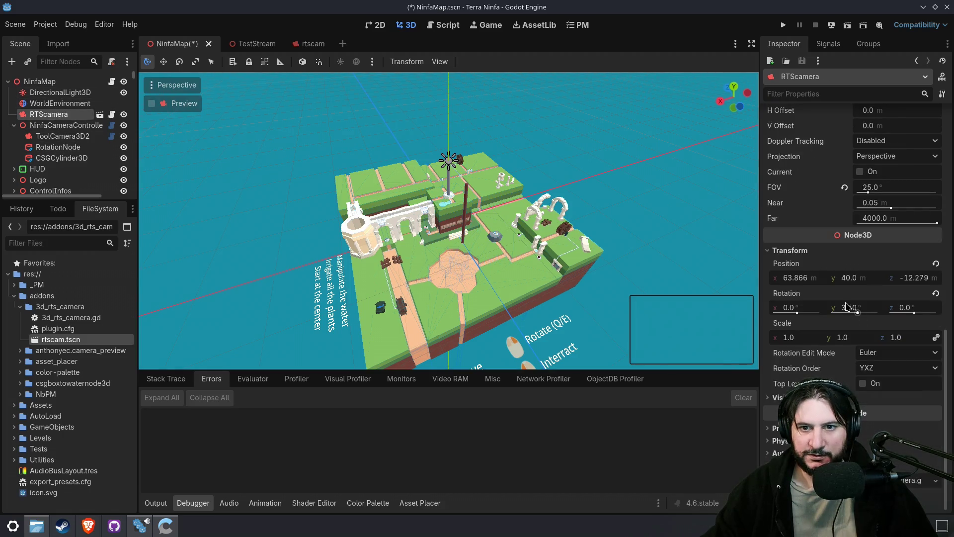
{"action": "right_click", "coordinate": [812, 294]}
{"action": "left_click", "coordinate": [804, 314]}
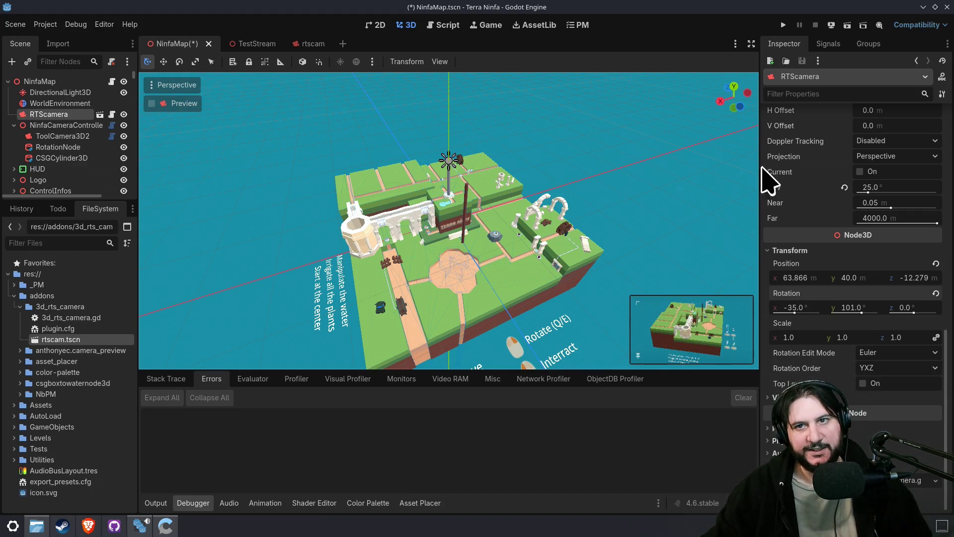
{"action": "left_click", "coordinate": [783, 25]}
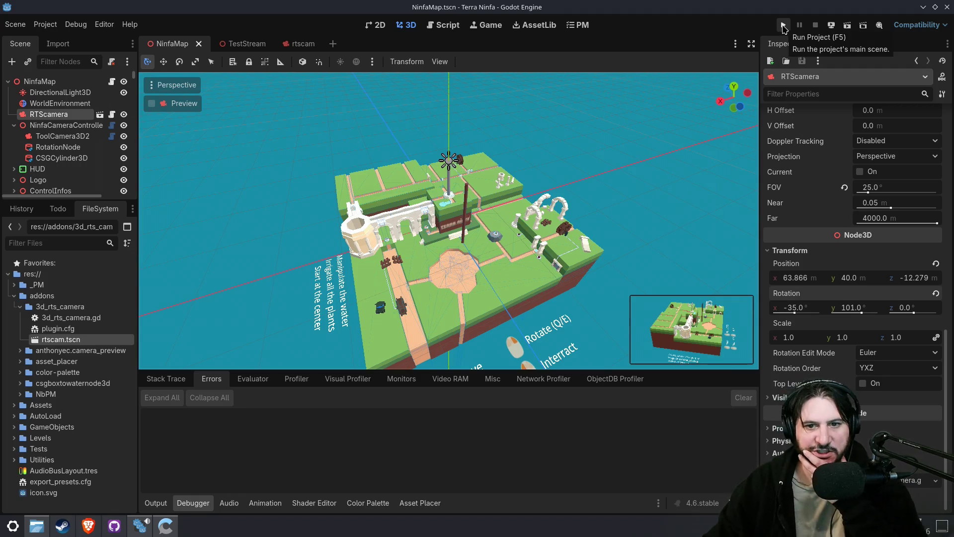
- Run Terra Ninfa maximized, start a round reaching the Irrigation level, then stop it with F8
{"action": "scroll", "coordinate": [852, 234], "scroll_direction": "up", "scroll_amount": 6}
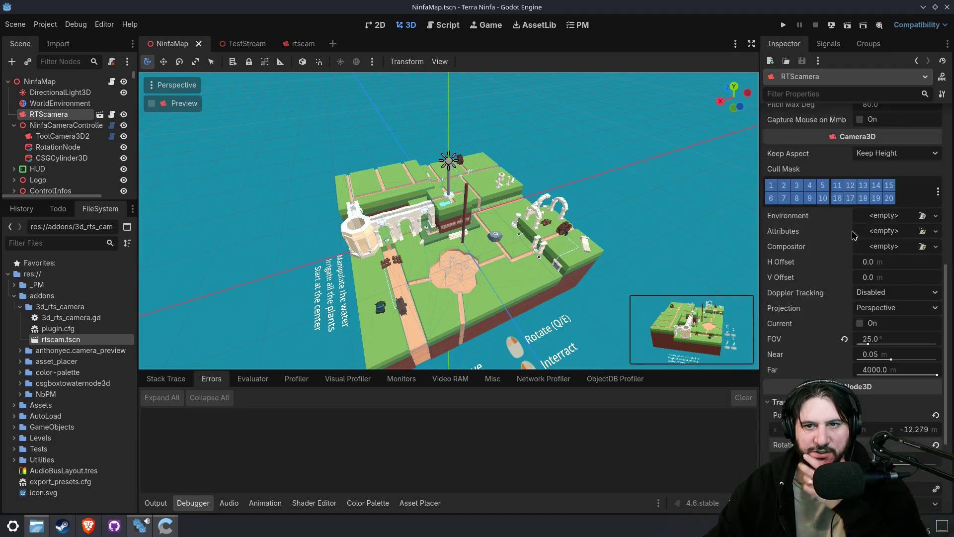
{"action": "scroll", "coordinate": [848, 268], "scroll_direction": "down", "scroll_amount": 4}
{"action": "scroll", "coordinate": [847, 275], "scroll_direction": "down", "scroll_amount": 2}
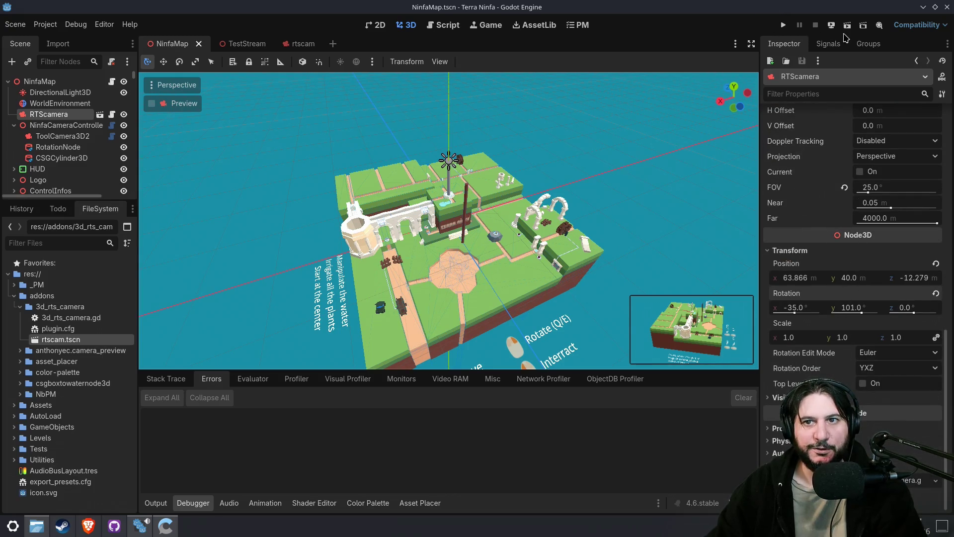
{"action": "left_click", "coordinate": [784, 25]}
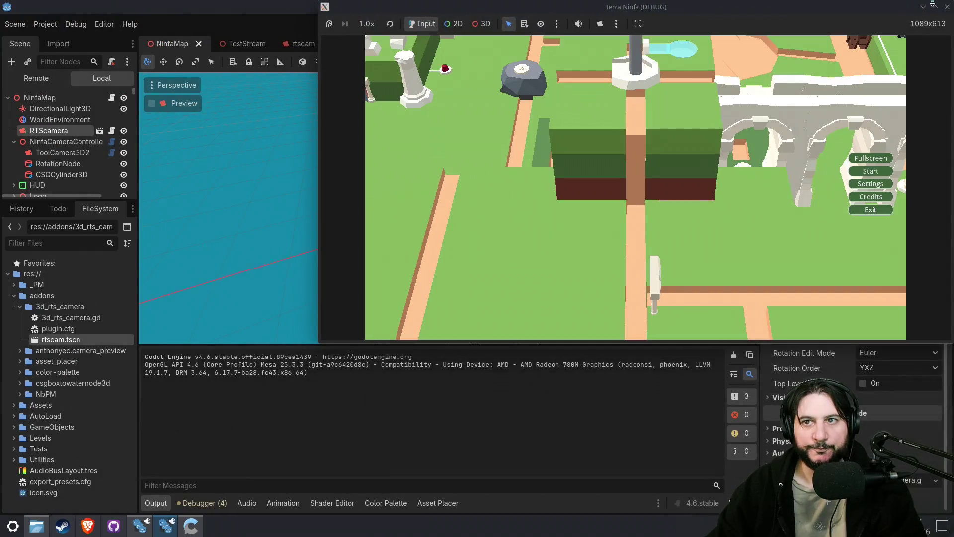
{"action": "left_click", "coordinate": [936, 7]}
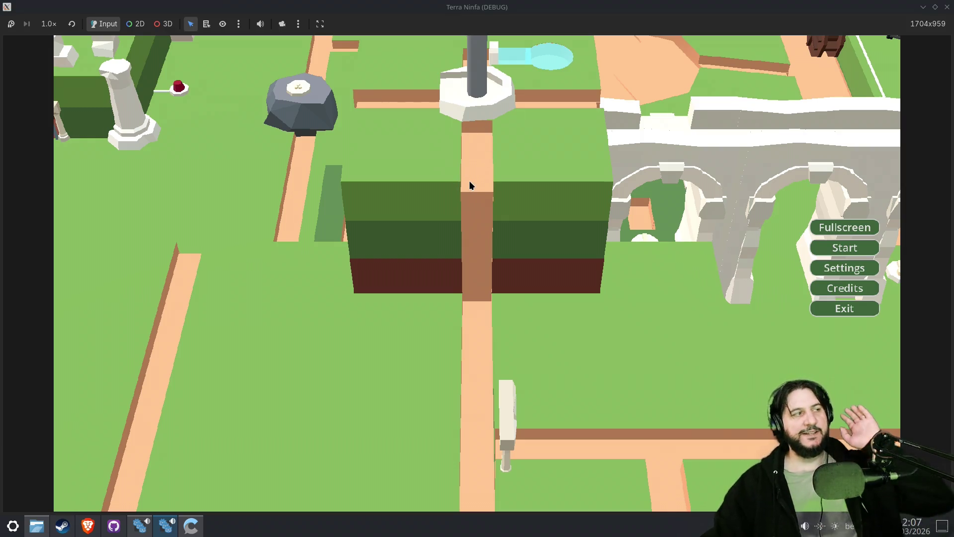
{"action": "left_click", "coordinate": [867, 250]}
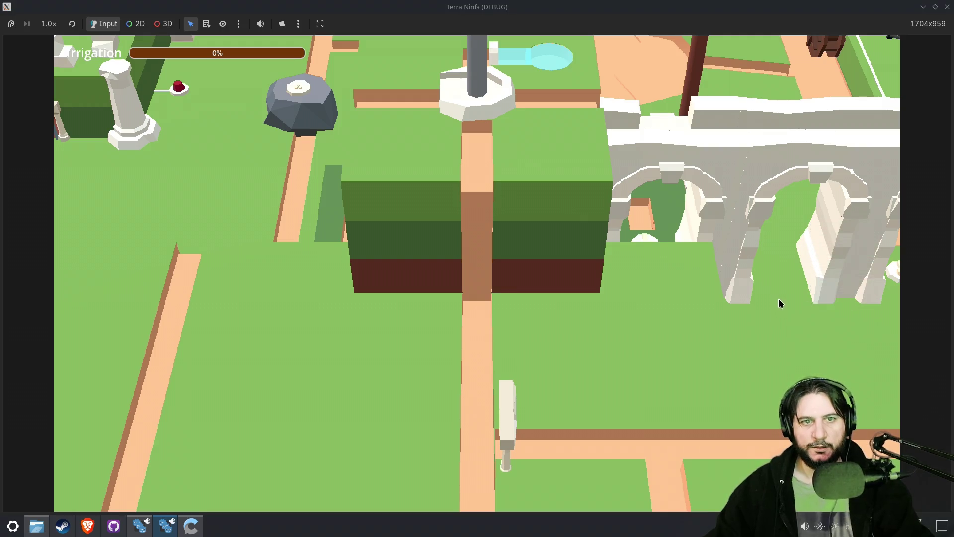
{"action": "key", "text": "F8"}
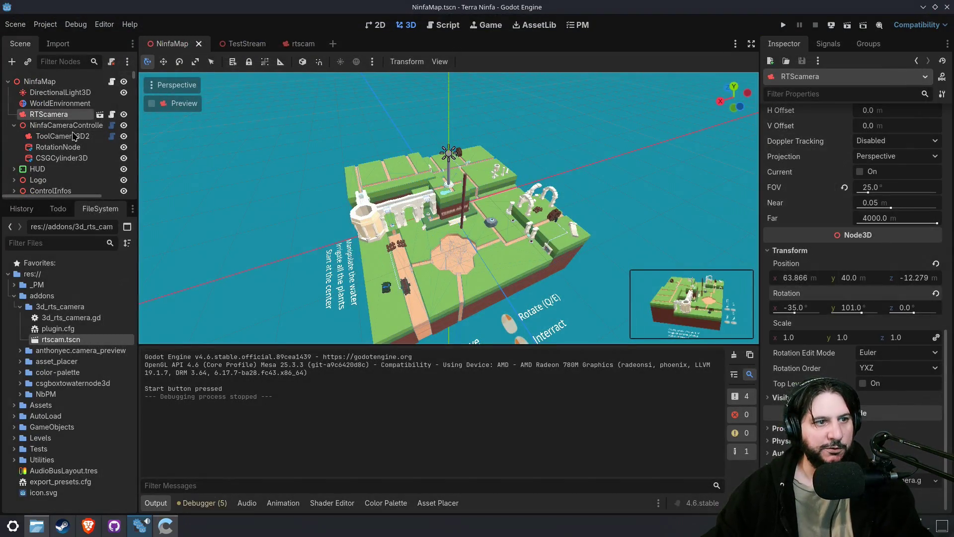
- Delete the NinfaCameraController node and its children from NinfaMap
{"action": "left_click", "coordinate": [73, 126]}
{"action": "key", "text": "Delete"}
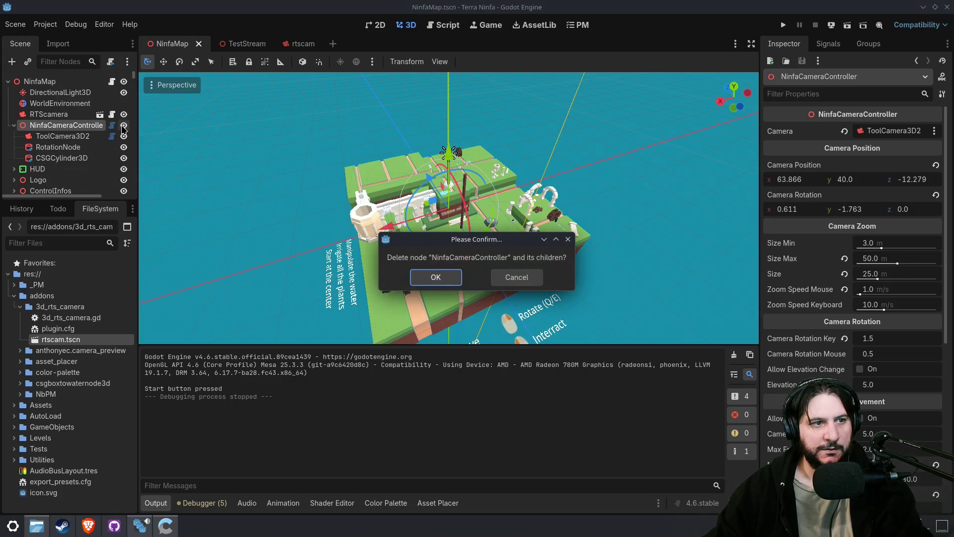
{"action": "left_click", "coordinate": [433, 273]}
- Run the game maximized and start a round, which breaks on a null camera in DebugLabel.gd
{"action": "left_click", "coordinate": [789, 25]}
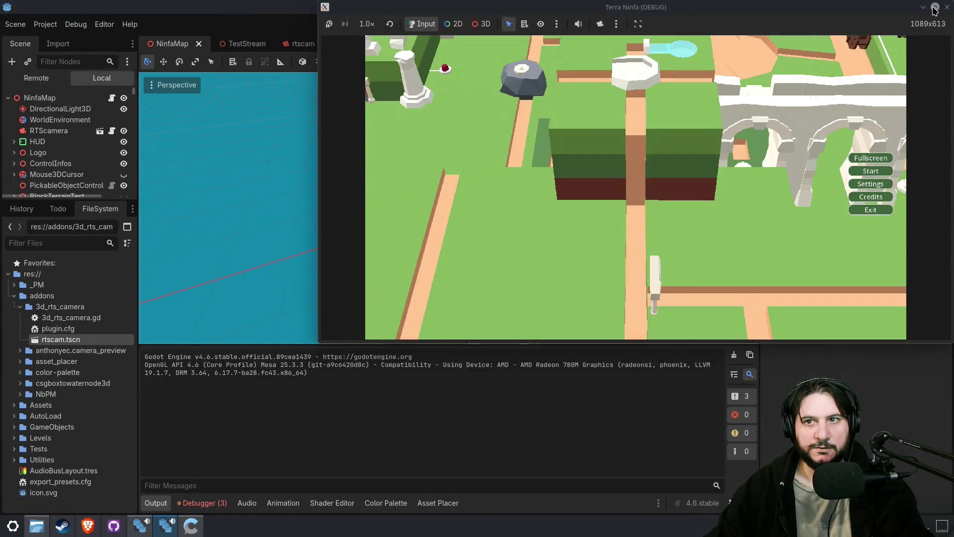
{"action": "left_click", "coordinate": [934, 7]}
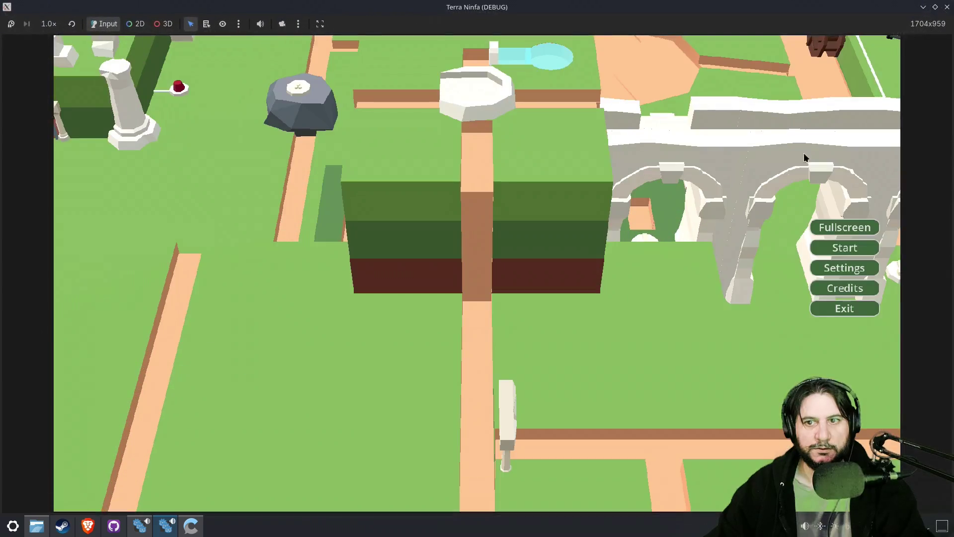
{"action": "left_click", "coordinate": [848, 249]}
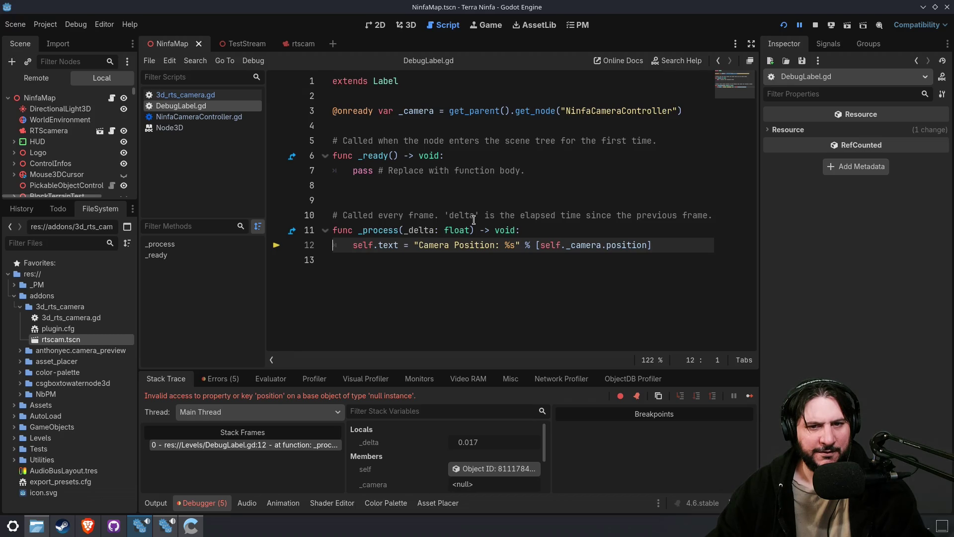
- Stop the running game with F8
{"action": "left_click", "coordinate": [831, 25]}
{"action": "left_click", "coordinate": [728, 249]}
{"action": "key", "text": "F8"}
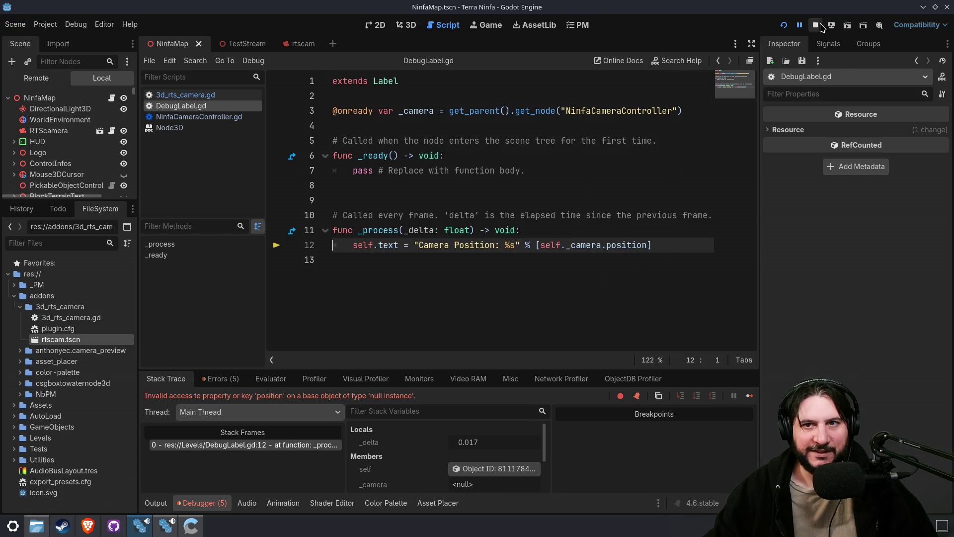
- Comment out the _process function and the line-3 camera lookup in DebugLabel.gd, then save
{"action": "mouse_move", "coordinate": [688, 286]}
{"action": "left_mouse_down"}
{"action": "mouse_move", "coordinate": [668, 306]}
{"action": "mouse_move", "coordinate": [544, 190]}
{"action": "mouse_move", "coordinate": [279, 228]}
{"action": "left_mouse_up"}
{"action": "key", "text": "ctrl+k"}
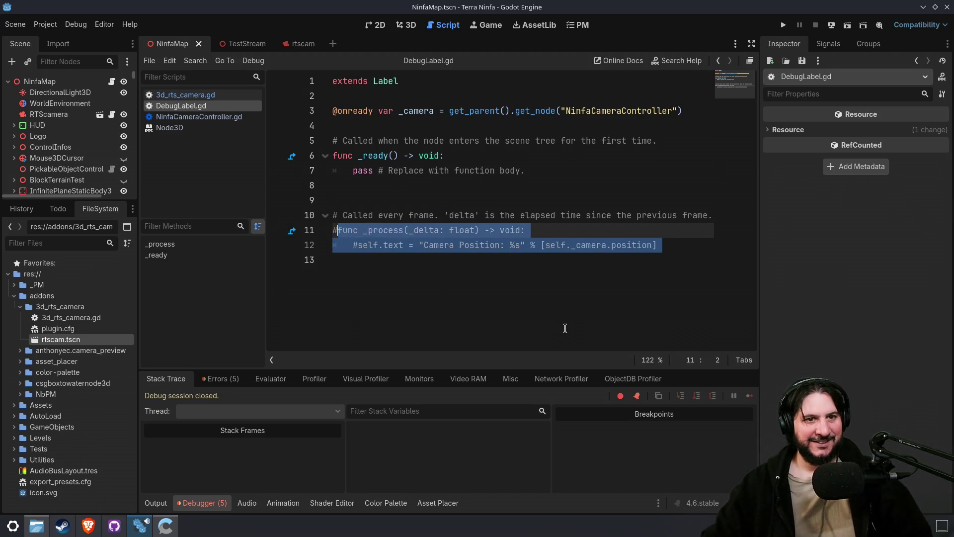
{"action": "left_click", "coordinate": [529, 111]}
{"action": "key", "text": "ctrl+k"}
{"action": "key", "text": "ctrl+s"}
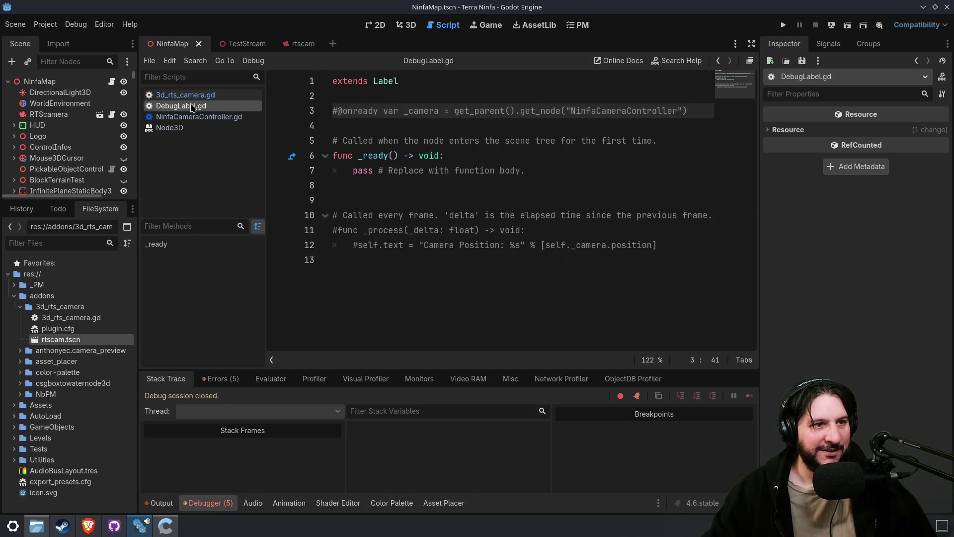
- Filter the scene tree for 'debu', clear the filter, and select the HUD's Label node
{"action": "left_click", "coordinate": [48, 65]}
{"action": "type", "text": "debu"}
{"action": "key", "text": "BackSpace"}
{"action": "key", "text": "BackSpace"}
{"action": "key", "text": "BackSpace"}
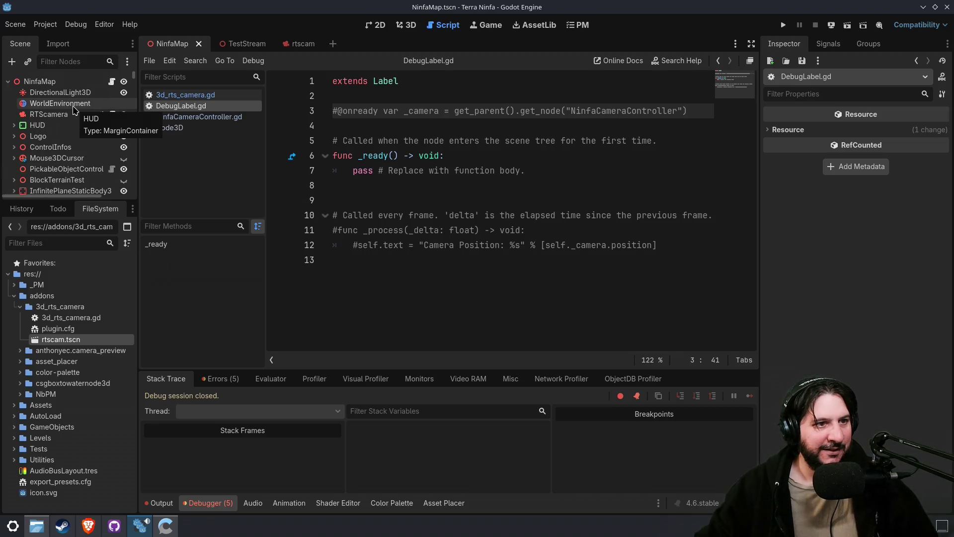
{"action": "left_click", "coordinate": [51, 147]}
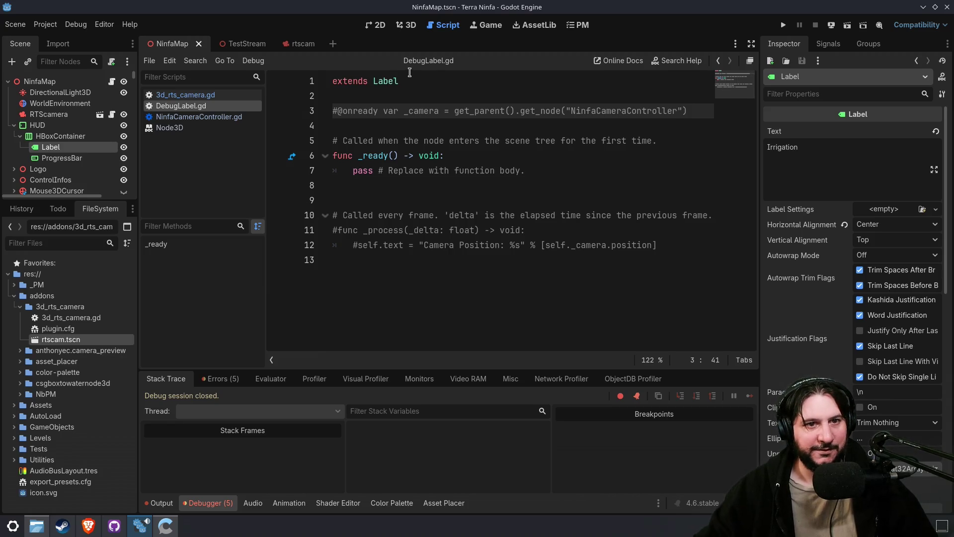
- Widen the Scene and FileSystem docks and make the scene tree taller
{"action": "double_click", "coordinate": [392, 81]}
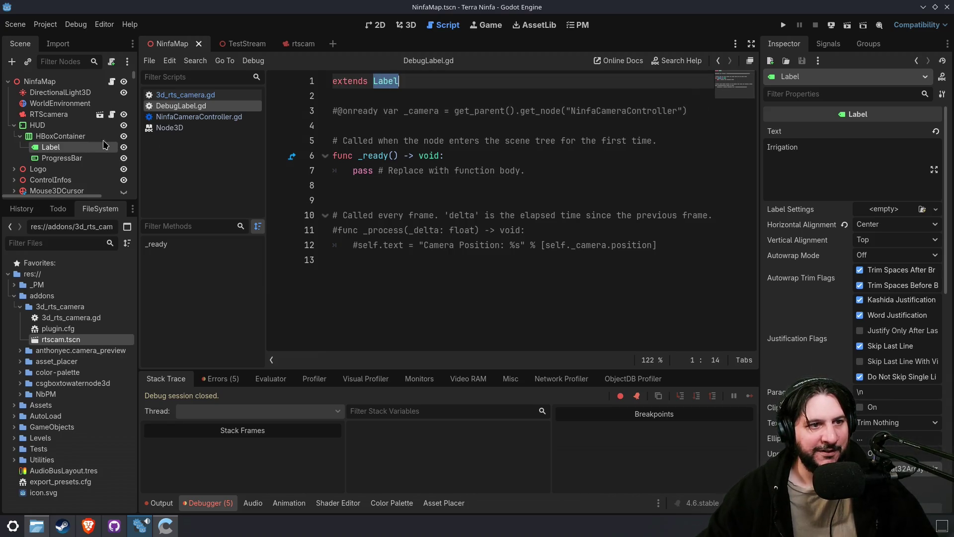
{"action": "scroll", "coordinate": [71, 148], "scroll_direction": "down", "scroll_amount": 10}
{"action": "scroll", "coordinate": [71, 148], "scroll_direction": "down", "scroll_amount": 10}
{"action": "scroll", "coordinate": [134, 161], "scroll_direction": "down", "scroll_amount": 5}
{"action": "left_click_drag", "start_coordinate": [138, 150], "coordinate": [187, 150]}
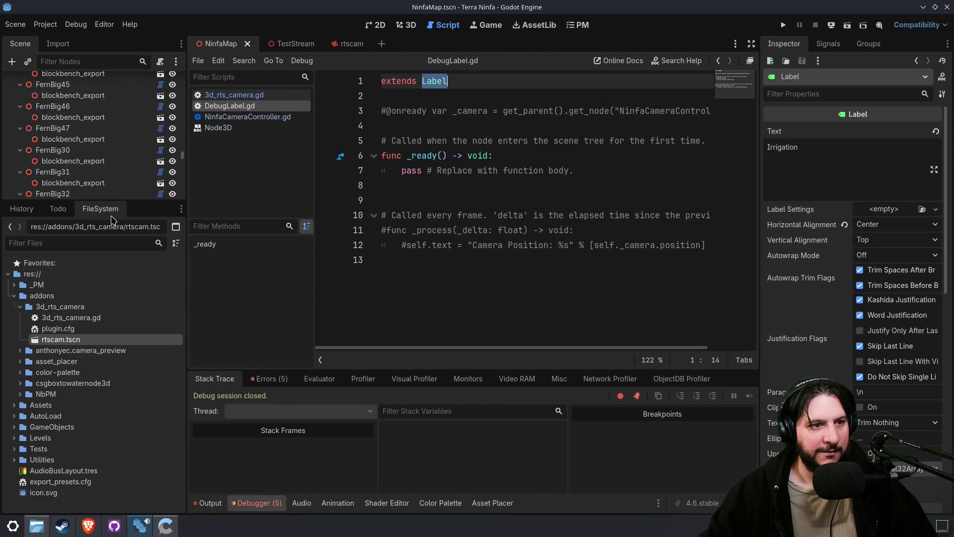
{"action": "left_click_drag", "start_coordinate": [126, 211], "coordinate": [126, 371]}
{"action": "scroll", "coordinate": [184, 312], "scroll_direction": "down", "scroll_amount": 10}
{"action": "mouse_move", "coordinate": [183, 338]}
{"action": "left_mouse_down"}
{"action": "mouse_move", "coordinate": [193, 194]}
{"action": "mouse_move", "coordinate": [188, 75]}
{"action": "left_mouse_up"}
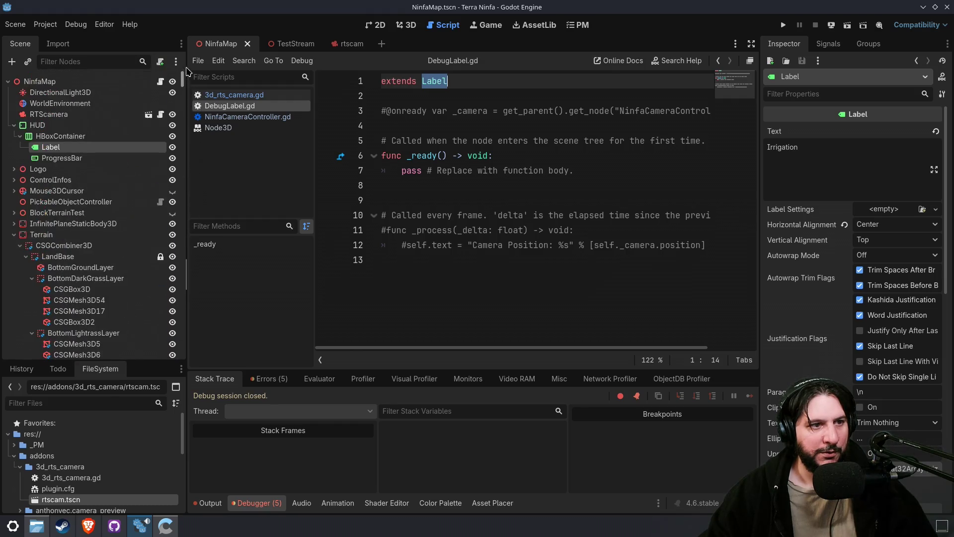
- Collapse Terrain, Waters, Pickables and Mecanisms, then delete the root-level debug Label showing 'Test'
{"action": "left_click", "coordinate": [14, 235]}
{"action": "left_click", "coordinate": [14, 246]}
{"action": "left_click", "coordinate": [14, 257]}
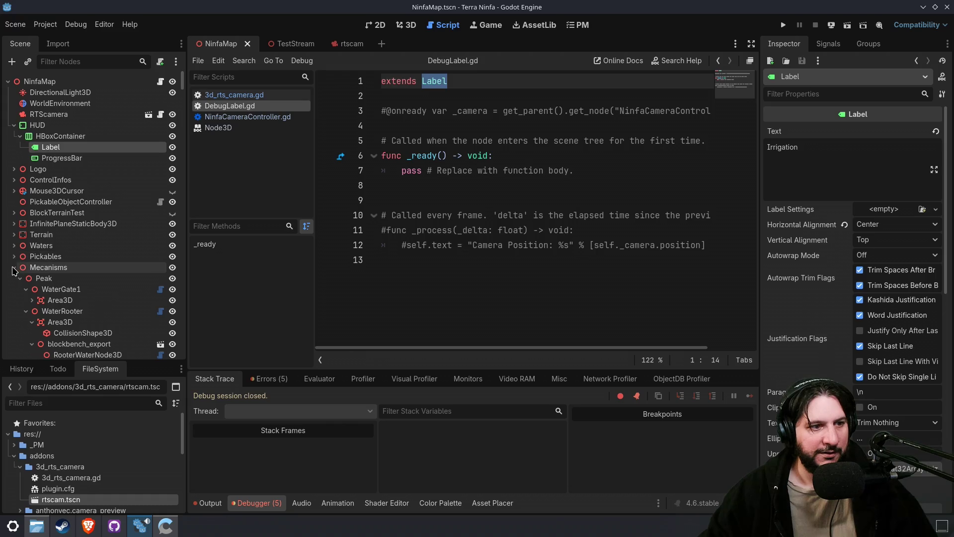
{"action": "left_click", "coordinate": [14, 268]}
{"action": "left_click", "coordinate": [36, 289]}
{"action": "left_click", "coordinate": [39, 278]}
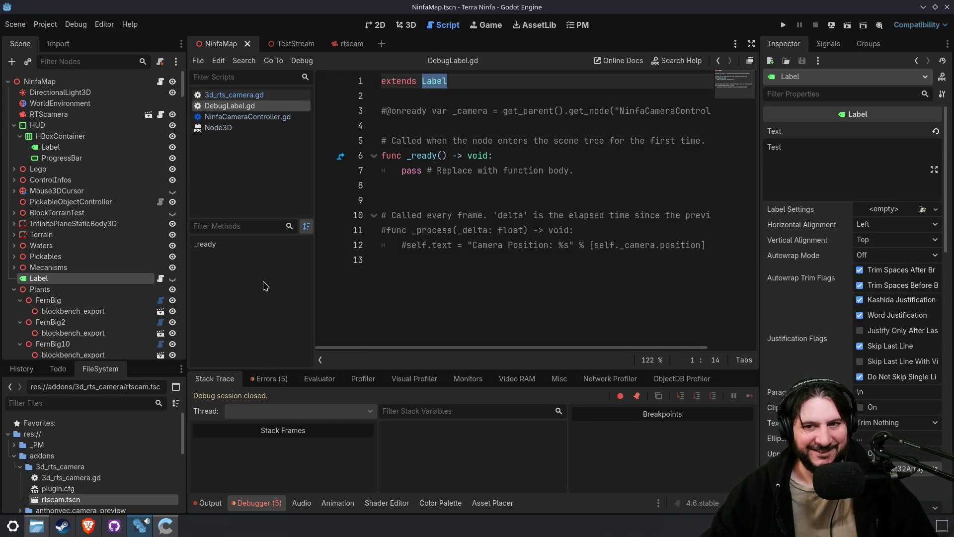
{"action": "key", "text": "Delete"}
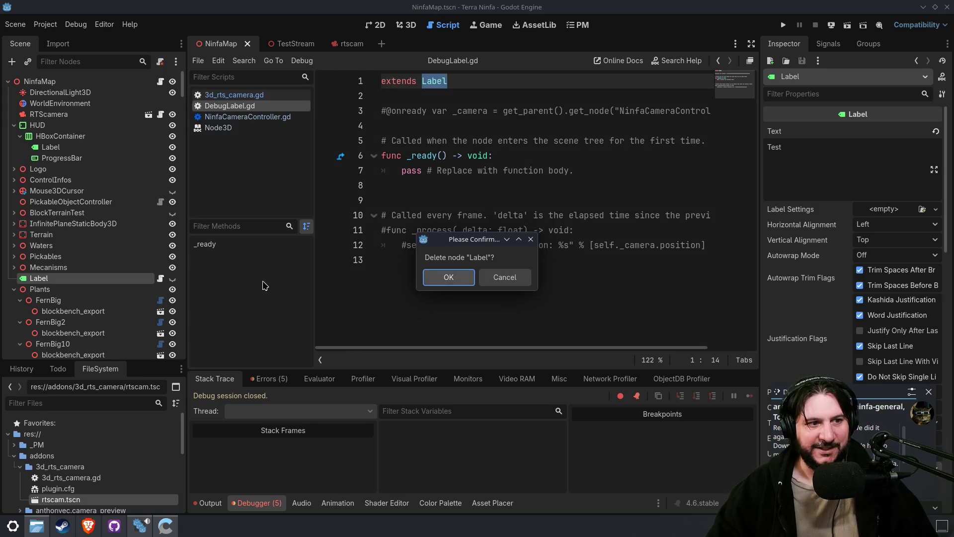
{"action": "key", "text": "Return"}
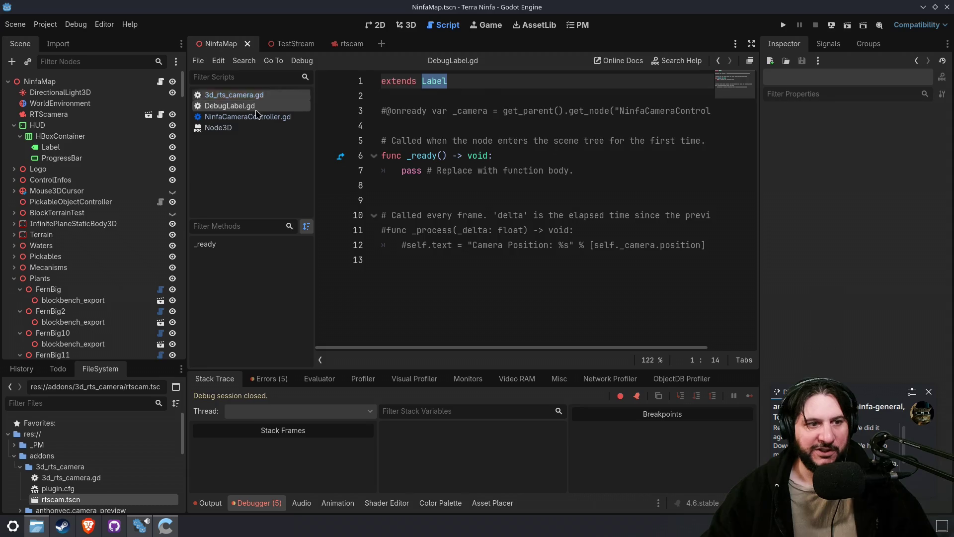
{"action": "left_click", "coordinate": [71, 404]}
- Find DebugLabel.gd by filtering FileSystem for 'Debug' and remove it from the project
{"action": "type", "text": "Debug"}
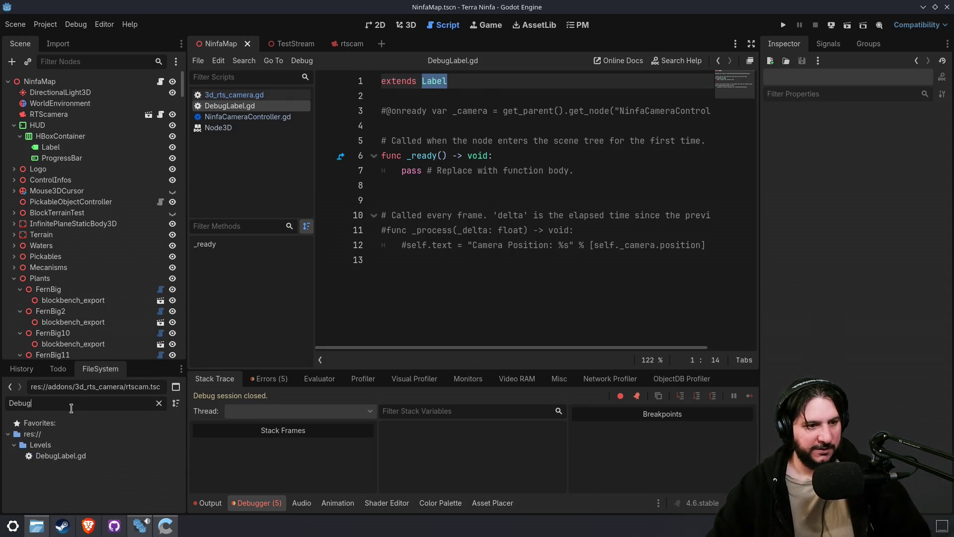
{"action": "left_click", "coordinate": [62, 456]}
{"action": "key", "text": "Delete"}
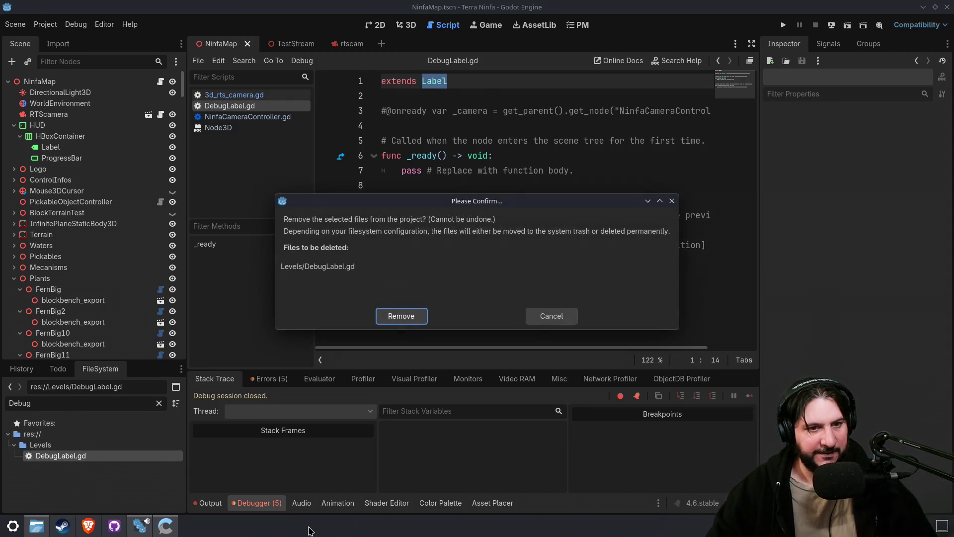
{"action": "key", "text": "Return"}
- Run the project, maximize the game window, and start a game from the main menu
{"action": "left_click", "coordinate": [784, 25]}
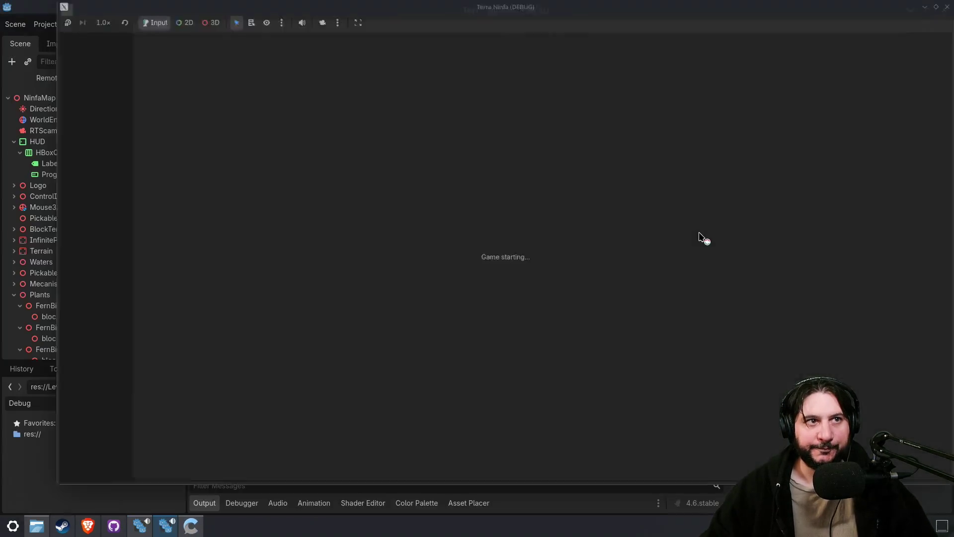
{"action": "left_click", "coordinate": [935, 7]}
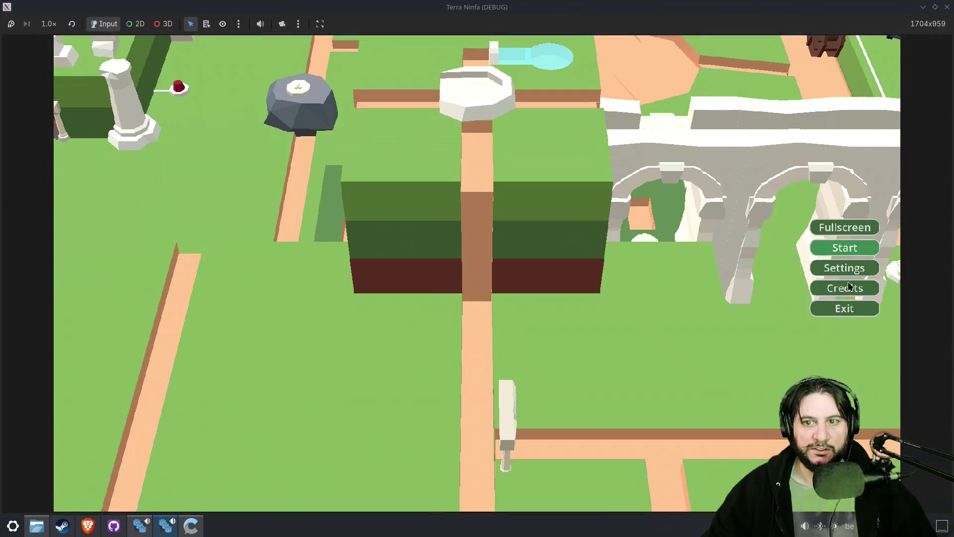
{"action": "left_click", "coordinate": [843, 251]}
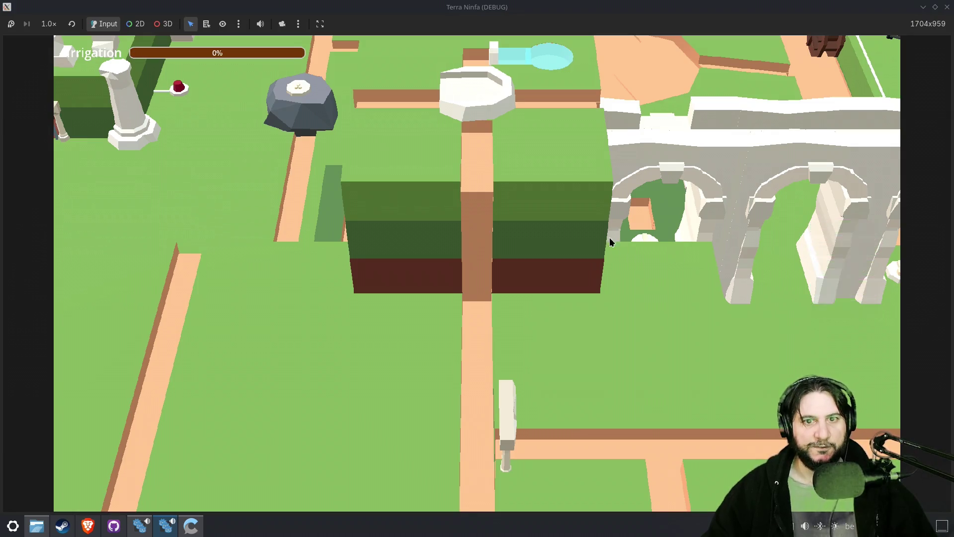
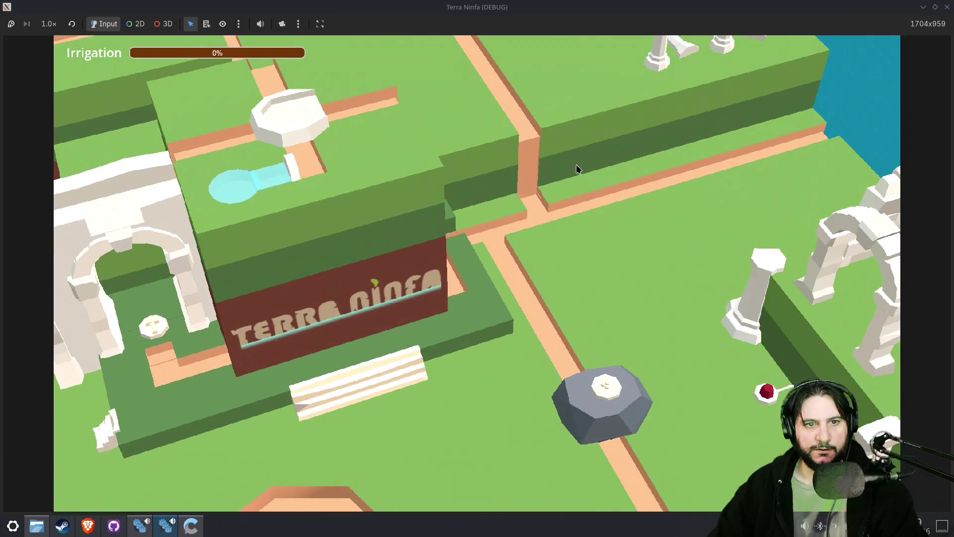
- Stop the game and undo the last two node removals to restore the camera controller
{"action": "key", "text": "F8"}
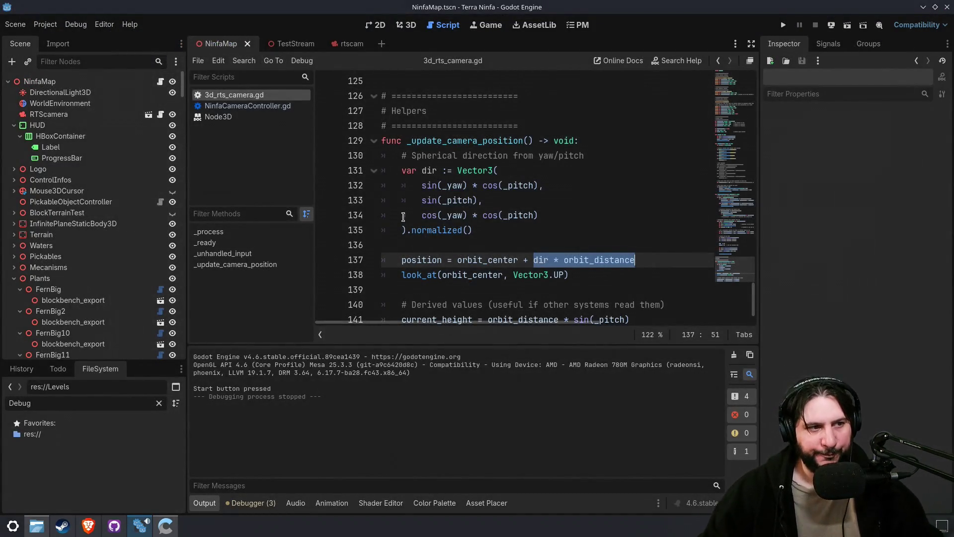
{"action": "left_click", "coordinate": [403, 25]}
{"action": "key", "text": "ctrl+z"}
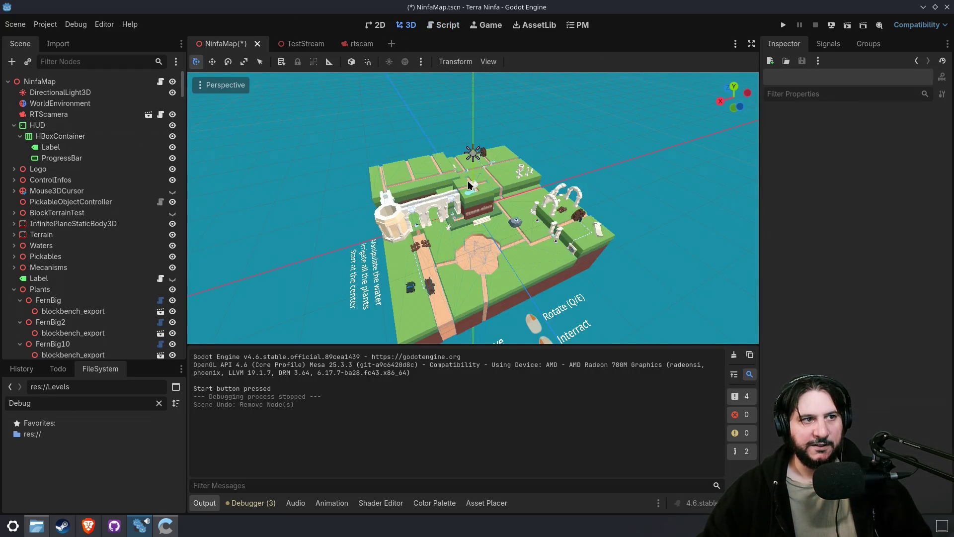
{"action": "key", "text": "ctrl+z"}
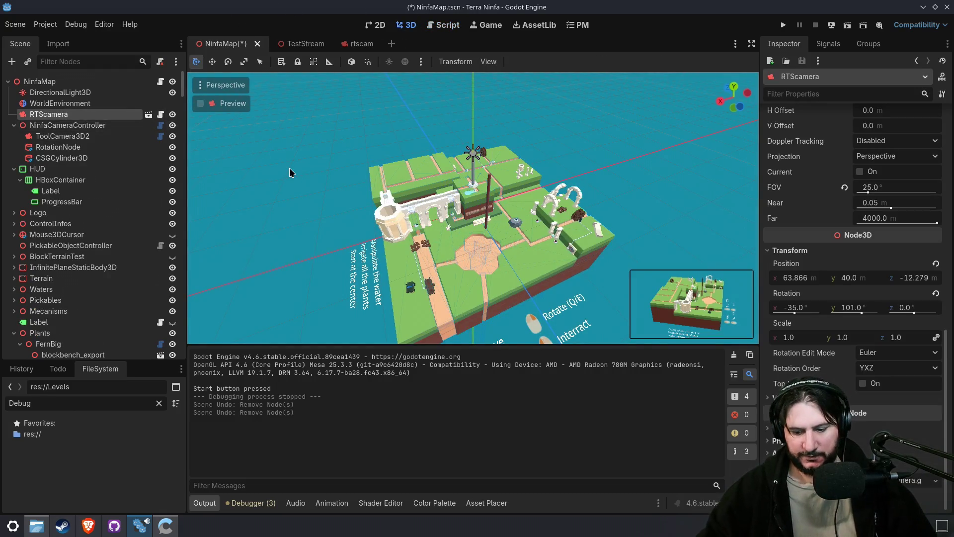
- Delete RTScamera and move ToolCamera3D2 directly under NinfaMap
{"action": "key", "text": "Delete"}
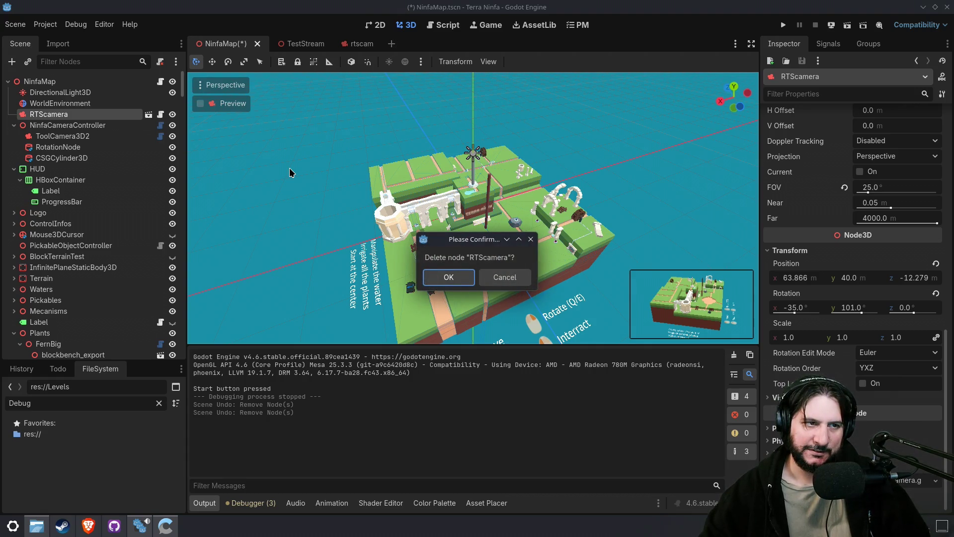
{"action": "key", "text": "Return"}
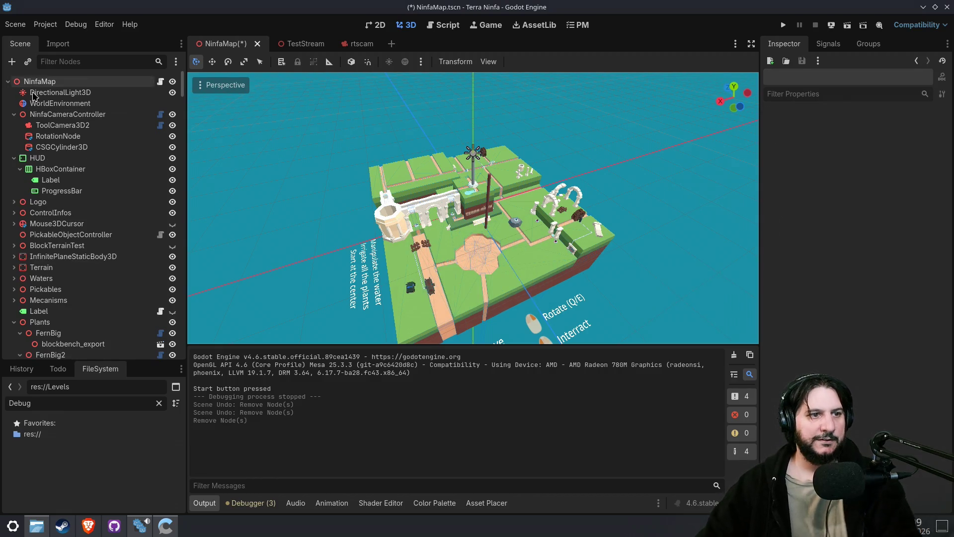
{"action": "left_click_drag", "start_coordinate": [84, 129], "coordinate": [80, 112]}
- Delete NinfaCameraController and open ToolCamera3D2's attached ToolCamera3D script
{"action": "left_click", "coordinate": [82, 125]}
{"action": "key", "text": "Delete"}
{"action": "key", "text": "Return"}
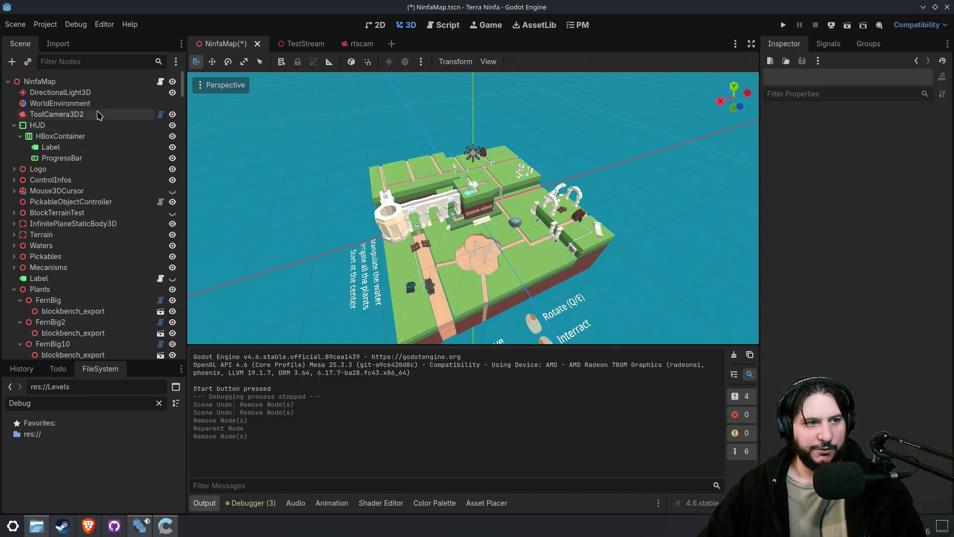
{"action": "left_click", "coordinate": [107, 115]}
{"action": "left_click", "coordinate": [161, 115]}
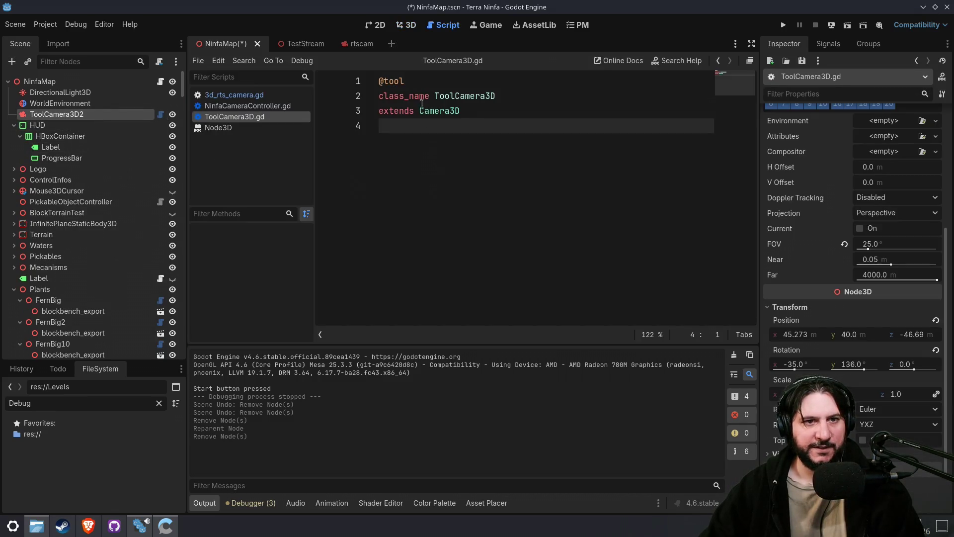
- Save, then remove the extra blank line above _process_movement
{"action": "left_click", "coordinate": [470, 99]}
{"action": "key", "text": "ctrl+s"}
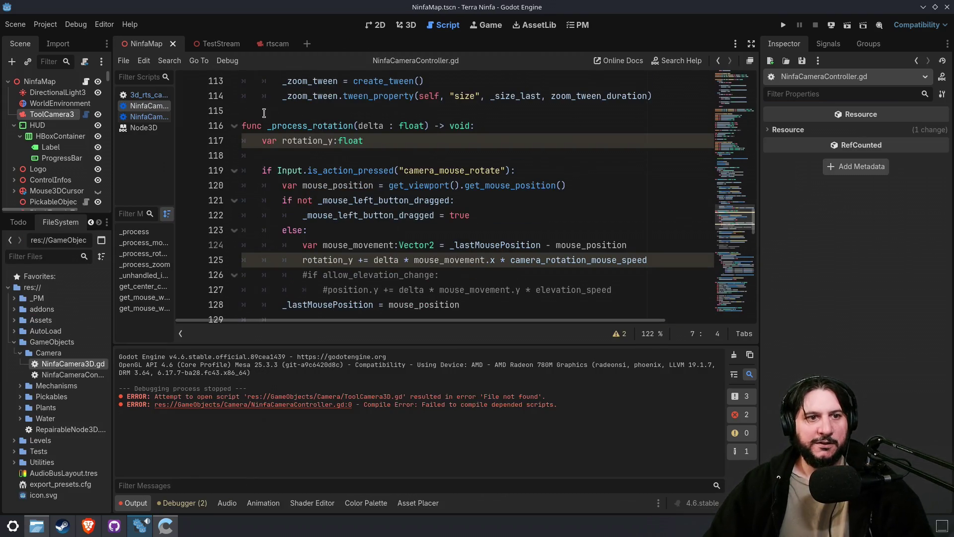
{"action": "left_click", "coordinate": [234, 126]}
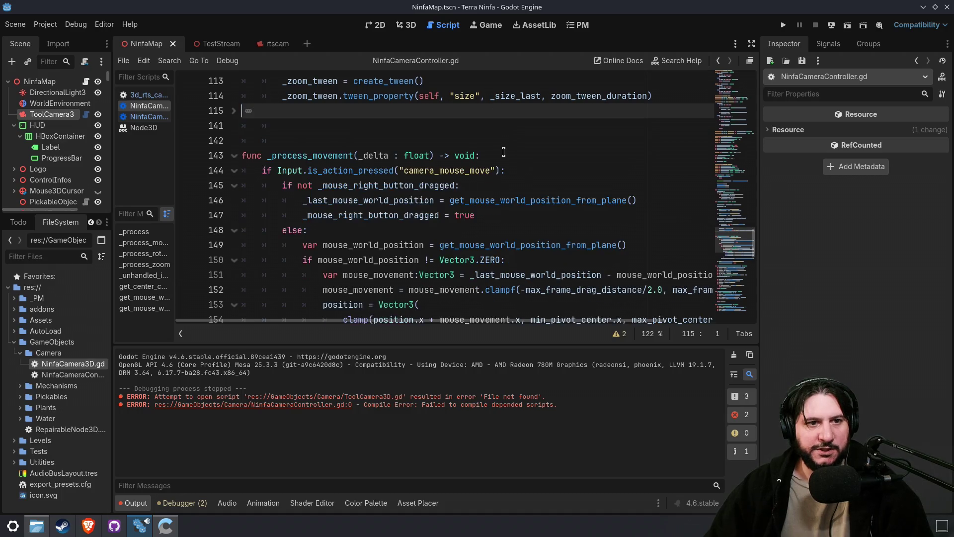
{"action": "left_click_drag", "start_coordinate": [387, 155], "coordinate": [374, 138]}
{"action": "left_click", "coordinate": [262, 140]}
{"action": "key", "text": "BackSpace"}
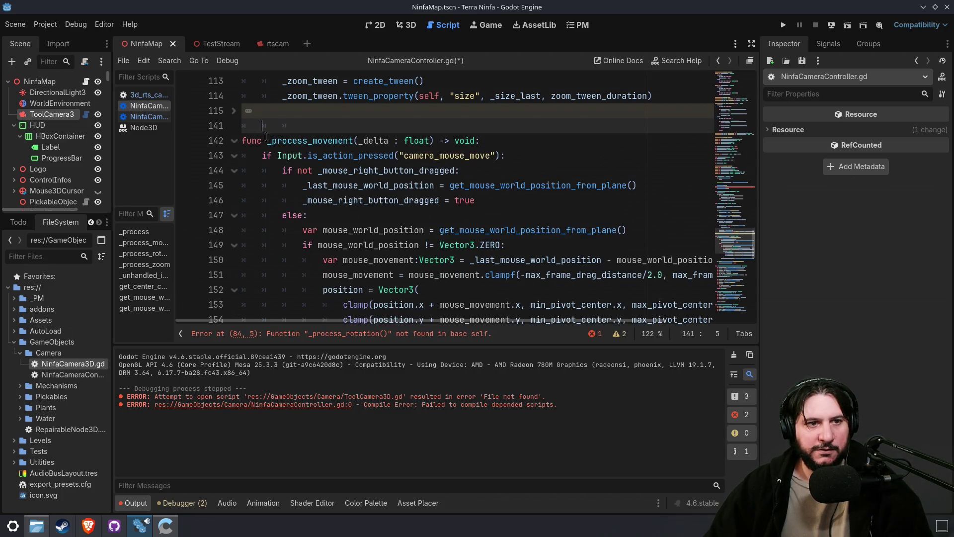
{"action": "scroll", "coordinate": [286, 133], "scroll_direction": "up", "scroll_amount": 3}
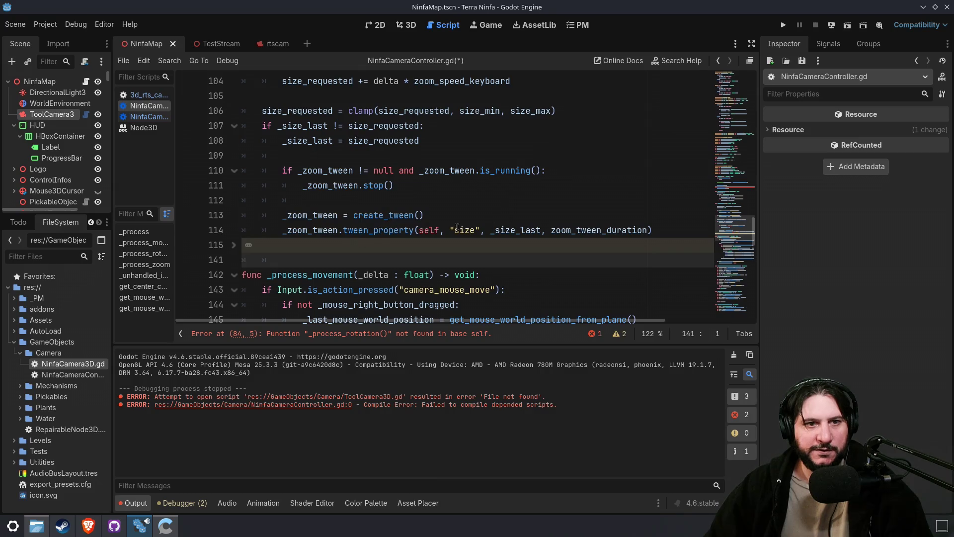
{"action": "scroll", "coordinate": [529, 220], "scroll_direction": "up", "scroll_amount": 4}
{"action": "scroll", "coordinate": [387, 164], "scroll_direction": "down", "scroll_amount": 5}
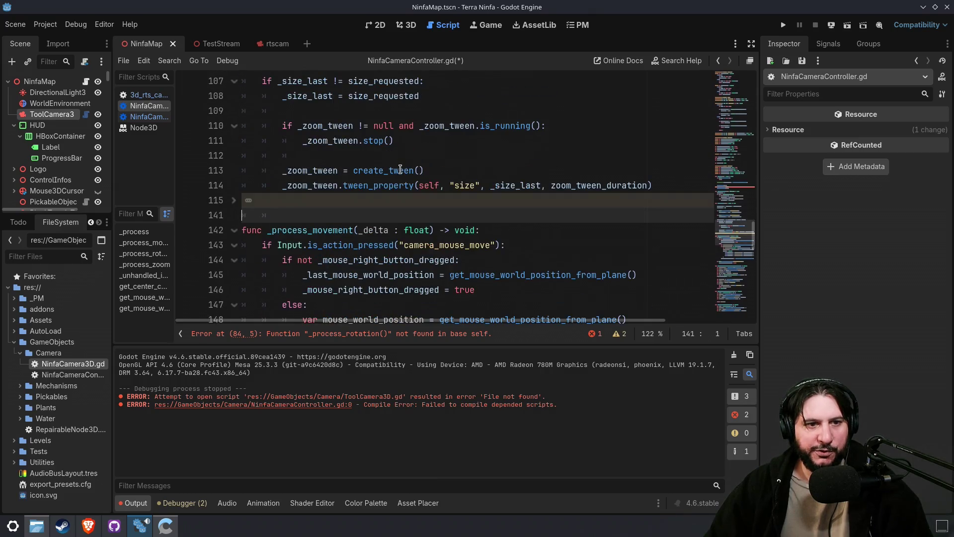
- Delete the rotation_y declaration and the entire _process_rotation function
{"action": "left_click", "coordinate": [245, 199]}
{"action": "left_click_drag", "start_coordinate": [422, 221], "coordinate": [395, 207]}
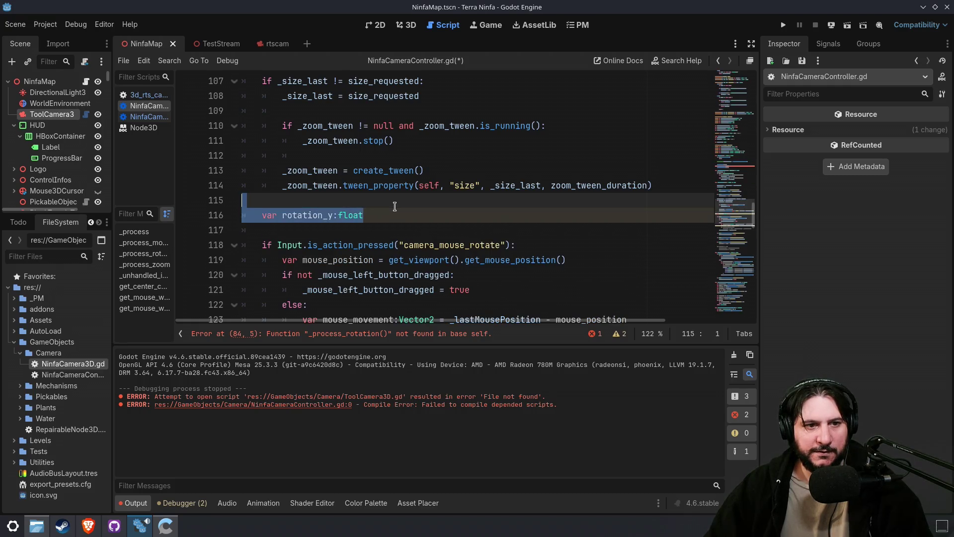
{"action": "key", "text": "ctrl+x"}
{"action": "left_click_drag", "start_coordinate": [734, 210], "coordinate": [735, 230]}
{"action": "scroll", "coordinate": [535, 204], "scroll_direction": "down", "scroll_amount": 3}
{"action": "left_click", "coordinate": [461, 190], "text": "shift"}
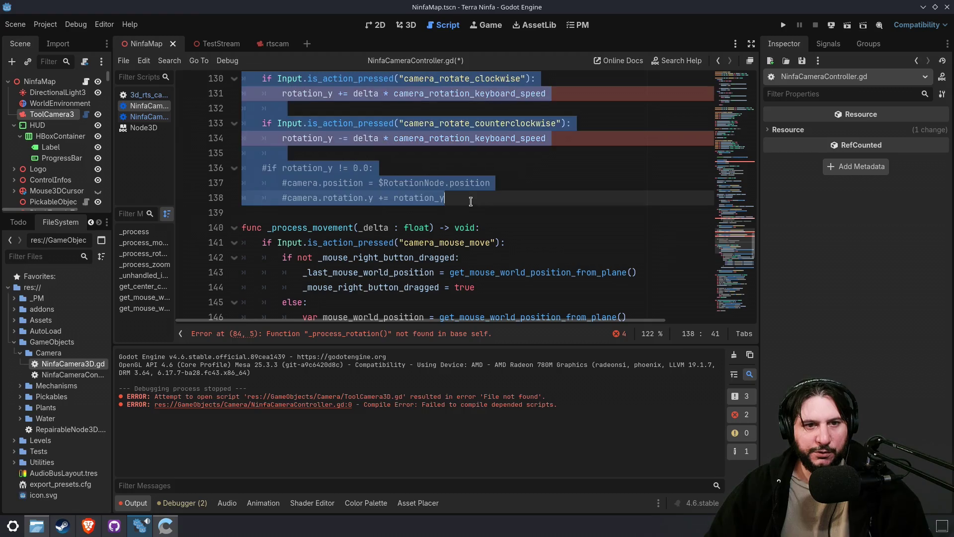
{"action": "key", "text": "Delete"}
{"action": "key", "text": "Delete"}
{"action": "scroll", "coordinate": [470, 202], "scroll_direction": "up", "scroll_amount": 3}
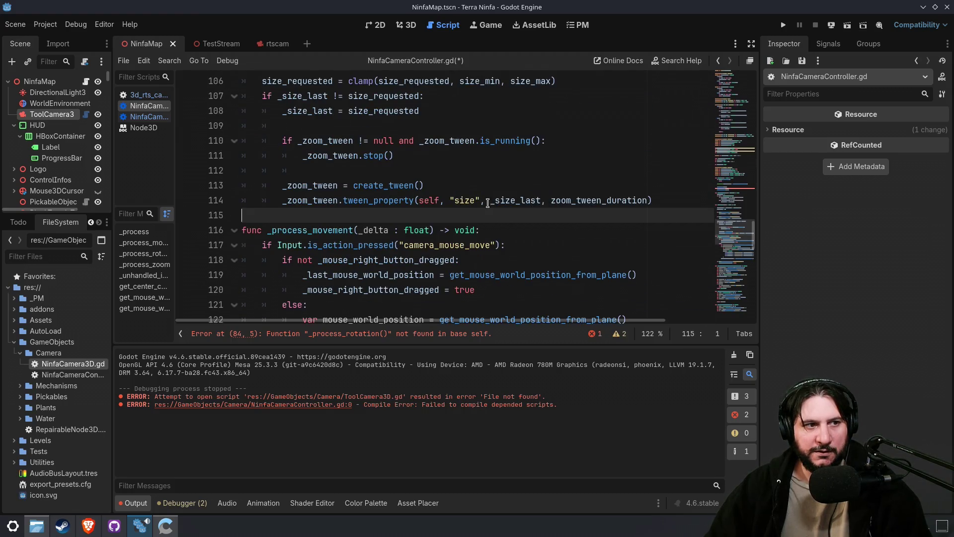
{"action": "left_click_drag", "start_coordinate": [743, 242], "coordinate": [734, 199]}
- Remove the _process_rotation(delta) call and the RotationNode position line from _process
{"action": "triple_click", "coordinate": [413, 232]}
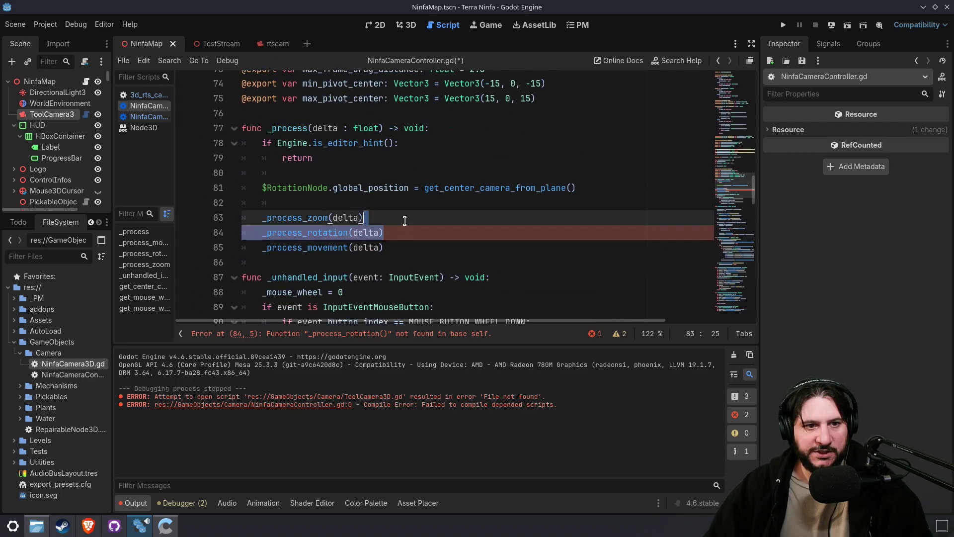
{"action": "key", "text": "BackSpace"}
{"action": "triple_click", "coordinate": [622, 189]}
{"action": "key", "text": "BackSpace"}
{"action": "key", "text": "Delete"}
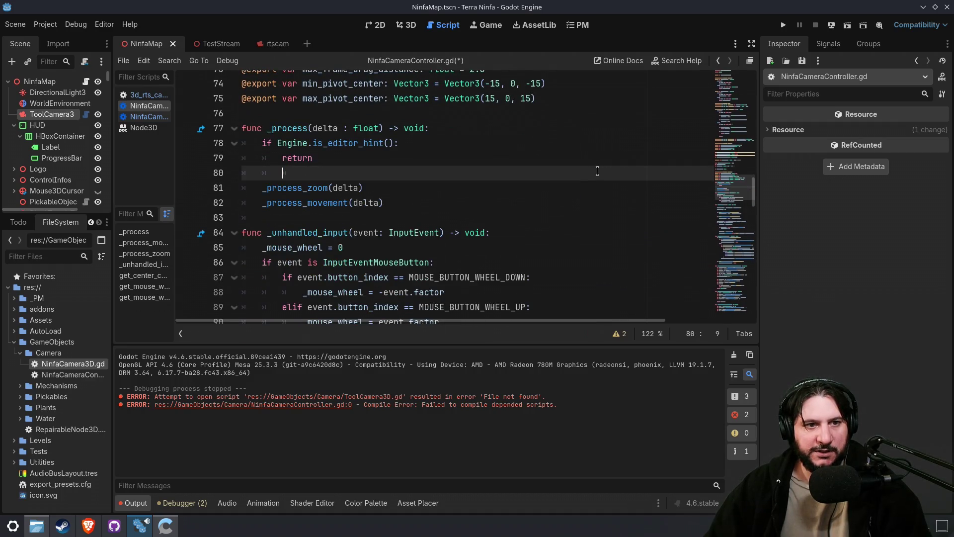
{"action": "left_click_drag", "start_coordinate": [725, 206], "coordinate": [734, 162]}
- Delete the unused left-button drag and last-mouse-position variables
{"action": "mouse_move", "coordinate": [500, 214]}
{"action": "left_mouse_down"}
{"action": "mouse_move", "coordinate": [495, 204]}
{"action": "mouse_move", "coordinate": [499, 216]}
{"action": "left_mouse_up"}
{"action": "key", "text": "Delete"}
{"action": "key", "text": "Delete"}
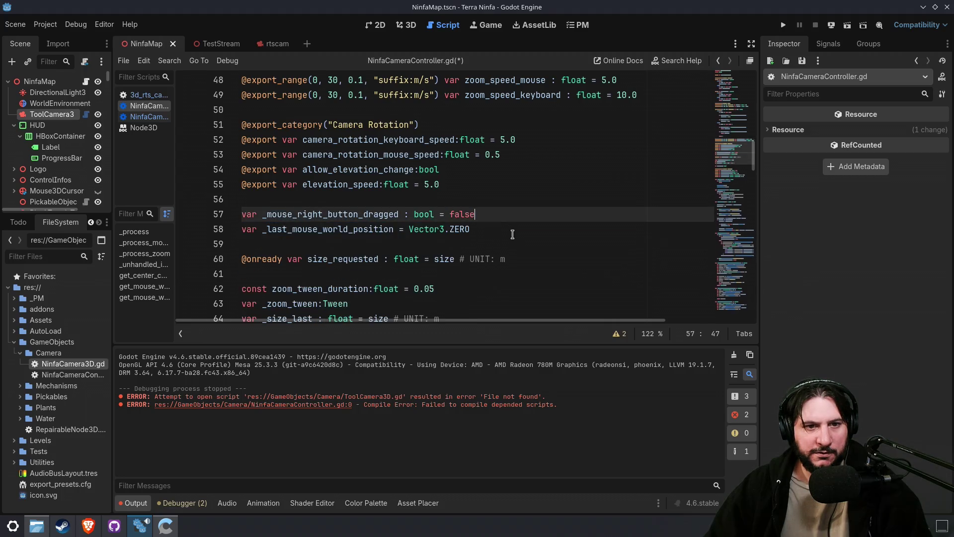
{"action": "mouse_move", "coordinate": [732, 156]}
{"action": "left_mouse_down"}
{"action": "mouse_move", "coordinate": [739, 326]}
{"action": "mouse_move", "coordinate": [730, 74]}
{"action": "left_mouse_up"}
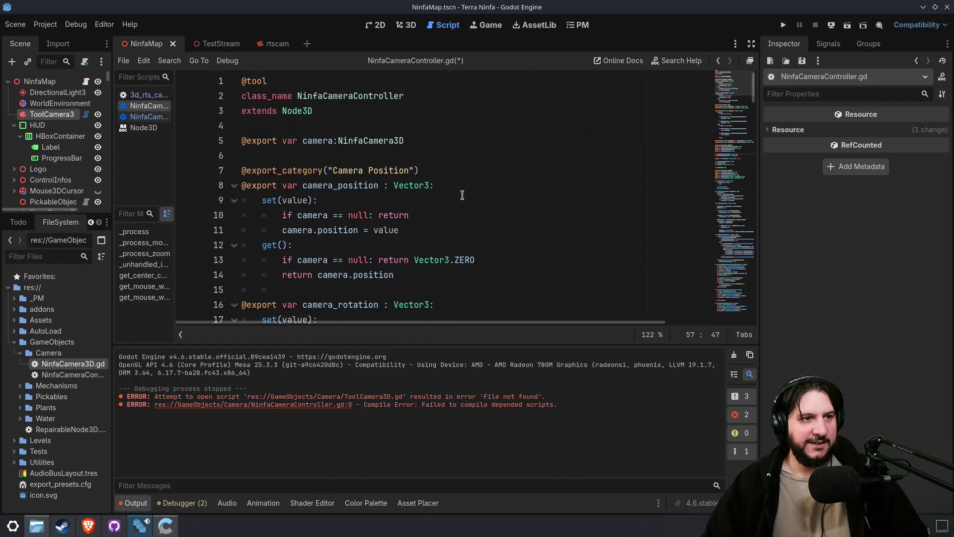
{"action": "left_click", "coordinate": [43, 81]}
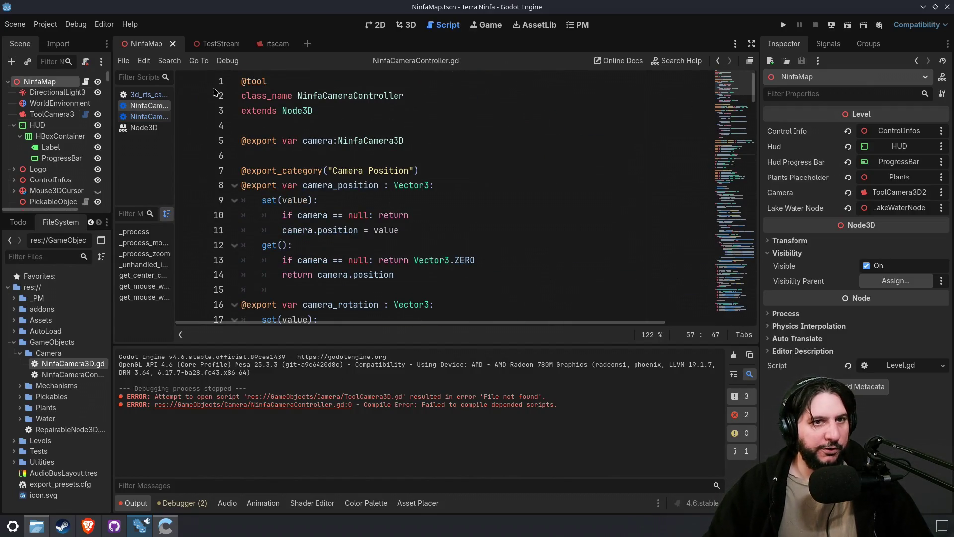
- Add a NinfaCameraController child node to NinfaMap by searching 'Controll'
{"action": "left_click", "coordinate": [406, 26]}
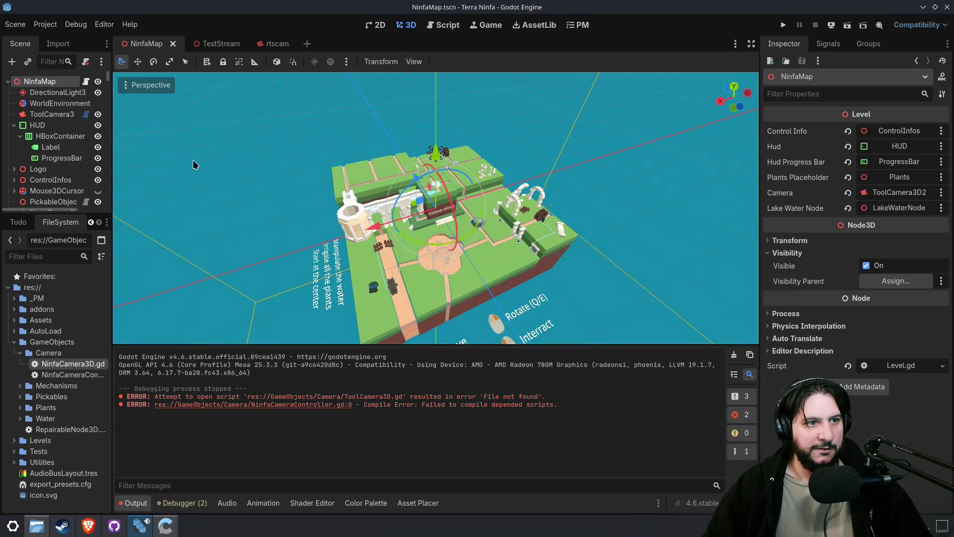
{"action": "right_click", "coordinate": [47, 81]}
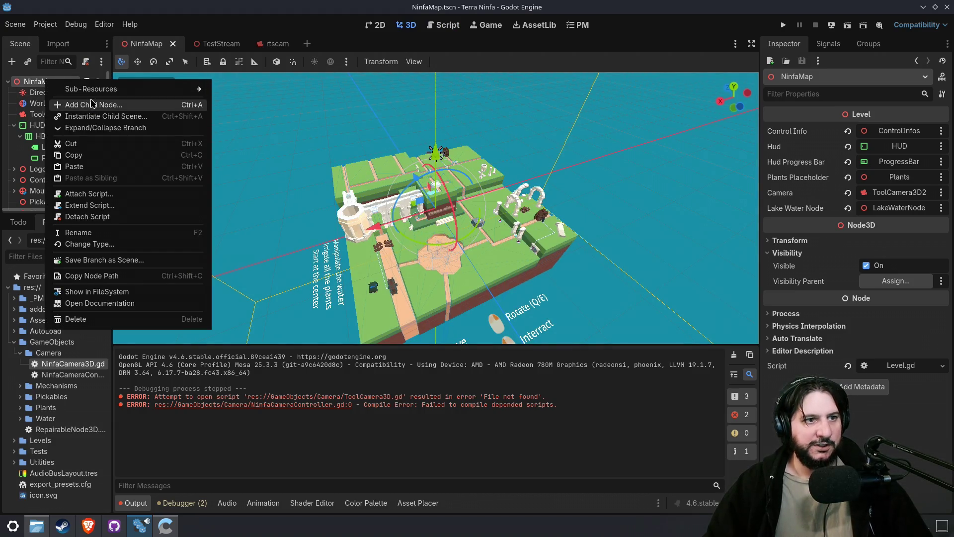
{"action": "left_click", "coordinate": [92, 105]}
{"action": "type", "text": "Controll"}
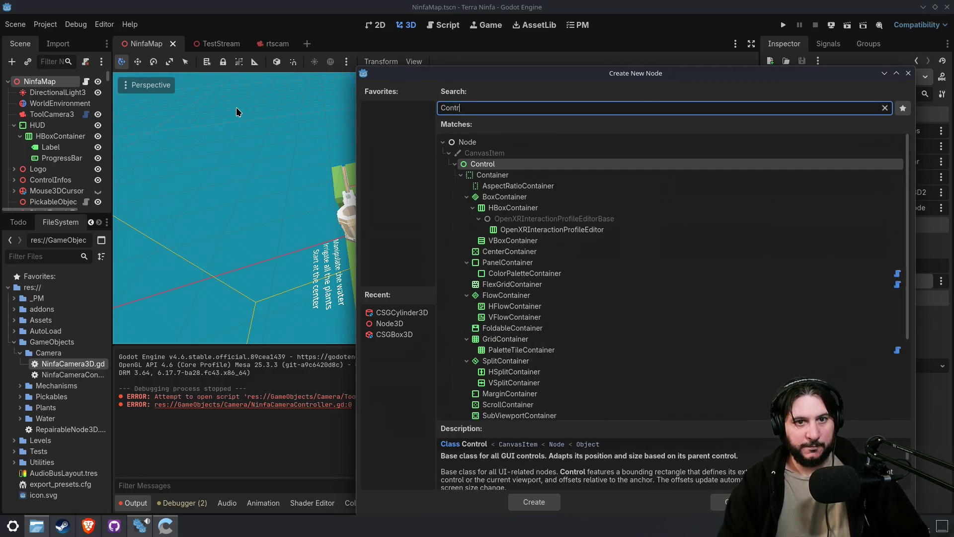
{"action": "key", "text": "Up"}
{"action": "key", "text": "Up"}
{"action": "key", "text": "Up"}
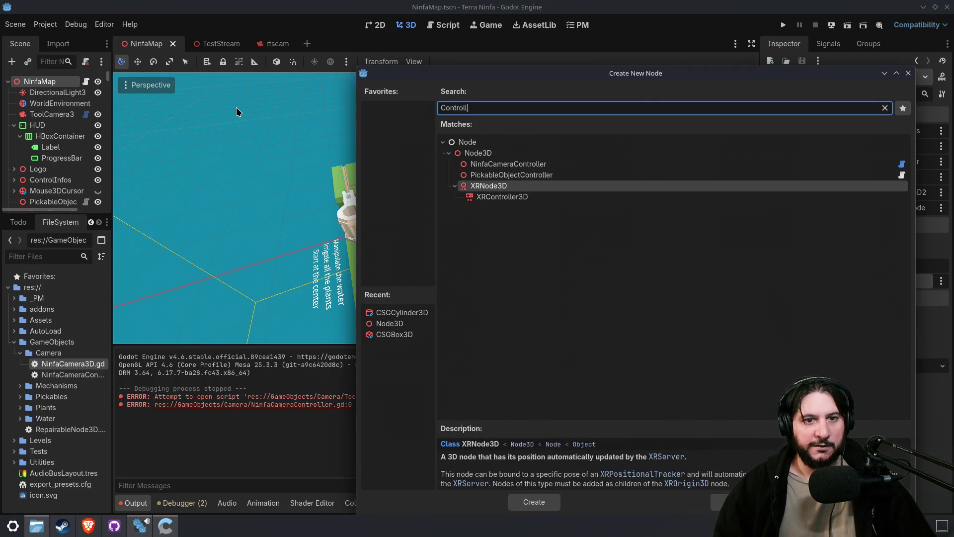
{"action": "key", "text": "Return"}
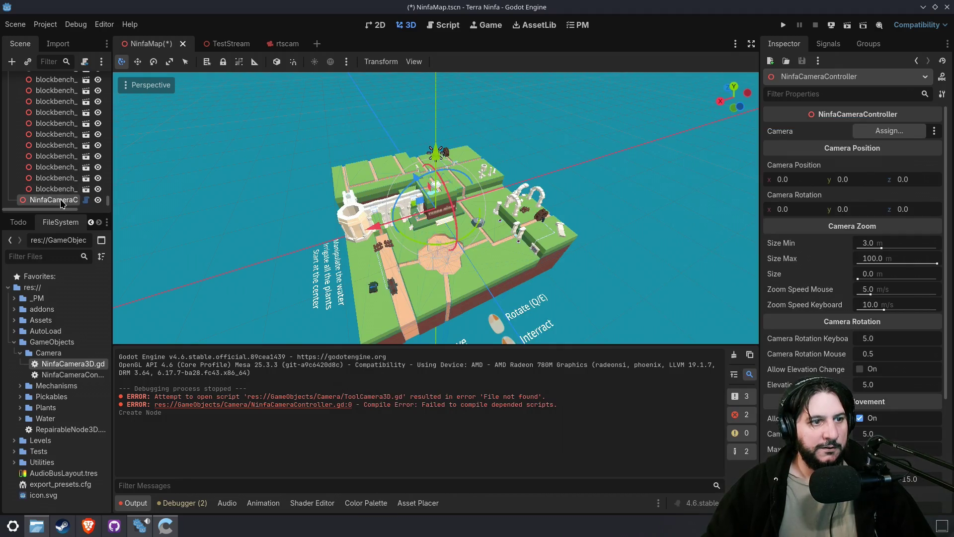
- Nest ToolCamera3D2 under NinfaCameraController, save the scene, and run the game
{"action": "left_click_drag", "start_coordinate": [65, 127], "coordinate": [54, 115]}
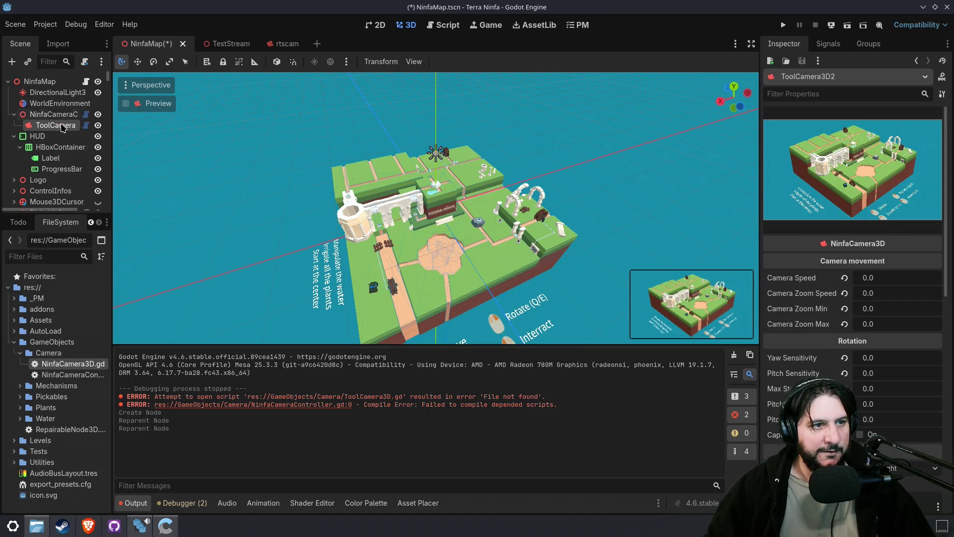
{"action": "left_click", "coordinate": [53, 115]}
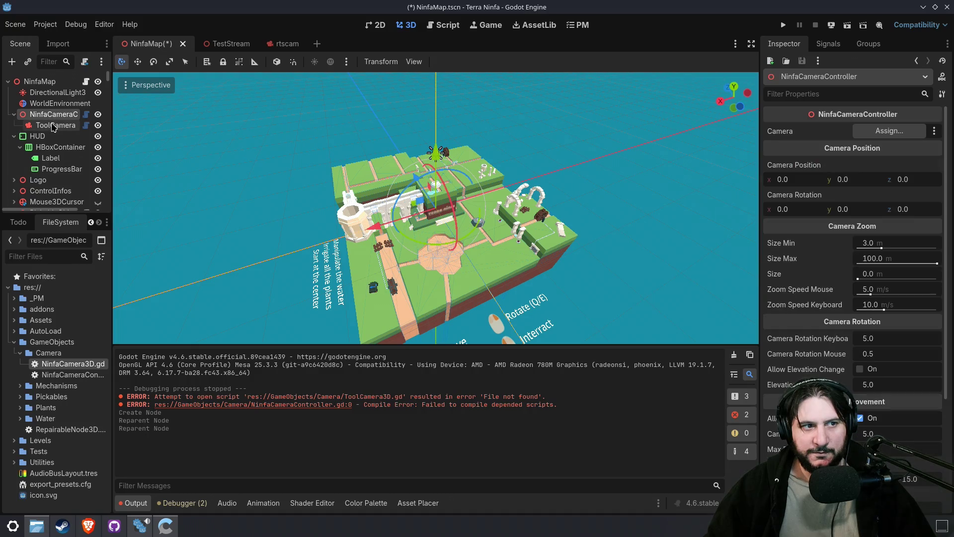
{"action": "key", "text": "ctrl+s"}
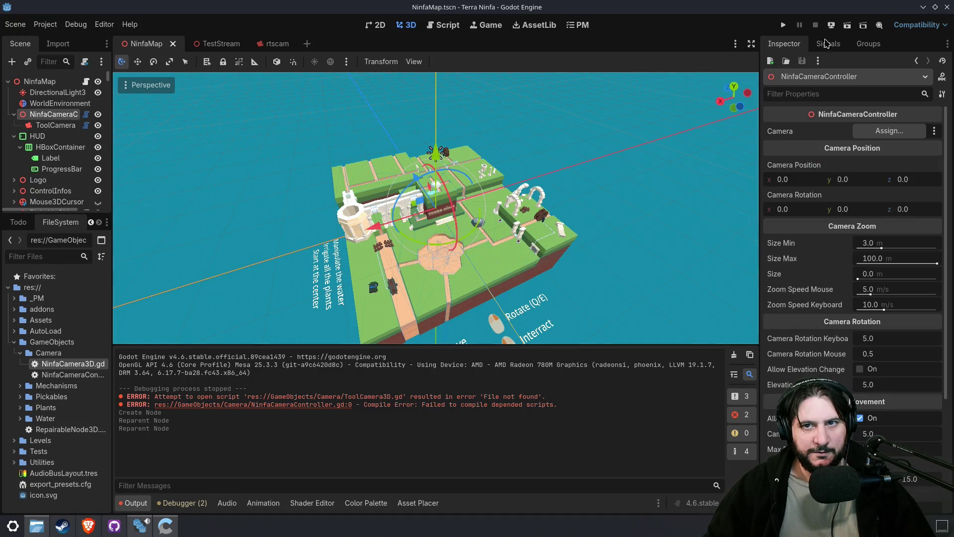
{"action": "left_click", "coordinate": [783, 25]}
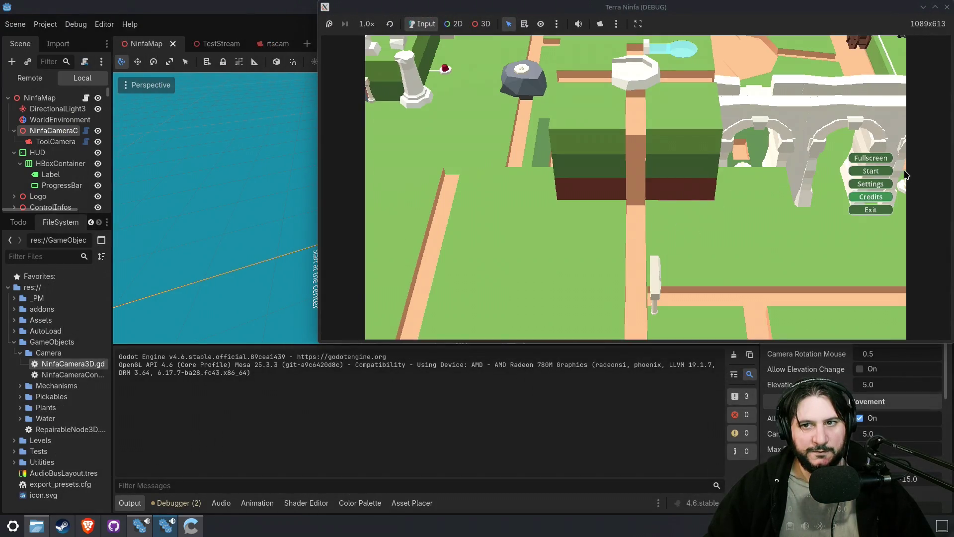
- Stop the test run and assign ToolCamera3D2 as NinfaCameraController's Camera
{"action": "left_click", "coordinate": [868, 170]}
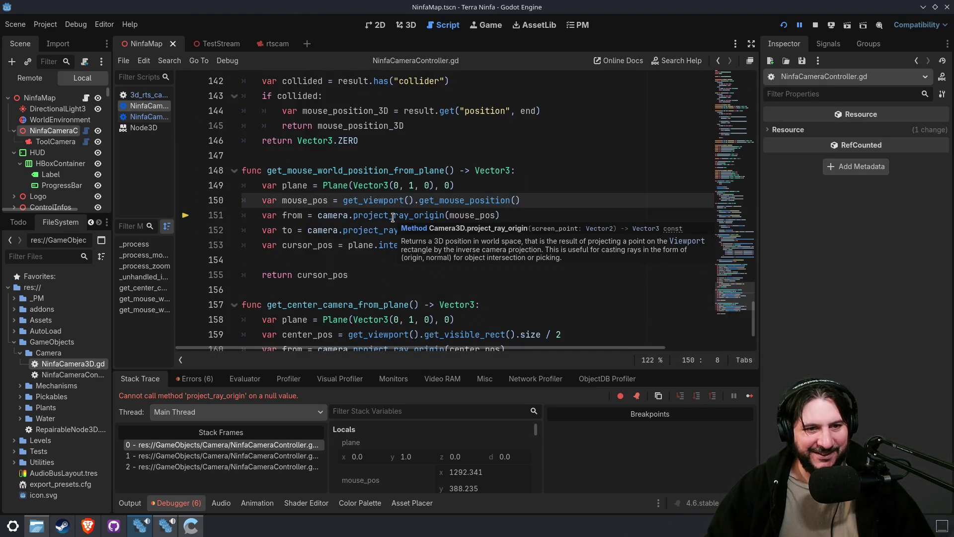
{"action": "key", "text": "F8"}
{"action": "left_click", "coordinate": [93, 115]}
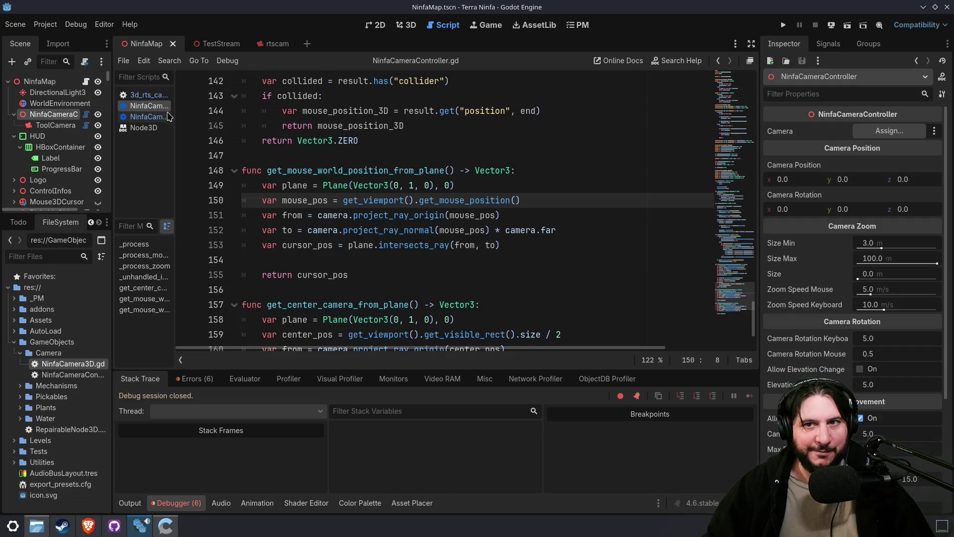
{"action": "left_click", "coordinate": [892, 131]}
{"action": "left_click", "coordinate": [436, 168]}
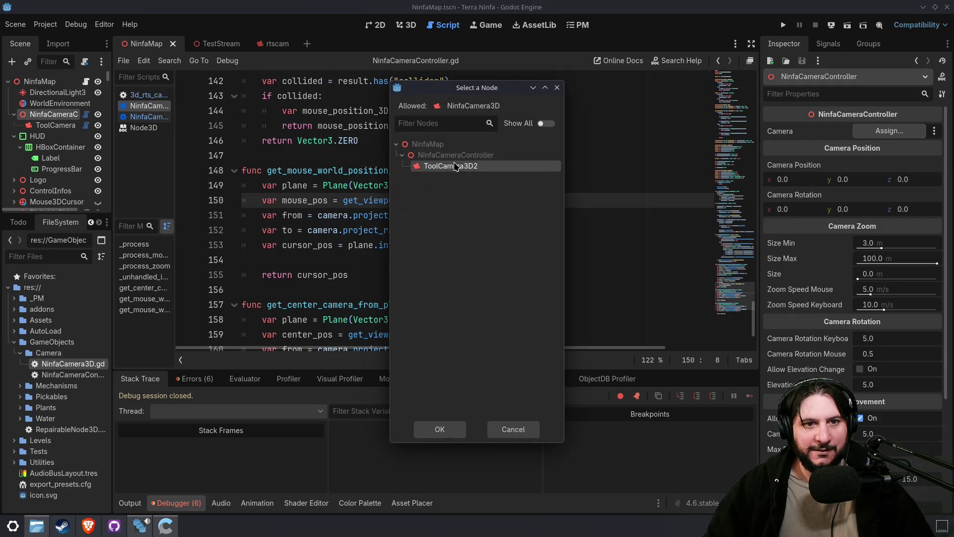
{"action": "left_click", "coordinate": [437, 426]}
- Launch the game maximized, start from the main menu to test the camera, then stop it
{"action": "left_click", "coordinate": [784, 27]}
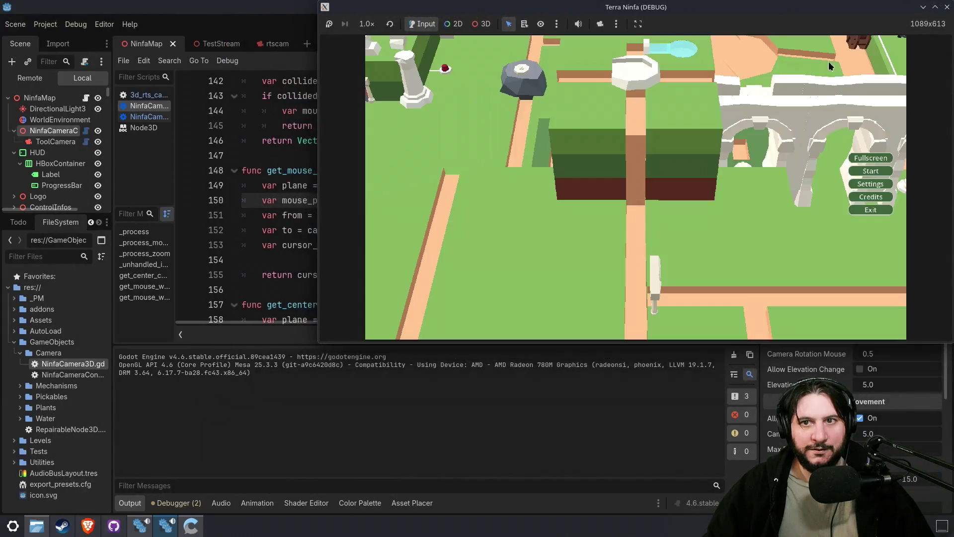
{"action": "left_click", "coordinate": [933, 8]}
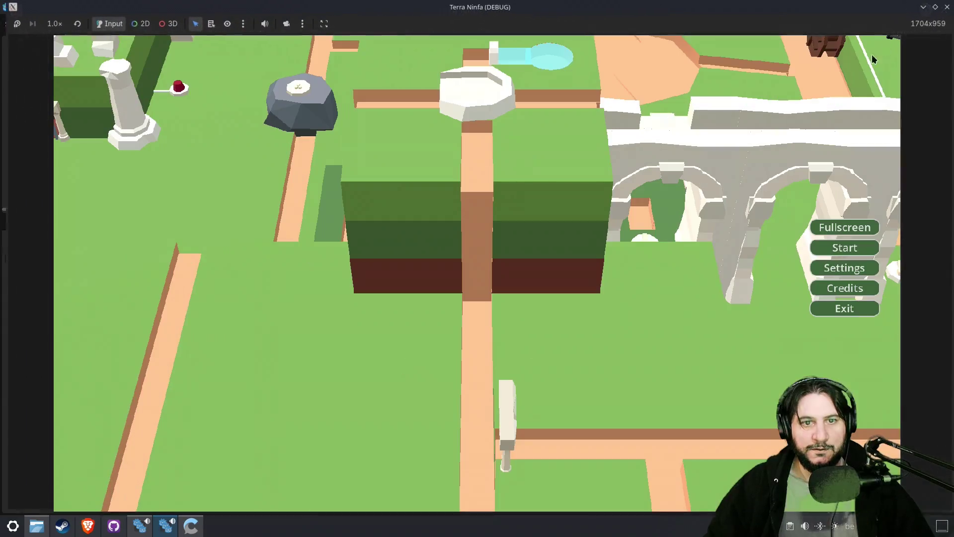
{"action": "left_click", "coordinate": [874, 249]}
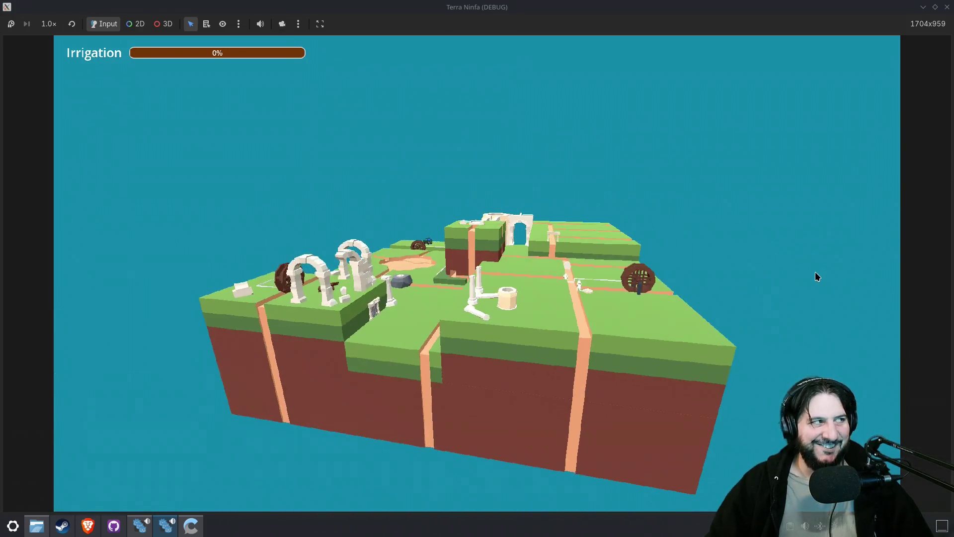
{"action": "key", "text": "F8"}
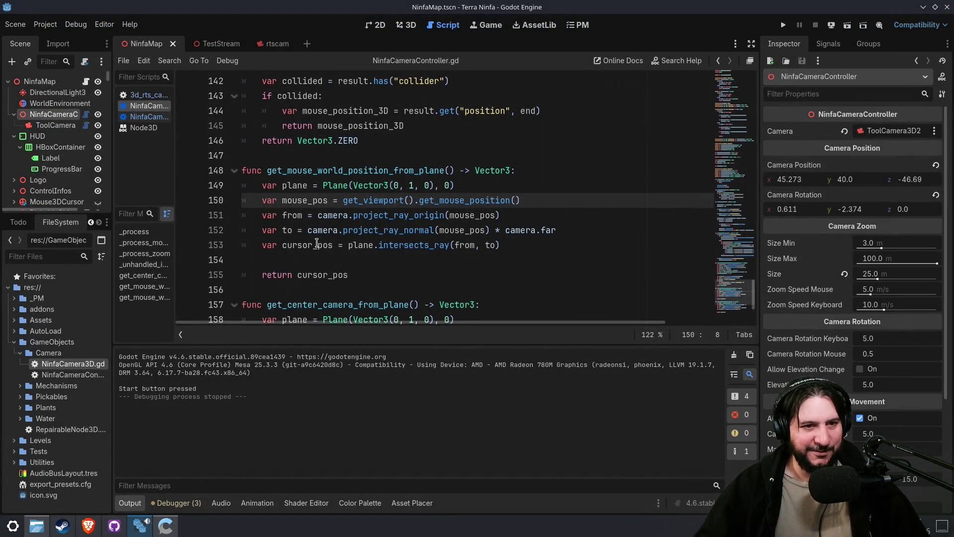
- Move ToolCamera3D2 out of NinfaCameraController in the Scene dock
{"action": "left_click_drag", "start_coordinate": [736, 277], "coordinate": [736, 89]}
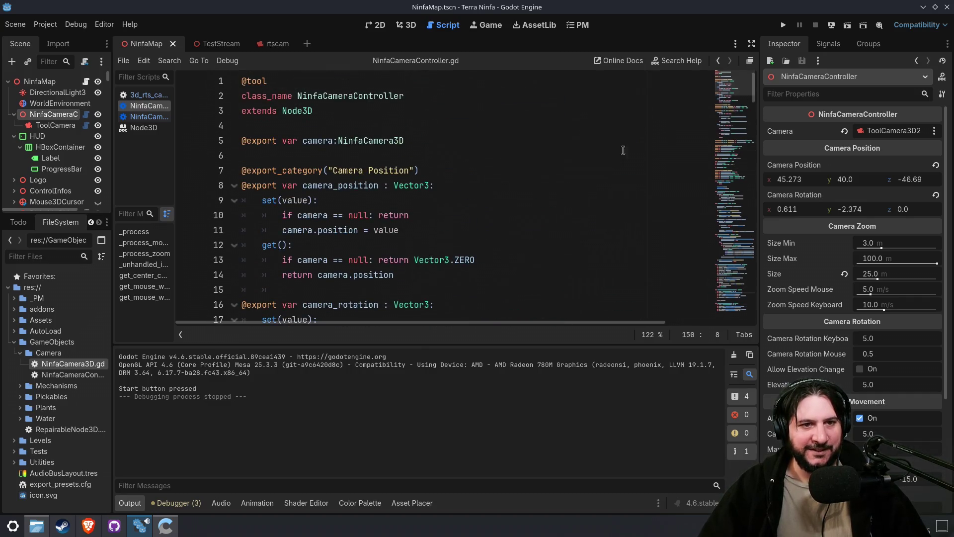
{"action": "left_click", "coordinate": [451, 182]}
{"action": "scroll", "coordinate": [464, 170], "scroll_direction": "down", "scroll_amount": 3}
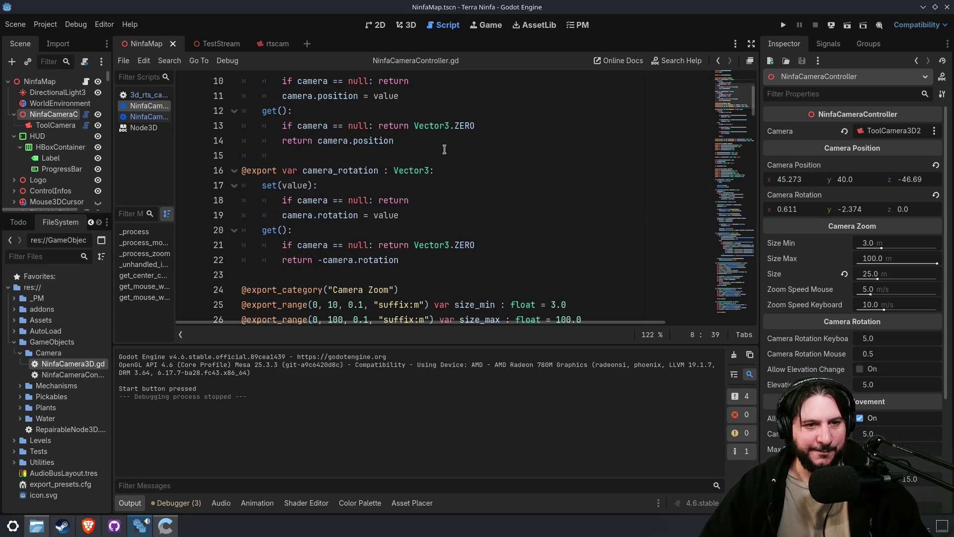
{"action": "left_click_drag", "start_coordinate": [53, 111], "coordinate": [53, 110]}
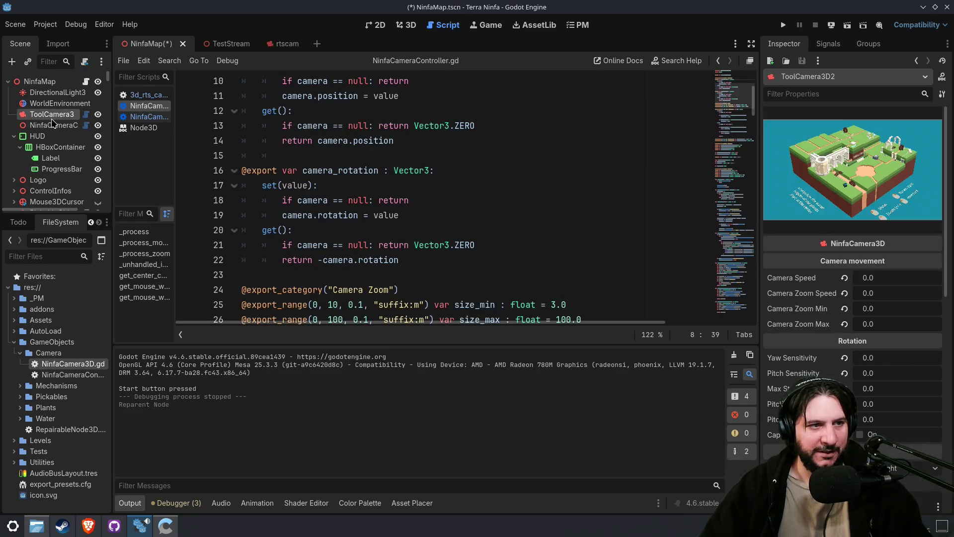
- Select and review the camera_rotation getter through the size property code
{"action": "left_click_drag", "start_coordinate": [477, 155], "coordinate": [482, 233]}
{"action": "left_click", "coordinate": [484, 261]}
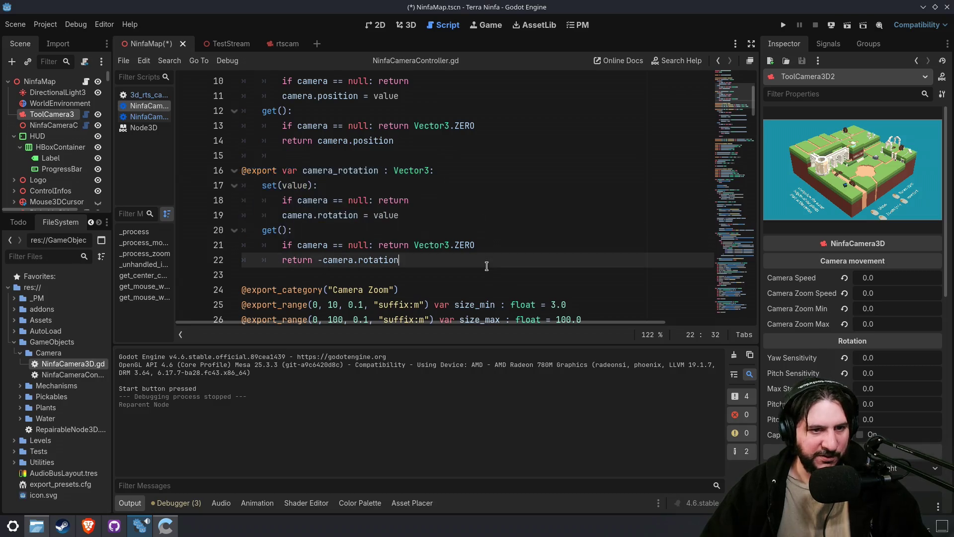
{"action": "scroll", "coordinate": [475, 270], "scroll_direction": "down", "scroll_amount": 2}
{"action": "mouse_move", "coordinate": [408, 184]}
{"action": "left_mouse_down"}
{"action": "mouse_move", "coordinate": [547, 276]}
{"action": "mouse_move", "coordinate": [559, 244]}
{"action": "left_mouse_up"}
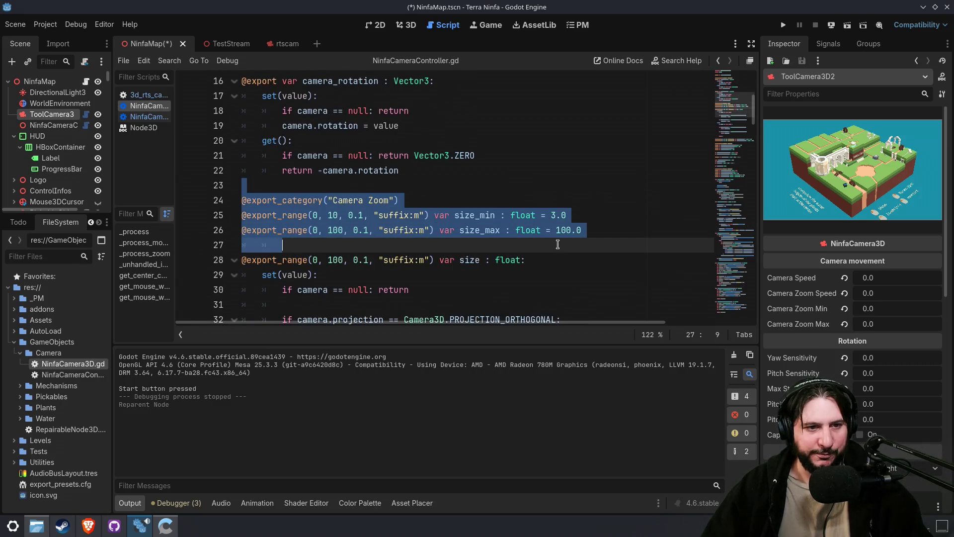
{"action": "scroll", "coordinate": [549, 278], "scroll_direction": "down", "scroll_amount": 2}
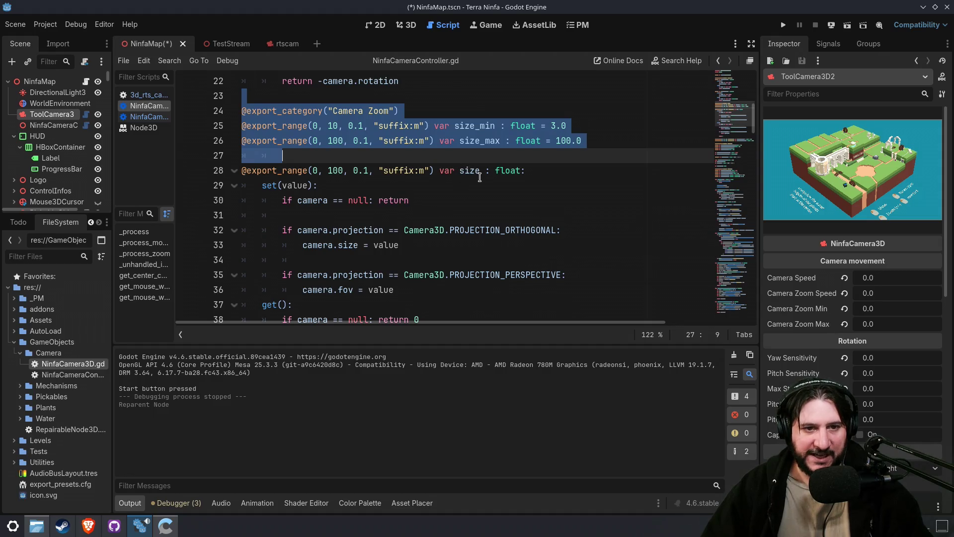
{"action": "scroll", "coordinate": [463, 229], "scroll_direction": "down", "scroll_amount": 1}
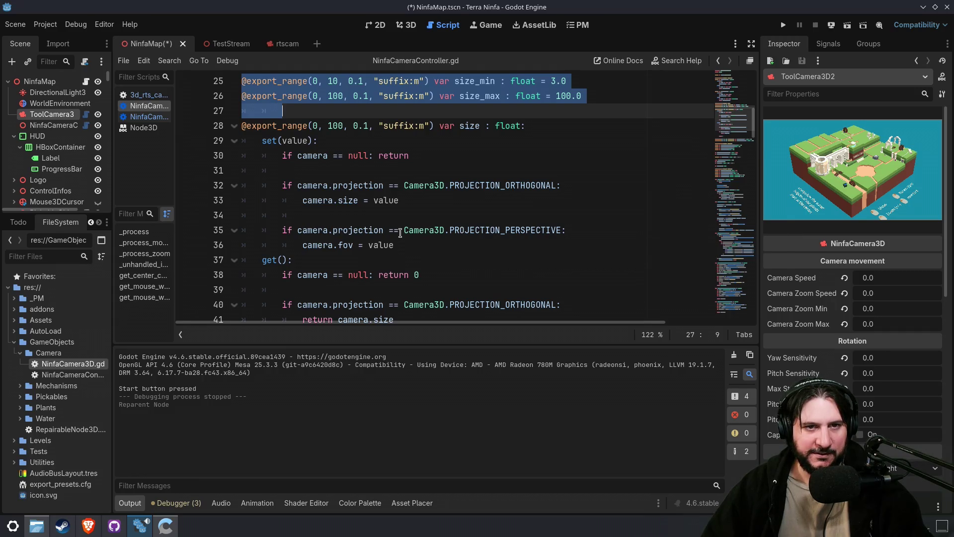
{"action": "scroll", "coordinate": [426, 209], "scroll_direction": "up", "scroll_amount": 1}
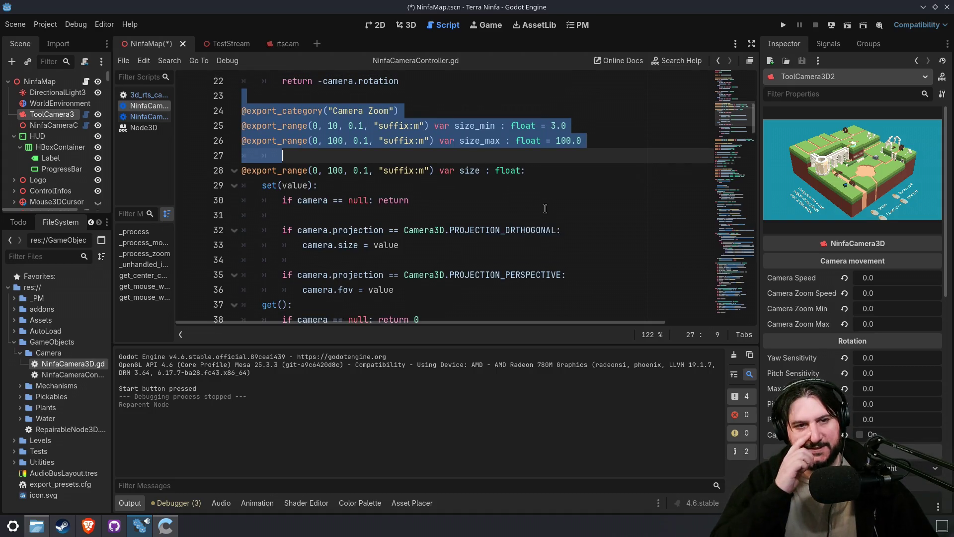
{"action": "scroll", "coordinate": [545, 209], "scroll_direction": "down", "scroll_amount": 5}
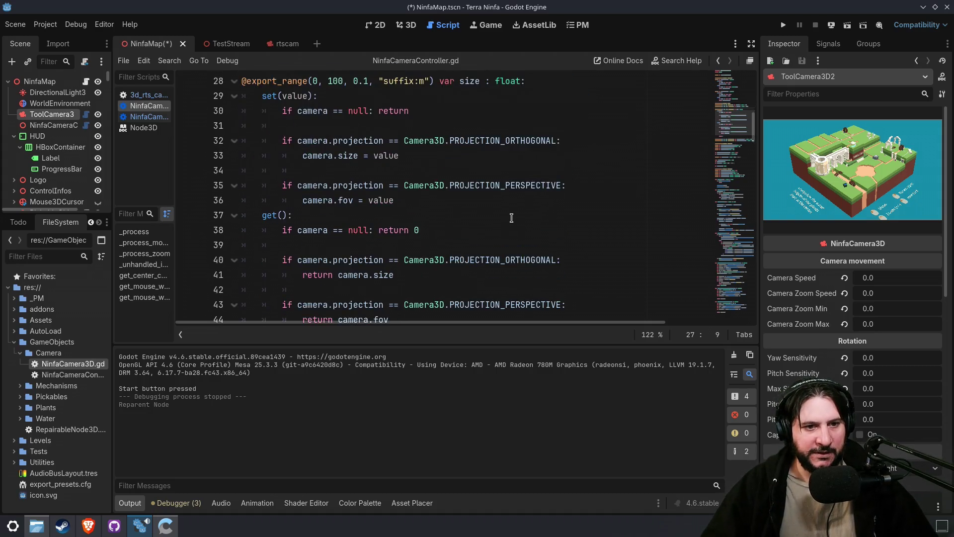
{"action": "left_click", "coordinate": [367, 216], "text": "shift"}
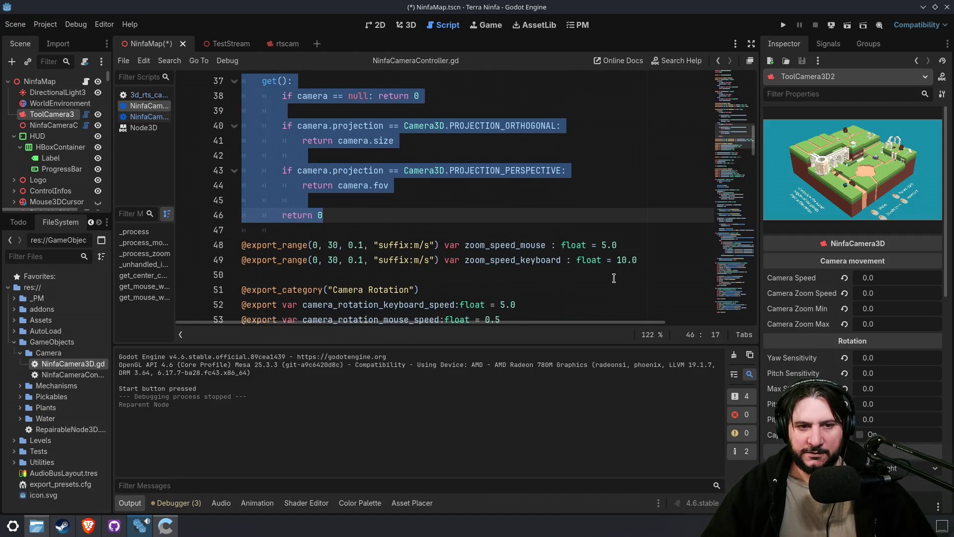
{"action": "scroll", "coordinate": [583, 285], "scroll_direction": "down", "scroll_amount": 2}
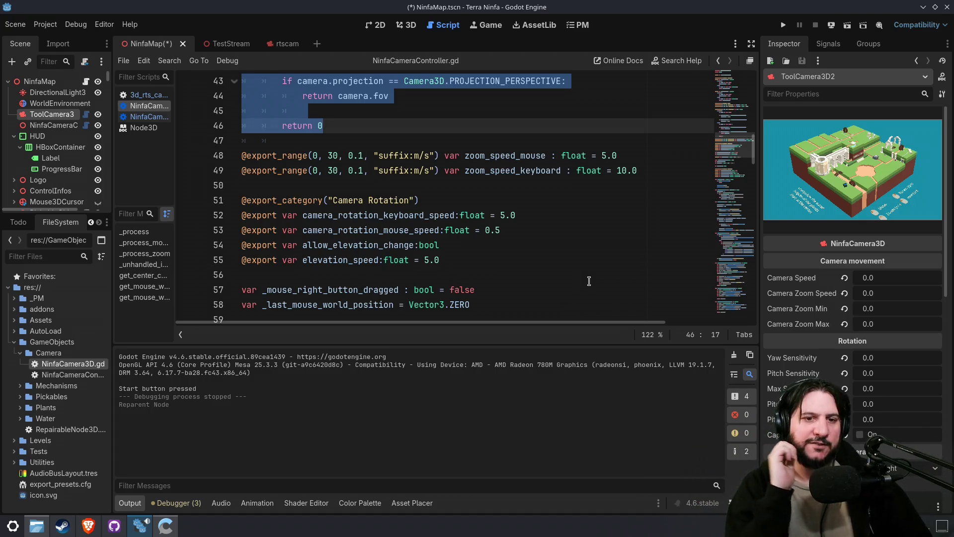
- Open 3d_rts_camera.gd for reference and scroll through its code
{"action": "left_click", "coordinate": [87, 119]}
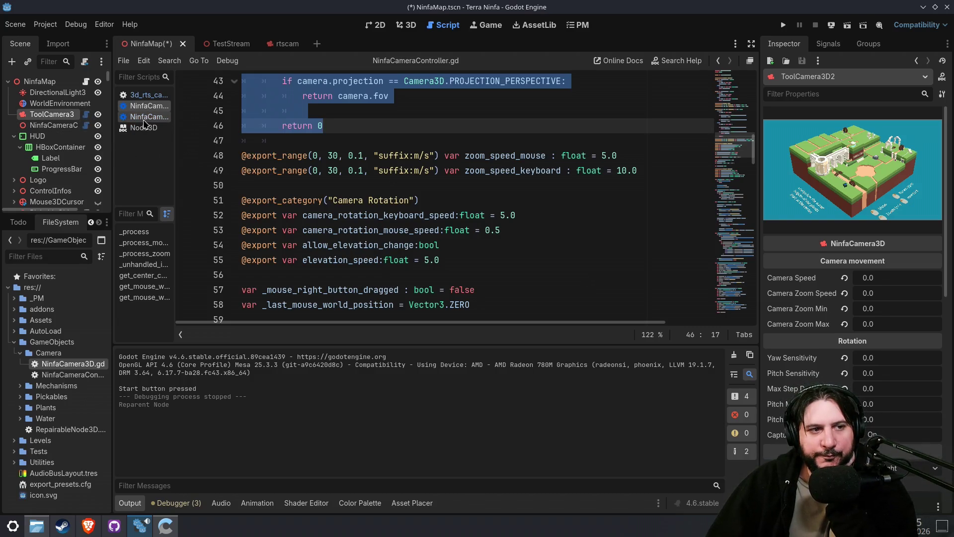
{"action": "left_click", "coordinate": [154, 96]}
{"action": "left_click", "coordinate": [597, 239]}
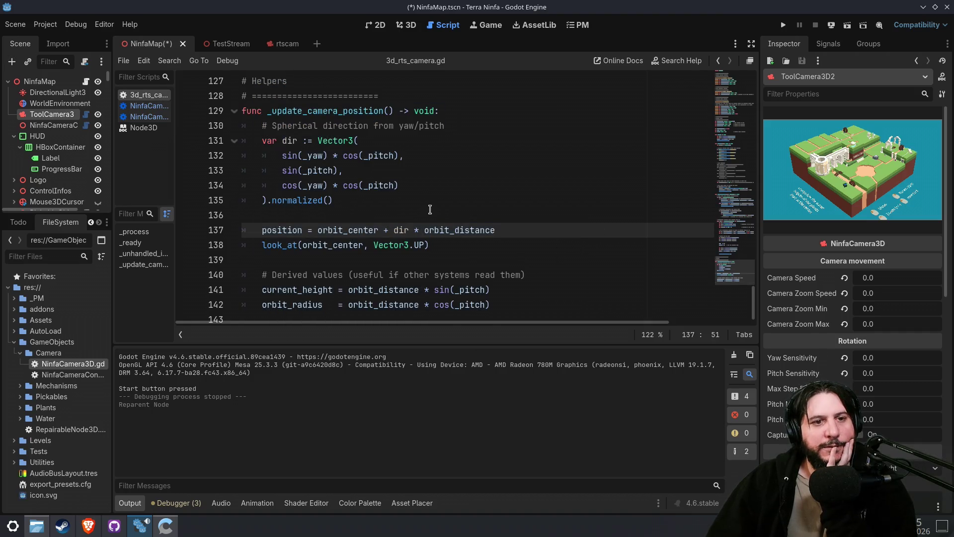
{"action": "scroll", "coordinate": [364, 201], "scroll_direction": "up", "scroll_amount": 3}
{"action": "scroll", "coordinate": [418, 267], "scroll_direction": "down", "scroll_amount": 3}
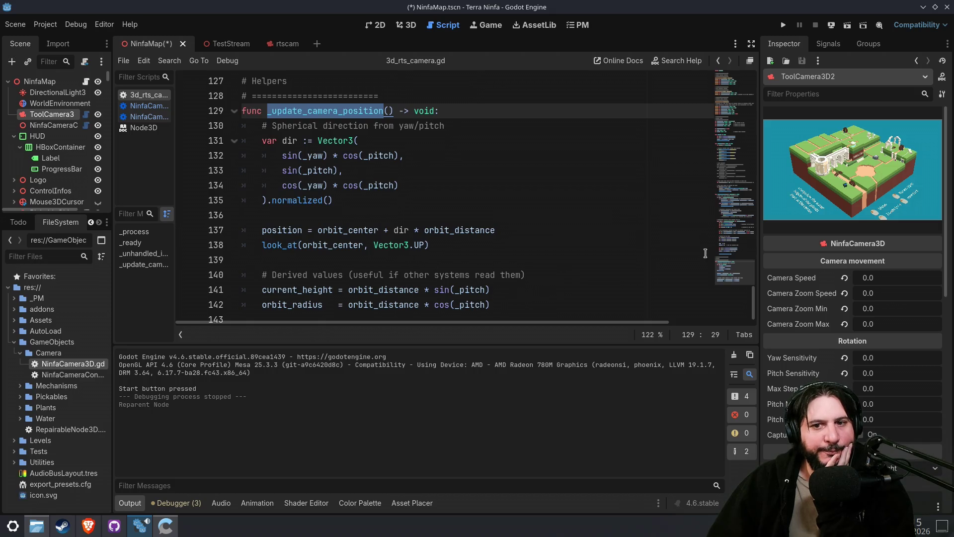
{"action": "scroll", "coordinate": [738, 285], "scroll_direction": "down", "scroll_amount": 1}
{"action": "mouse_move", "coordinate": [738, 286]}
{"action": "left_mouse_down"}
{"action": "mouse_move", "coordinate": [736, 124]}
{"action": "mouse_move", "coordinate": [736, 318]}
{"action": "left_mouse_up"}
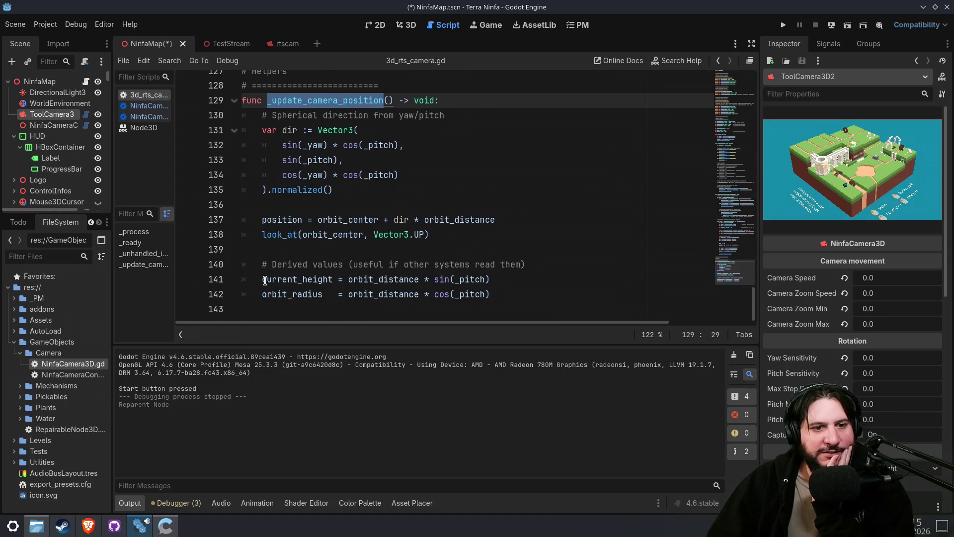
- Inspect the current_height (starting value 20) and orbit_distance variables in 3d_rts_camera.gd
{"action": "double_click", "coordinate": [300, 279]}
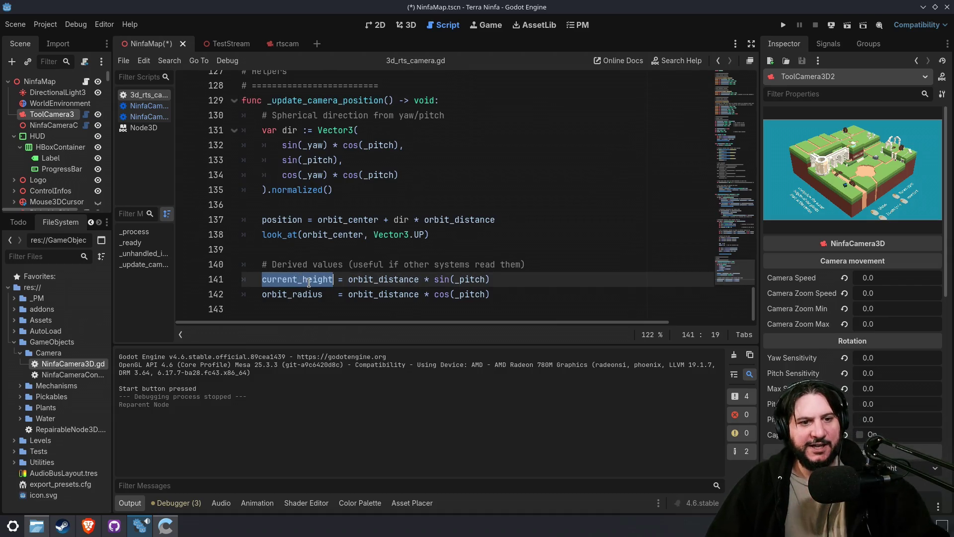
{"action": "left_click", "coordinate": [302, 282], "text": "ctrl"}
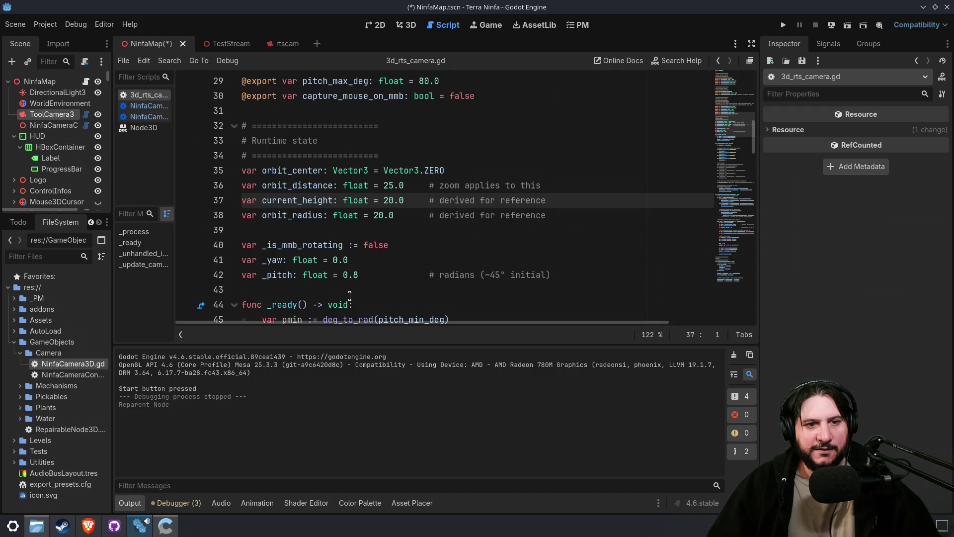
{"action": "double_click", "coordinate": [392, 202]}
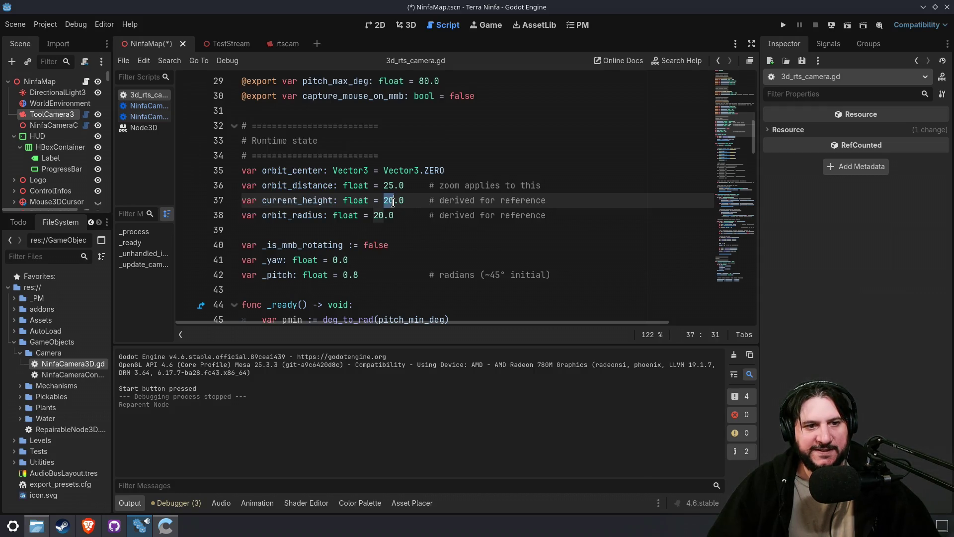
{"action": "double_click", "coordinate": [298, 185]}
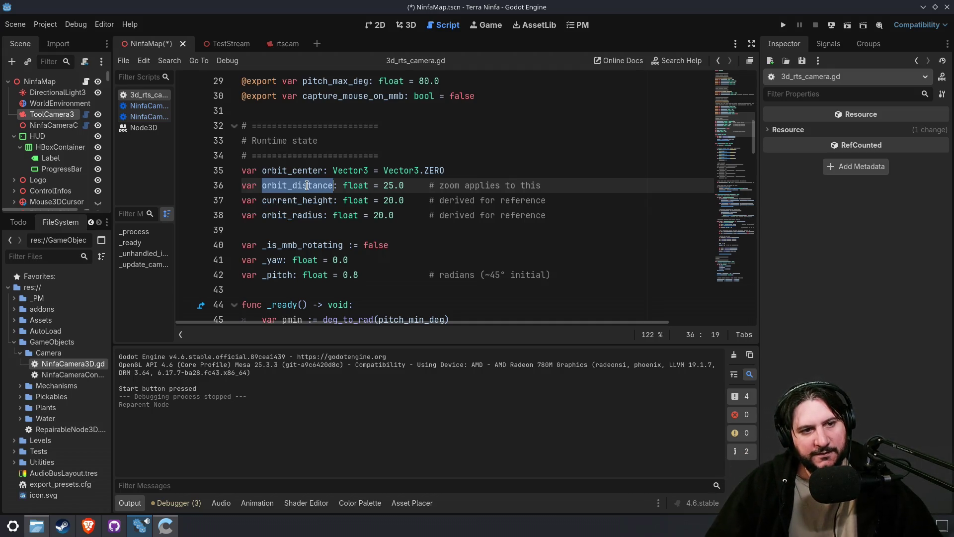
{"action": "double_click", "coordinate": [311, 201]}
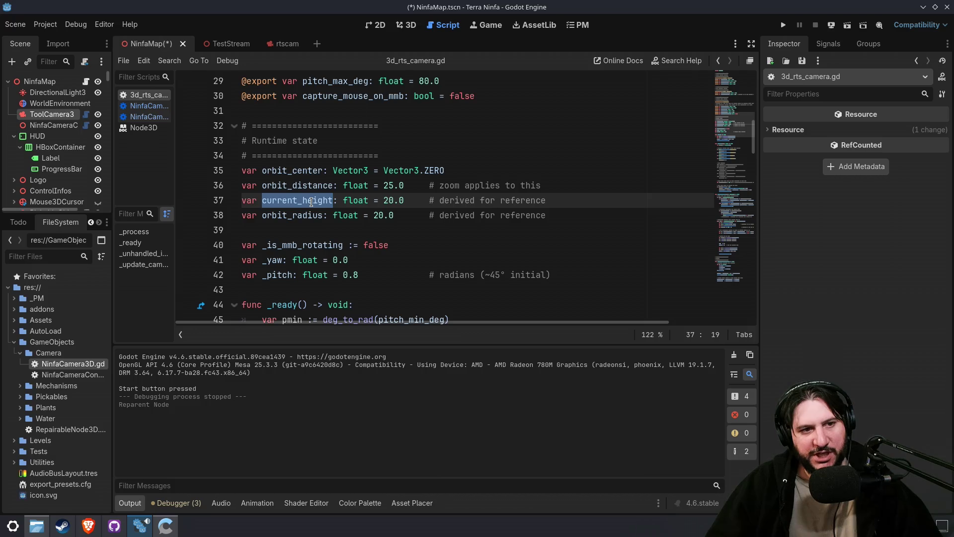
{"action": "scroll", "coordinate": [469, 190], "scroll_direction": "up", "scroll_amount": 9}
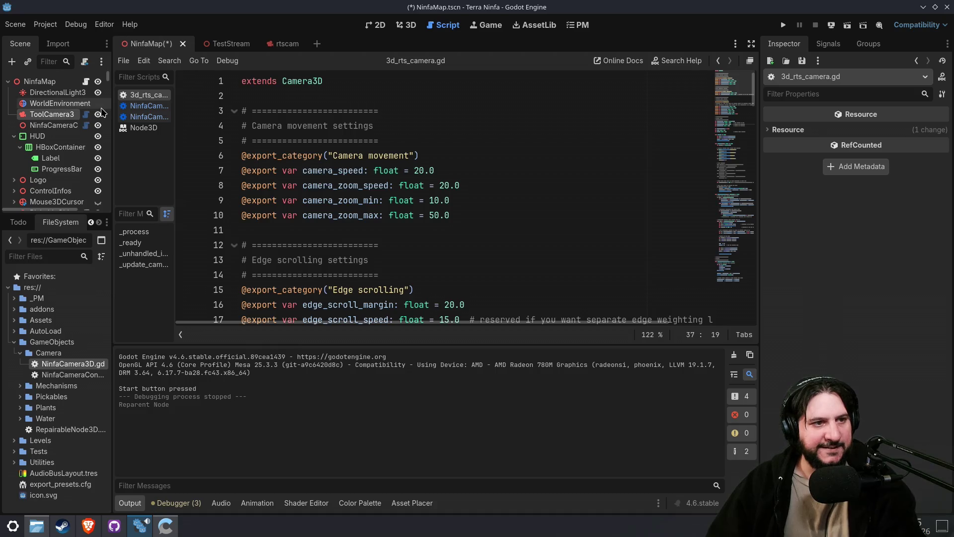
{"action": "left_click_drag", "start_coordinate": [114, 120], "coordinate": [191, 110]}
- Delete the NinfaCameraController node and select ToolCamera3D2
{"action": "left_click", "coordinate": [105, 125]}
{"action": "key", "text": "Delete"}
{"action": "key", "text": "Return"}
{"action": "left_click", "coordinate": [99, 114]}
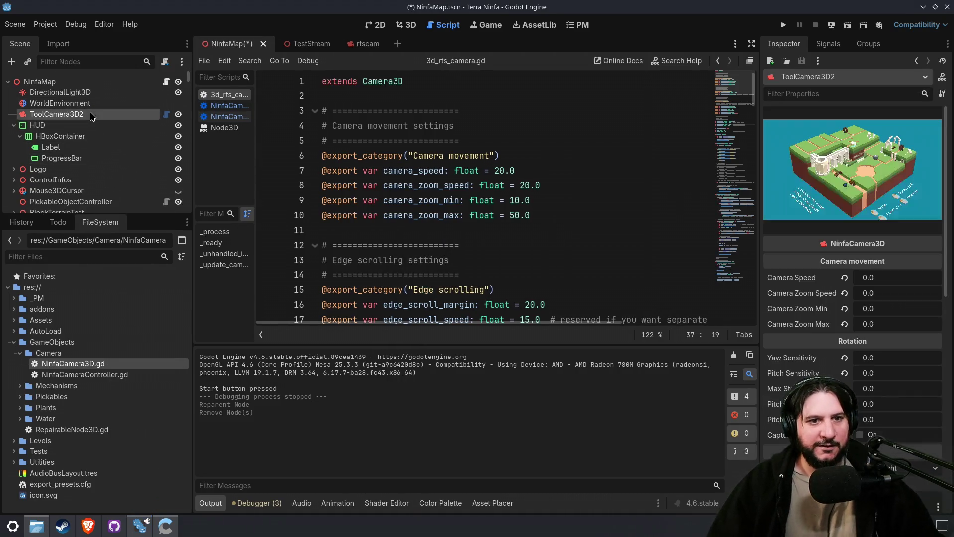
{"action": "left_click", "coordinate": [470, 246]}
{"action": "scroll", "coordinate": [473, 279], "scroll_direction": "down", "scroll_amount": 4}
{"action": "scroll", "coordinate": [473, 279], "scroll_direction": "up", "scroll_amount": 4}
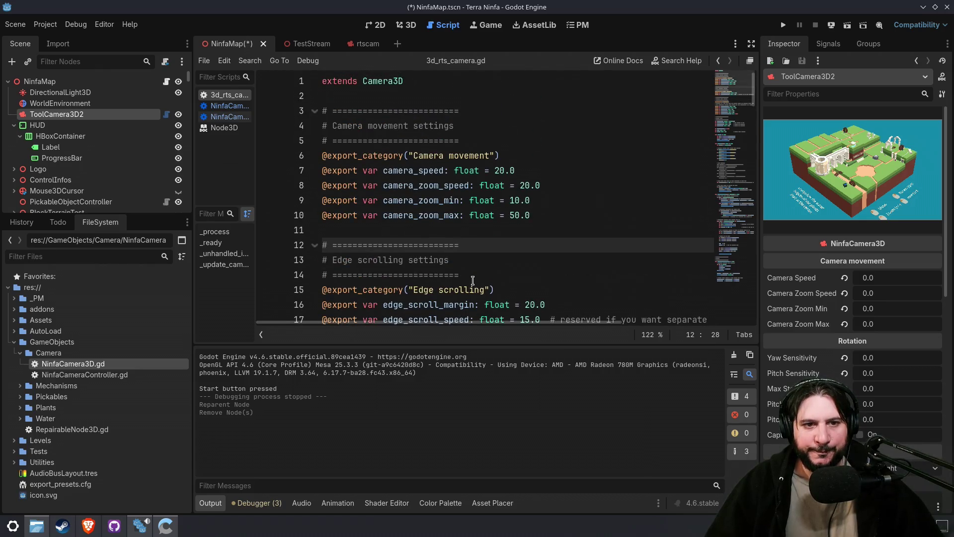
{"action": "scroll", "coordinate": [472, 280], "scroll_direction": "down", "scroll_amount": 5}
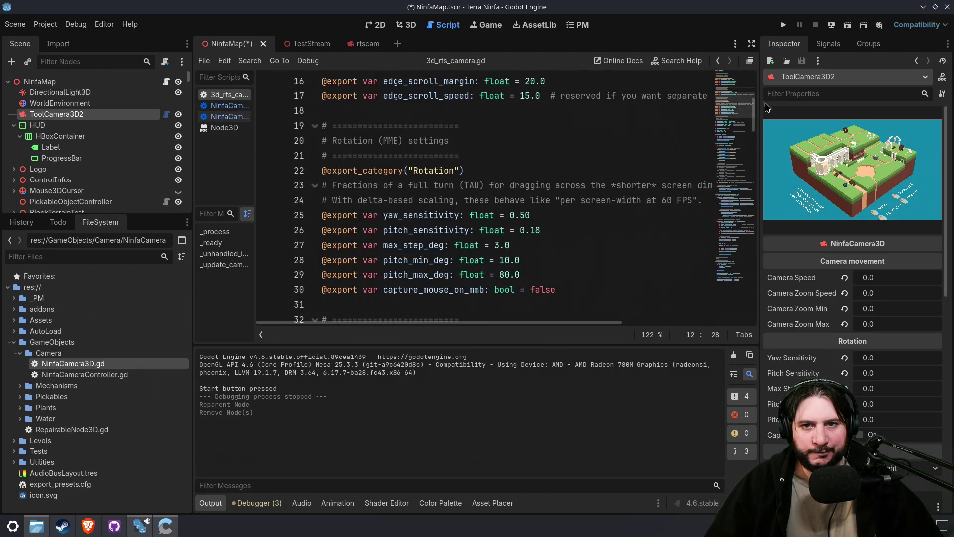
{"action": "left_click", "coordinate": [713, 95]}
{"action": "scroll", "coordinate": [343, 127], "scroll_direction": "up", "scroll_amount": 5}
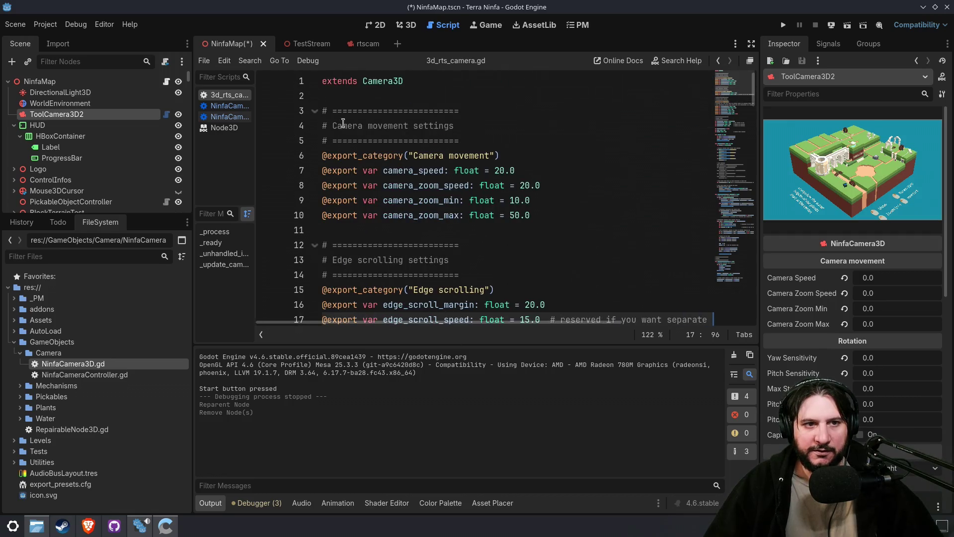
{"action": "left_click", "coordinate": [322, 81]}
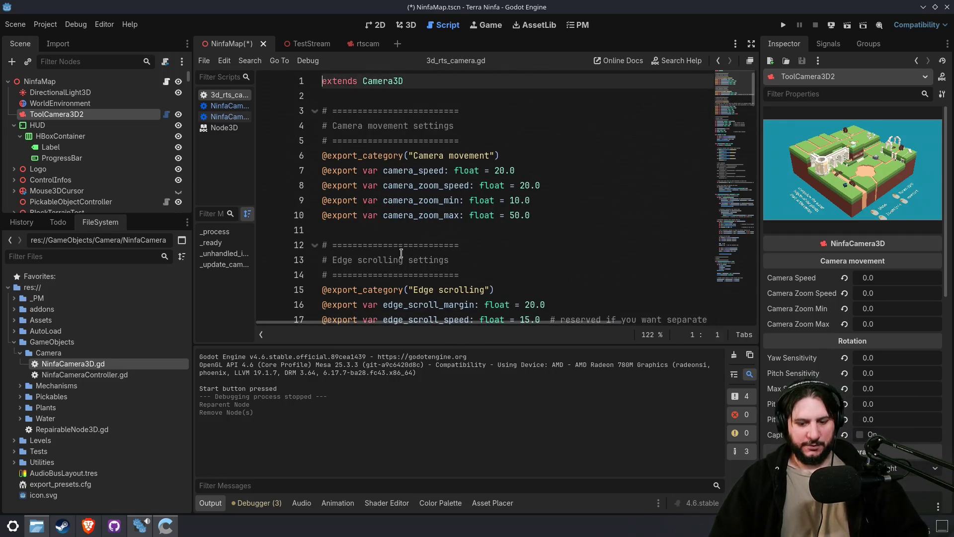
{"action": "key", "text": "Return"}
{"action": "key", "text": "Up"}
{"action": "type", "text": "#"}
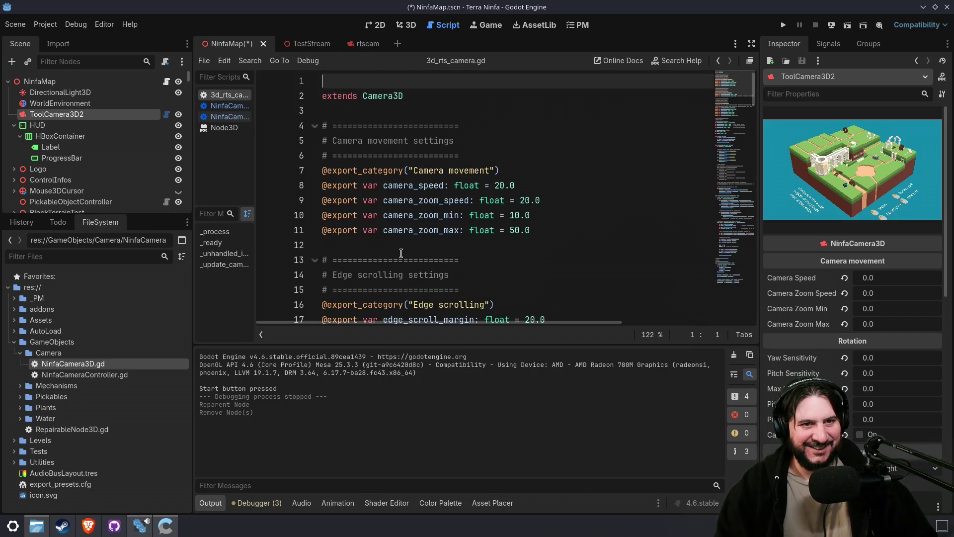
{"action": "key", "text": "ctrl+s"}
{"action": "type", "text": "@tool"}
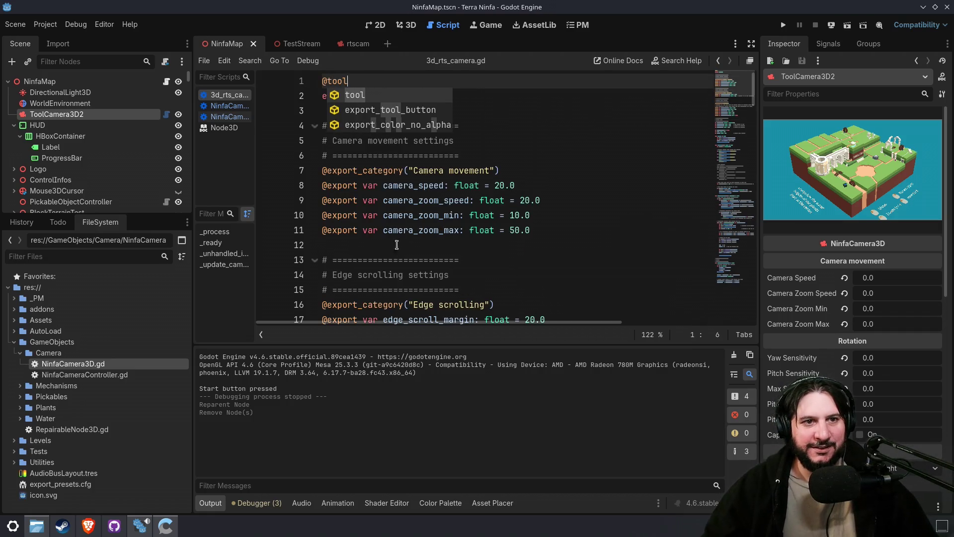
{"action": "left_click", "coordinate": [373, 214]}
- Close the NinfaMap scene and reopen NinfaMap.tscn via quick-open search 'nin'
{"action": "left_click", "coordinate": [253, 44]}
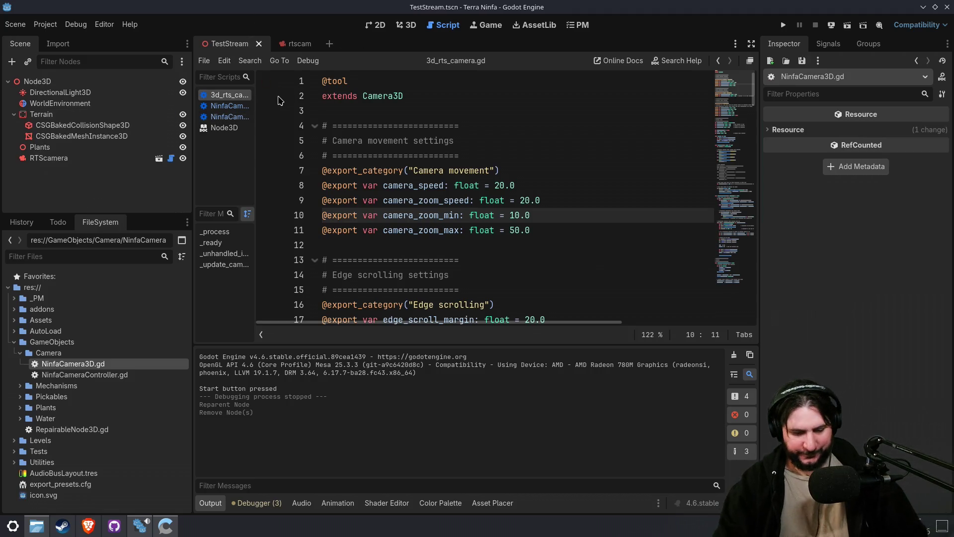
{"action": "key", "text": "ctrl+shift+o"}
{"action": "type", "text": "nin"}
{"action": "key", "text": "Return"}
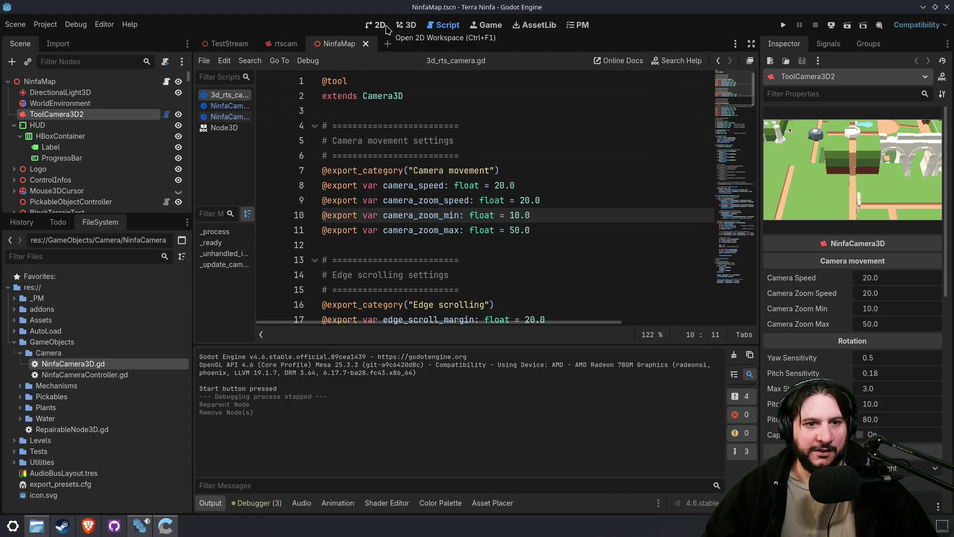
- Select ToolCamera3D2 in the 3D view and preview through the camera
{"action": "left_click", "coordinate": [402, 25]}
{"action": "left_click", "coordinate": [59, 135]}
{"action": "left_click", "coordinate": [74, 115]}
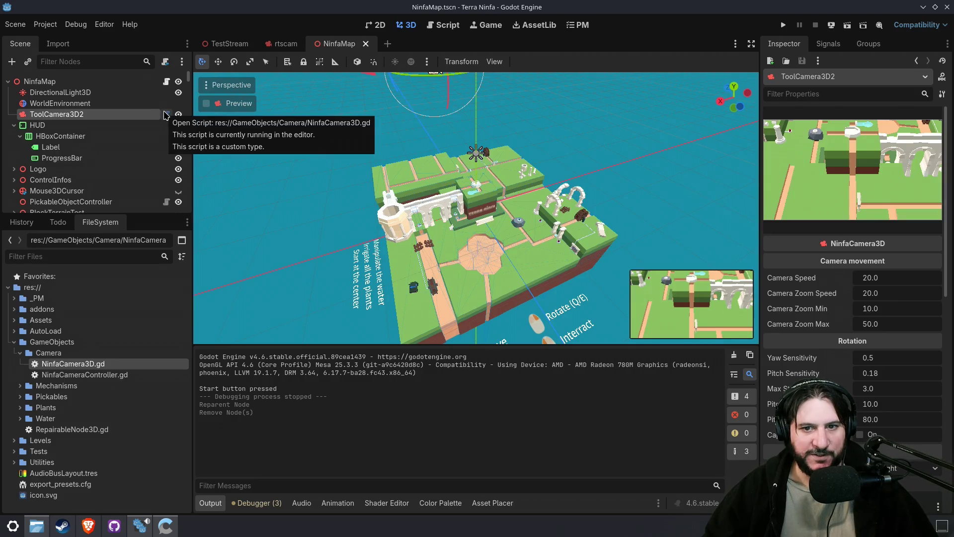
{"action": "left_click", "coordinate": [208, 103]}
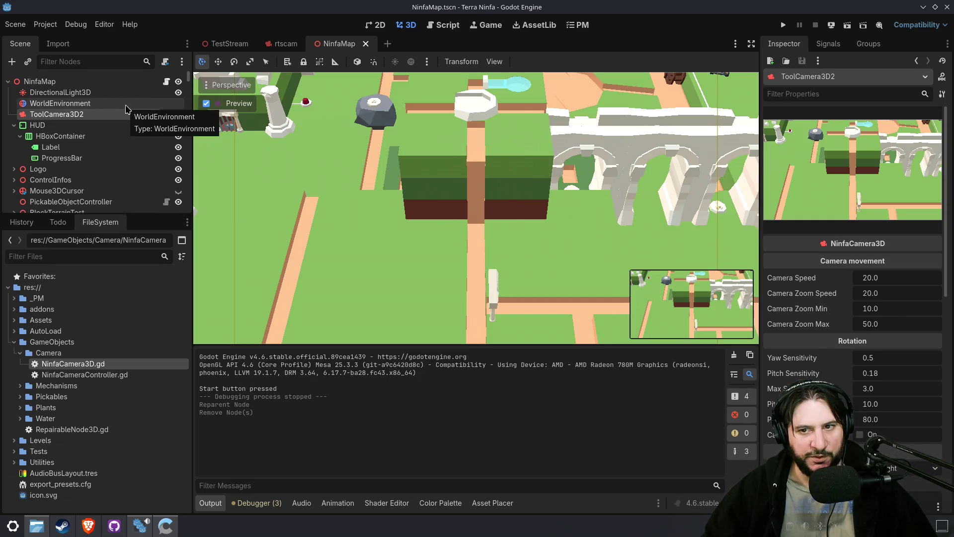
- Change the camera's Y rotation, reset it, then undo both changes
{"action": "scroll", "coordinate": [890, 399], "scroll_direction": "down", "scroll_amount": 10}
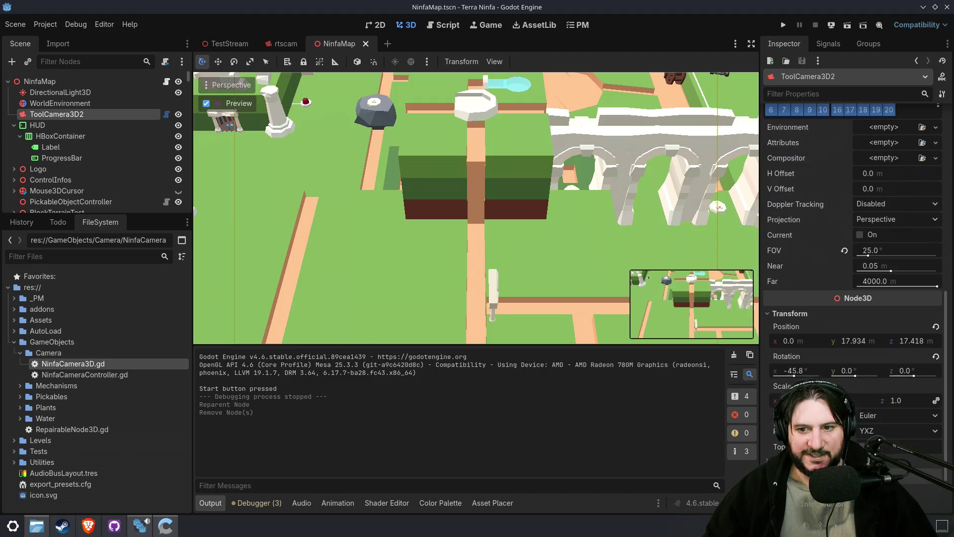
{"action": "left_click_drag", "start_coordinate": [855, 380], "coordinate": [851, 377]}
{"action": "left_click", "coordinate": [936, 356]}
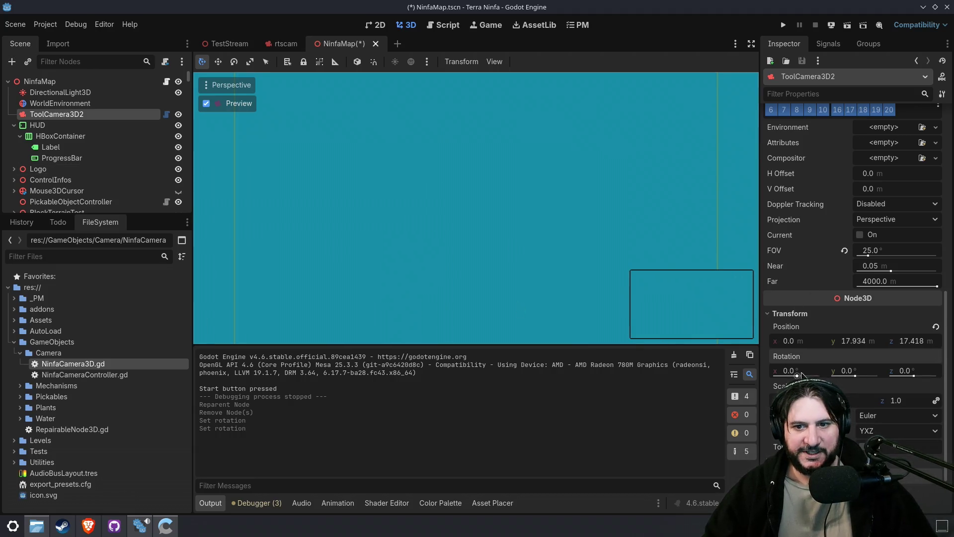
{"action": "left_click", "coordinate": [97, 134]}
{"action": "left_click", "coordinate": [141, 117]}
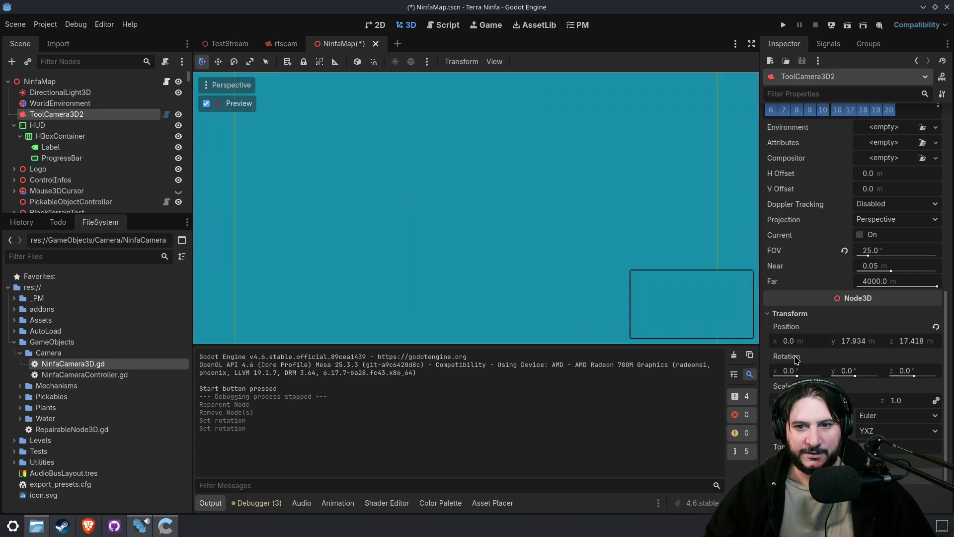
{"action": "key", "text": "ctrl+z"}
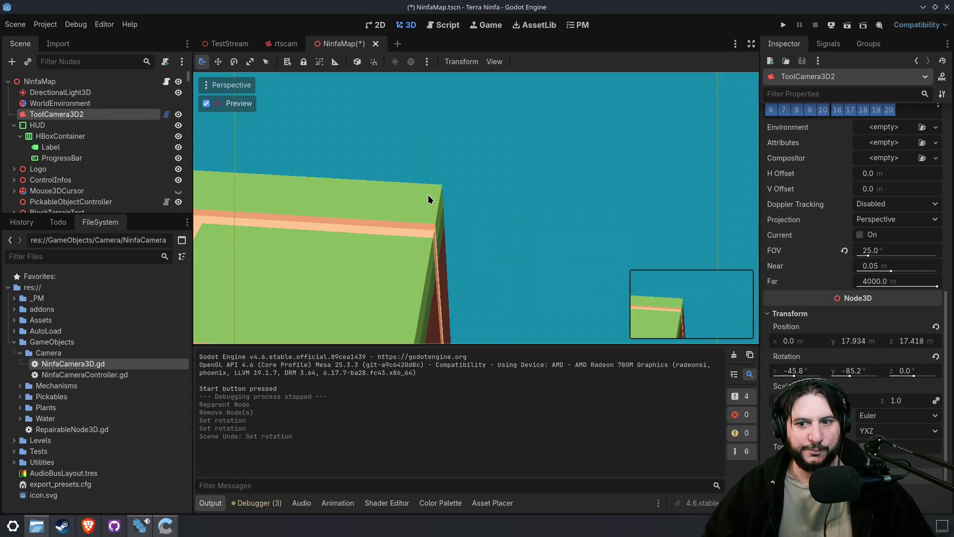
{"action": "key", "text": "ctrl+z"}
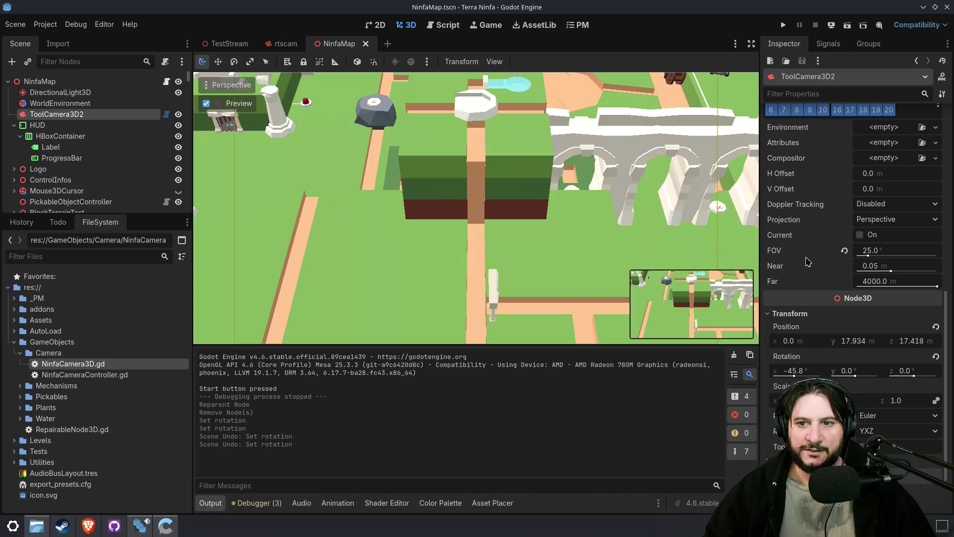
- Open ToolCamera3D2's NinfaCamera3D.gd script at its _process code
{"action": "scroll", "coordinate": [799, 264], "scroll_direction": "up", "scroll_amount": 3}
{"action": "scroll", "coordinate": [873, 271], "scroll_direction": "up", "scroll_amount": 5}
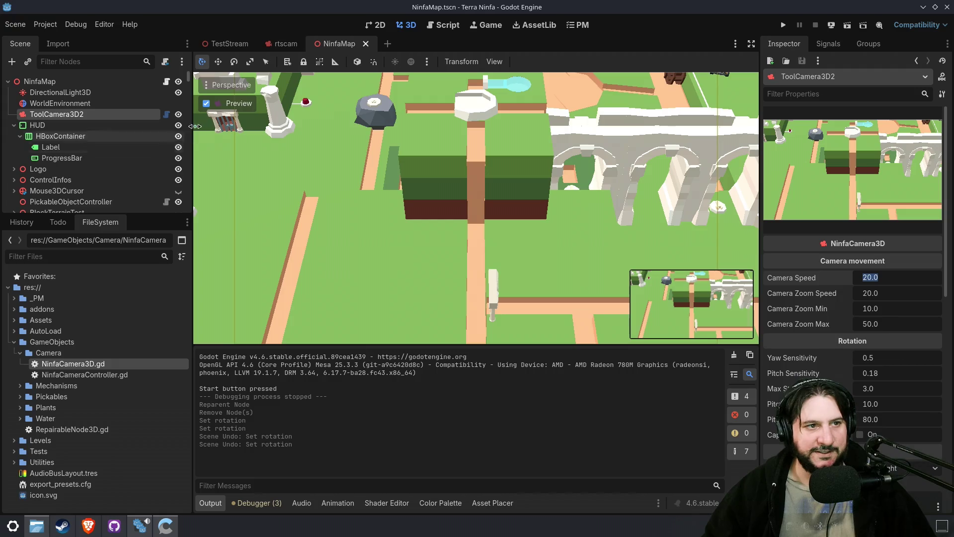
{"action": "left_click", "coordinate": [166, 114]}
{"action": "scroll", "coordinate": [403, 252], "scroll_direction": "down", "scroll_amount": 5}
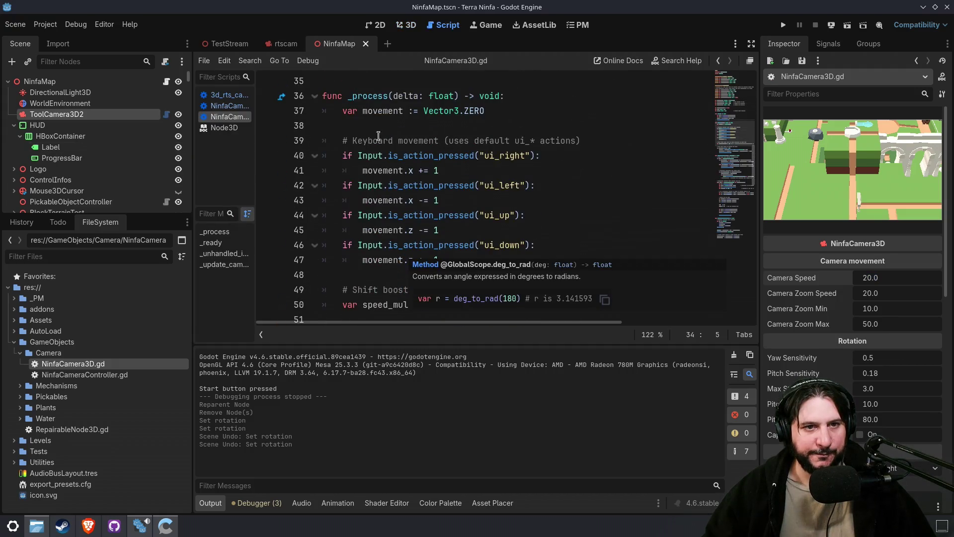
- Place _update_camera_position() on line 57 outside the movement if-block and save NinfaCamera3D.gd
{"action": "left_click", "coordinate": [378, 100]}
{"action": "left_click", "coordinate": [418, 215]}
{"action": "left_click", "coordinate": [421, 275]}
{"action": "scroll", "coordinate": [420, 278], "scroll_direction": "down", "scroll_amount": 4}
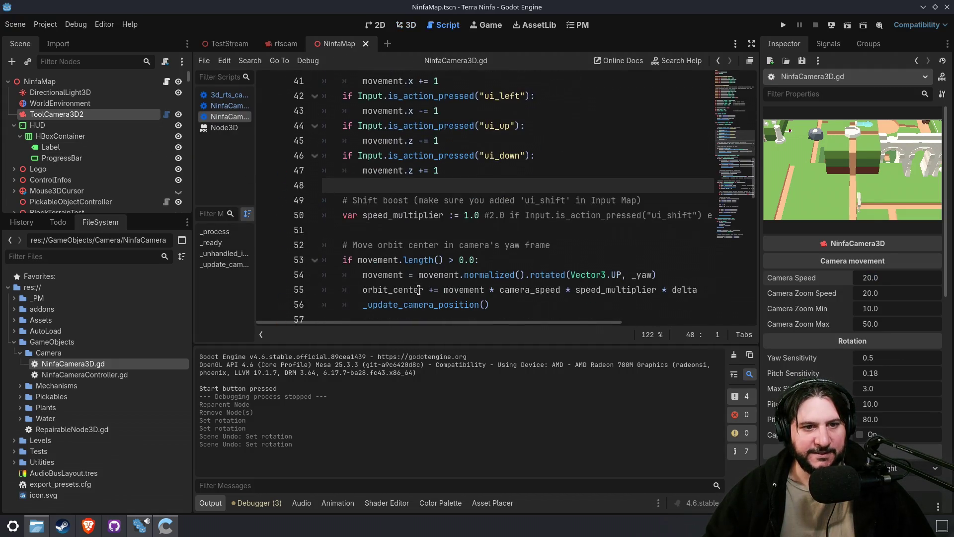
{"action": "double_click", "coordinate": [427, 216]}
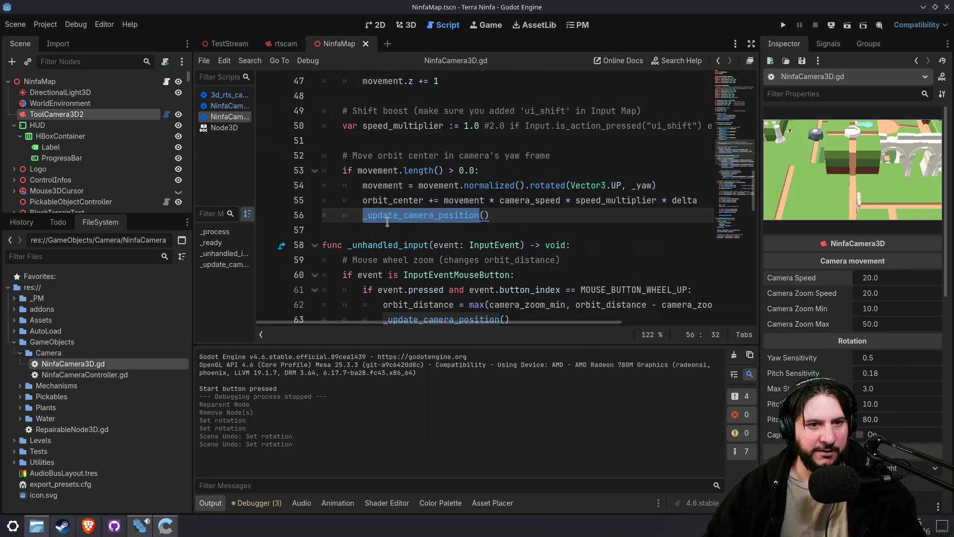
{"action": "left_click", "coordinate": [360, 215]}
{"action": "left_click", "coordinate": [496, 170]}
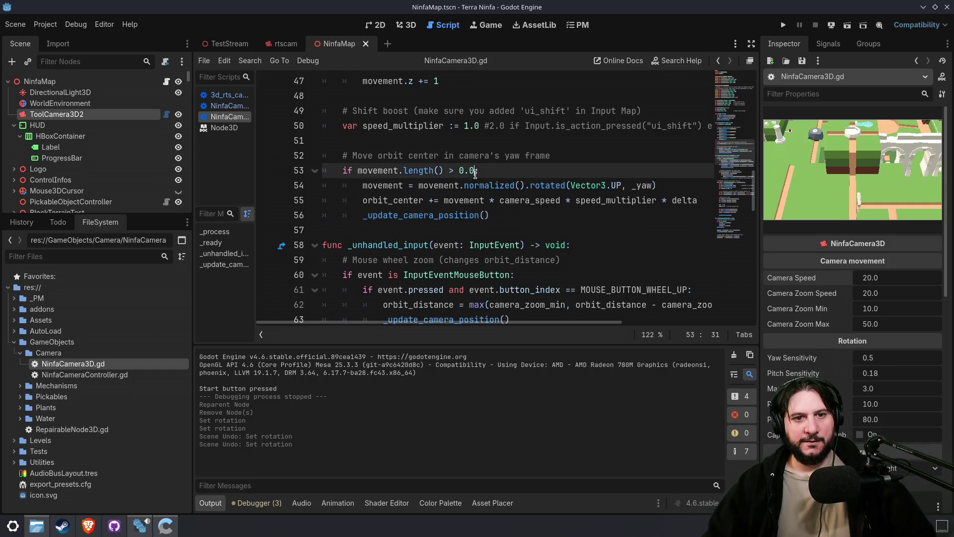
{"action": "key", "text": "Down"}
{"action": "key", "text": "Down"}
{"action": "key", "text": "Down"}
{"action": "key", "text": "Home"}
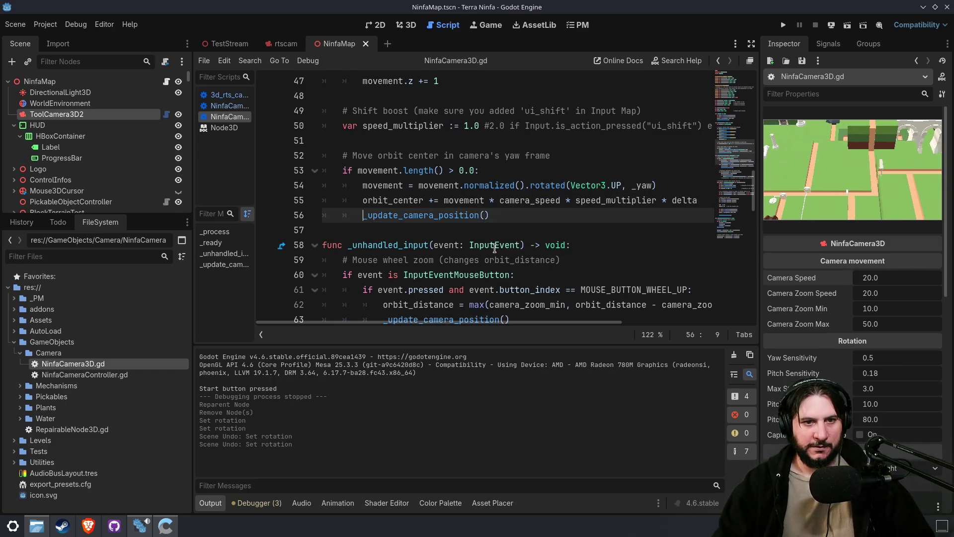
{"action": "key", "text": "BackSpace"}
{"action": "key", "text": "Return"}
{"action": "key", "text": "ctrl+s"}
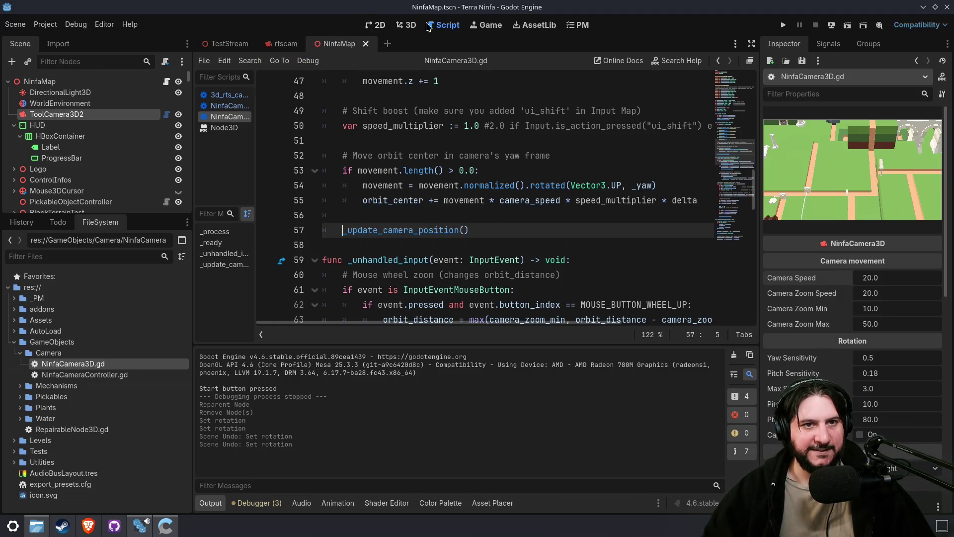
{"action": "left_click", "coordinate": [400, 27]}
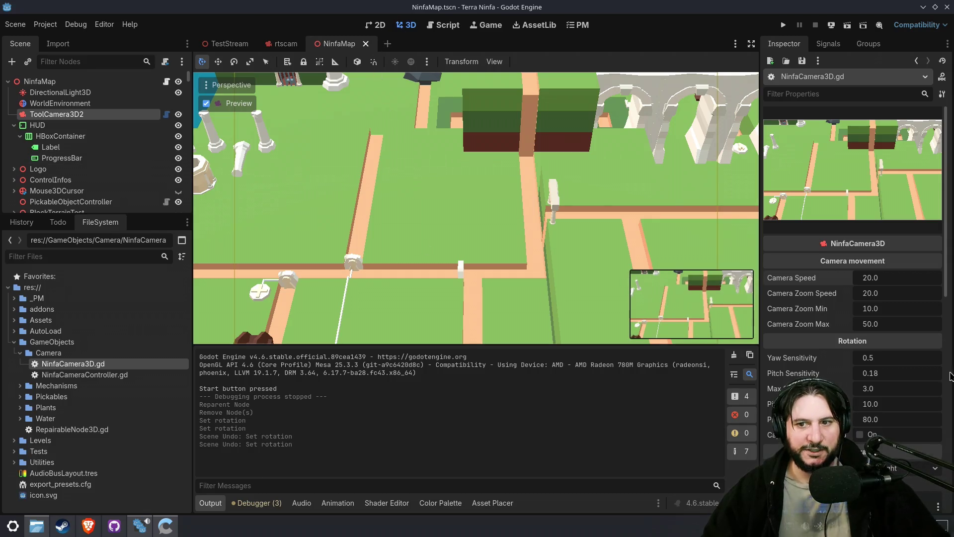
- Set ToolCamera3D2's Transform position to x -2.0, y 17.934, z 21.092
{"action": "left_click", "coordinate": [887, 279]}
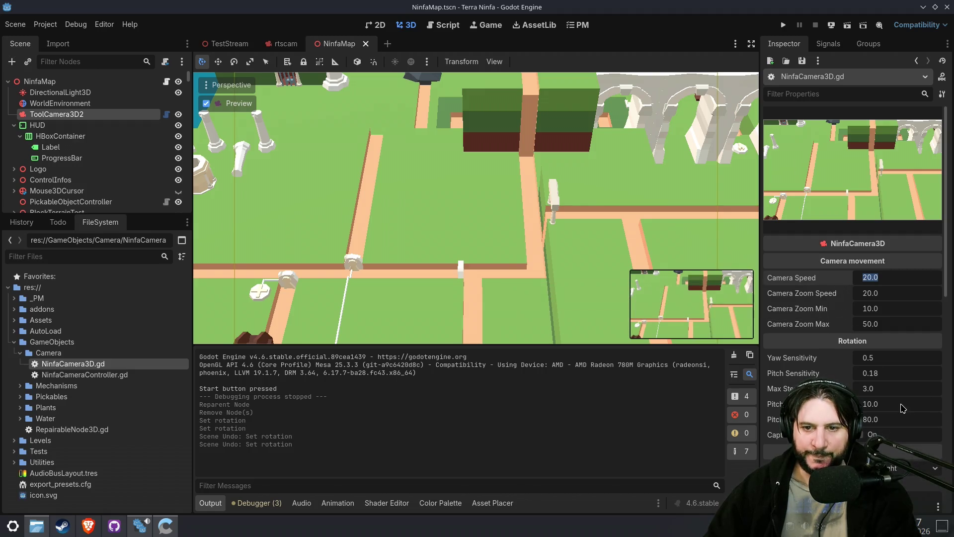
{"action": "scroll", "coordinate": [903, 406], "scroll_direction": "down", "scroll_amount": 4}
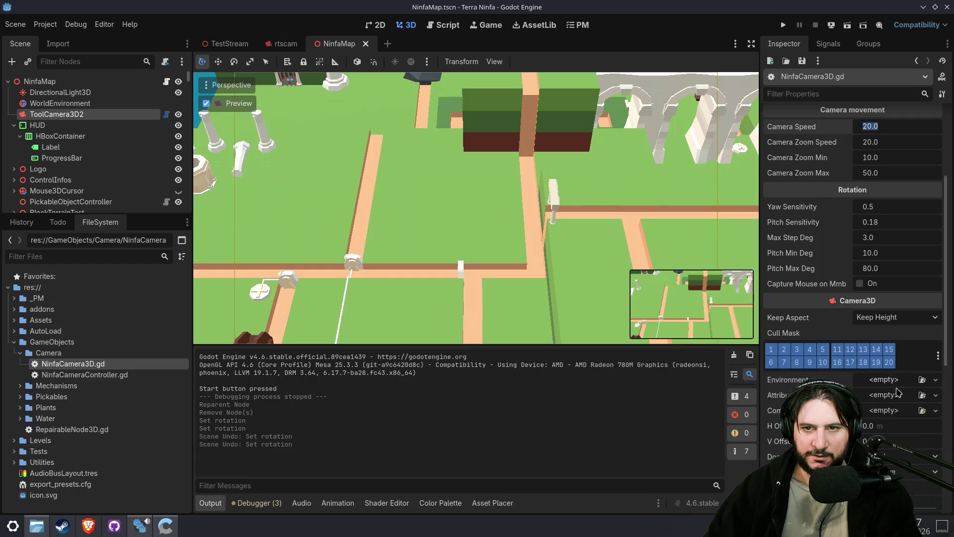
{"action": "scroll", "coordinate": [893, 424], "scroll_direction": "down", "scroll_amount": 4}
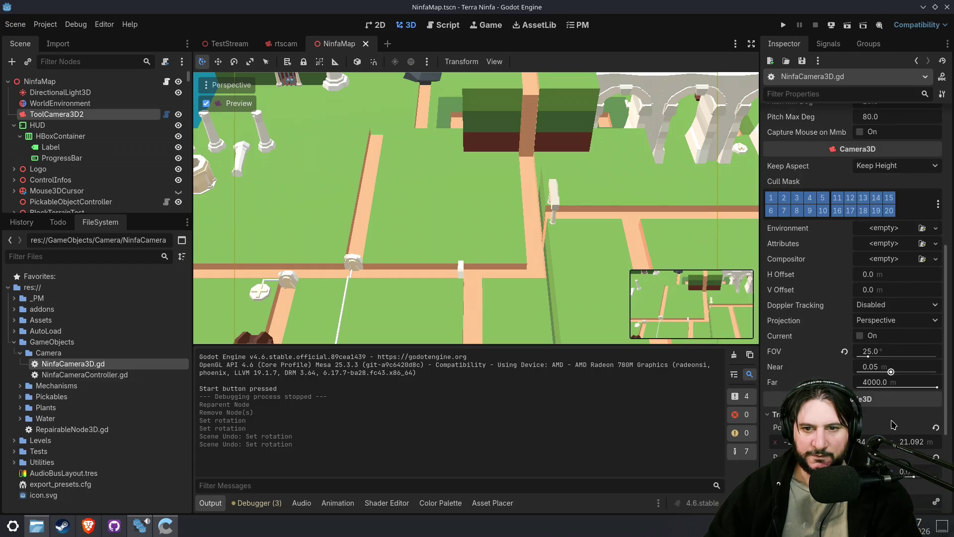
{"action": "scroll", "coordinate": [893, 424], "scroll_direction": "down", "scroll_amount": 1}
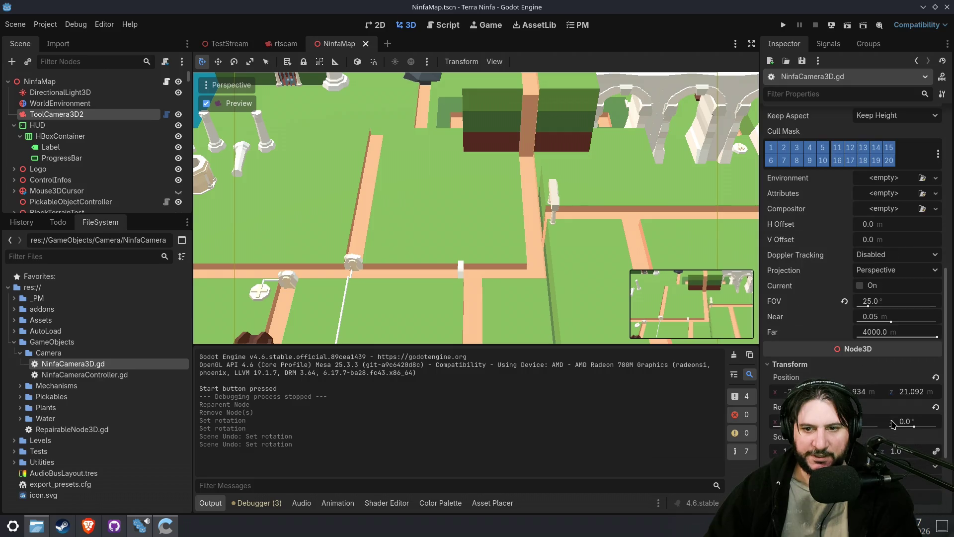
{"action": "left_click", "coordinate": [871, 393]}
{"action": "key", "text": "Return"}
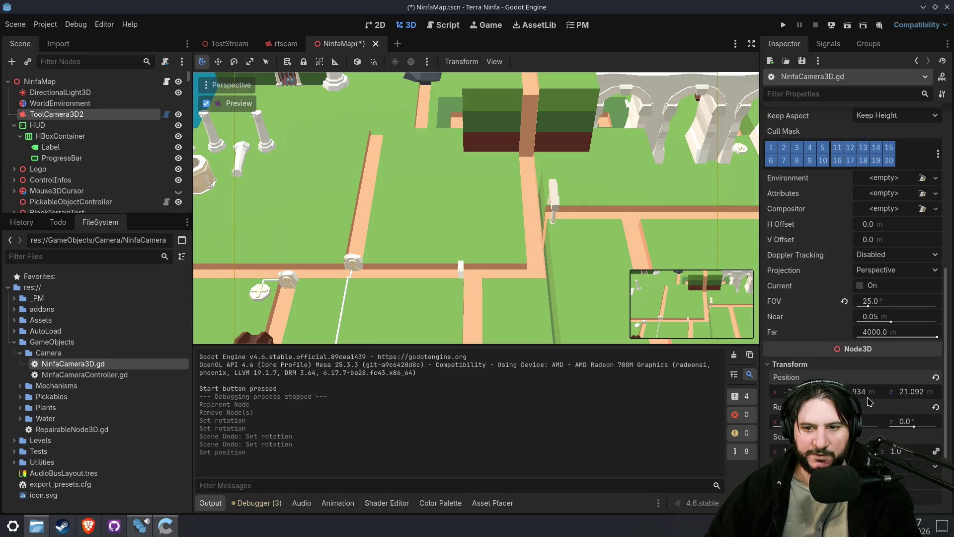
- Return to ToolCamera3D2's NinfaCamera3D script
{"action": "scroll", "coordinate": [866, 410], "scroll_direction": "down", "scroll_amount": 2}
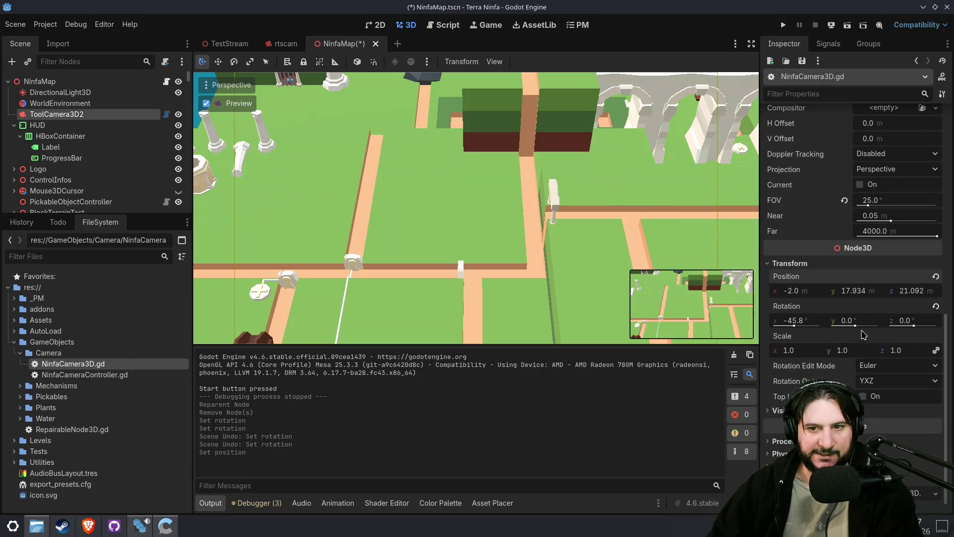
{"action": "left_click", "coordinate": [793, 325]}
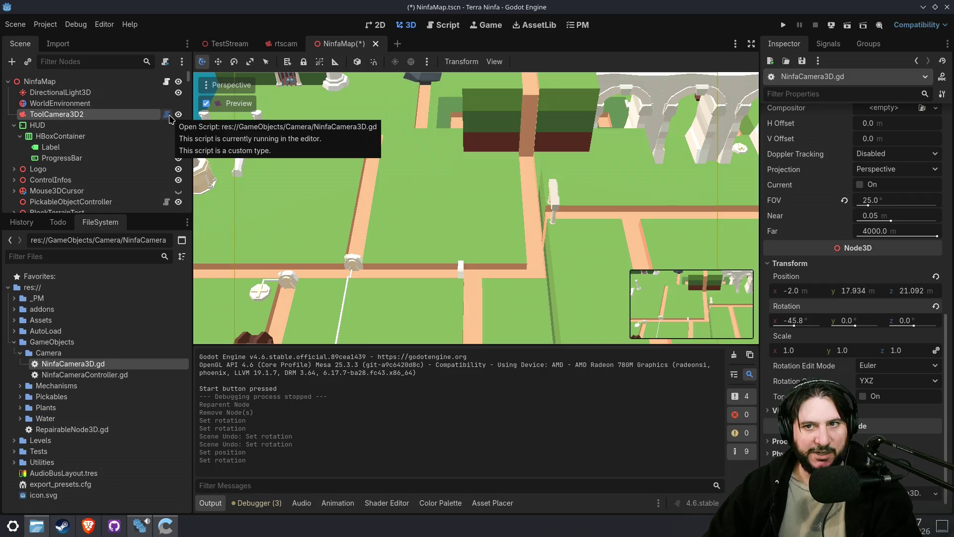
{"action": "left_click", "coordinate": [166, 114]}
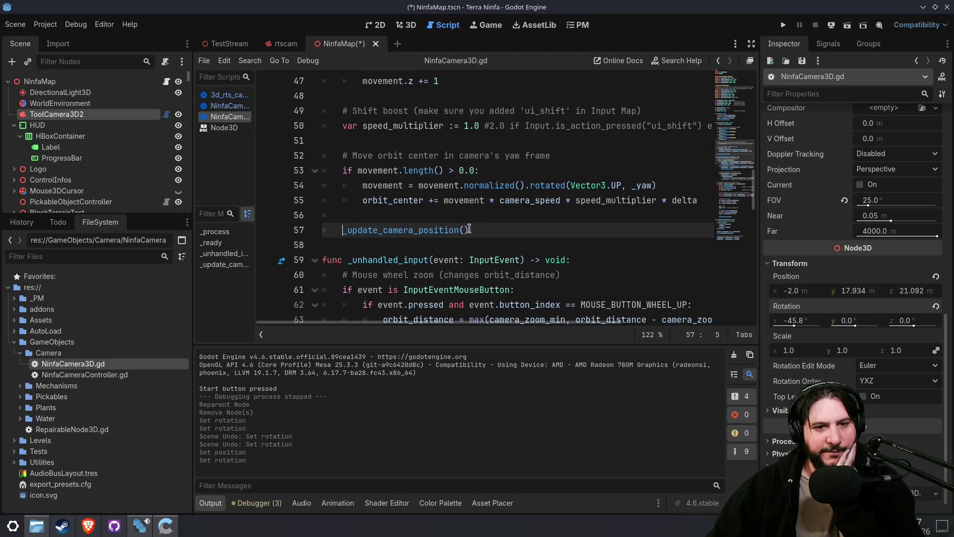
- Save the scene and script, then select the ToolCamera3D2 node
{"action": "scroll", "coordinate": [639, 218], "scroll_direction": "up", "scroll_amount": 4}
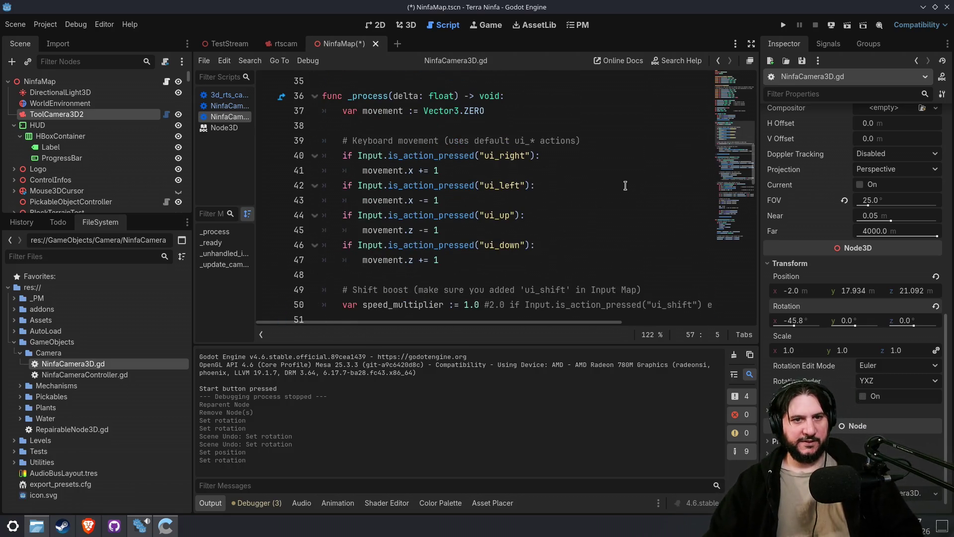
{"action": "left_click_drag", "start_coordinate": [730, 149], "coordinate": [729, 71]}
{"action": "double_click", "coordinate": [401, 157]}
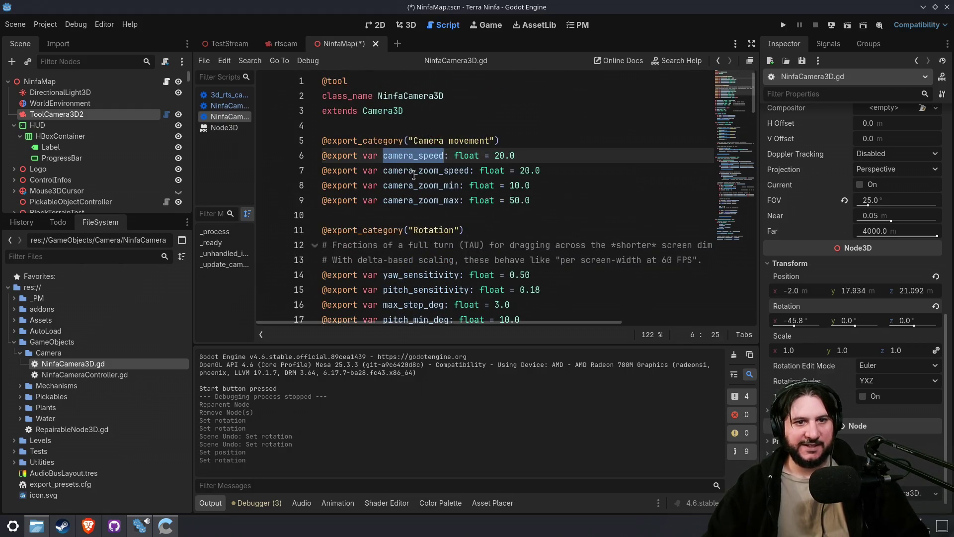
{"action": "scroll", "coordinate": [420, 236], "scroll_direction": "down", "scroll_amount": 7}
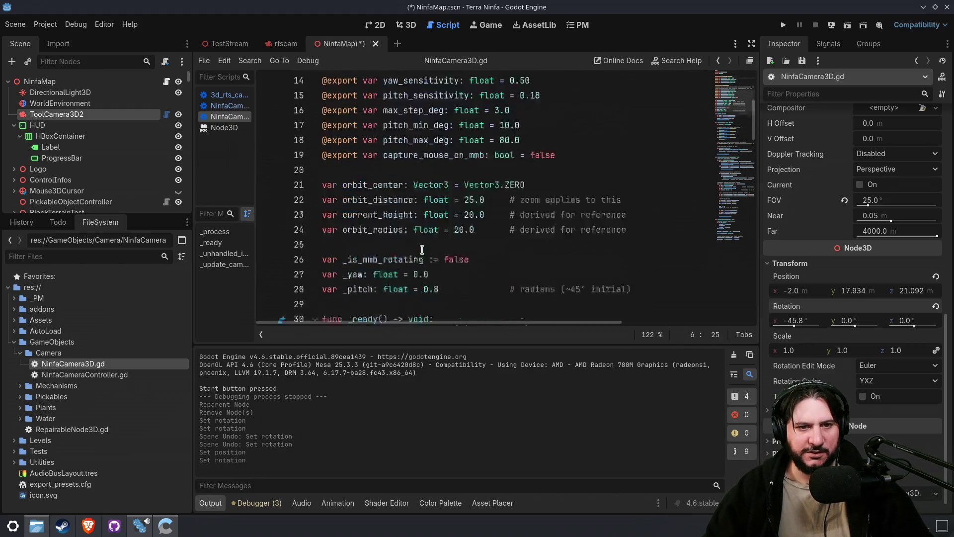
{"action": "key", "text": "ctrl+s"}
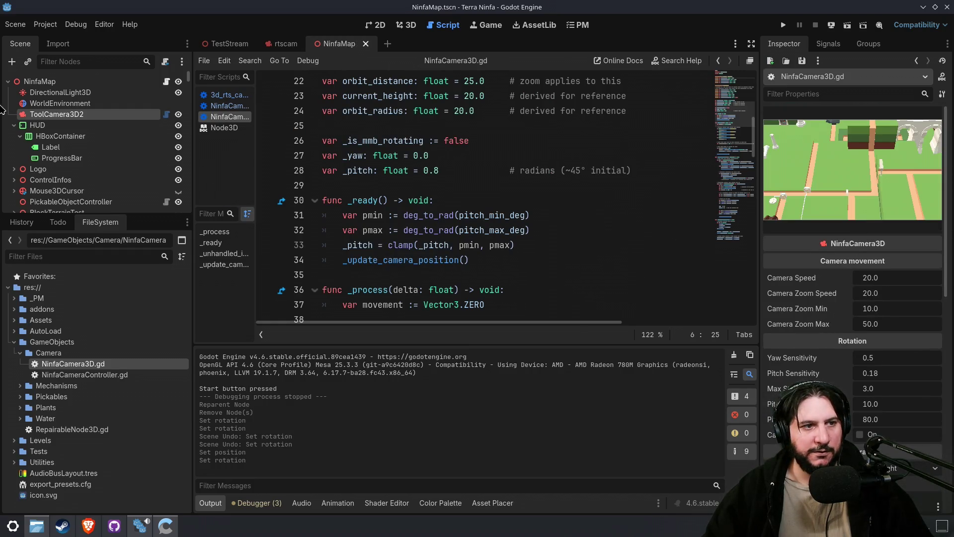
{"action": "left_click", "coordinate": [7, 103]}
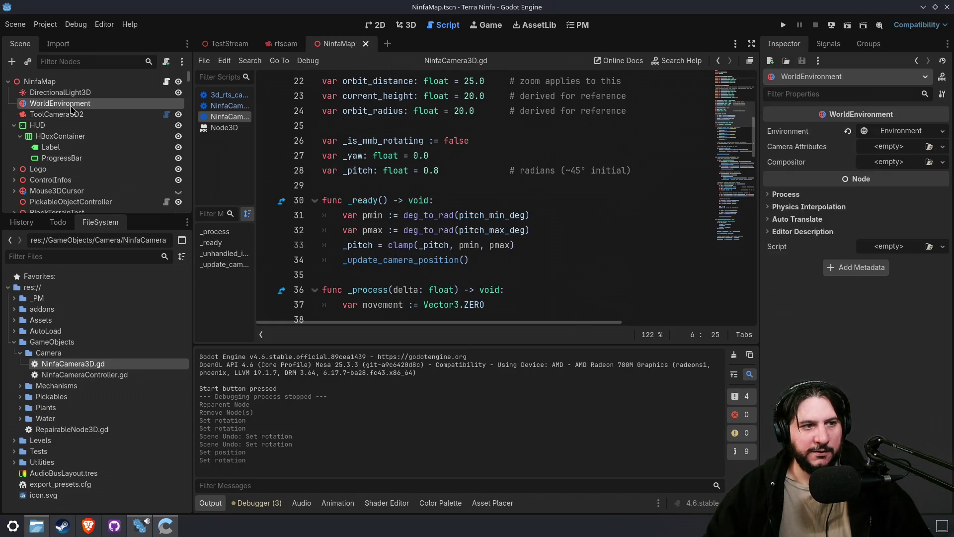
{"action": "left_click", "coordinate": [7, 113]}
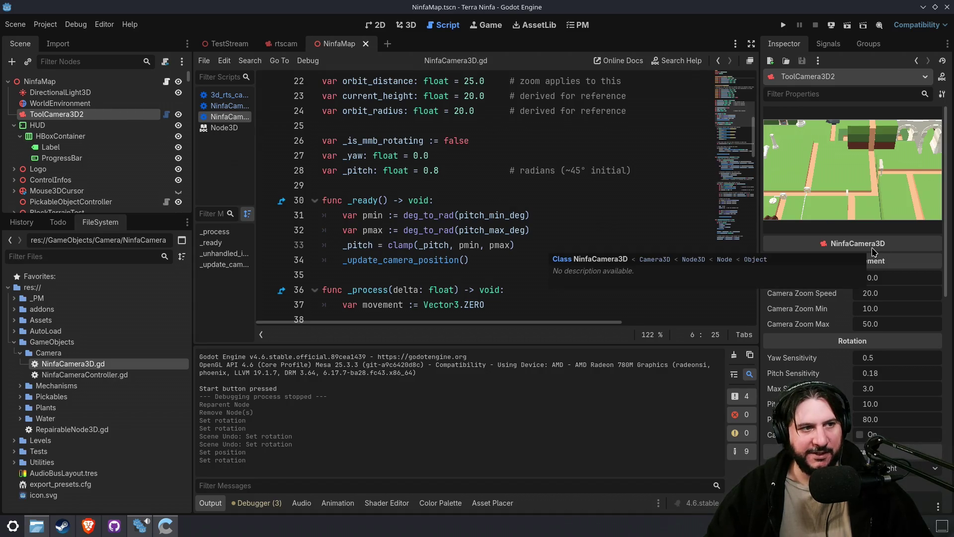
- Look over NinfaCameraController.gd, then go back to NinfaCamera3D.gd
{"action": "left_click", "coordinate": [226, 105]}
{"action": "scroll", "coordinate": [470, 186], "scroll_direction": "up", "scroll_amount": 2}
{"action": "scroll", "coordinate": [470, 186], "scroll_direction": "up", "scroll_amount": 1}
{"action": "left_click_drag", "start_coordinate": [255, 142], "coordinate": [348, 142]}
{"action": "left_click", "coordinate": [242, 117]}
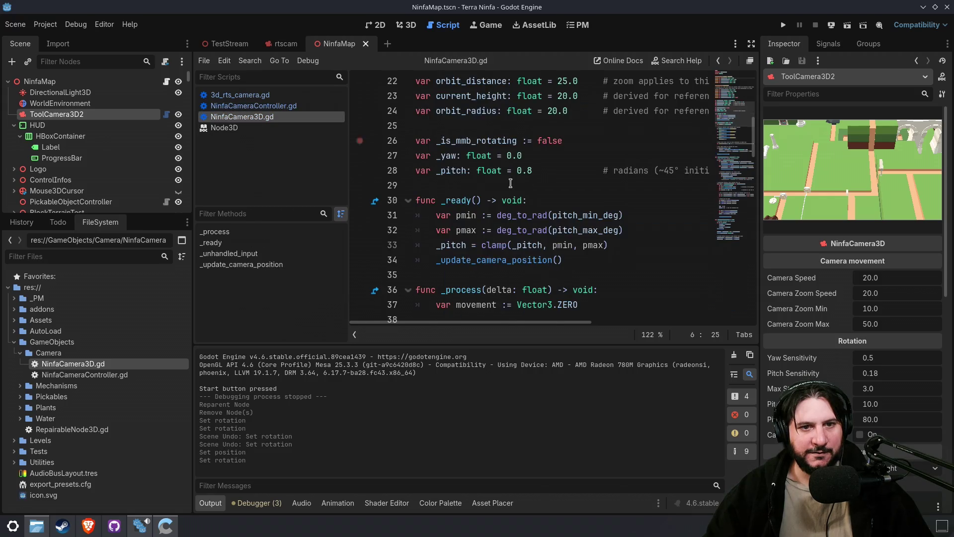
{"action": "left_click_drag", "start_coordinate": [745, 130], "coordinate": [730, 76]}
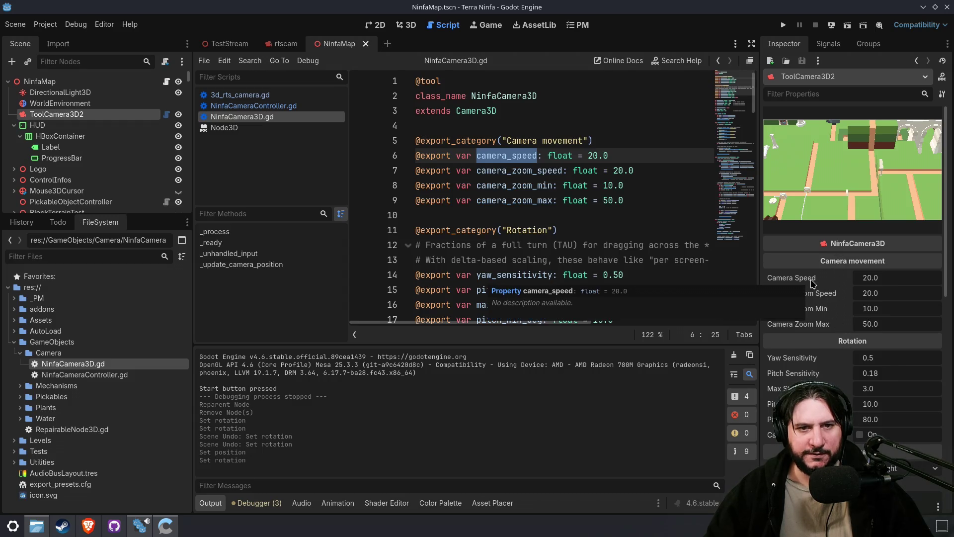
- Search for camera_zoom_speed to reach the mouse-wheel zoom code, then run the game
{"action": "double_click", "coordinate": [521, 186]}
{"action": "double_click", "coordinate": [520, 171]}
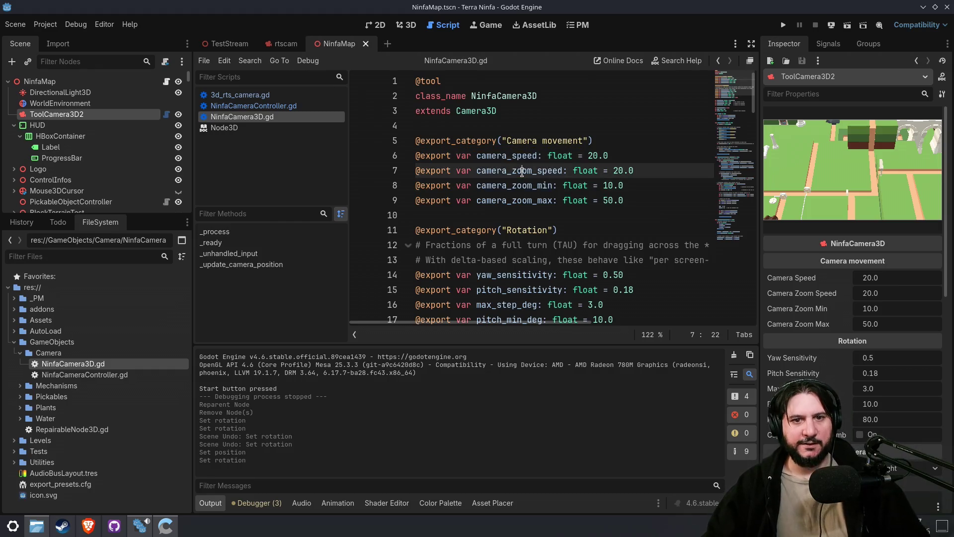
{"action": "double_click", "coordinate": [523, 186]}
{"action": "key", "text": "ctrl+f"}
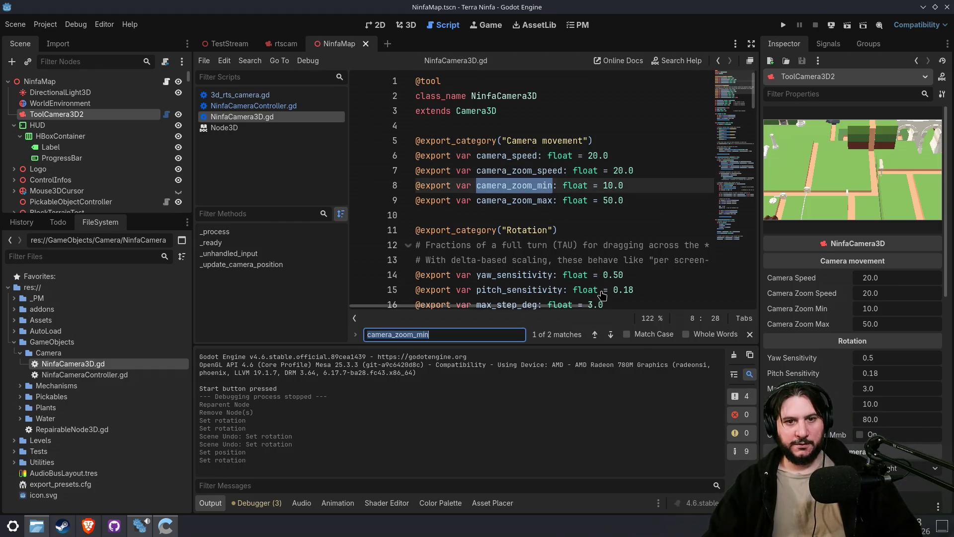
{"action": "double_click", "coordinate": [533, 171]}
{"action": "key", "text": "ctrl+f"}
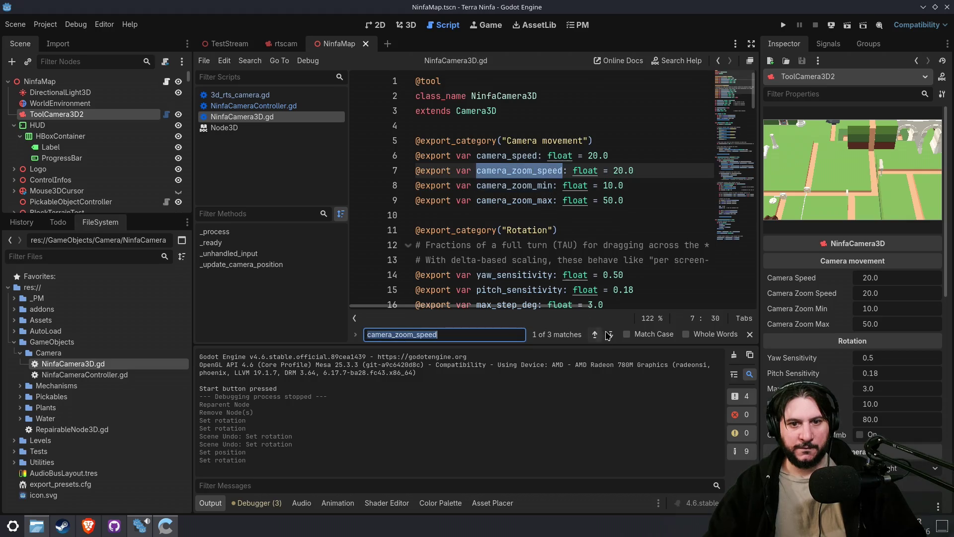
{"action": "key", "text": "Return"}
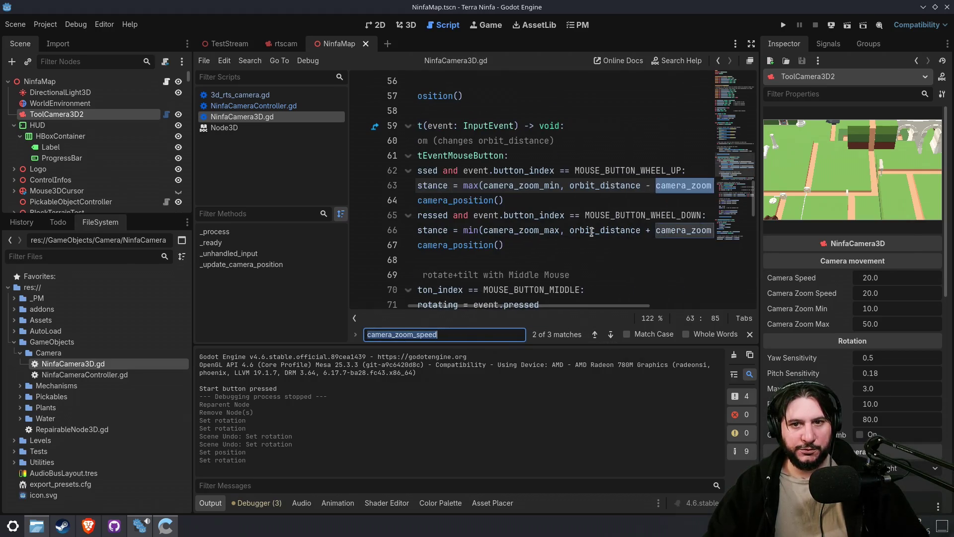
{"action": "scroll", "coordinate": [592, 232], "scroll_direction": "left", "scroll_amount": 5}
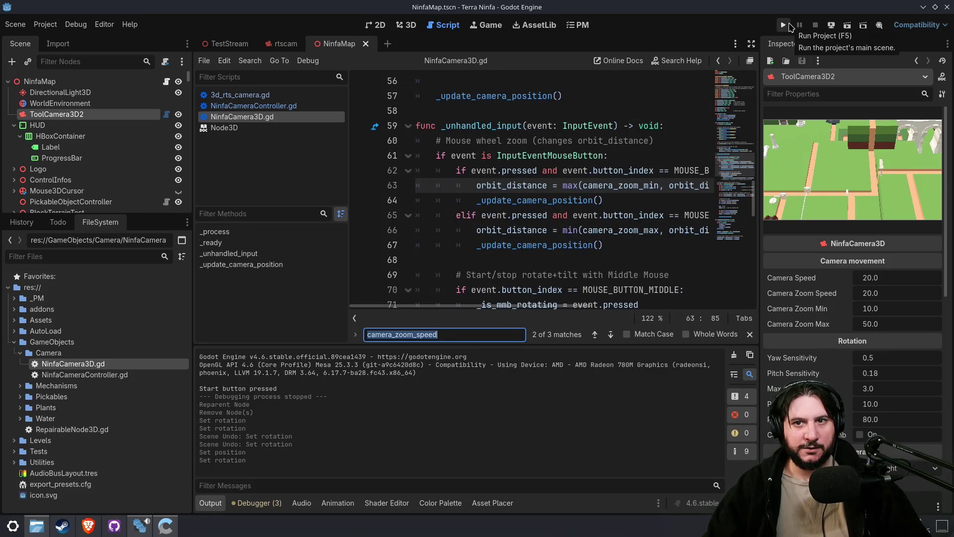
{"action": "left_click", "coordinate": [790, 26]}
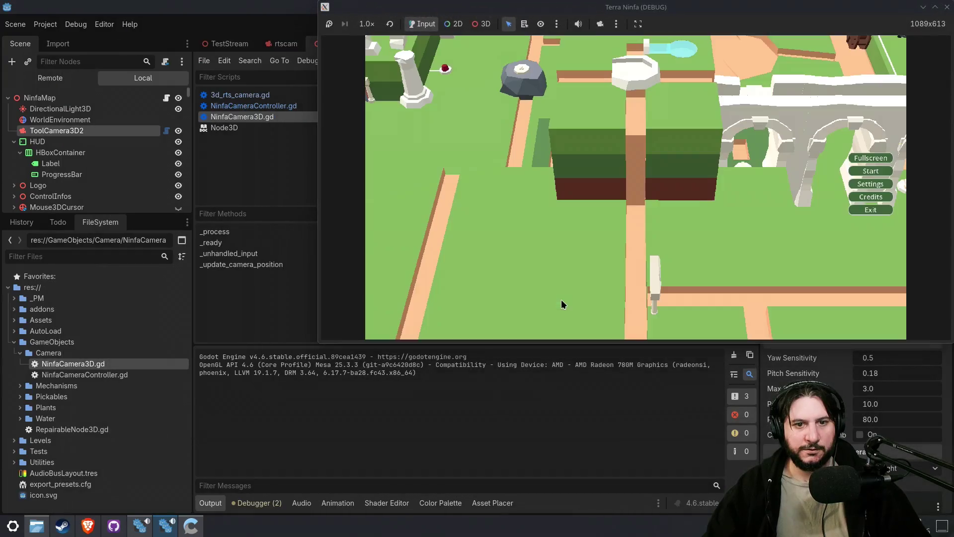
- Start a game session, zoom the camera in and out with the wheel, then close the game
{"action": "left_click", "coordinate": [862, 170]}
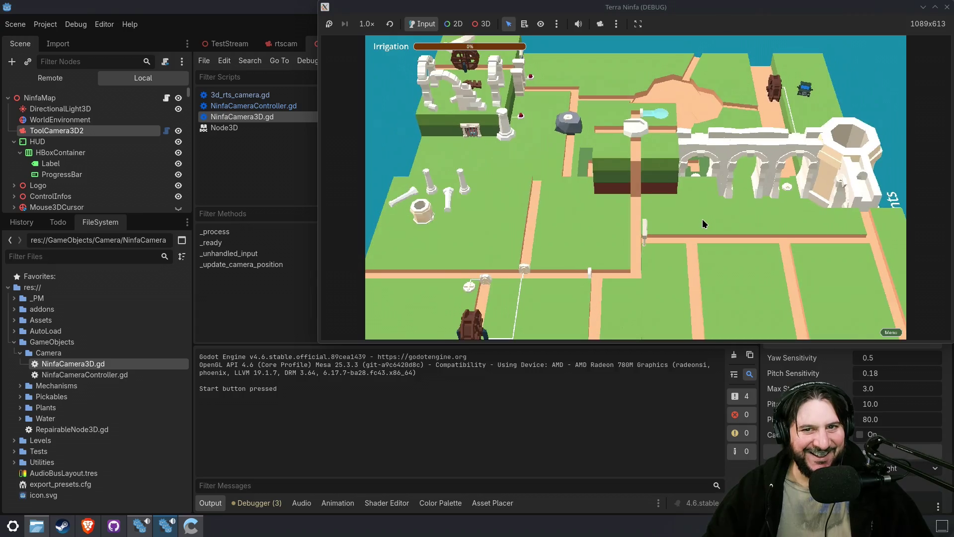
{"action": "scroll", "coordinate": [705, 222], "scroll_direction": "up", "scroll_amount": 5}
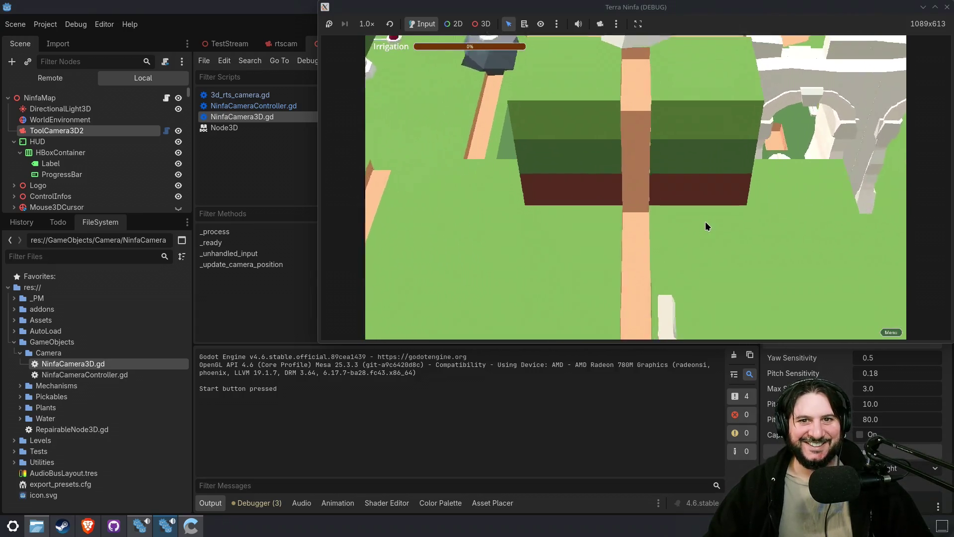
{"action": "scroll", "coordinate": [704, 211], "scroll_direction": "down", "scroll_amount": 5}
{"action": "scroll", "coordinate": [704, 211], "scroll_direction": "up", "scroll_amount": 5}
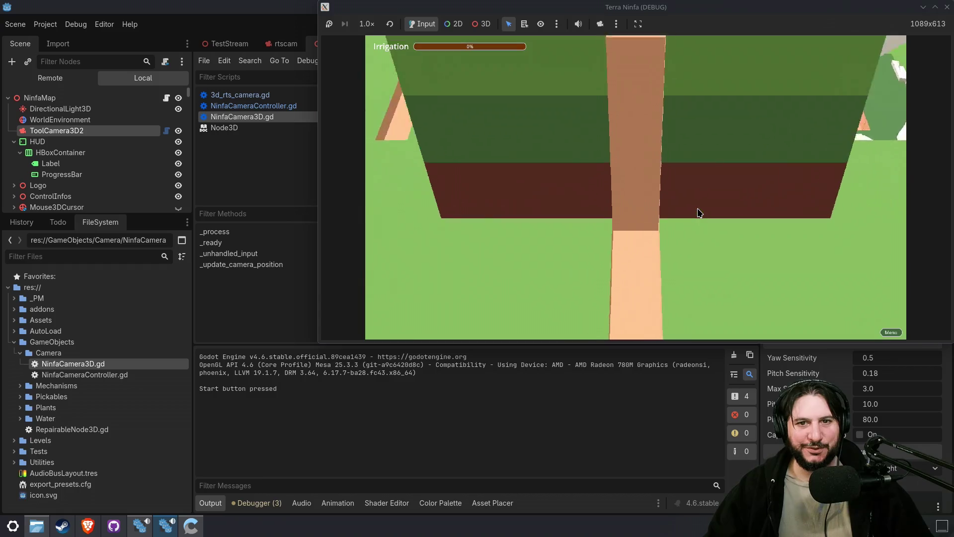
{"action": "scroll", "coordinate": [701, 213], "scroll_direction": "down", "scroll_amount": 5}
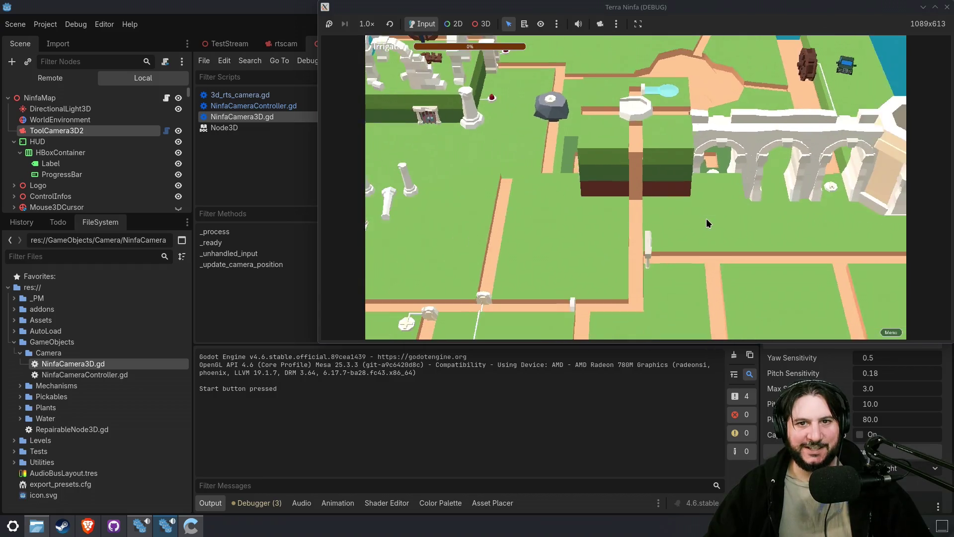
{"action": "scroll", "coordinate": [672, 211], "scroll_direction": "up", "scroll_amount": 5}
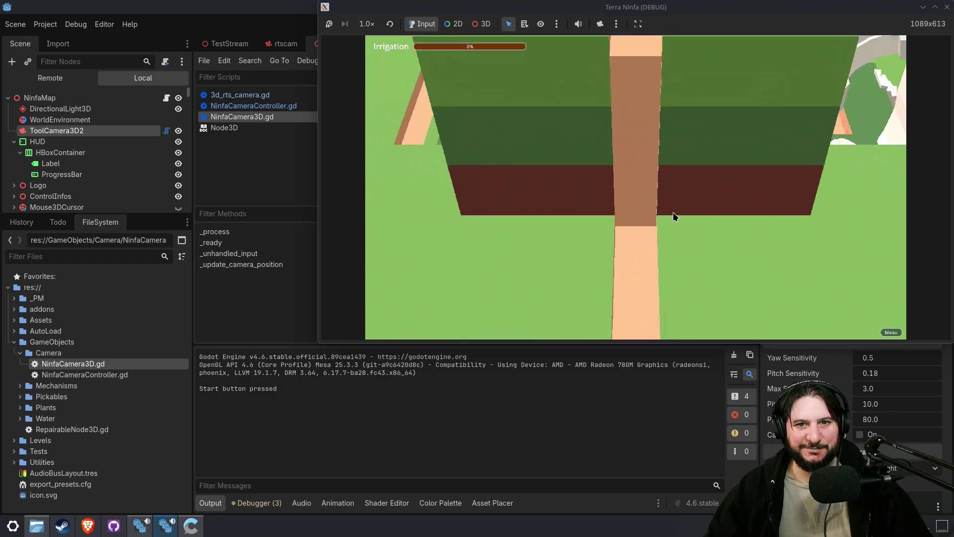
{"action": "scroll", "coordinate": [673, 212], "scroll_direction": "down", "scroll_amount": 5}
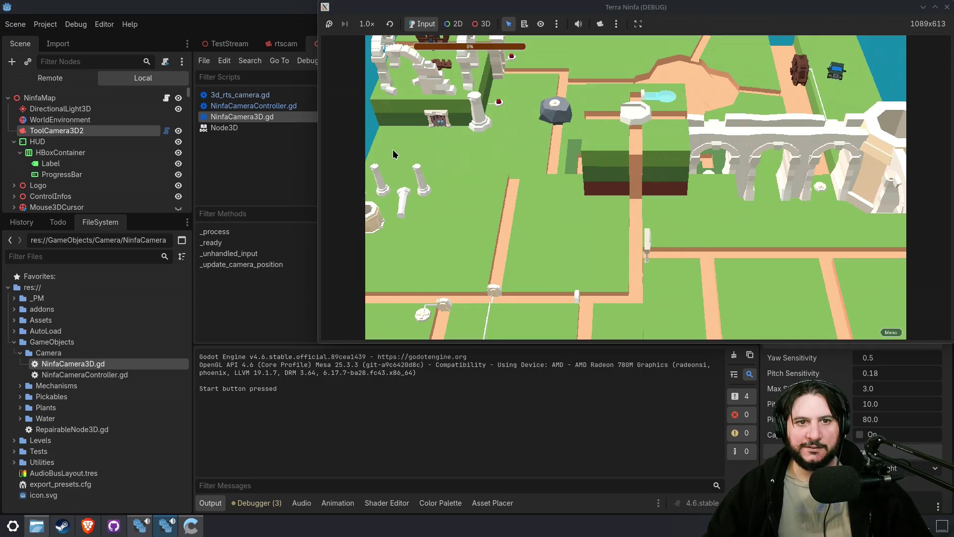
{"action": "left_click", "coordinate": [947, 6]}
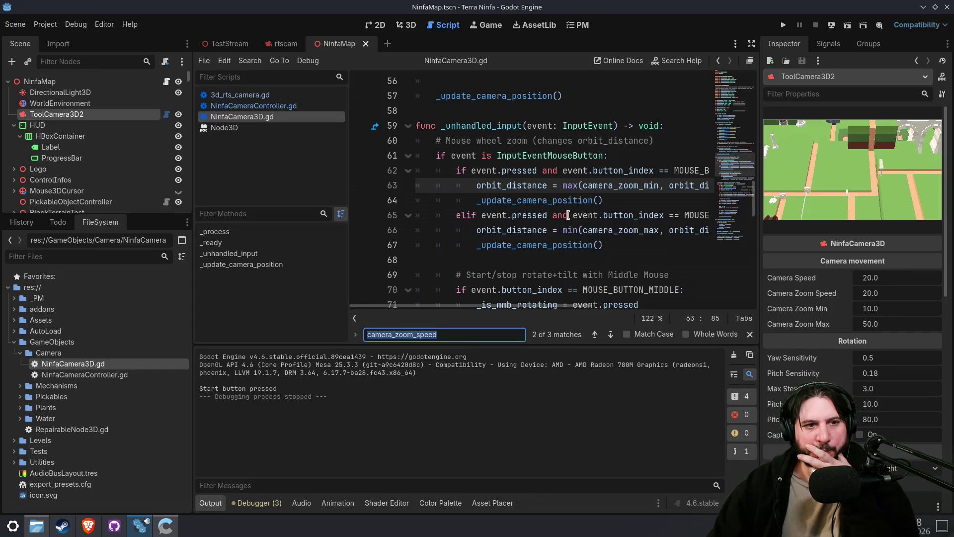
- Narrow the side docks to widen the code area, then open NinfaCameraController.gd
{"action": "left_click_drag", "start_coordinate": [192, 187], "coordinate": [143, 187]}
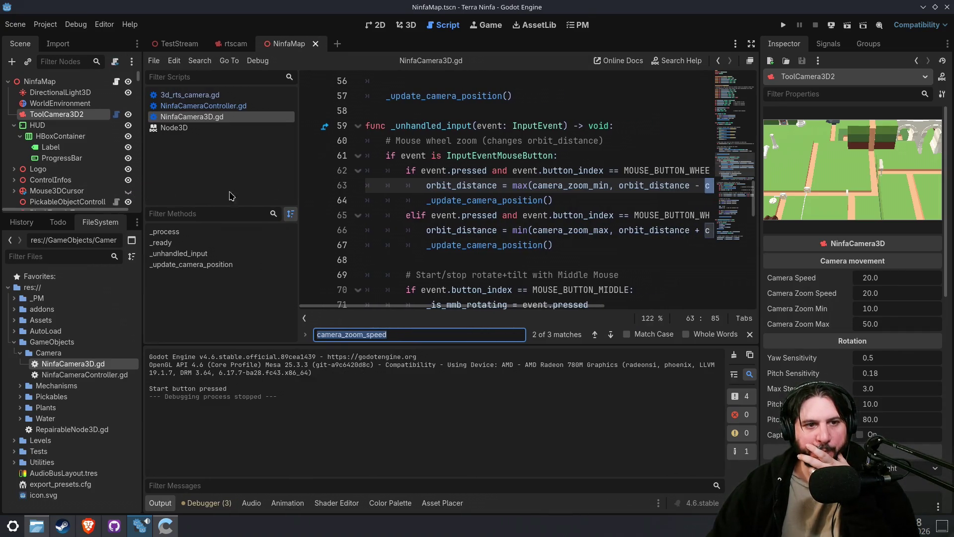
{"action": "left_click_drag", "start_coordinate": [297, 181], "coordinate": [243, 183]}
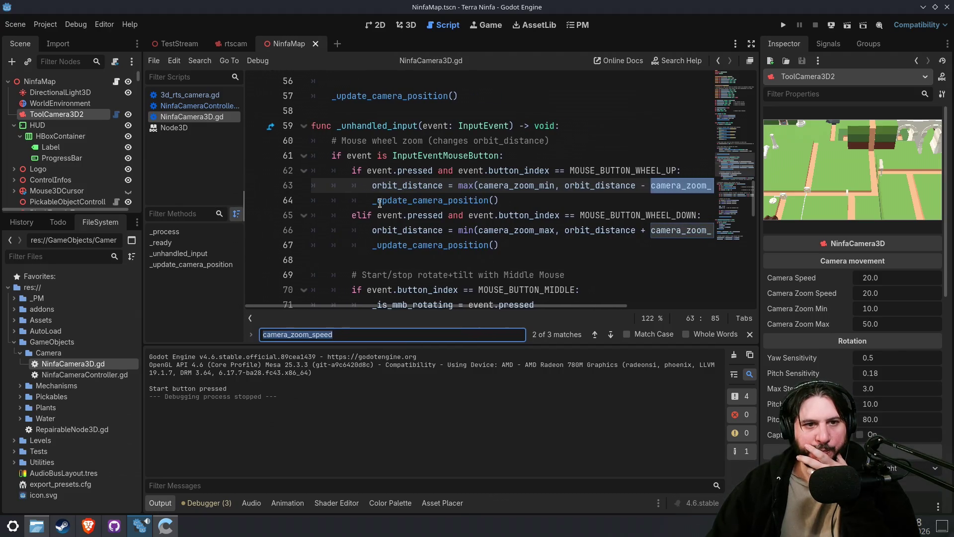
{"action": "left_click", "coordinate": [431, 200]}
{"action": "scroll", "coordinate": [486, 245], "scroll_direction": "up", "scroll_amount": 3}
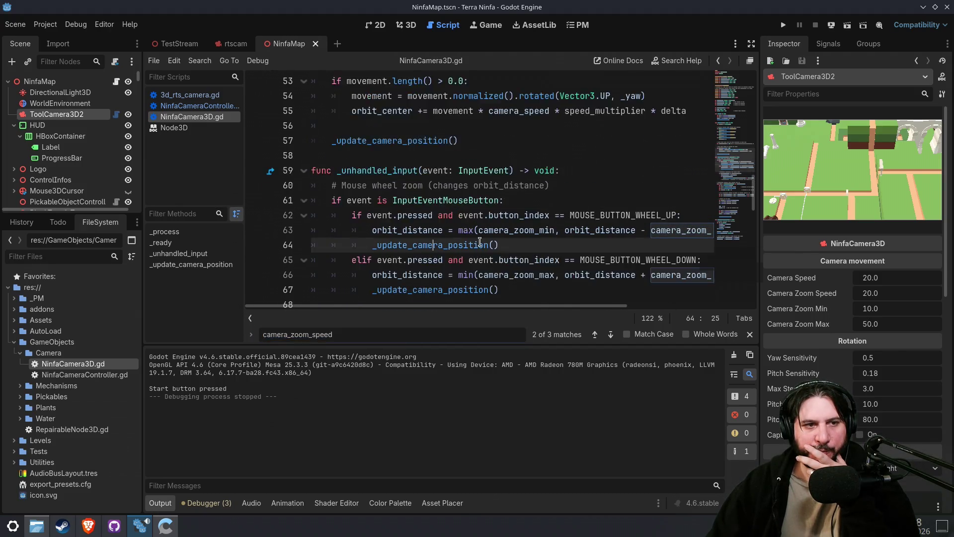
{"action": "left_click", "coordinate": [199, 105]}
{"action": "left_click", "coordinate": [540, 214]}
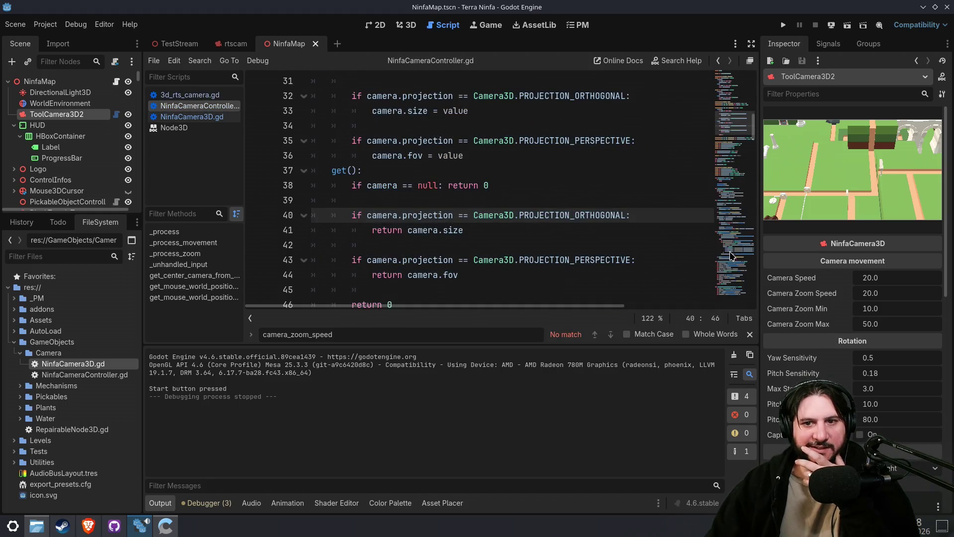
- Find the uses of get_mouse_world_position_from_plane in NinfaCameraController.gd
{"action": "left_click_drag", "start_coordinate": [736, 124], "coordinate": [743, 299]}
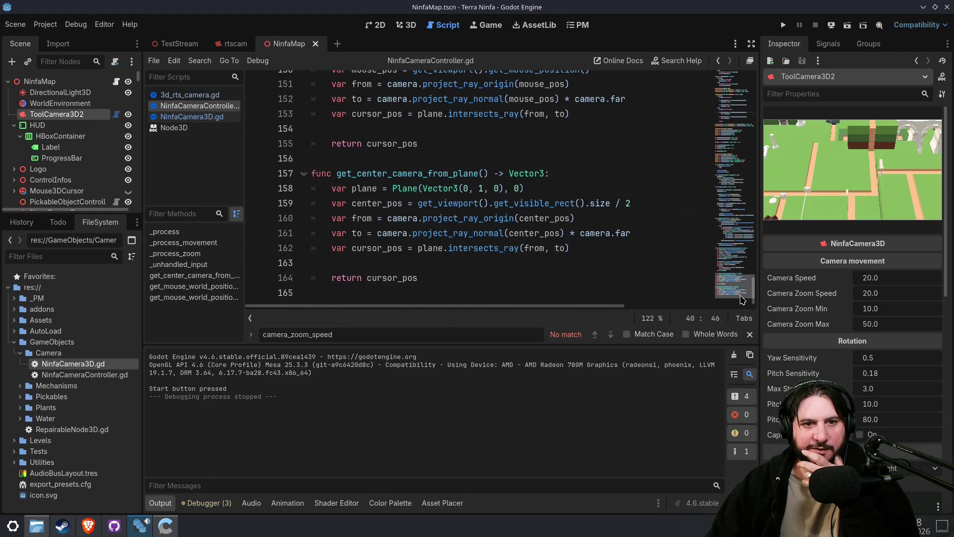
{"action": "scroll", "coordinate": [442, 234], "scroll_direction": "up", "scroll_amount": 2}
{"action": "left_click_drag", "start_coordinate": [443, 238], "coordinate": [420, 119]}
{"action": "scroll", "coordinate": [437, 172], "scroll_direction": "up", "scroll_amount": 2}
{"action": "double_click", "coordinate": [442, 225]}
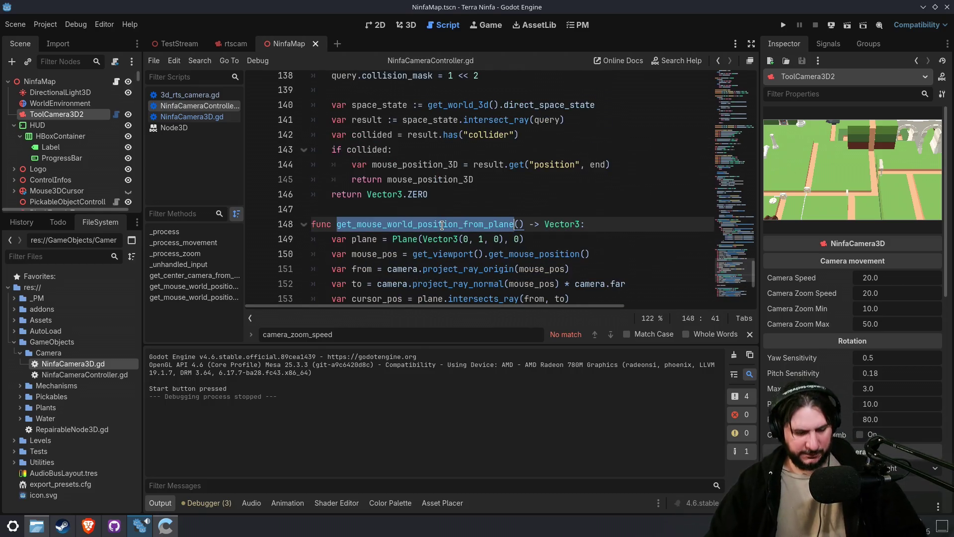
{"action": "key", "text": "ctrl+f"}
{"action": "left_click", "coordinate": [594, 334]}
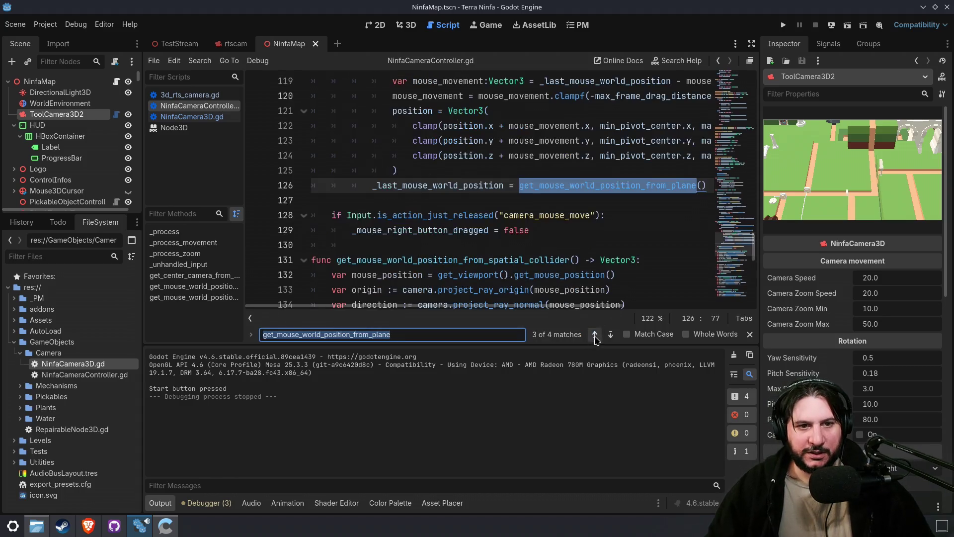
{"action": "scroll", "coordinate": [512, 232], "scroll_direction": "up", "scroll_amount": 4}
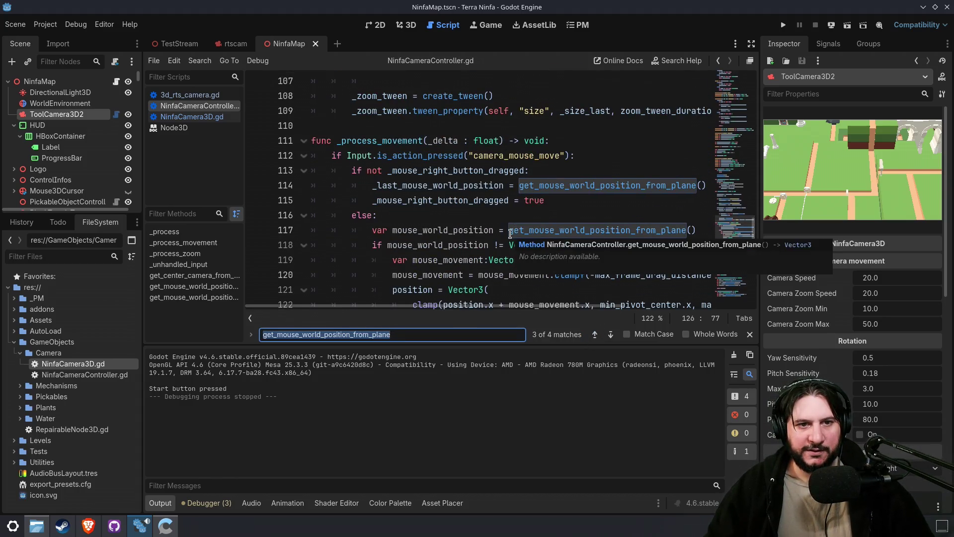
{"action": "scroll", "coordinate": [510, 234], "scroll_direction": "down", "scroll_amount": 1}
- Select the whole _process_movement function and compare it against NinfaCamera3D.gd
{"action": "left_click", "coordinate": [466, 82]}
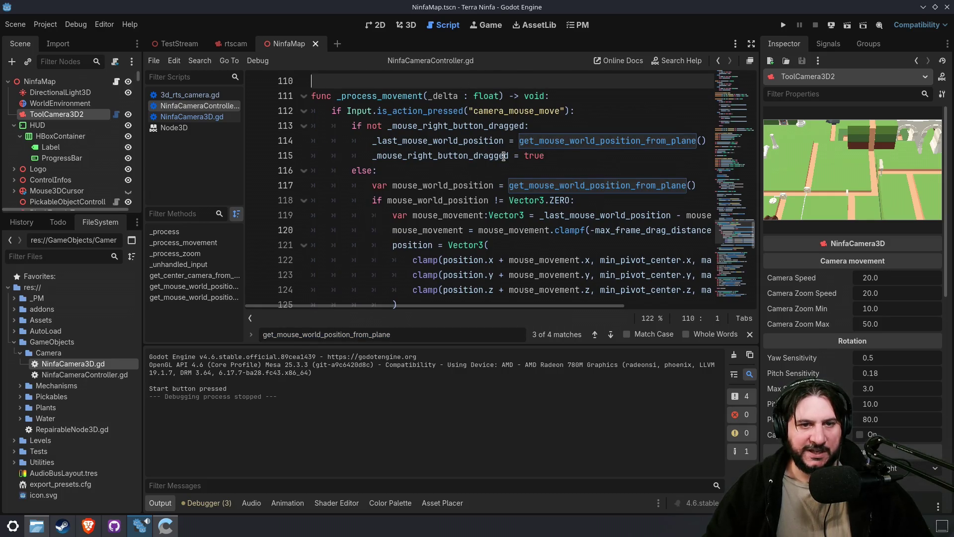
{"action": "scroll", "coordinate": [506, 149], "scroll_direction": "down", "scroll_amount": 3}
{"action": "left_click", "coordinate": [524, 244], "text": "shift"}
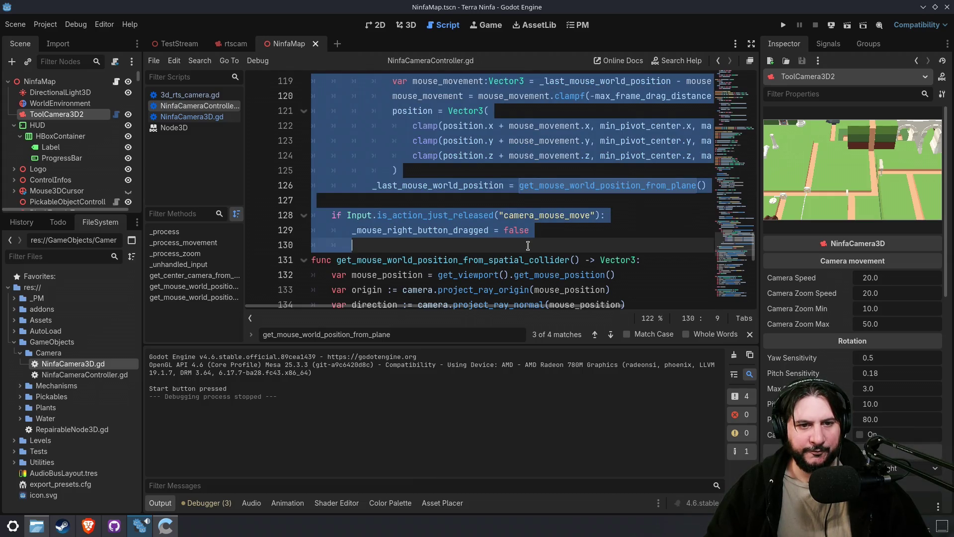
{"action": "scroll", "coordinate": [528, 246], "scroll_direction": "down", "scroll_amount": 4}
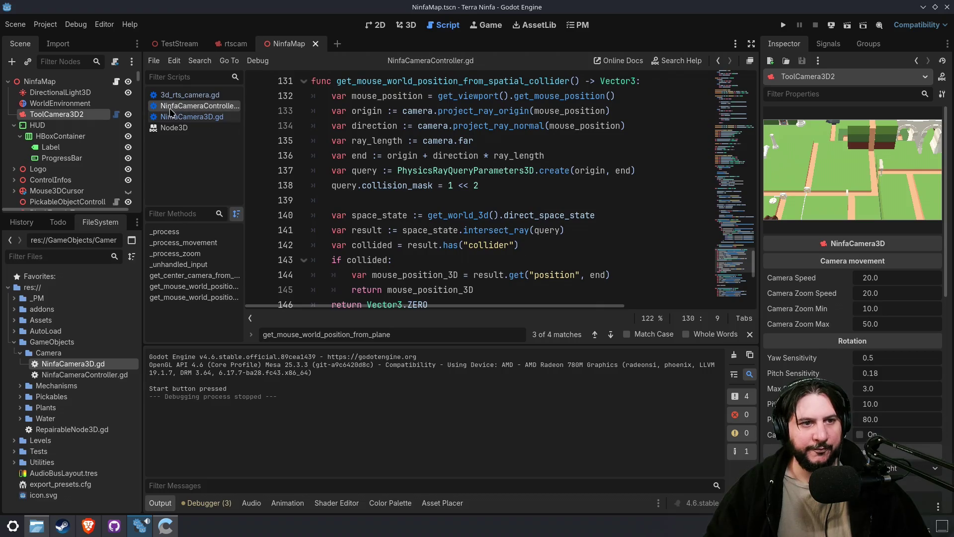
{"action": "left_click", "coordinate": [185, 117]}
{"action": "scroll", "coordinate": [534, 220], "scroll_direction": "up", "scroll_amount": 8}
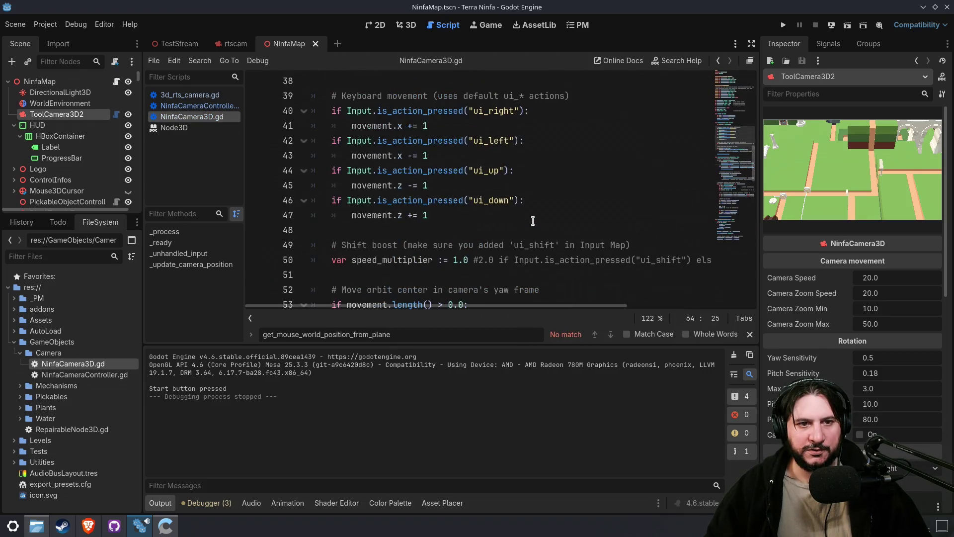
{"action": "scroll", "coordinate": [516, 235], "scroll_direction": "down", "scroll_amount": 3}
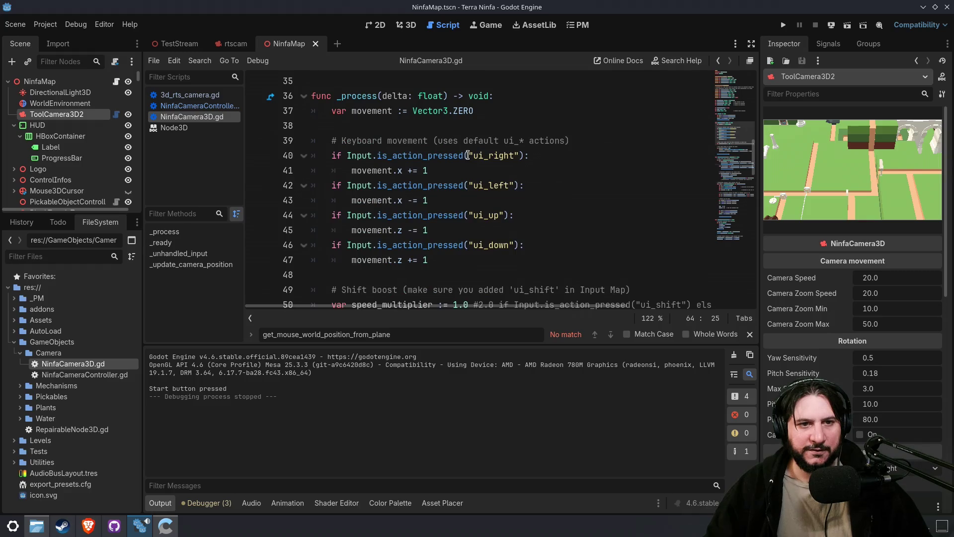
{"action": "left_click", "coordinate": [212, 107]}
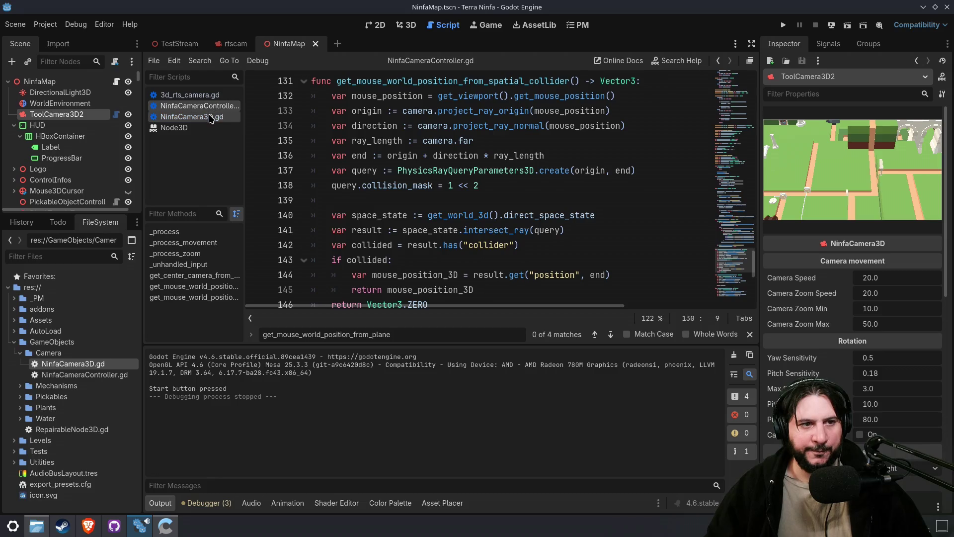
- Collapse the Output panel so the code view is taller
{"action": "key", "text": "ctrl+a"}
{"action": "scroll", "coordinate": [503, 169], "scroll_direction": "up", "scroll_amount": 7}
{"action": "scroll", "coordinate": [502, 169], "scroll_direction": "down", "scroll_amount": 3}
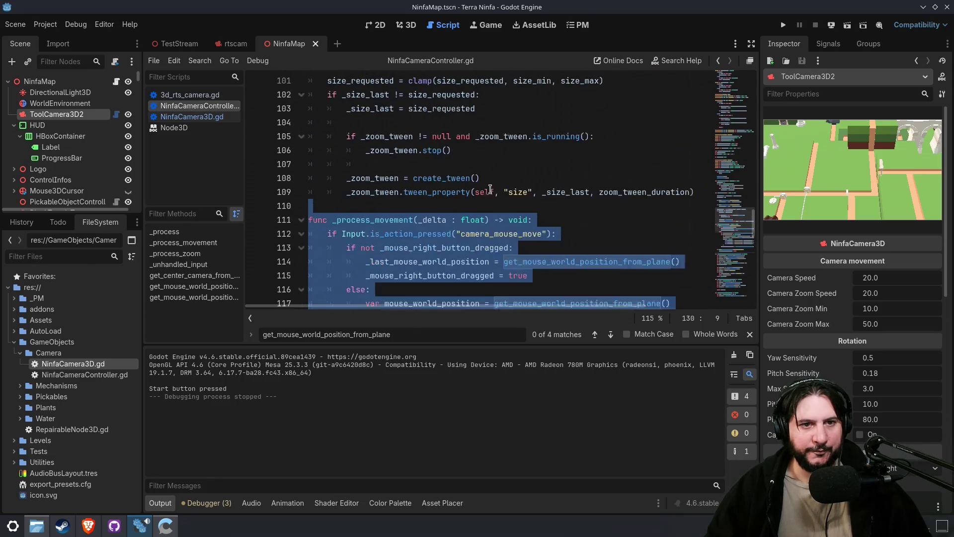
{"action": "left_click", "coordinate": [158, 502]}
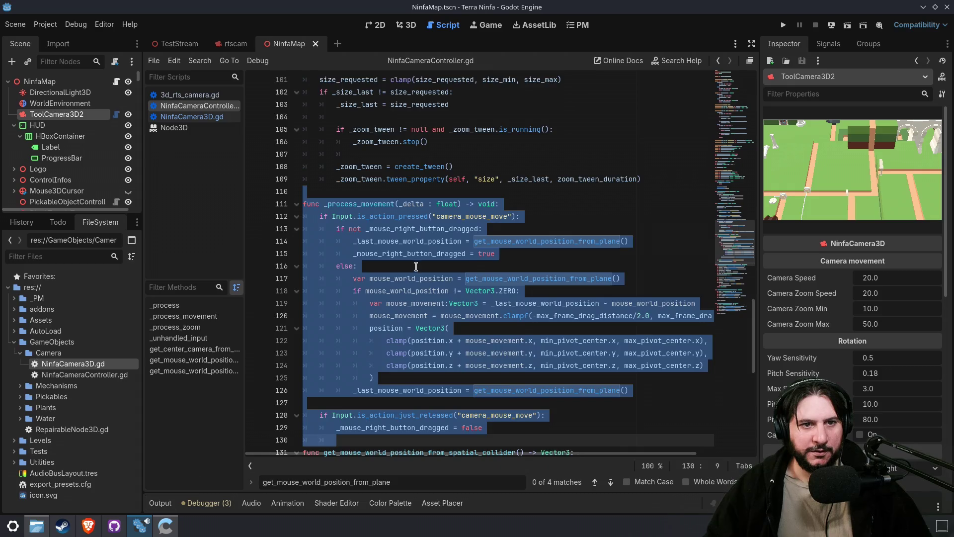
{"action": "scroll", "coordinate": [412, 274], "scroll_direction": "up", "scroll_amount": 5}
{"action": "scroll", "coordinate": [402, 197], "scroll_direction": "up", "scroll_amount": 5}
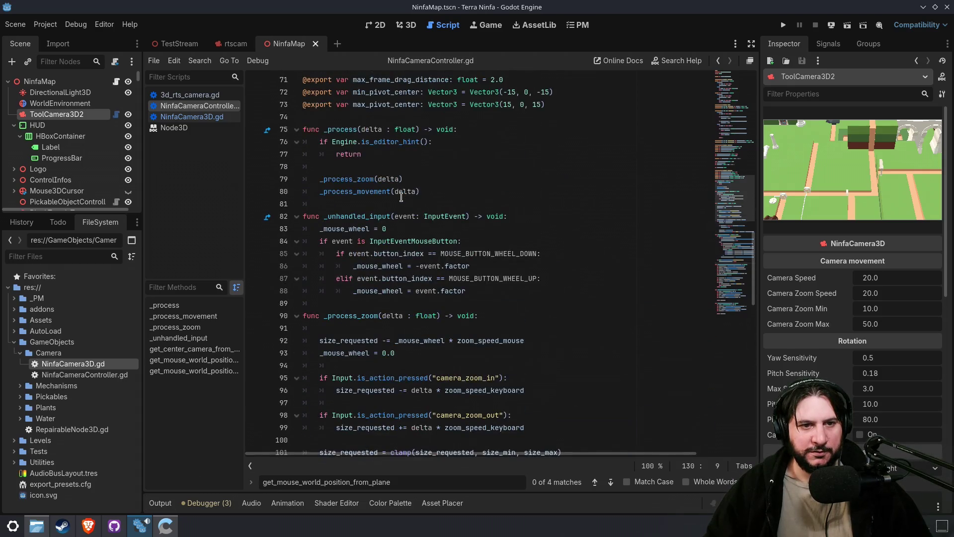
{"action": "scroll", "coordinate": [370, 246], "scroll_direction": "down", "scroll_amount": 12}
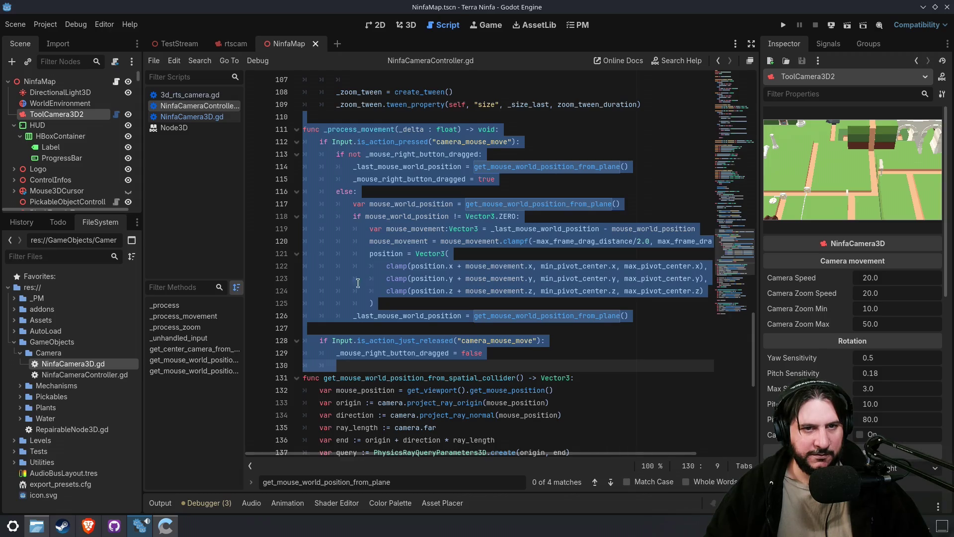
- Paste the _process_movement function into NinfaCamera3D.gd at line 58
{"action": "left_click", "coordinate": [181, 117]}
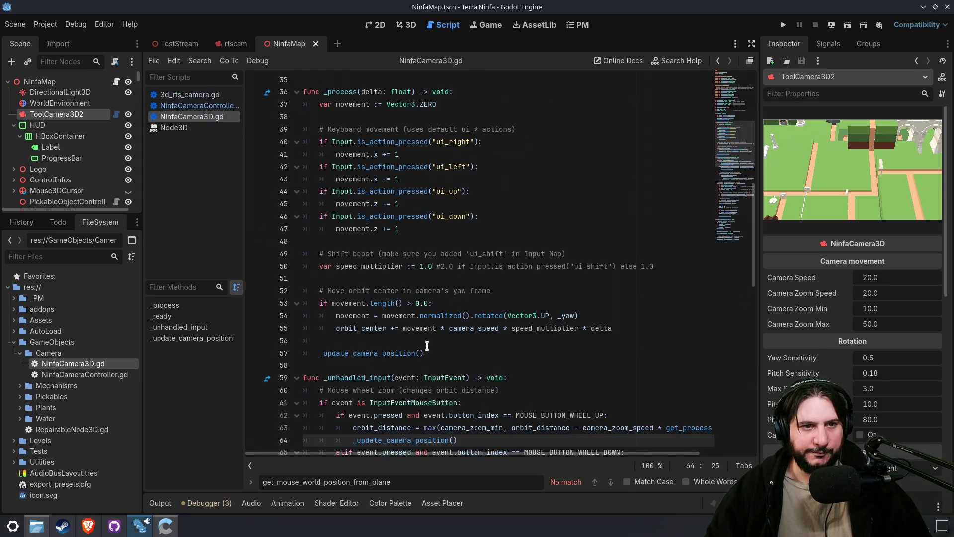
{"action": "left_click", "coordinate": [427, 368]}
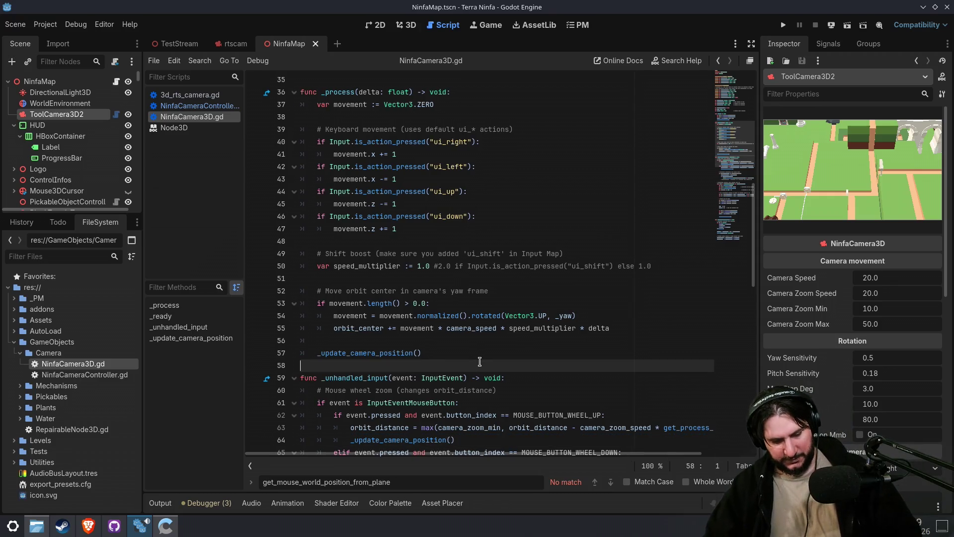
{"action": "left_click", "coordinate": [206, 106]}
{"action": "left_click", "coordinate": [206, 117]}
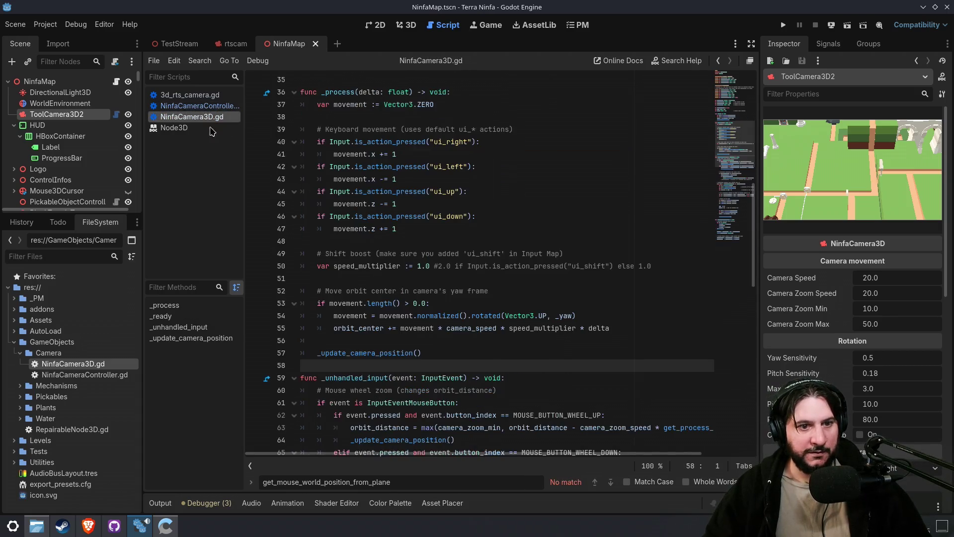
{"action": "key", "text": "ctrl+v"}
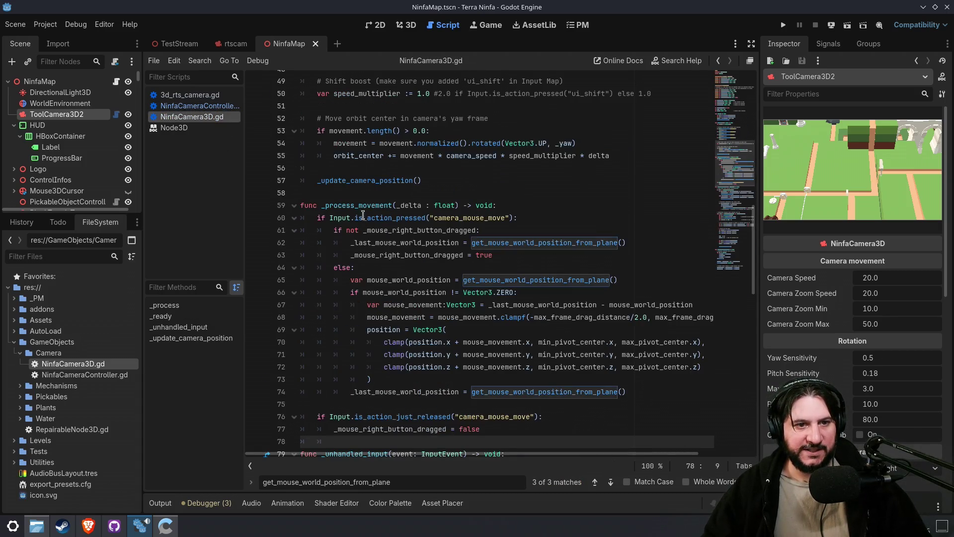
{"action": "scroll", "coordinate": [360, 204], "scroll_direction": "up", "scroll_amount": 1}
{"action": "left_click", "coordinate": [360, 203]}
- Change _process_movement's return type from void to Vector3
{"action": "double_click", "coordinate": [362, 216]}
{"action": "scroll", "coordinate": [420, 303], "scroll_direction": "down", "scroll_amount": 1}
{"action": "double_click", "coordinate": [485, 178]}
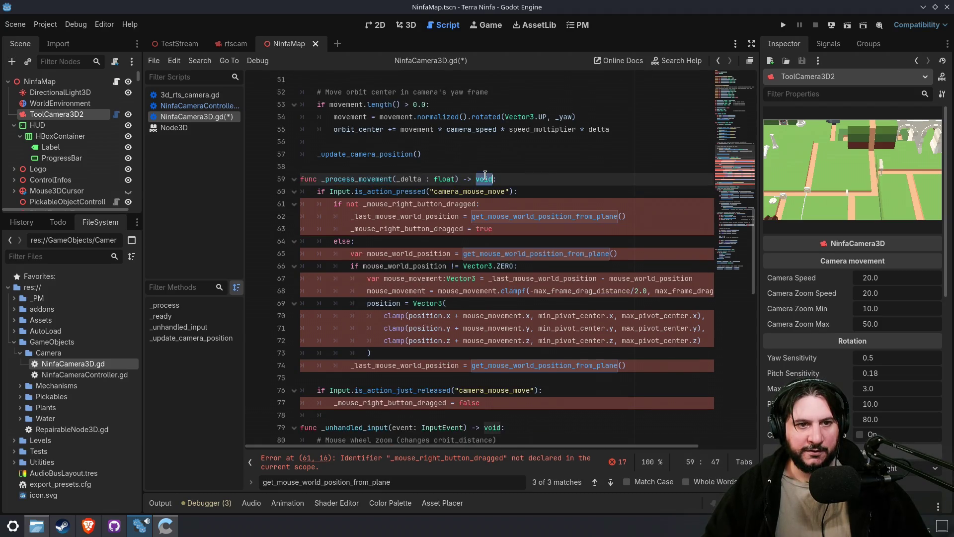
{"action": "scroll", "coordinate": [412, 209], "scroll_direction": "up", "scroll_amount": 5}
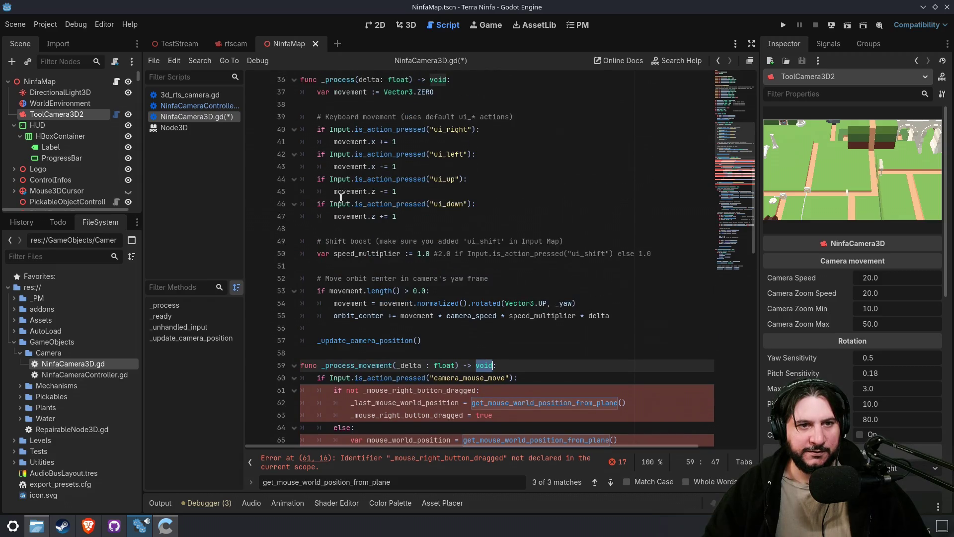
{"action": "scroll", "coordinate": [348, 130], "scroll_direction": "up", "scroll_amount": 1}
{"action": "double_click", "coordinate": [351, 131]}
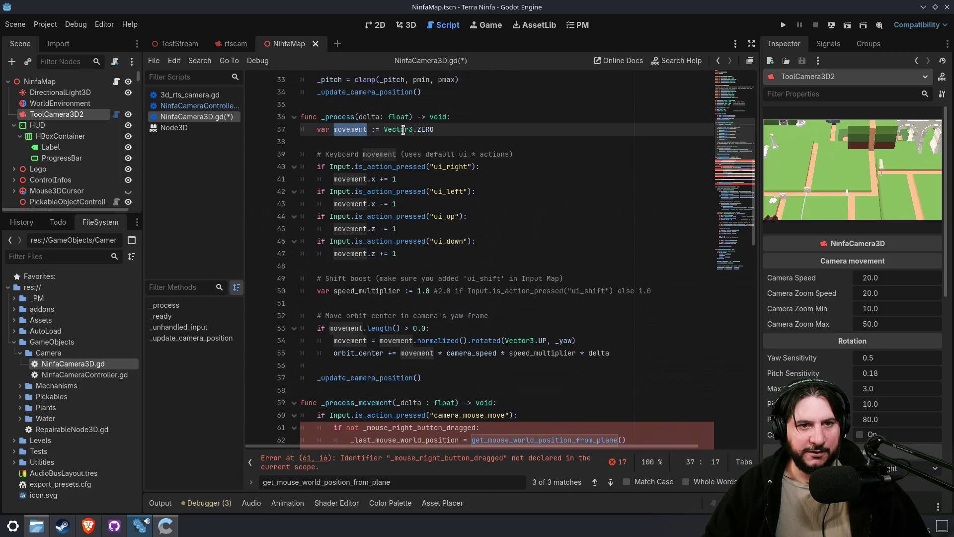
{"action": "scroll", "coordinate": [459, 264], "scroll_direction": "down", "scroll_amount": 4}
{"action": "double_click", "coordinate": [480, 254]}
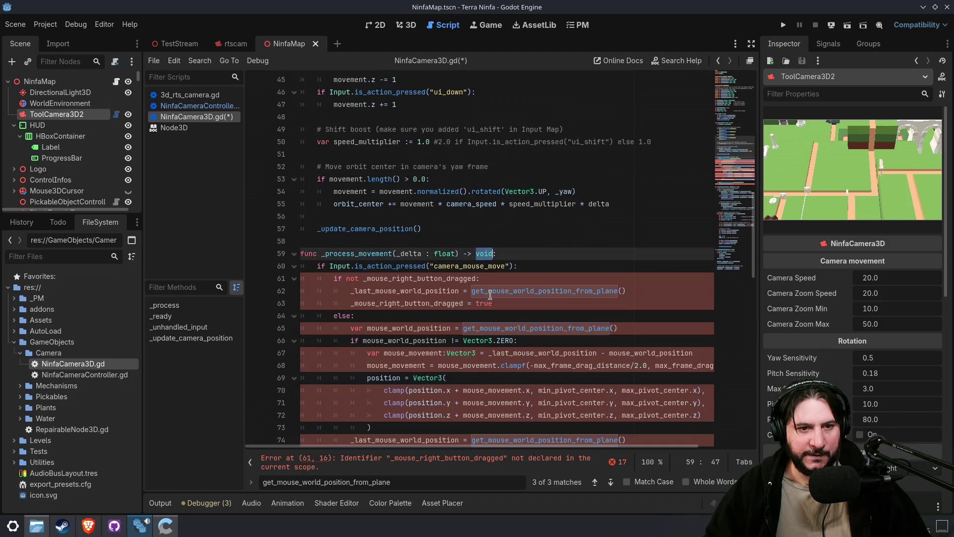
{"action": "type", "text": "Vector3"}
{"action": "scroll", "coordinate": [477, 288], "scroll_direction": "down", "scroll_amount": 2}
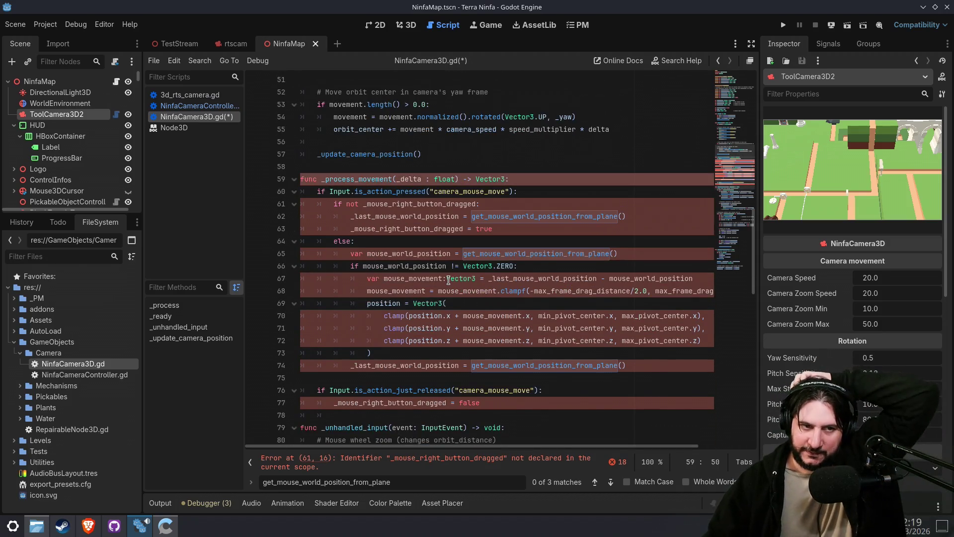
{"action": "key", "text": "alt+Left"}
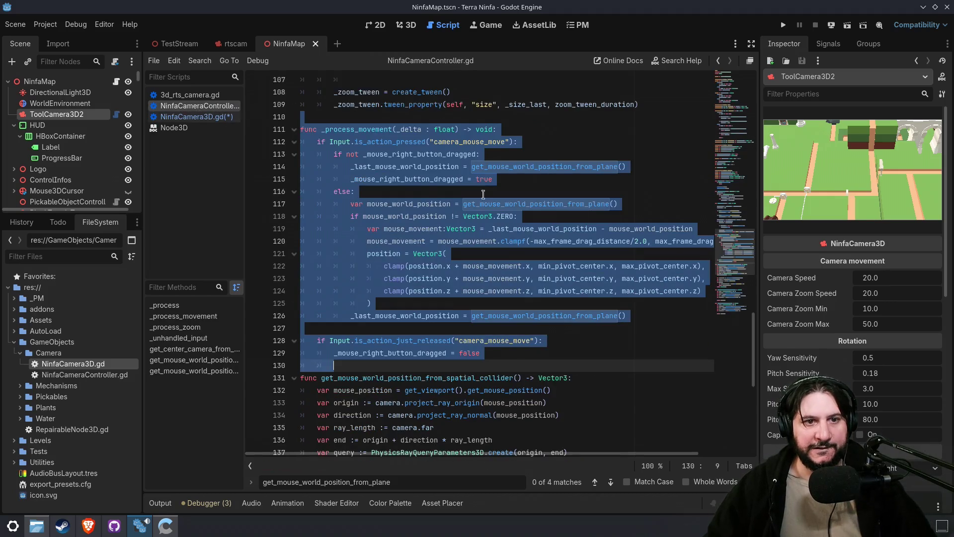
- Copy the two drag-state variable declarations into NinfaCamera3D.gd above _process_movement
{"action": "left_click", "coordinate": [422, 154]}
{"action": "left_click", "coordinate": [422, 154], "text": "ctrl"}
{"action": "left_click_drag", "start_coordinate": [517, 268], "coordinate": [498, 256]}
{"action": "key", "text": "ctrl+c"}
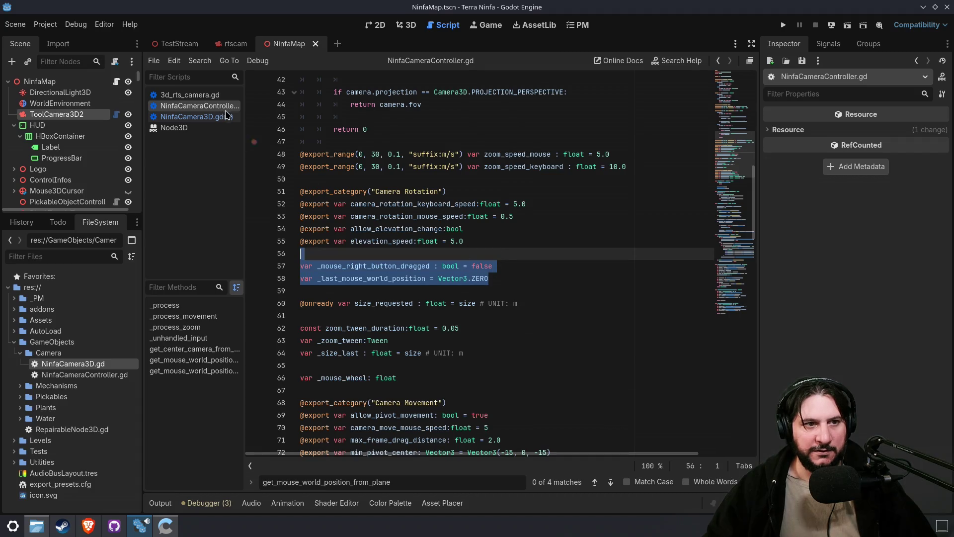
{"action": "left_click", "coordinate": [213, 116]}
{"action": "left_click", "coordinate": [367, 171]}
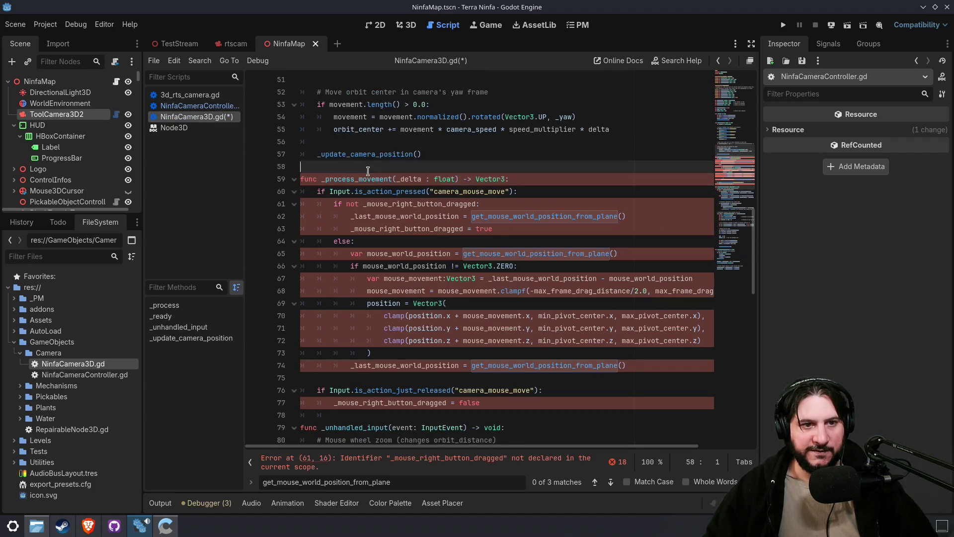
{"action": "key", "text": "ctrl+v"}
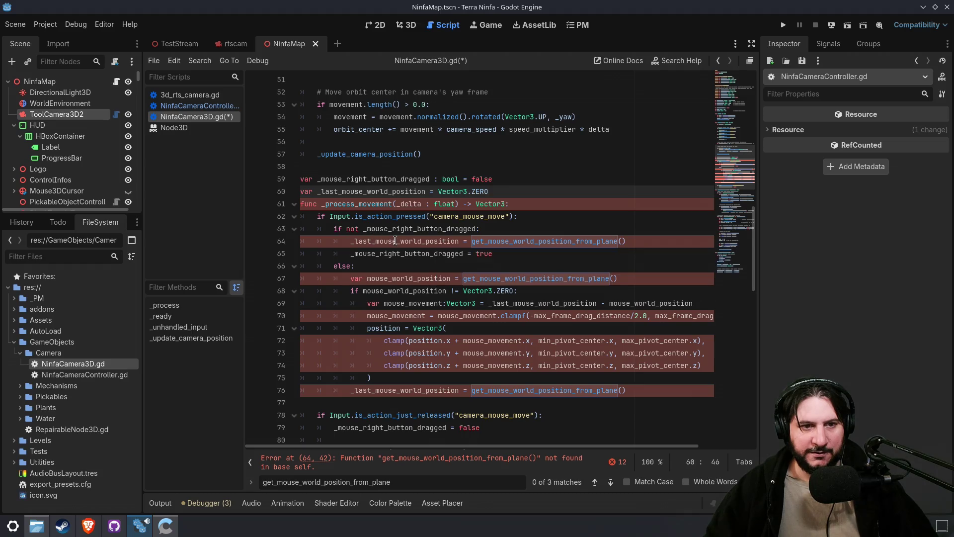
- Copy the get_mouse_world_position_from_plane function below _process_movement in NinfaCamera3D.gd
{"action": "left_click", "coordinate": [199, 106]}
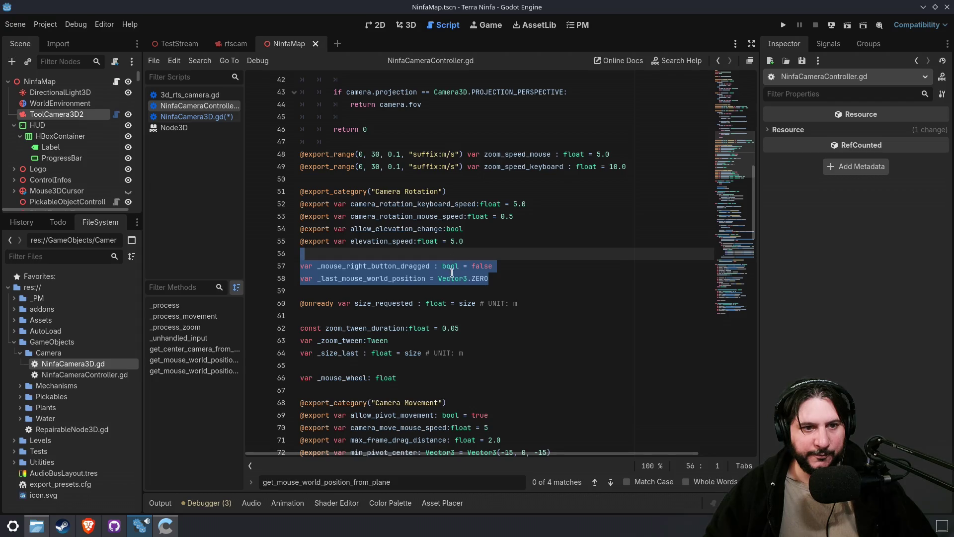
{"action": "left_click", "coordinate": [198, 116]}
{"action": "left_click", "coordinate": [464, 278]}
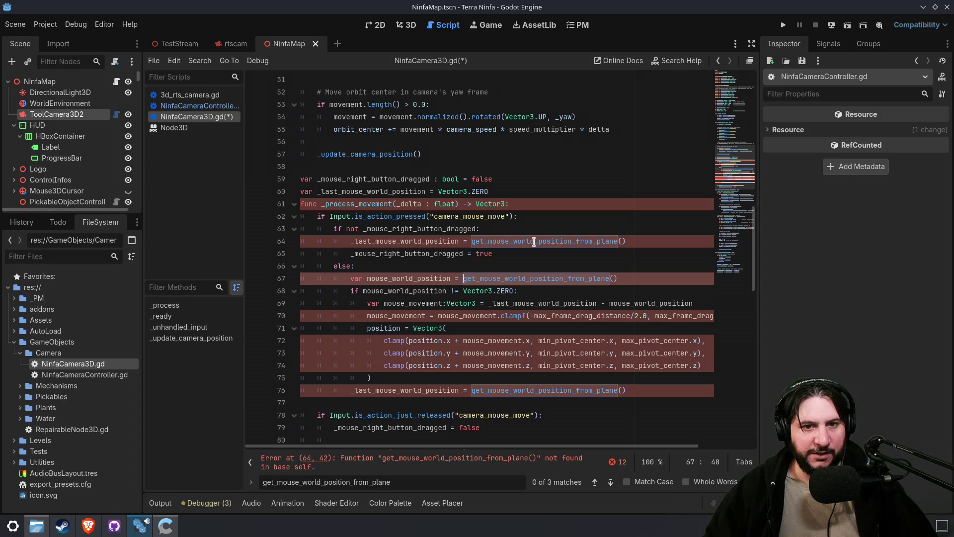
{"action": "left_click", "coordinate": [201, 106]}
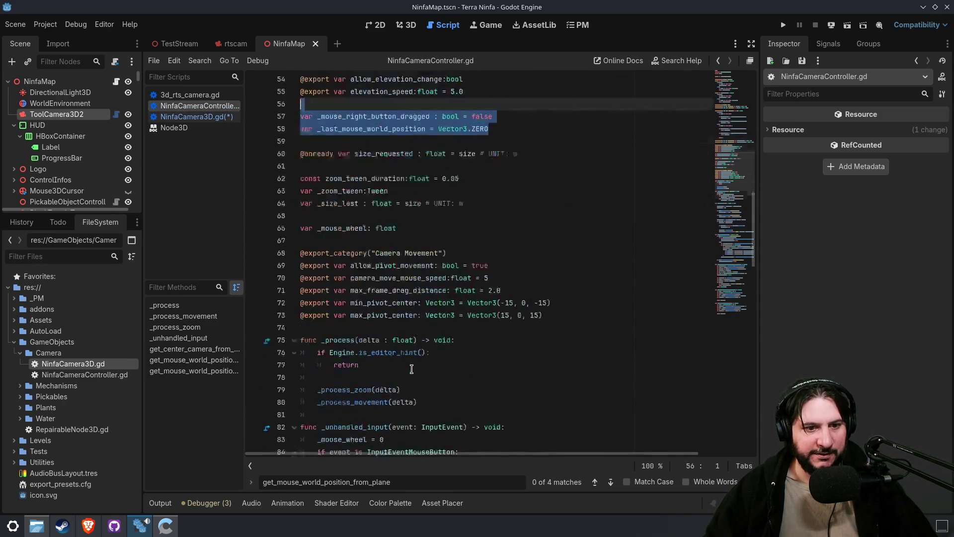
{"action": "scroll", "coordinate": [506, 291], "scroll_direction": "down", "scroll_amount": 2}
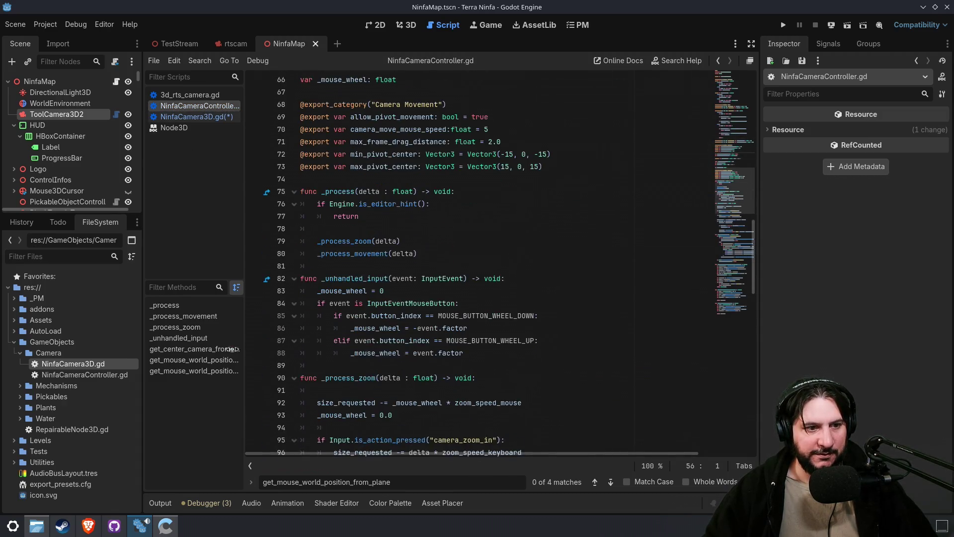
{"action": "left_click", "coordinate": [203, 360]}
{"action": "mouse_move", "coordinate": [461, 356]}
{"action": "left_mouse_down"}
{"action": "mouse_move", "coordinate": [328, 286]}
{"action": "mouse_move", "coordinate": [301, 253]}
{"action": "left_mouse_up"}
{"action": "key", "text": "ctrl+c"}
{"action": "left_click", "coordinate": [197, 116]}
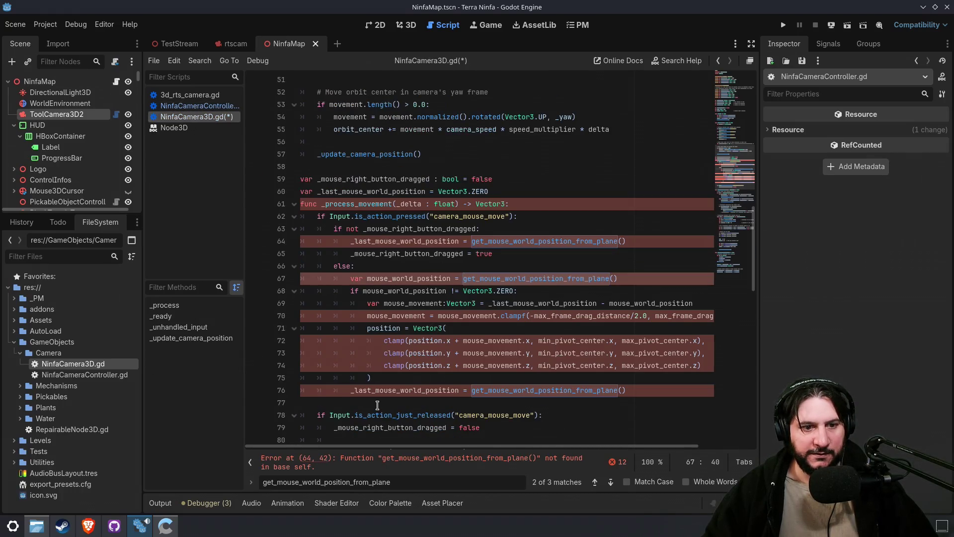
{"action": "scroll", "coordinate": [377, 405], "scroll_direction": "down", "scroll_amount": 2}
{"action": "left_click", "coordinate": [351, 370]}
{"action": "key", "text": "ctrl+v"}
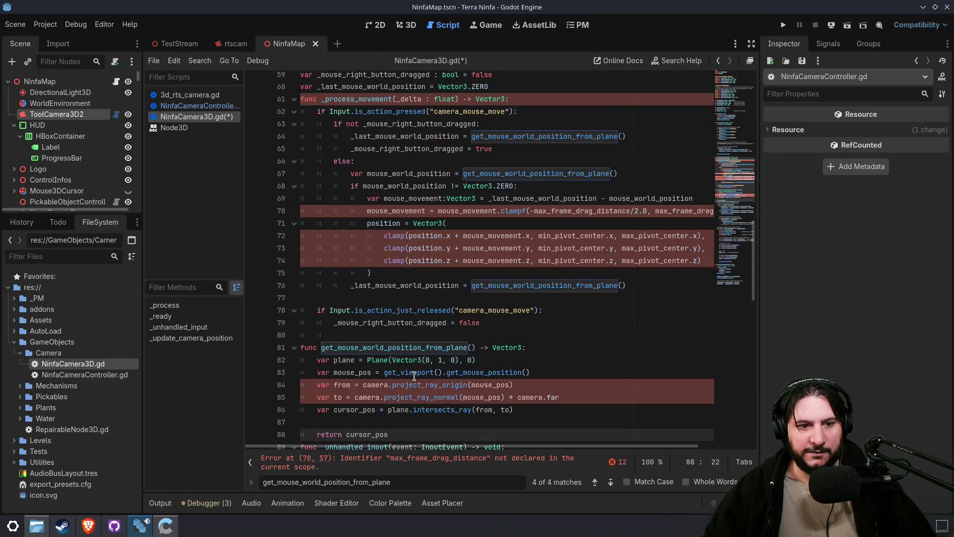
{"action": "key", "text": "Return"}
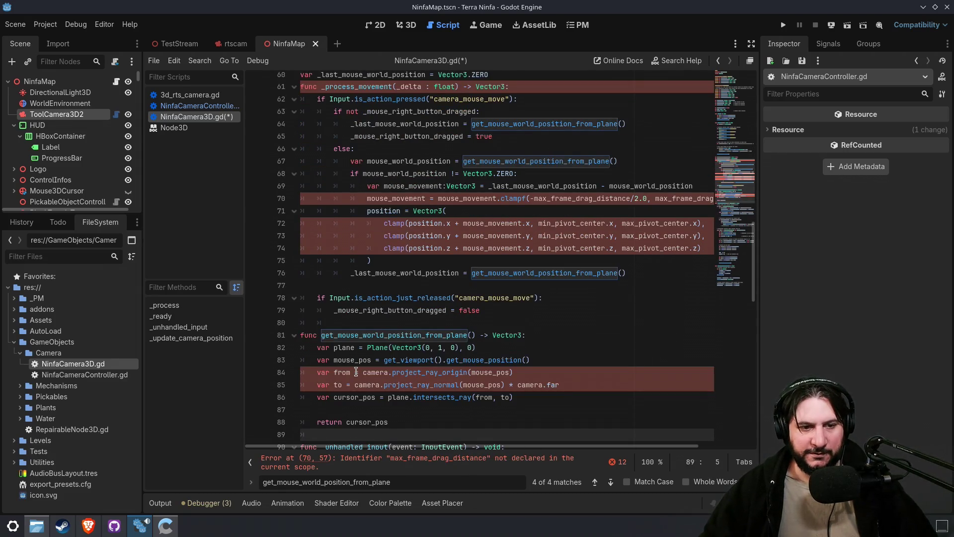
- Remove the 'camera.' prefixes so the helper calls the ray methods directly
{"action": "left_click", "coordinate": [355, 372]}
{"action": "key", "text": "Delete"}
{"action": "key", "text": "Delete"}
{"action": "key", "text": "Delete"}
{"action": "key", "text": "Down"}
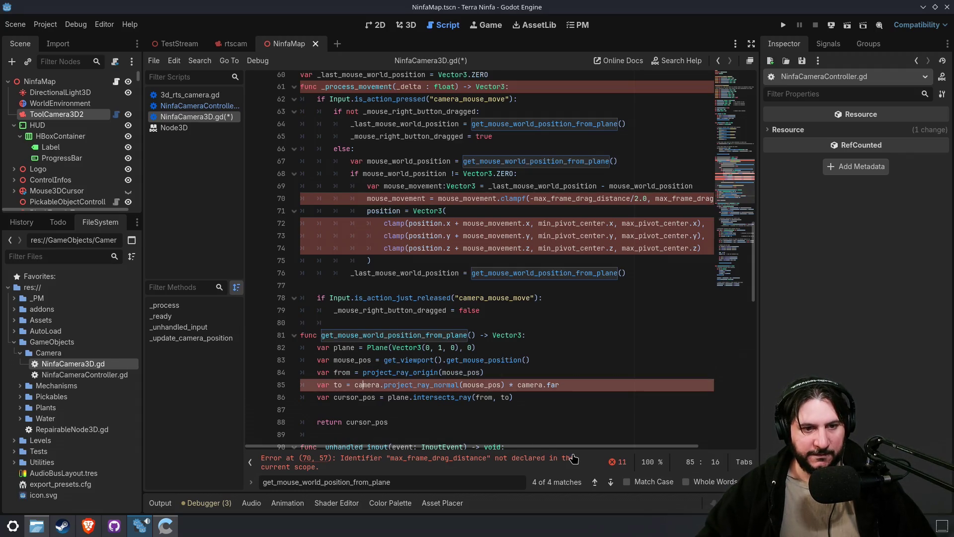
{"action": "key", "text": "BackSpace"}
{"action": "key", "text": "BackSpace"}
{"action": "key", "text": "BackSpace"}
{"action": "key", "text": "Delete"}
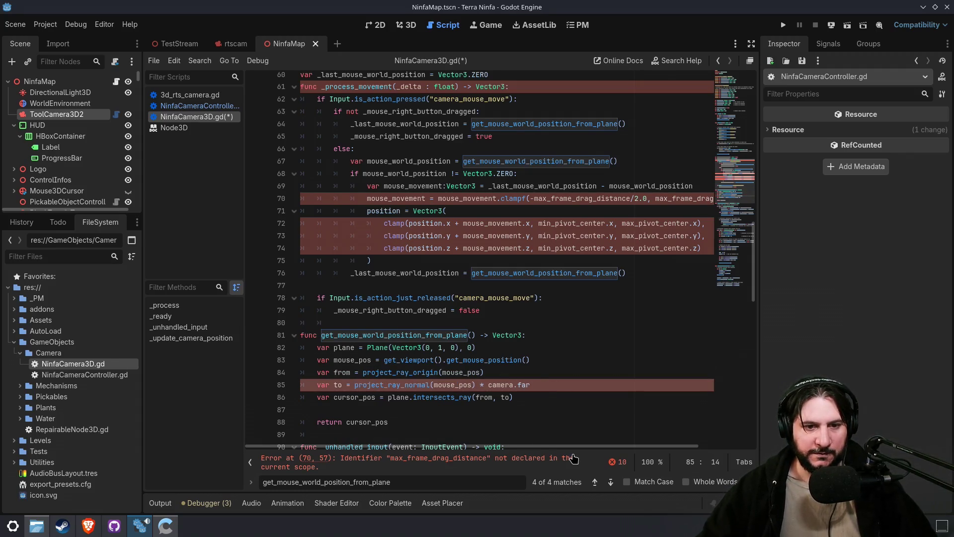
{"action": "key", "text": "End"}
{"action": "key", "text": "Left"}
{"action": "key", "text": "Left"}
{"action": "key", "text": "Left"}
{"action": "key", "text": "shift+ctrl+Left"}
{"action": "key", "text": "BackSpace"}
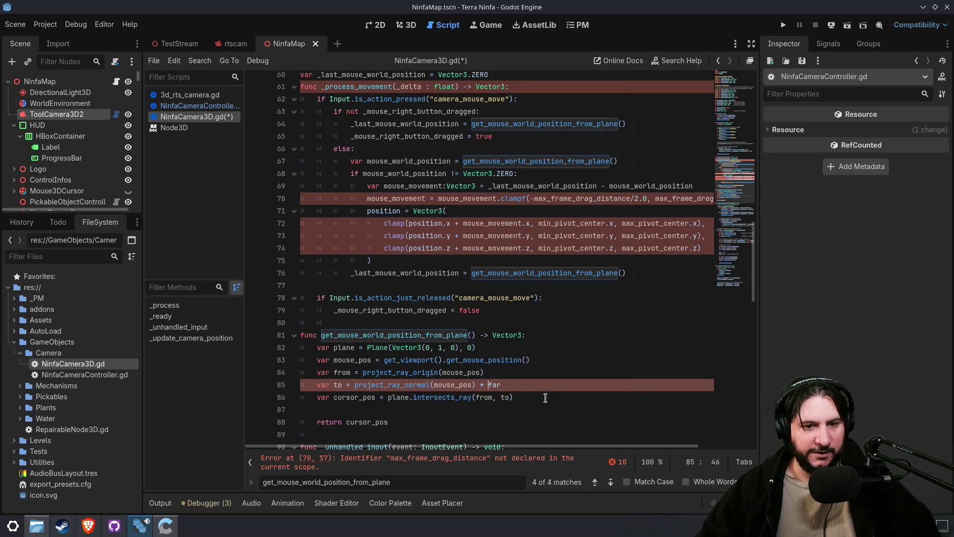
{"action": "scroll", "coordinate": [364, 242], "scroll_direction": "up", "scroll_amount": 2}
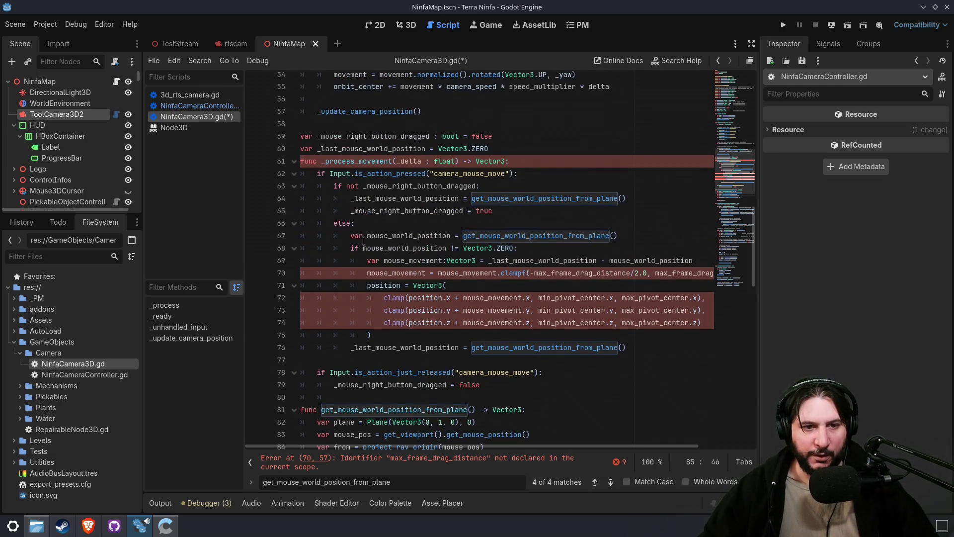
{"action": "double_click", "coordinate": [387, 274]}
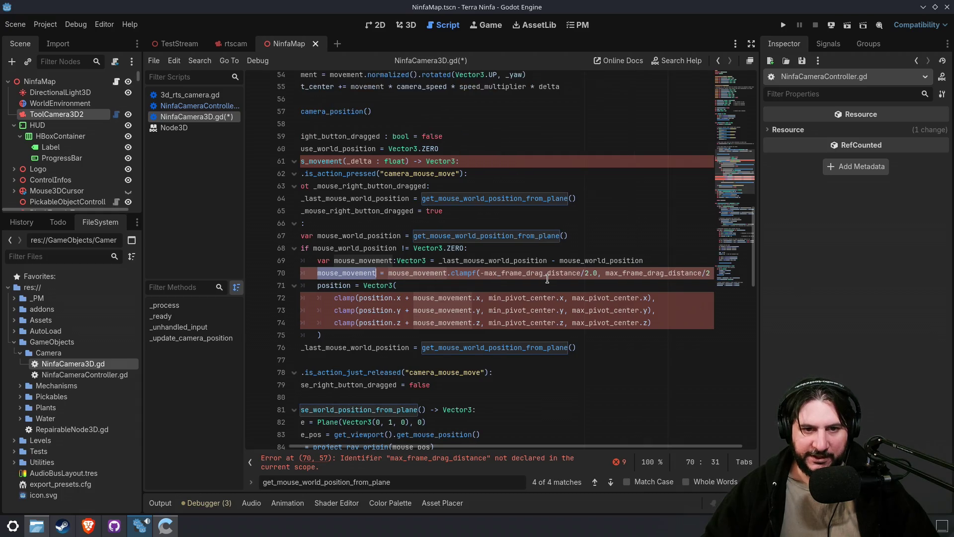
{"action": "left_click", "coordinate": [188, 105]}
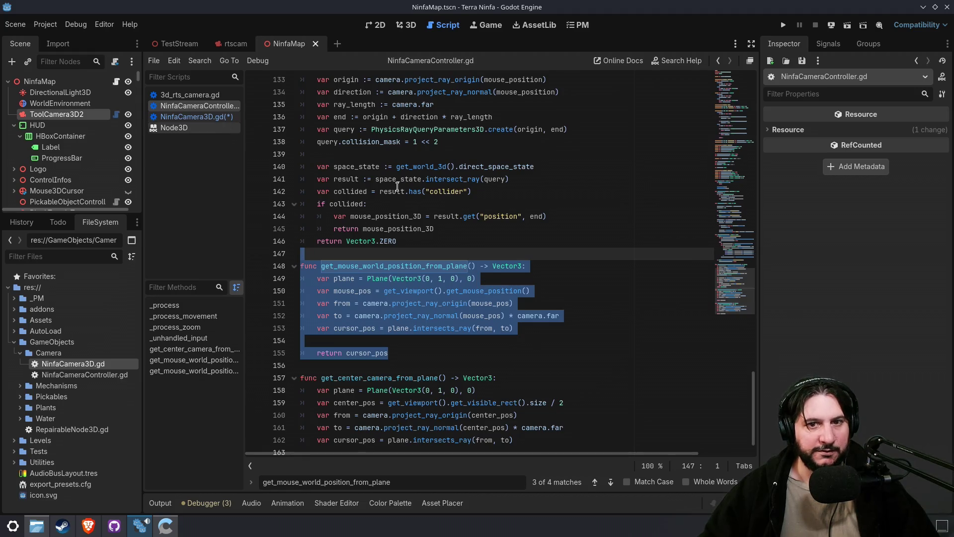
- Copy the max_frame_drag_distance export (2.0) after the drag-state variables
{"action": "mouse_move", "coordinate": [739, 146]}
{"action": "left_mouse_down"}
{"action": "mouse_move", "coordinate": [729, 97]}
{"action": "mouse_move", "coordinate": [723, 174]}
{"action": "left_mouse_up"}
{"action": "left_click", "coordinate": [497, 265]}
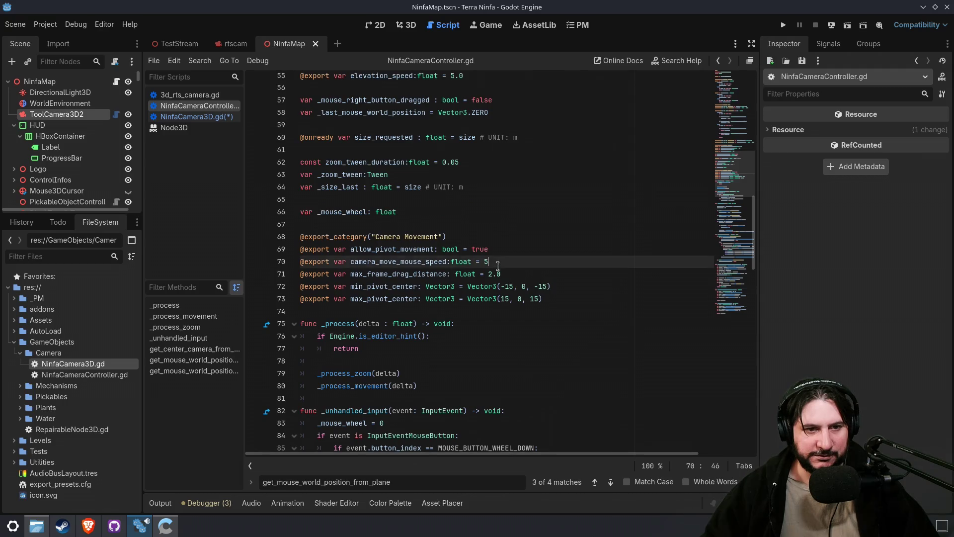
{"action": "left_click", "coordinate": [530, 273], "text": "shift"}
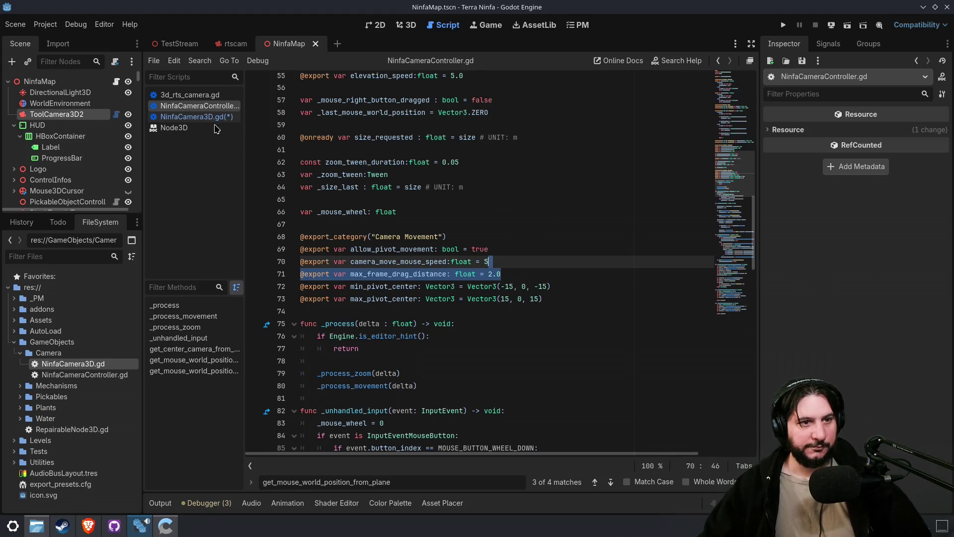
{"action": "left_click", "coordinate": [194, 116]}
{"action": "left_click", "coordinate": [565, 152]}
{"action": "type", "text": "@export var max_frame_drag_distance: float = 2.0"}
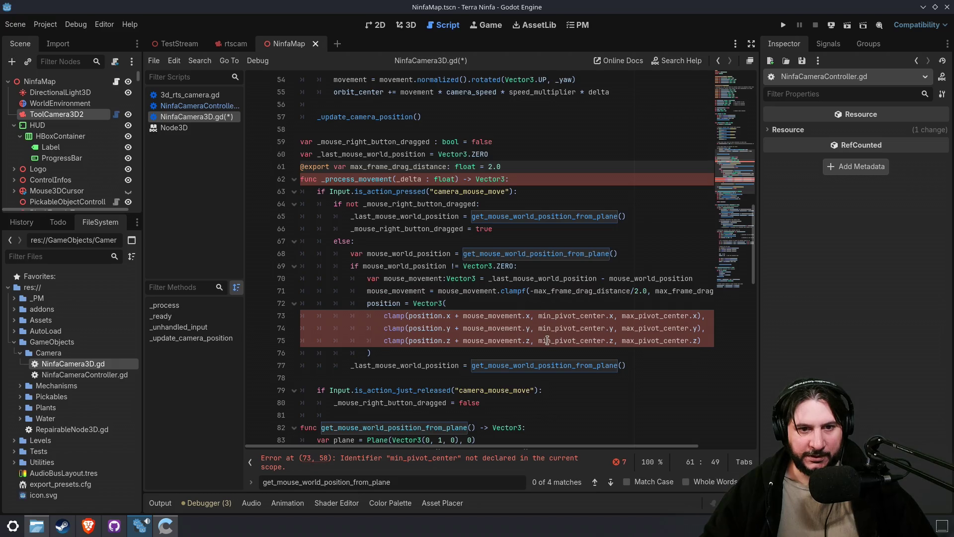
- Copy the min/max_pivot_center exports (±15 on x and z), adding a blank line above _process_movement
{"action": "left_click", "coordinate": [199, 105]}
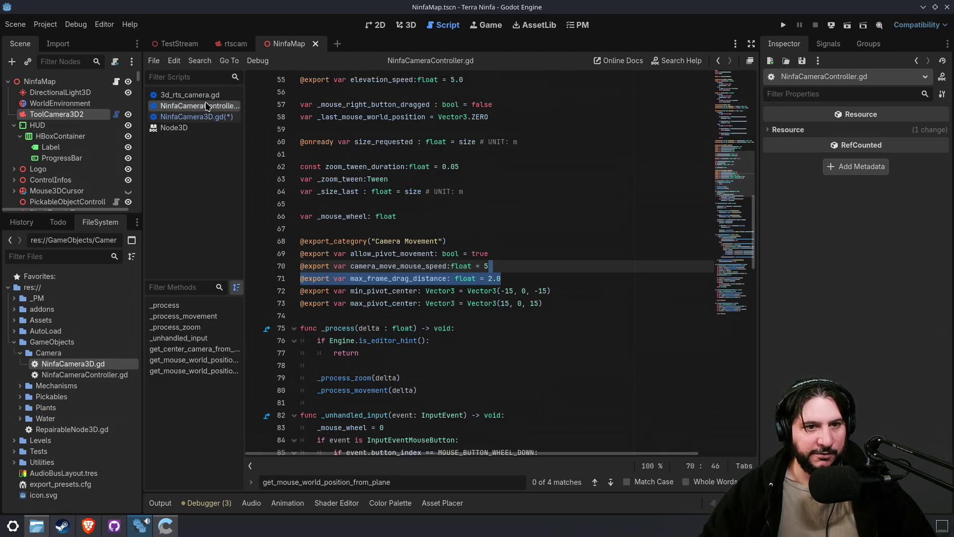
{"action": "left_click", "coordinate": [574, 302]}
{"action": "left_click_drag", "start_coordinate": [573, 303], "coordinate": [551, 276]}
{"action": "key", "text": "ctrl+c"}
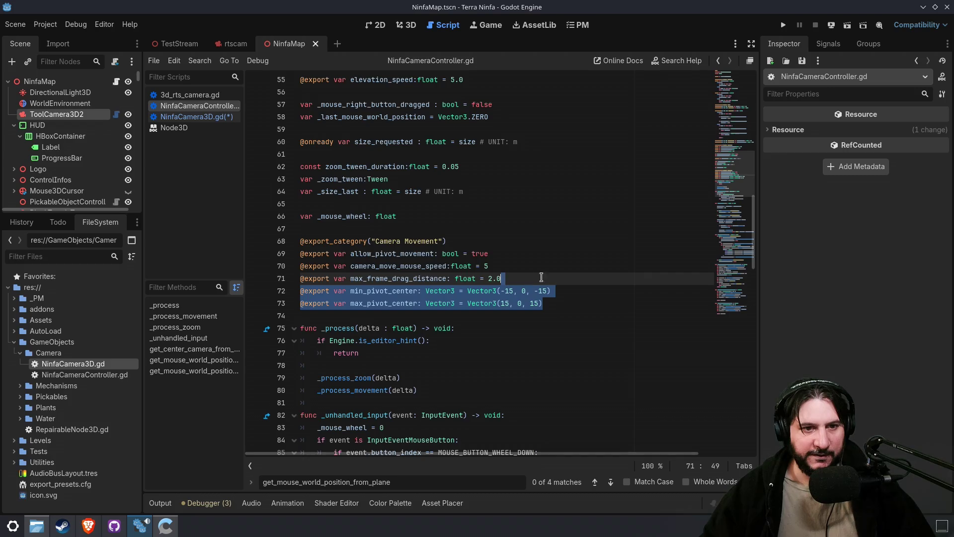
{"action": "left_click", "coordinate": [220, 119]}
{"action": "key", "text": "ctrl+v"}
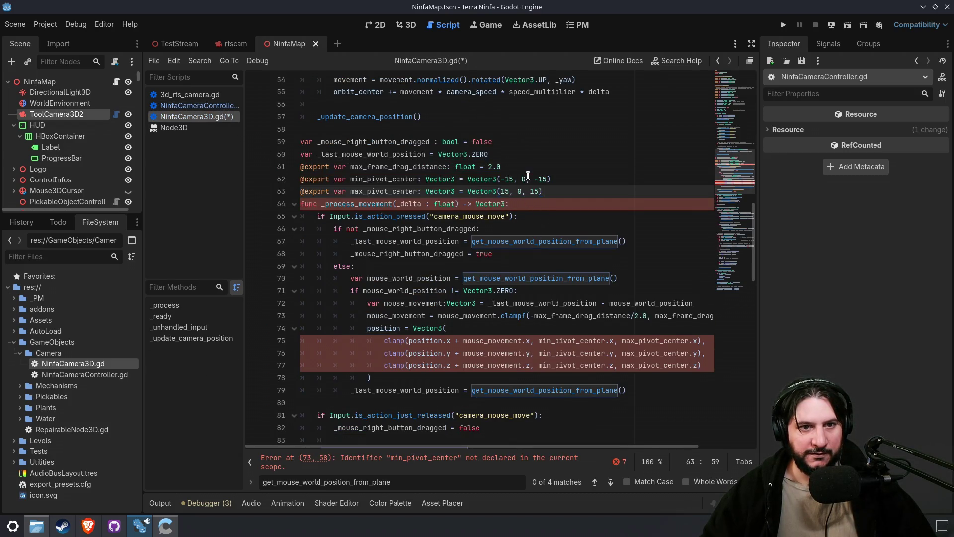
{"action": "key", "text": "Return"}
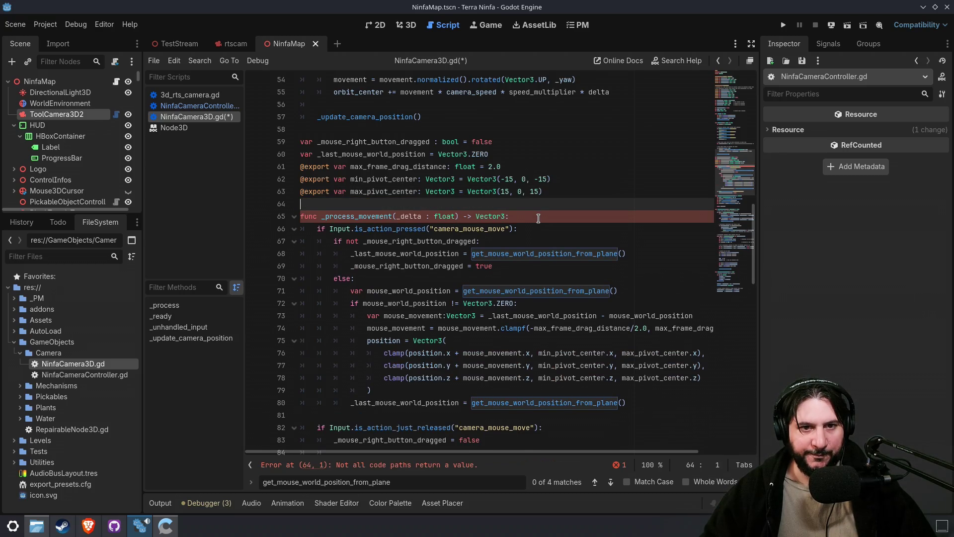
{"action": "scroll", "coordinate": [534, 258], "scroll_direction": "down", "scroll_amount": 1}
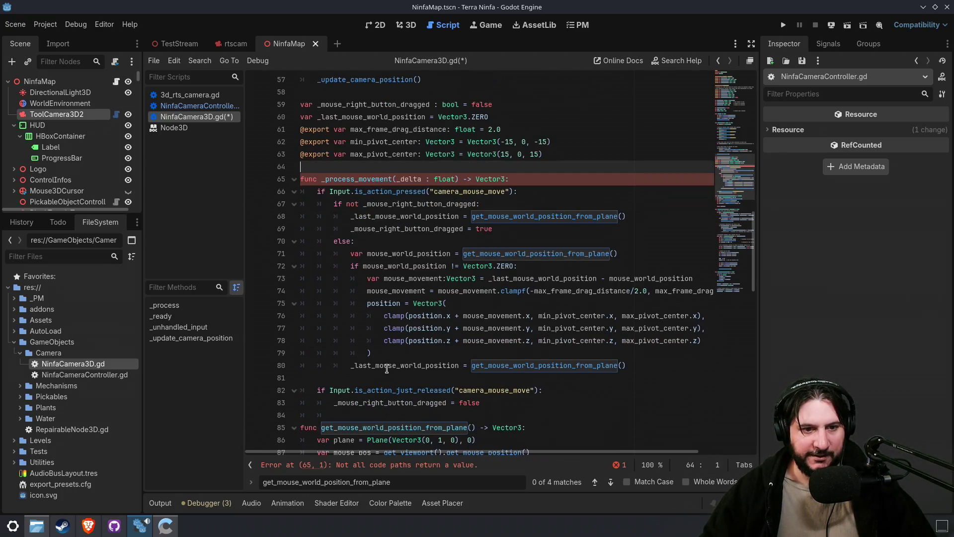
- Review how _last_mouse_world_position, mouse_movement and max_pivot_center are used in the drag code
{"action": "double_click", "coordinate": [387, 369]}
{"action": "double_click", "coordinate": [381, 303]}
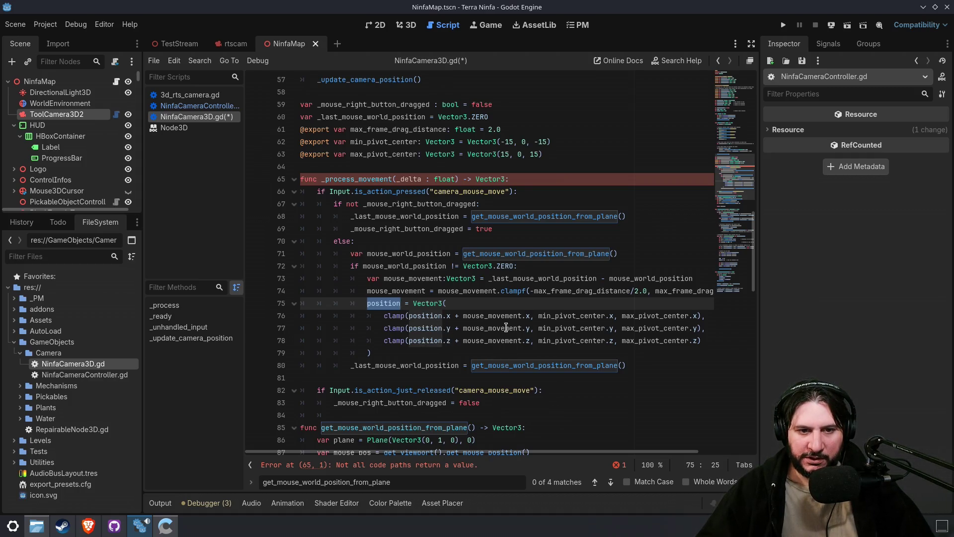
{"action": "left_click_drag", "start_coordinate": [470, 319], "coordinate": [546, 329]}
{"action": "left_click", "coordinate": [529, 316]}
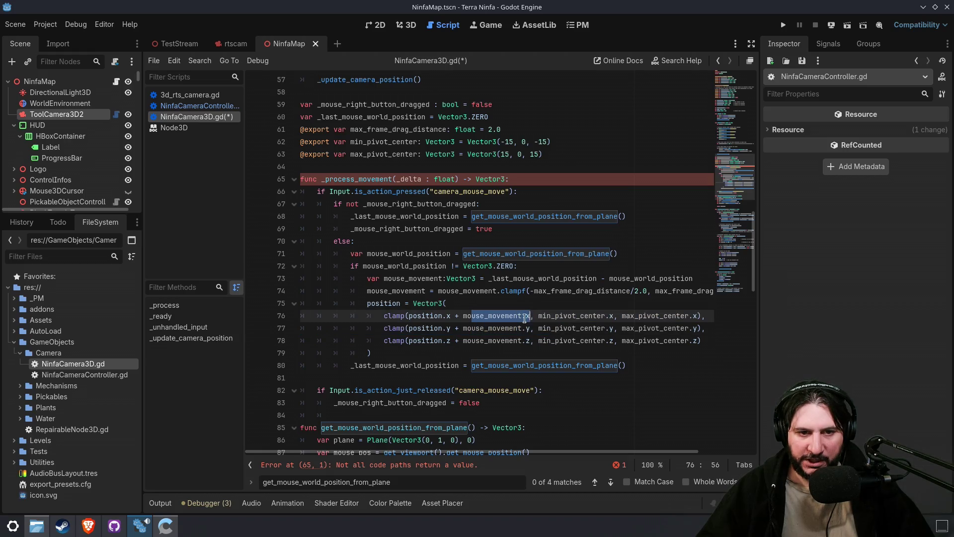
{"action": "double_click", "coordinate": [512, 321]}
{"action": "double_click", "coordinate": [667, 315]}
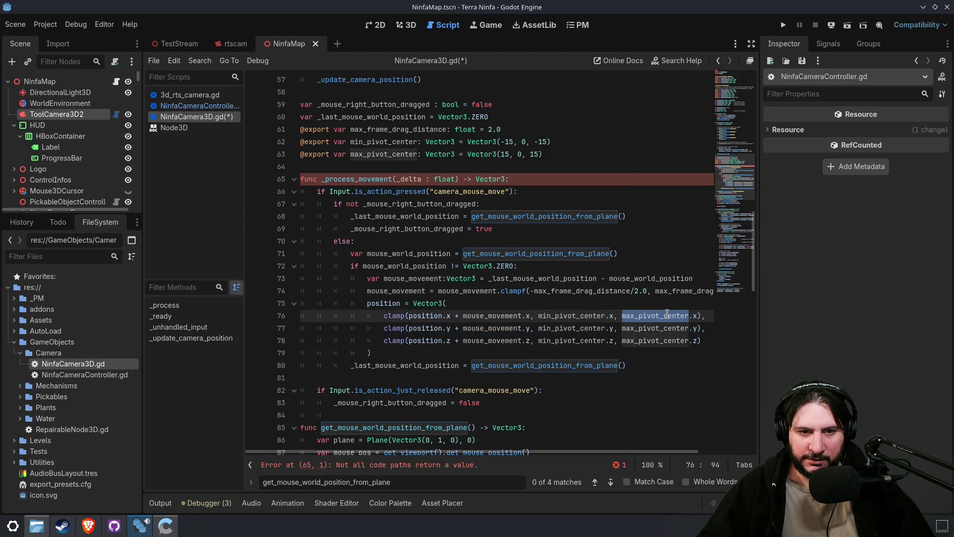
{"action": "double_click", "coordinate": [495, 318]}
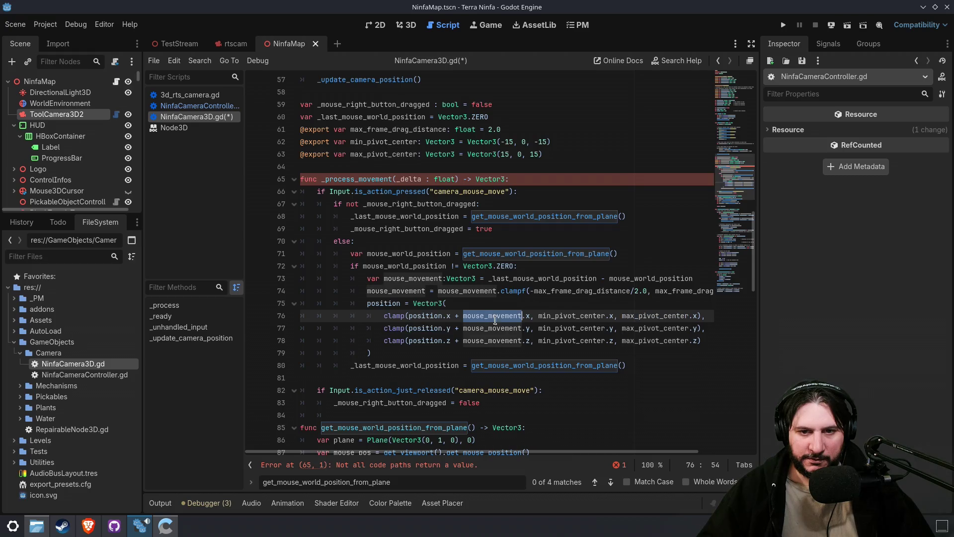
{"action": "double_click", "coordinate": [653, 317]}
{"action": "left_click", "coordinate": [669, 350]}
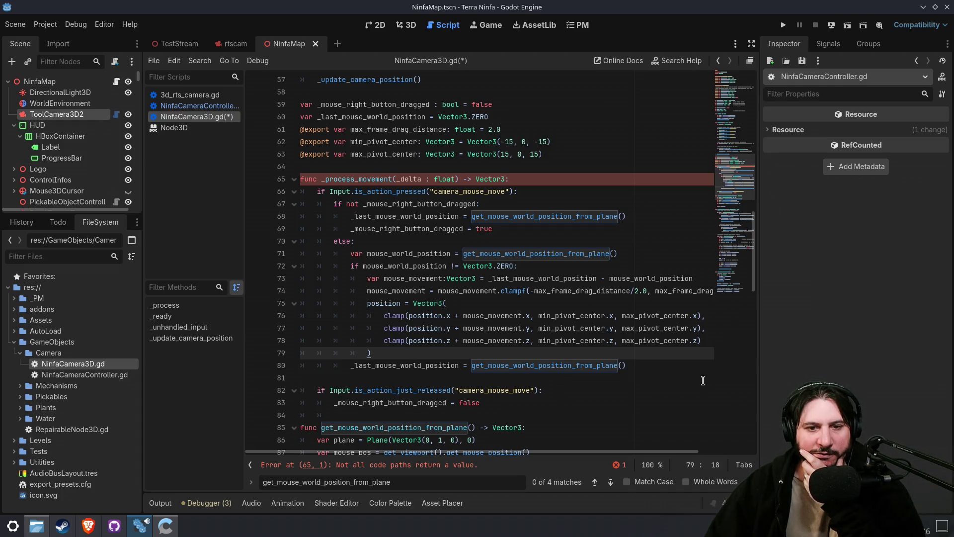
{"action": "double_click", "coordinate": [497, 316]}
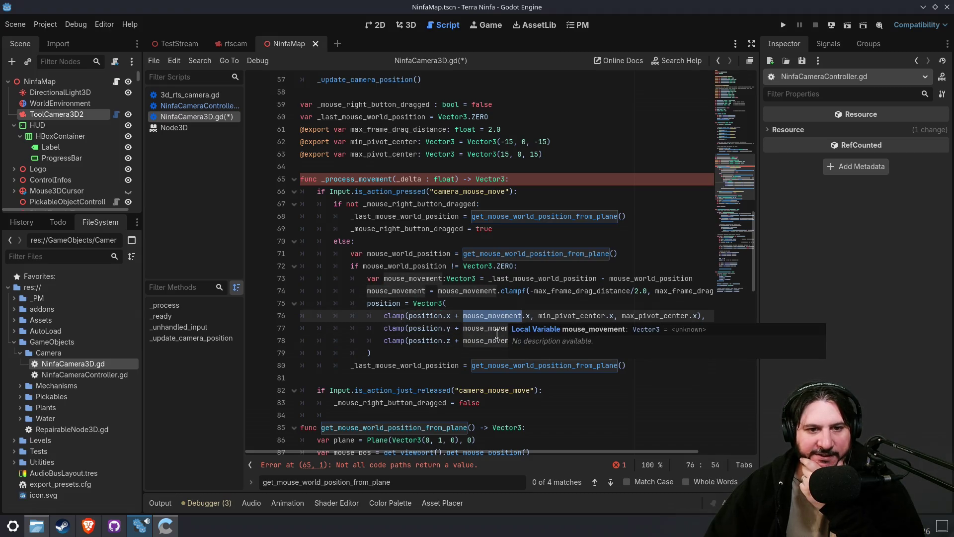
{"action": "double_click", "coordinate": [410, 266]}
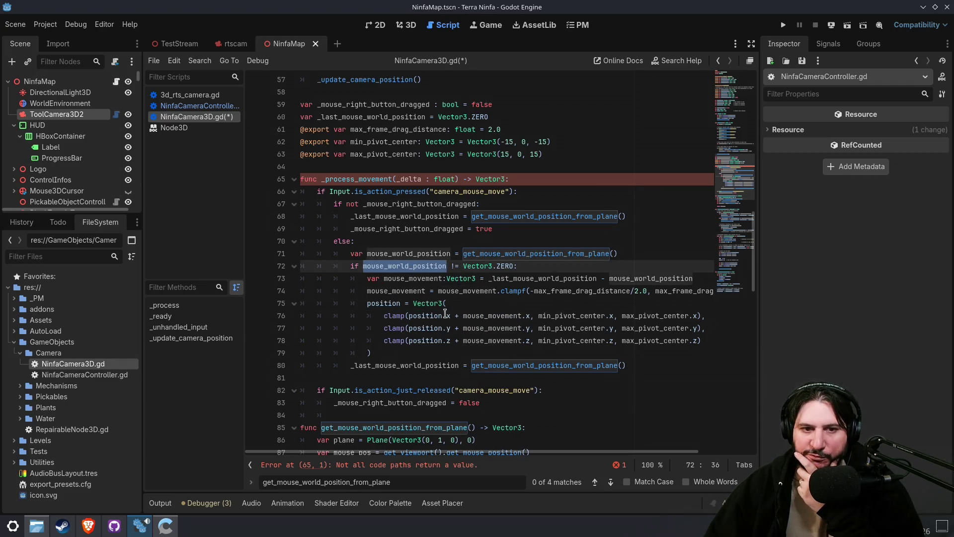
- Declare 'var movement: Vector3' as the first line of _process_movement
{"action": "left_click", "coordinate": [525, 178]}
{"action": "key", "text": "Return"}
{"action": "type", "text": "c"}
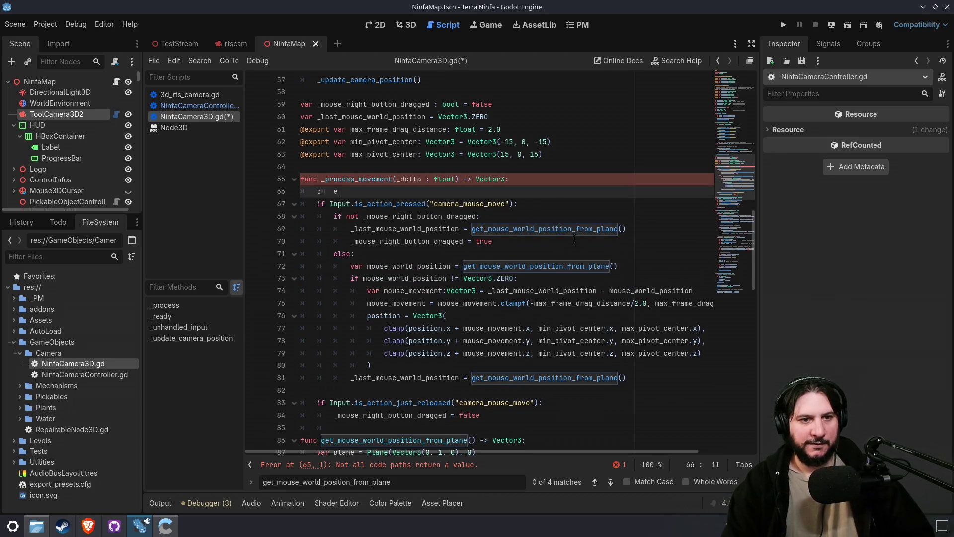
{"action": "key", "text": "BackSpace"}
{"action": "type", "text": "v"}
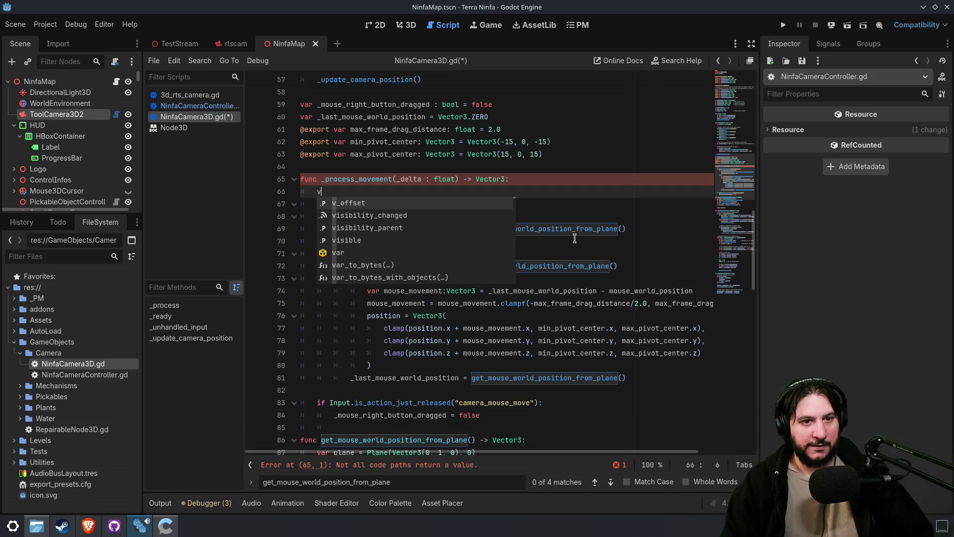
{"action": "key", "text": "Return"}
{"action": "type", "text": "r"}
{"action": "key", "text": "BackSpace"}
{"action": "key", "text": "BackSpace"}
{"action": "key", "text": "BackSpace"}
{"action": "key", "text": "BackSpace"}
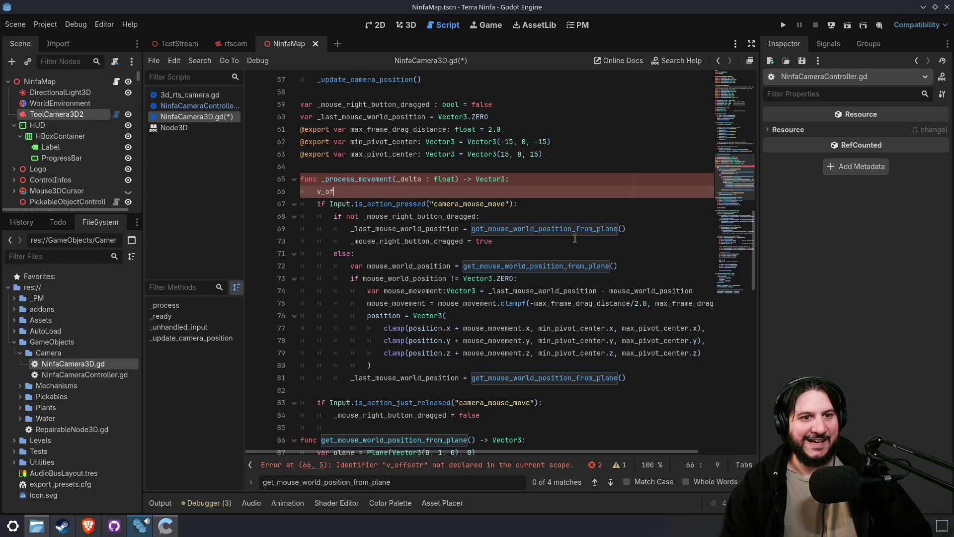
{"action": "type", "text": "ar m"}
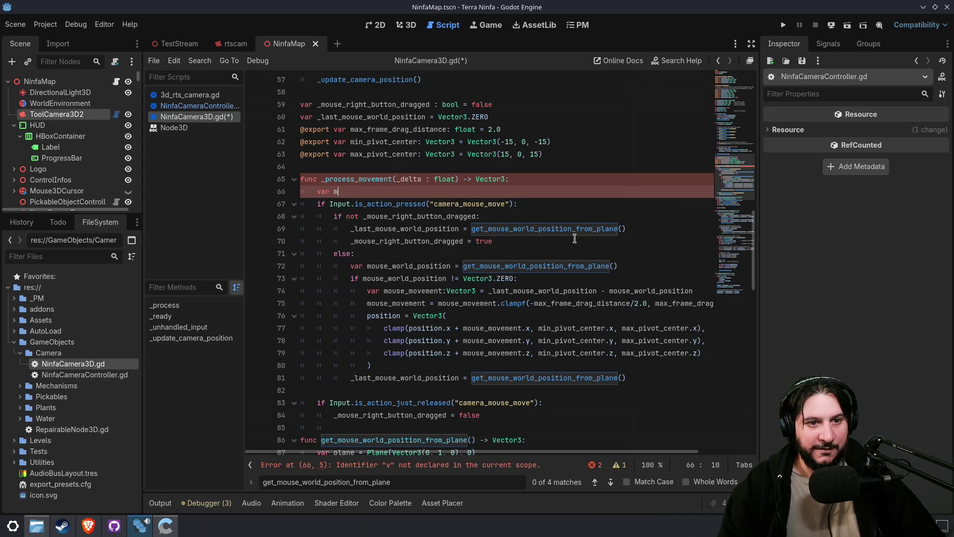
{"action": "type", "text": "ou"}
{"action": "key", "text": "BackSpace"}
{"action": "type", "text": "vement:"}
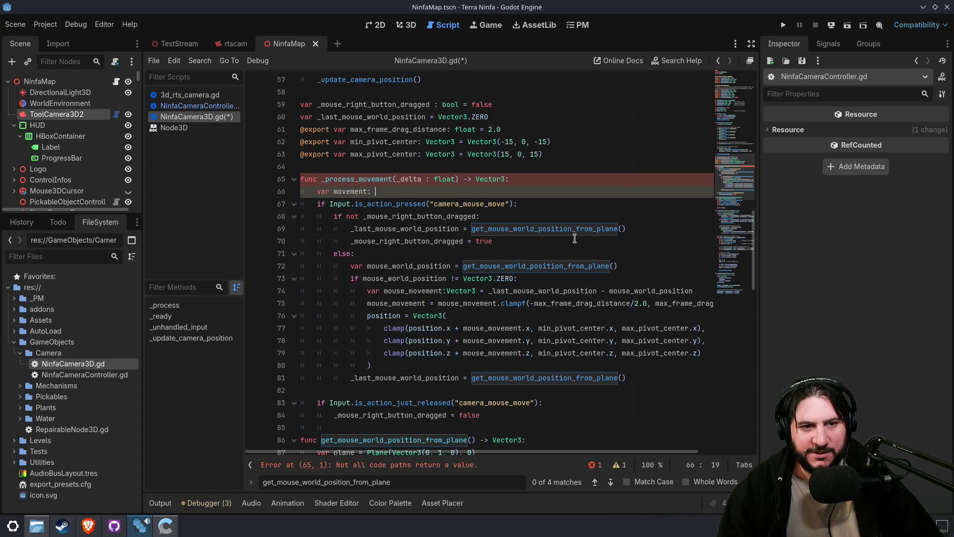
{"action": "type", "text": "t"}
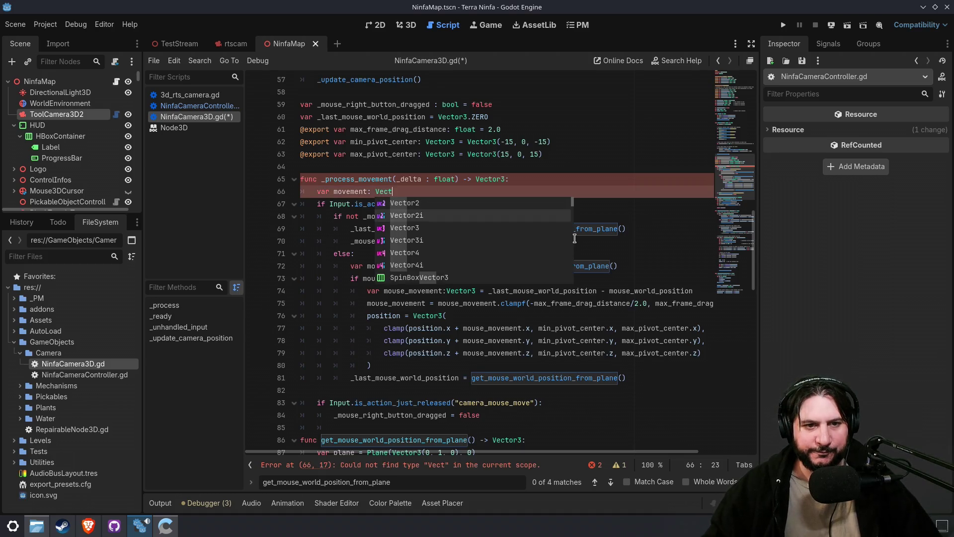
{"action": "key", "text": "Return"}
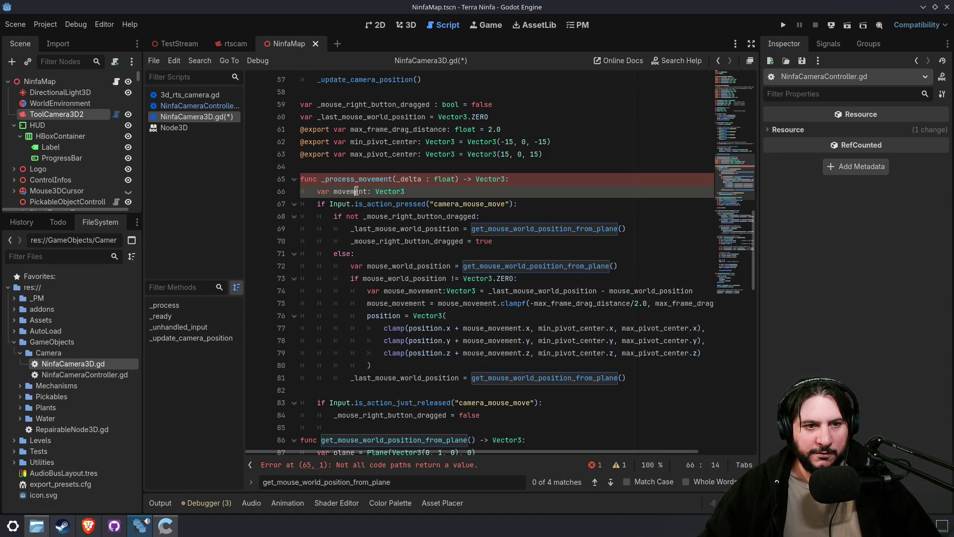
- Assign the clampf result to movement instead of mouse_movement on line 75
{"action": "double_click", "coordinate": [348, 192]}
{"action": "double_click", "coordinate": [392, 303]}
{"action": "type", "text": "movement"}
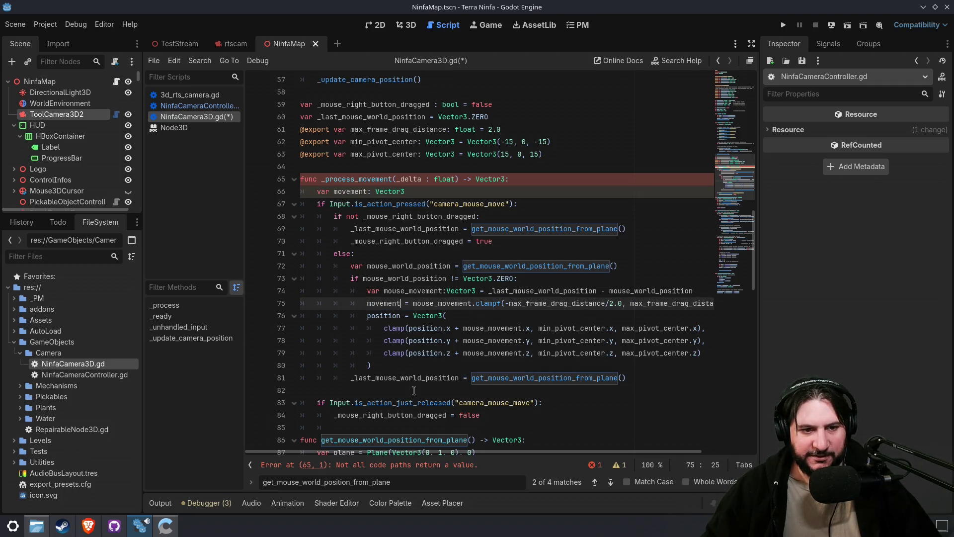
- Add 'return movement' at the function's end, comment out the position block, and save
{"action": "left_click", "coordinate": [413, 390]}
{"action": "left_click", "coordinate": [503, 417]}
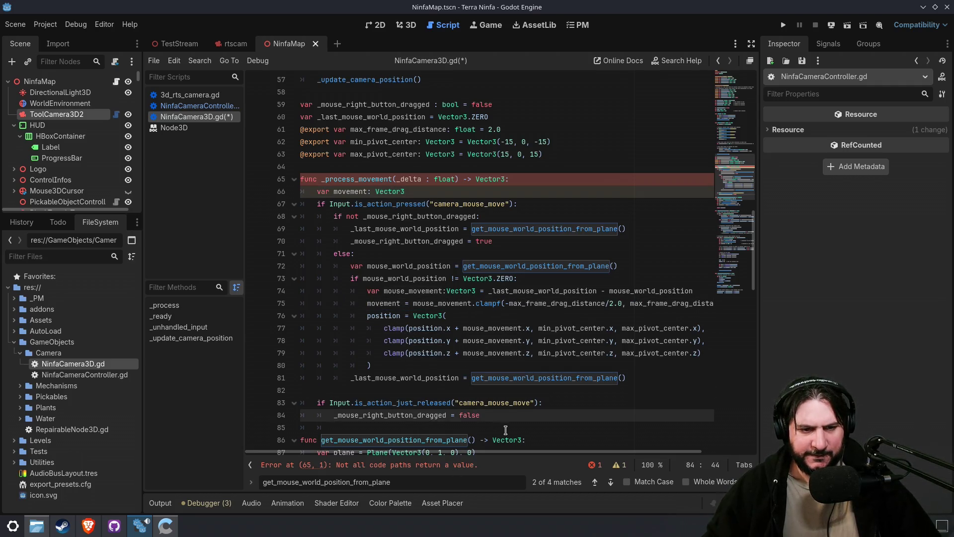
{"action": "key", "text": "Return"}
{"action": "key", "text": "Return"}
{"action": "type", "text": "ret"}
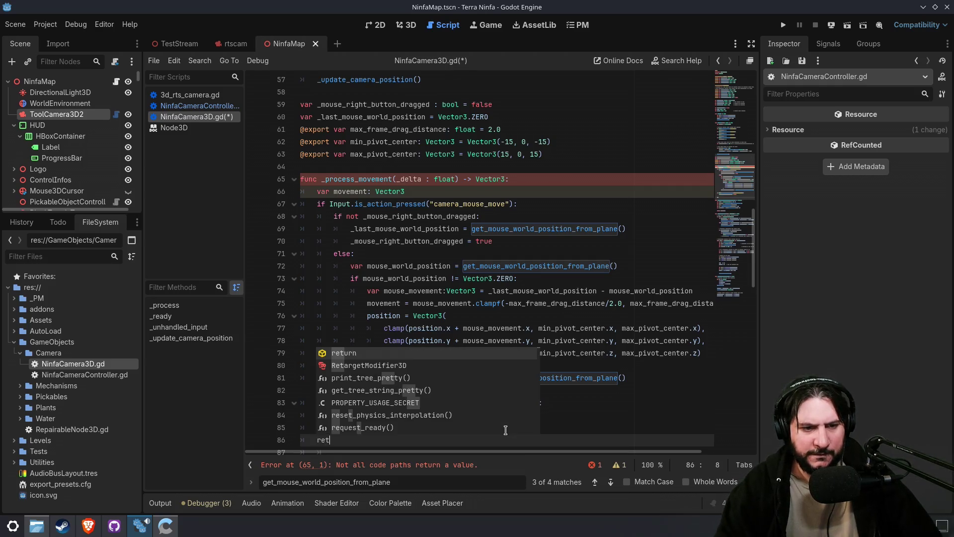
{"action": "type", "text": "urn movement"}
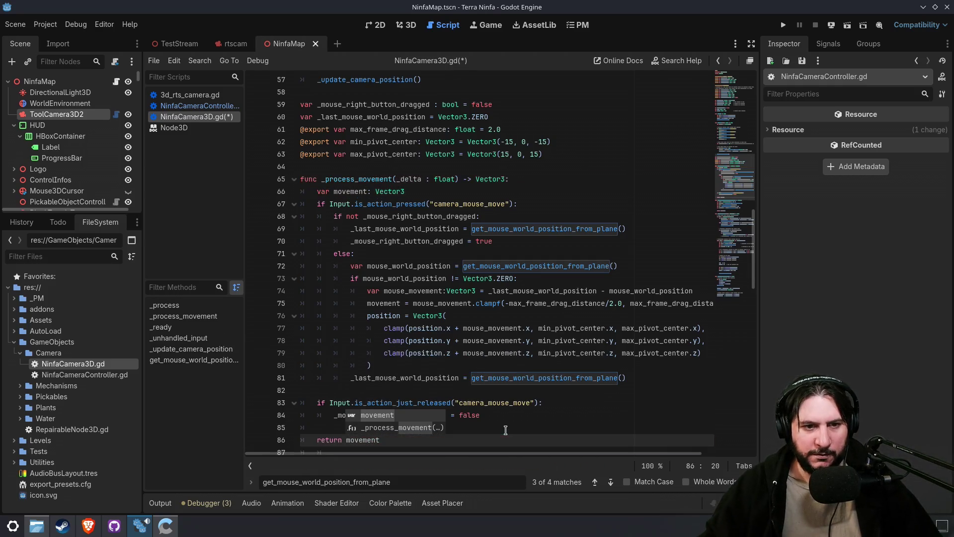
{"action": "left_click_drag", "start_coordinate": [399, 368], "coordinate": [358, 317]}
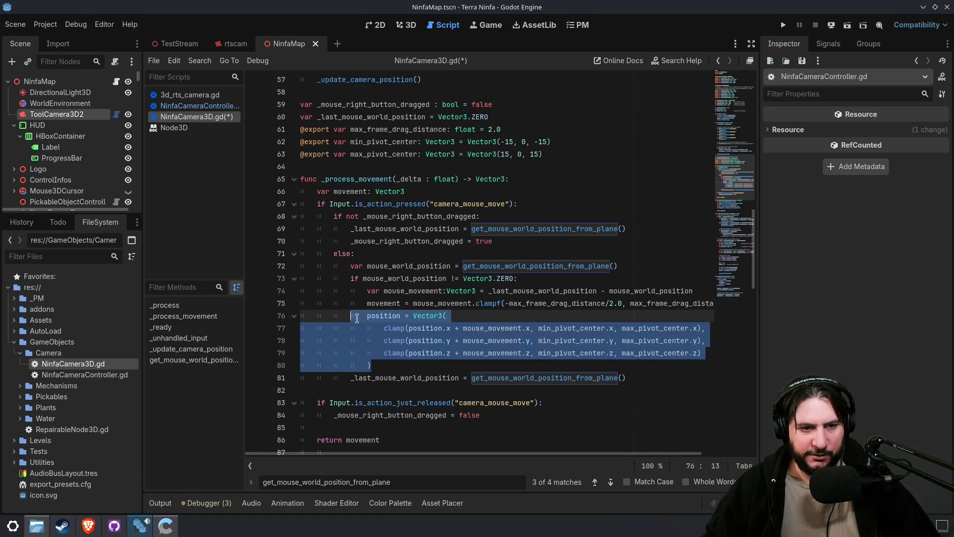
{"action": "key", "text": "ctrl+s"}
{"action": "left_click", "coordinate": [424, 377]}
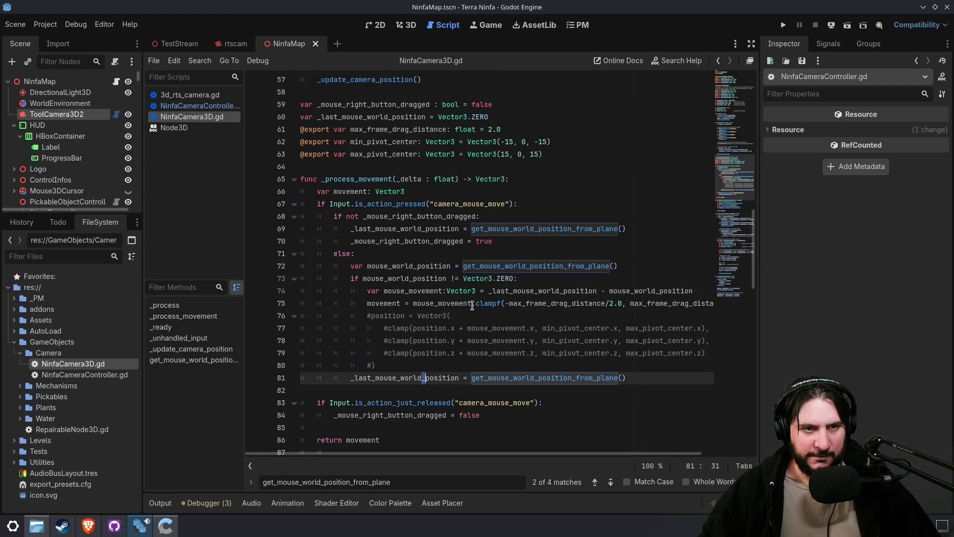
- Run the game, start play from the main menu, then stop it
{"action": "left_click", "coordinate": [783, 25]}
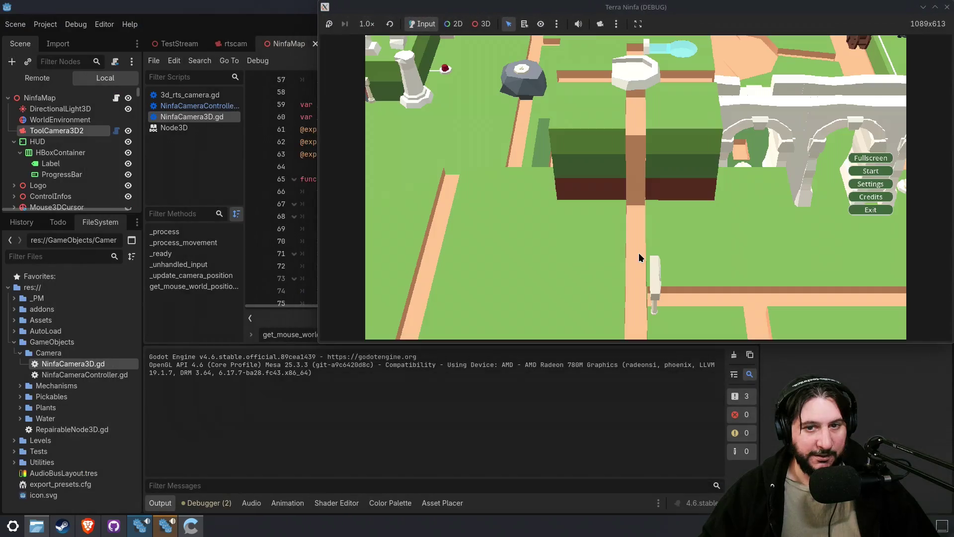
{"action": "left_click", "coordinate": [872, 174]}
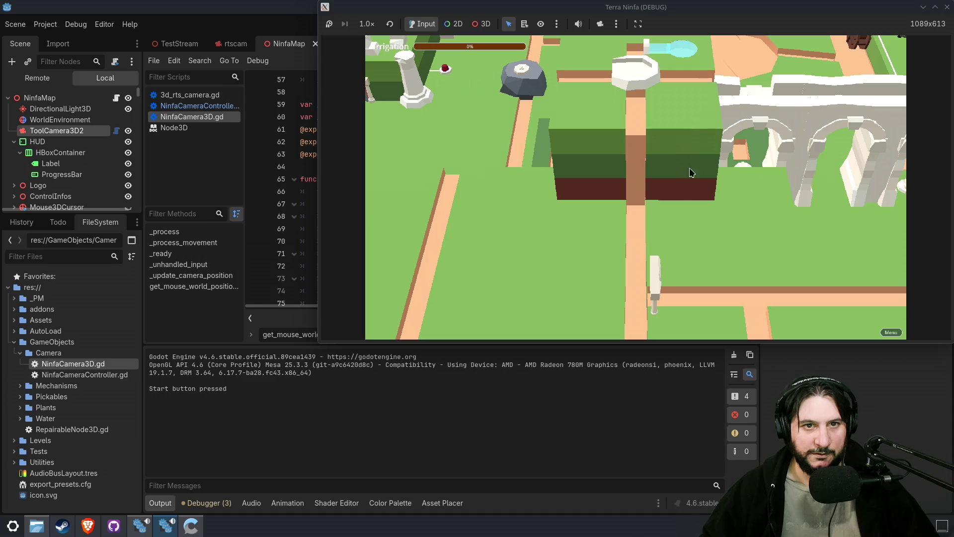
{"action": "left_click", "coordinate": [946, 7]}
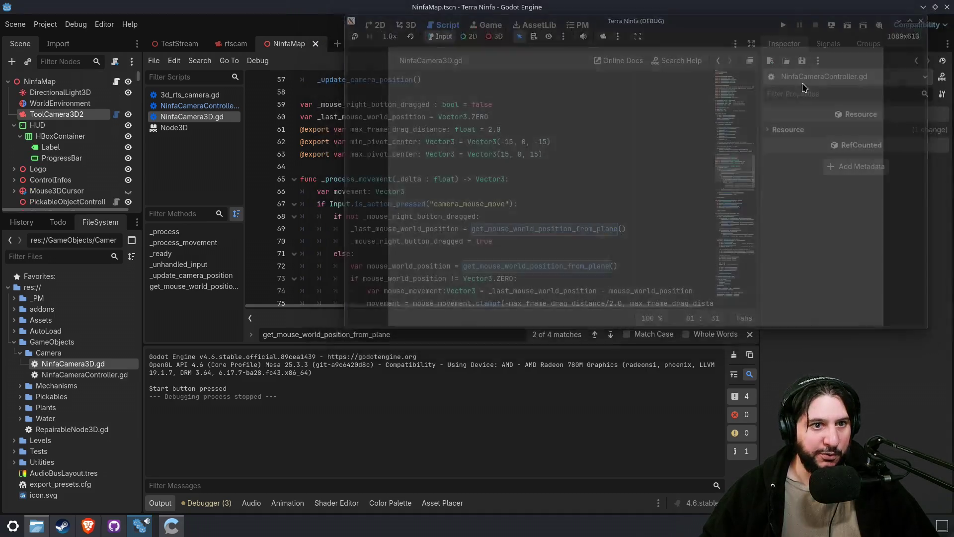
- Begin a 'movement += _process_movement' line after the ui_down arrow-key check
{"action": "double_click", "coordinate": [360, 220]}
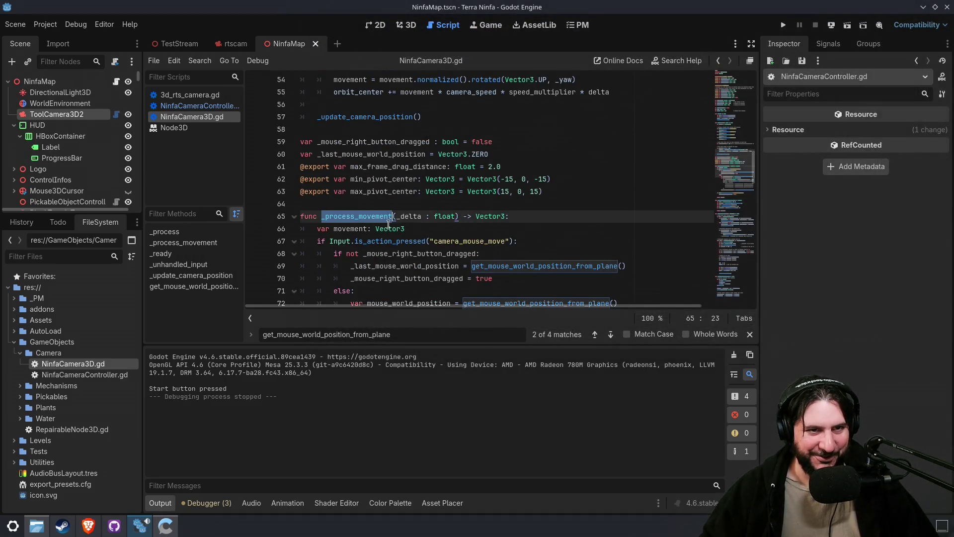
{"action": "scroll", "coordinate": [446, 239], "scroll_direction": "up", "scroll_amount": 8}
{"action": "scroll", "coordinate": [446, 239], "scroll_direction": "down", "scroll_amount": 5}
{"action": "scroll", "coordinate": [437, 209], "scroll_direction": "up", "scroll_amount": 2}
{"action": "left_click", "coordinate": [428, 180]}
{"action": "key", "text": "Return"}
{"action": "key", "text": "Return"}
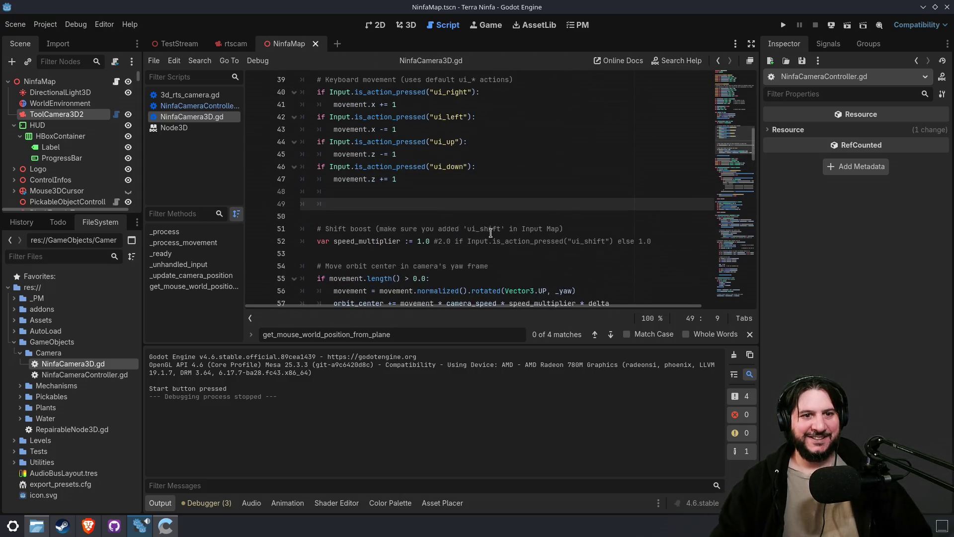
{"action": "type", "text": "mo"}
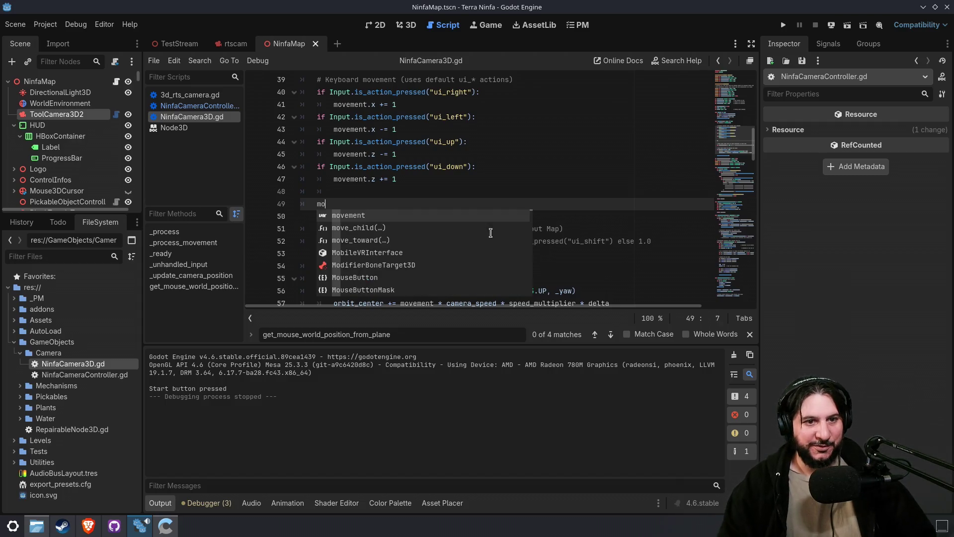
{"action": "key", "text": "Return"}
{"action": "type", "text": "+= _process_movement"}
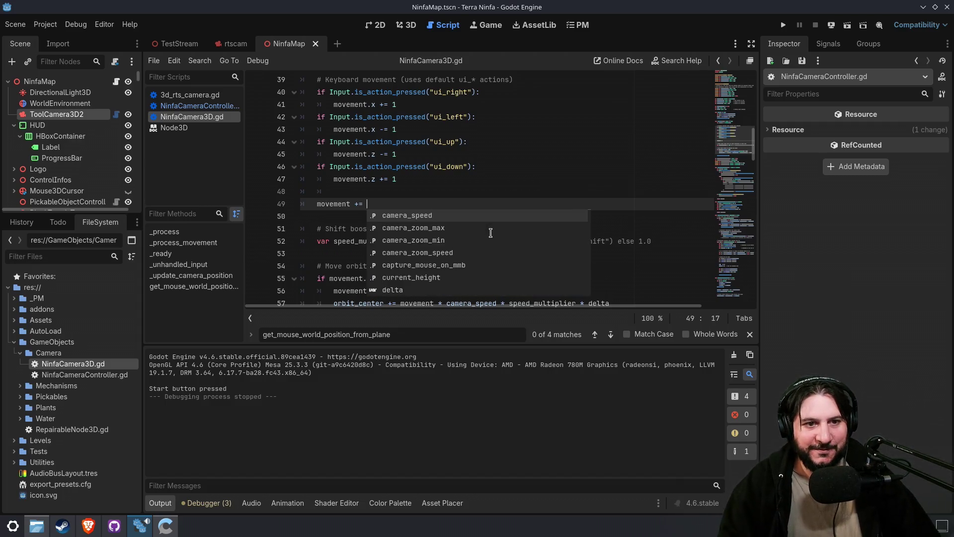